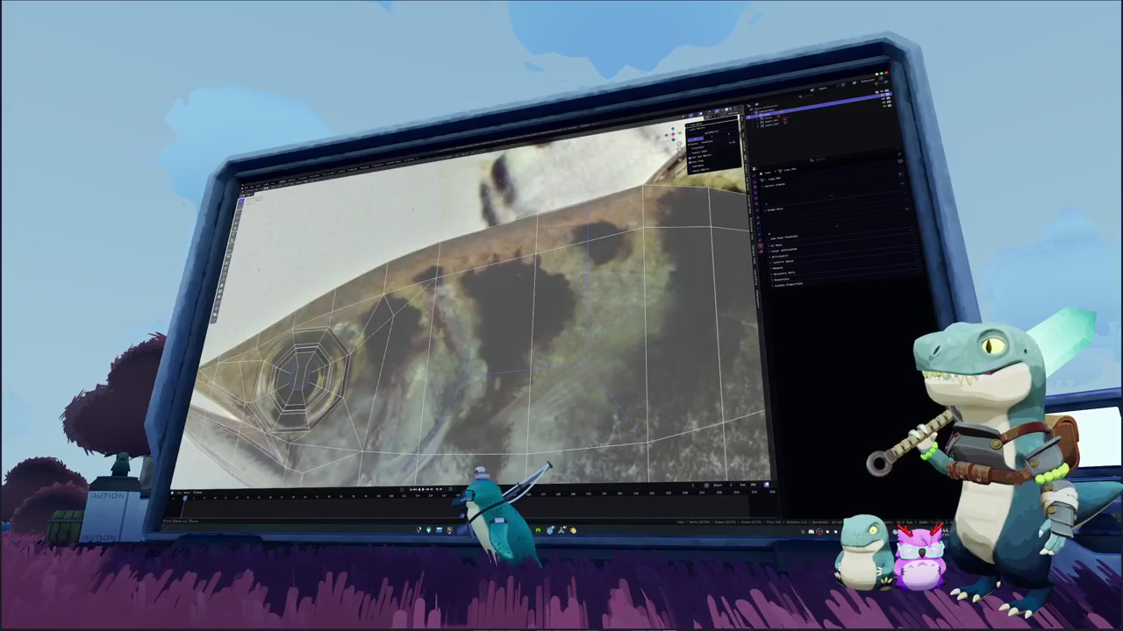
# Orbit and snap between numpad views around the fish head, zooming in
pyautogui.moveTo(482, 307); pyautogui.dragTo(518, 281, button='middle')
pyautogui.press('KP_0')
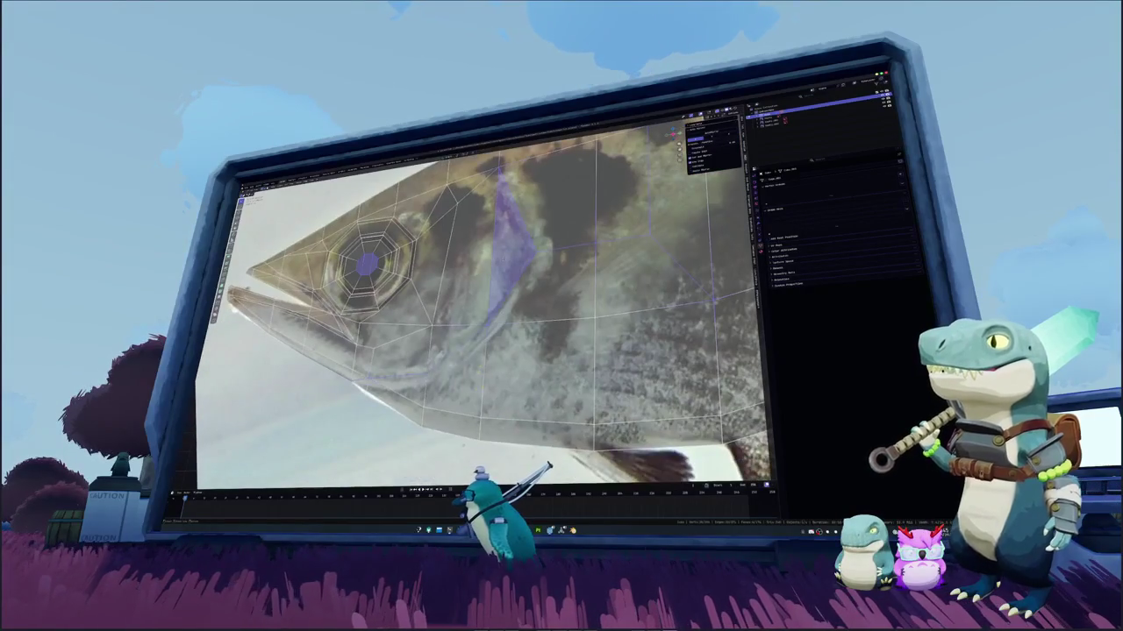
pyautogui.press('KP_0')
pyautogui.press('KP_0')
pyautogui.press('KP_0')
pyautogui.press('KP_8')
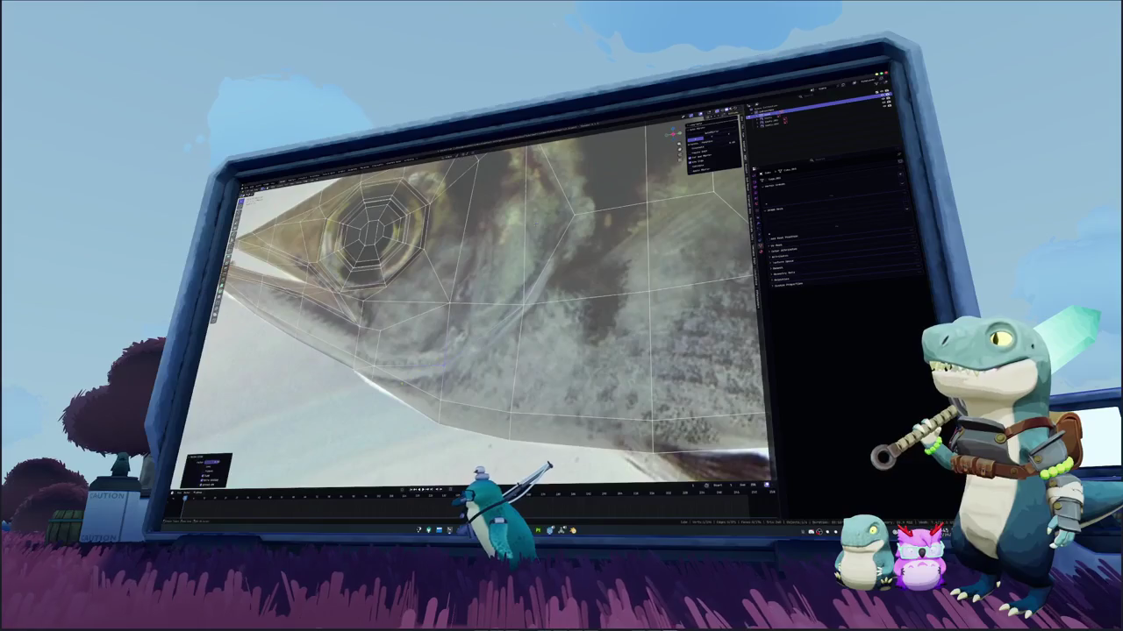
pyautogui.press('KP_6')
pyautogui.scroll(3, 500, 303)
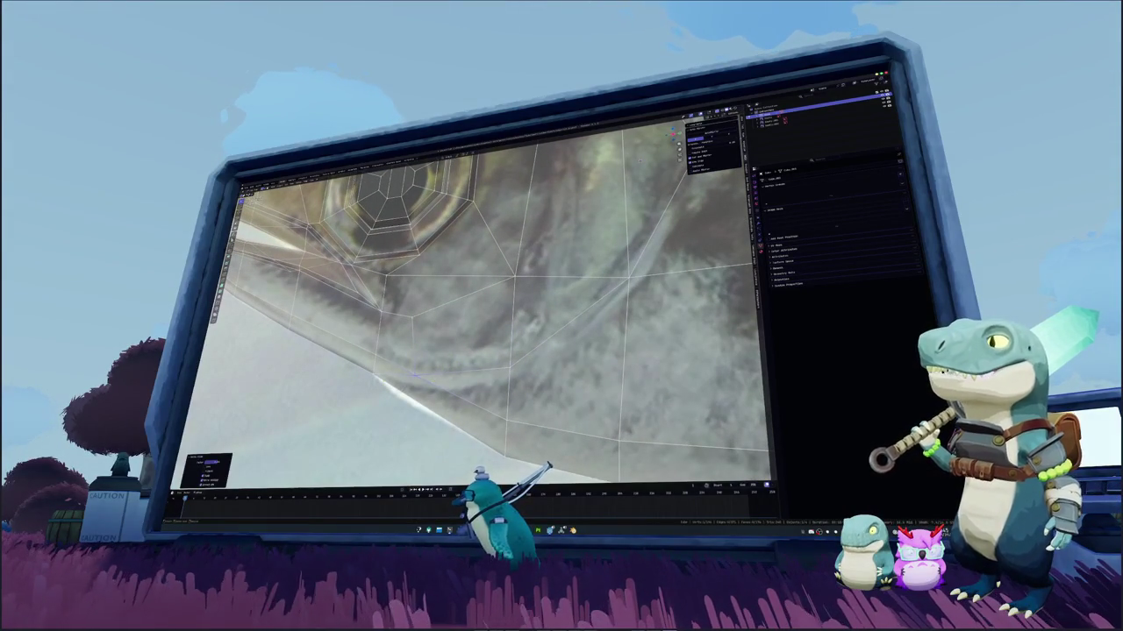
pyautogui.scroll(1, 496, 311)
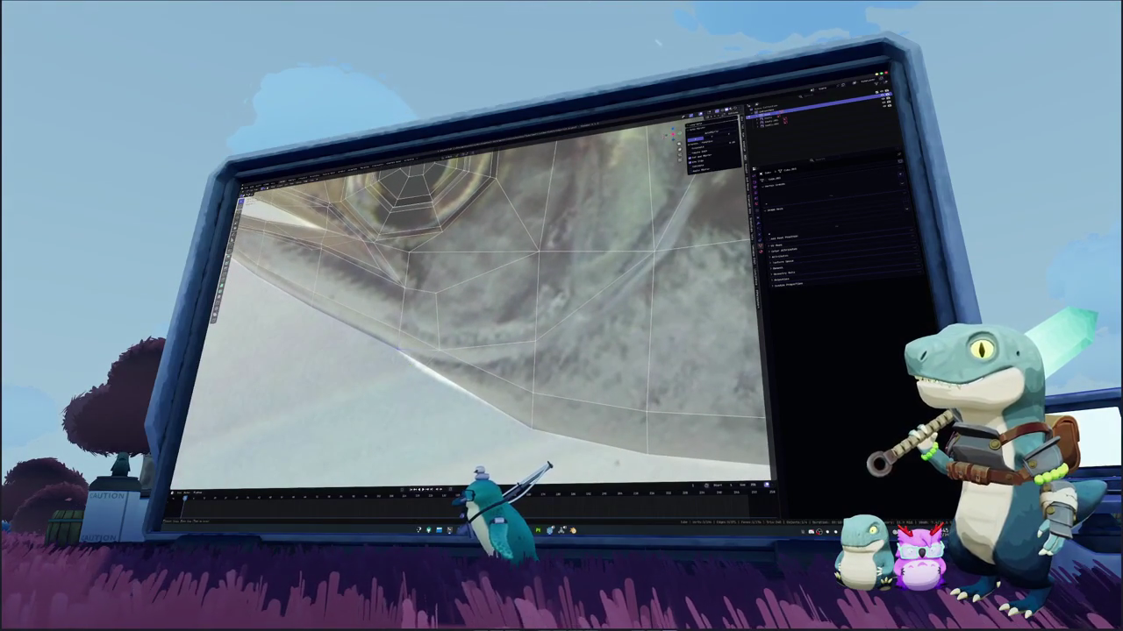
pyautogui.scroll(1, 495, 312)
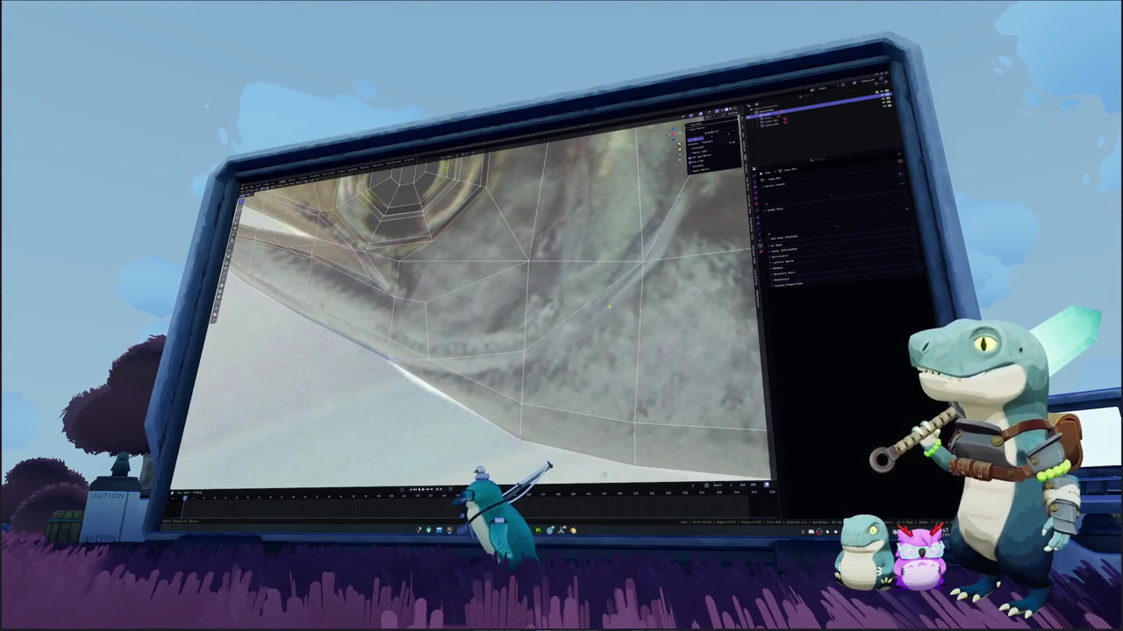
# Compare the mesh with the reference photo in X-ray side views, then switch to Discord
pyautogui.scroll(-5, 544, 297)
pyautogui.moveTo(545, 297)
pyautogui.mouseDown(button='middle')
pyautogui.moveTo(586, 308)
pyautogui.moveTo(561, 298)
pyautogui.moveTo(571, 289)
pyautogui.moveTo(551, 295)
pyautogui.mouseUp(button='middle')
pyautogui.scroll(4, 585, 308)
pyautogui.hotkey('alt', 'z')
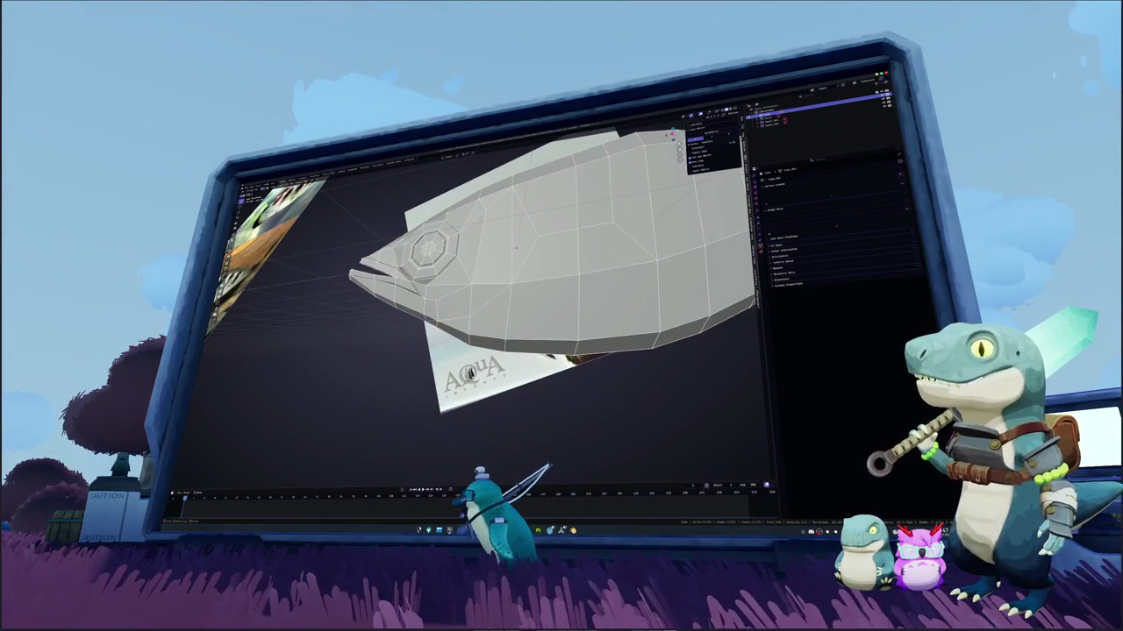
pyautogui.press('KP_3')
pyautogui.press('KP_1')
pyautogui.hotkey('alt', 'z')
pyautogui.hotkey('alt', 'z')
pyautogui.hotkey('alt', 'Tab')
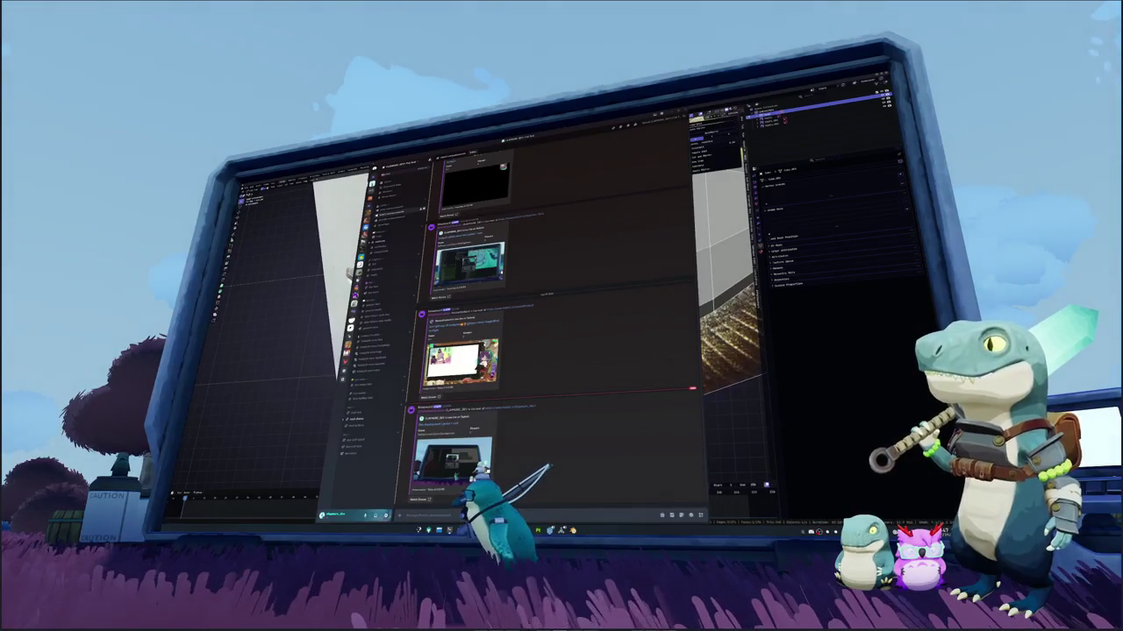
# Browse the welcome, verification and game-keys channels, then close Discord to return to Blender
pyautogui.click(390, 237)
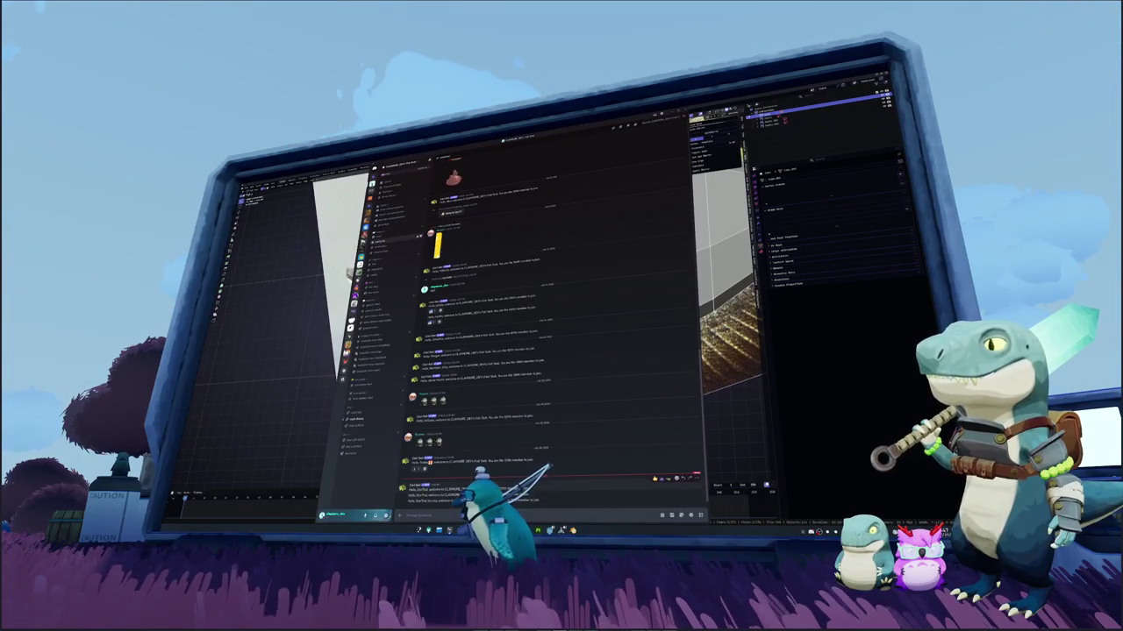
pyautogui.moveTo(409, 487); pyautogui.dragTo(538, 501)
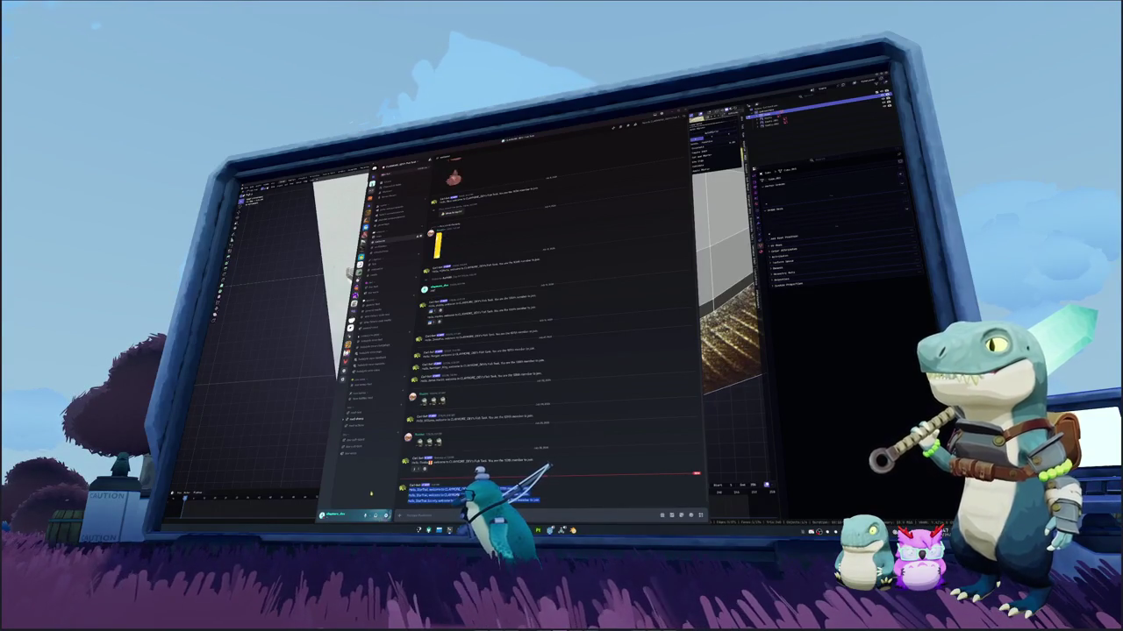
pyautogui.click(367, 421)
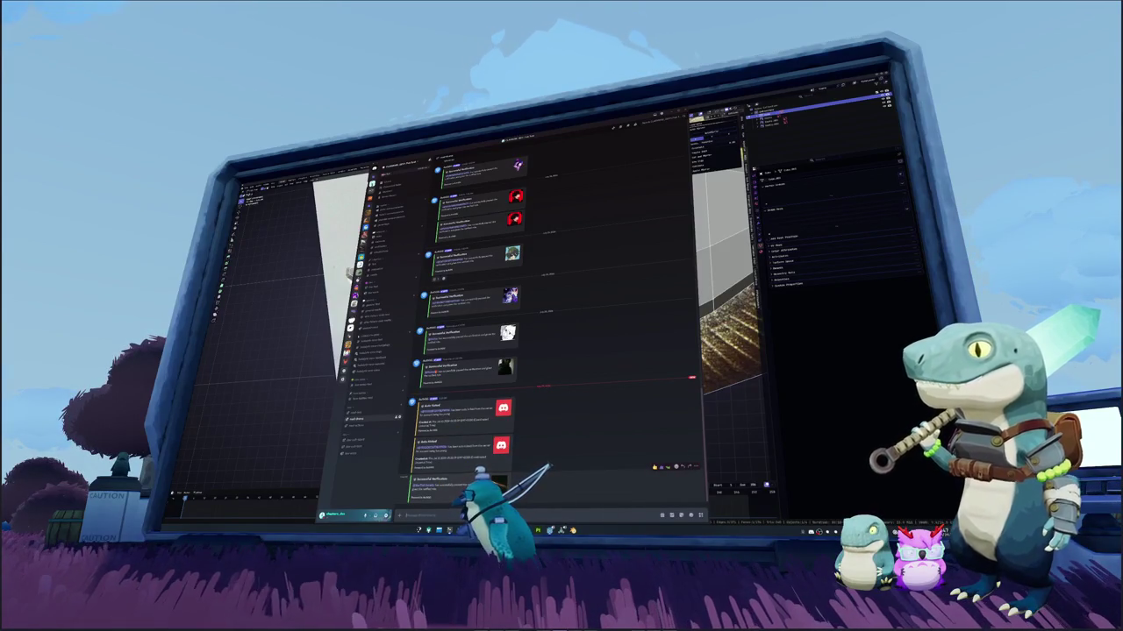
pyautogui.click(389, 217)
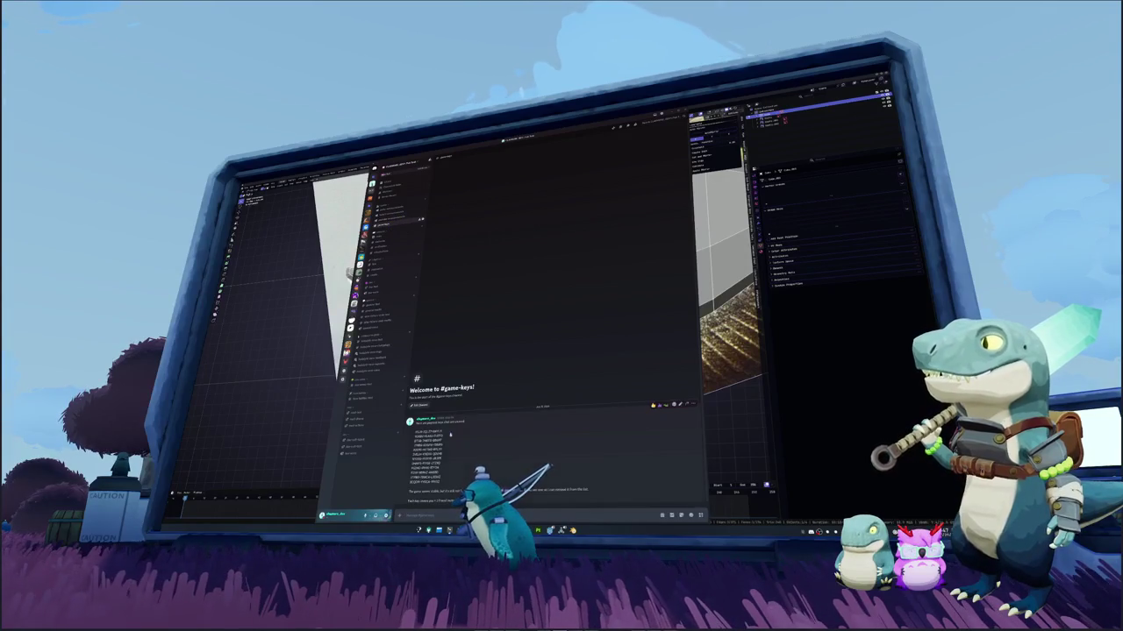
pyautogui.click(278, 421)
pyautogui.scroll(3, 496, 323)
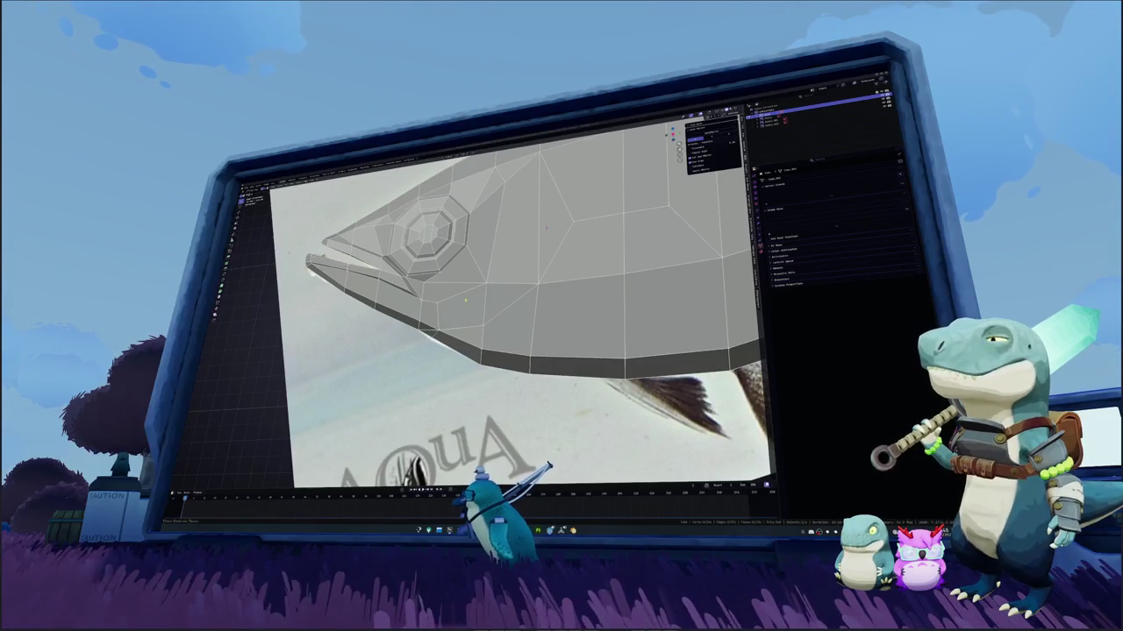
# Check the mesh against the photo in X-ray, then loop-cut a new edge loop across the fish head
pyautogui.hotkey('alt', 'z')
pyautogui.scroll(1, 546, 228)
pyautogui.scroll(2, 526, 263)
pyautogui.scroll(2, 475, 332)
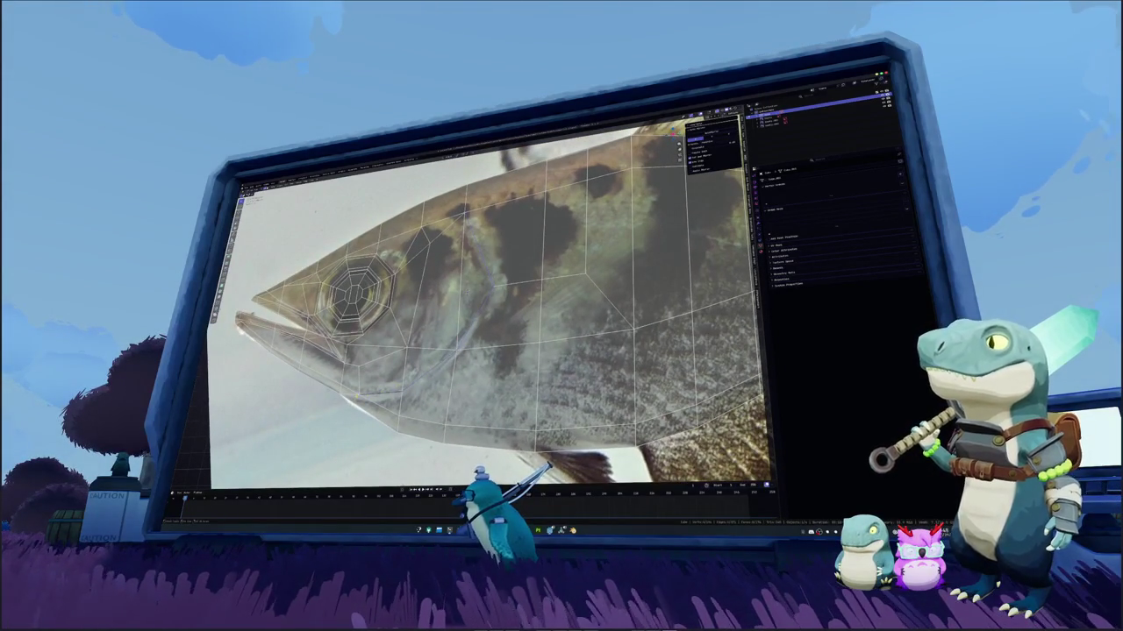
pyautogui.hotkey('alt', 'z')
pyautogui.moveTo(466, 292); pyautogui.dragTo(531, 286, button='middle')
pyautogui.keyDown('alt'); pyautogui.click(495, 288); pyautogui.keyUp('alt')
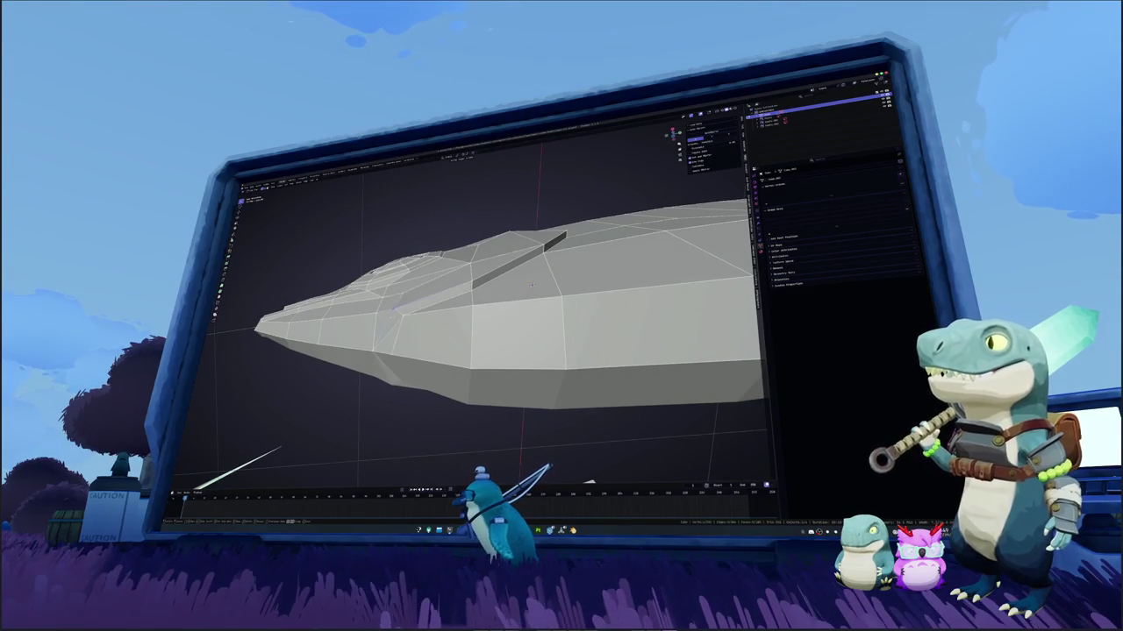
# Slide the new seam edges along X and select the edge loop across the head
pyautogui.moveTo(531, 285); pyautogui.dragTo(462, 279, button='middle')
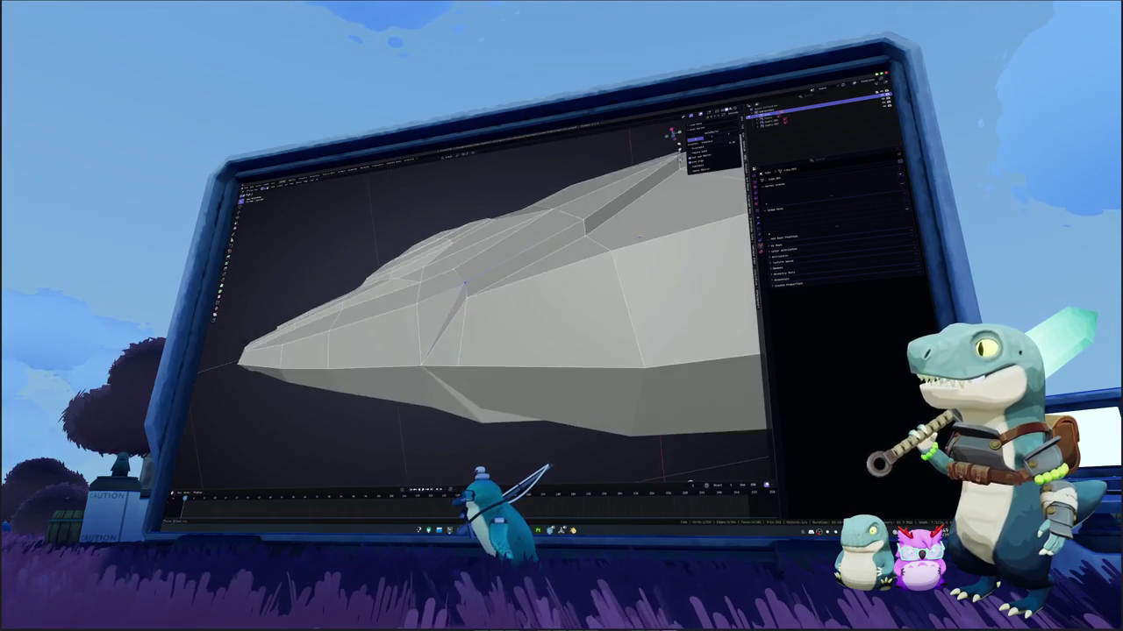
pyautogui.moveTo(461, 284); pyautogui.dragTo(404, 333, button='middle')
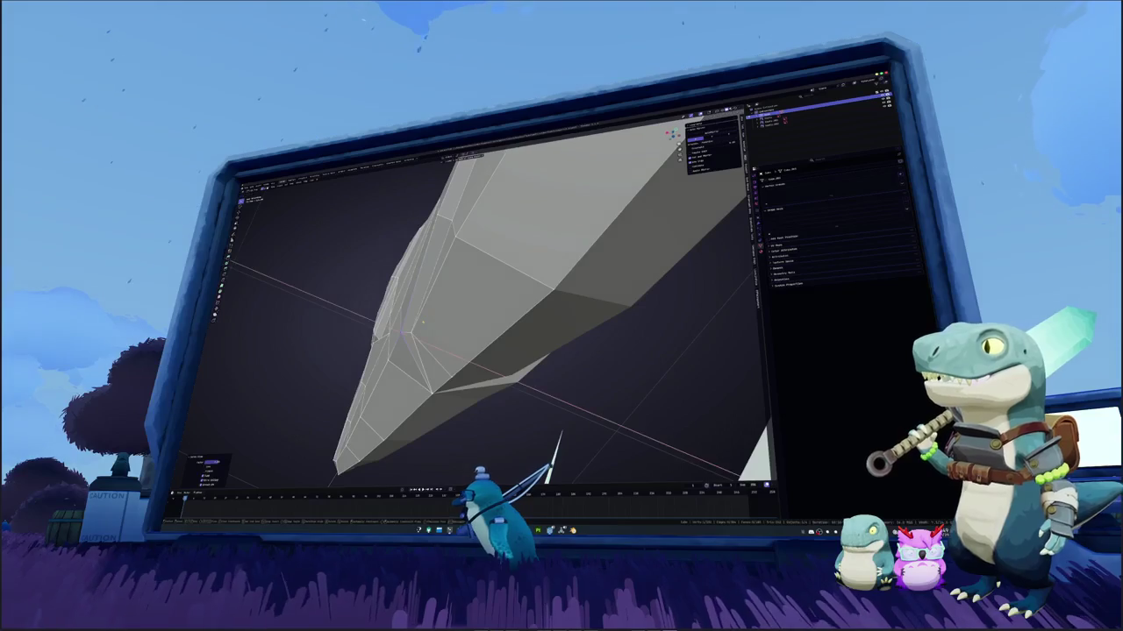
pyautogui.click(403, 333)
pyautogui.scroll(5, 428, 305)
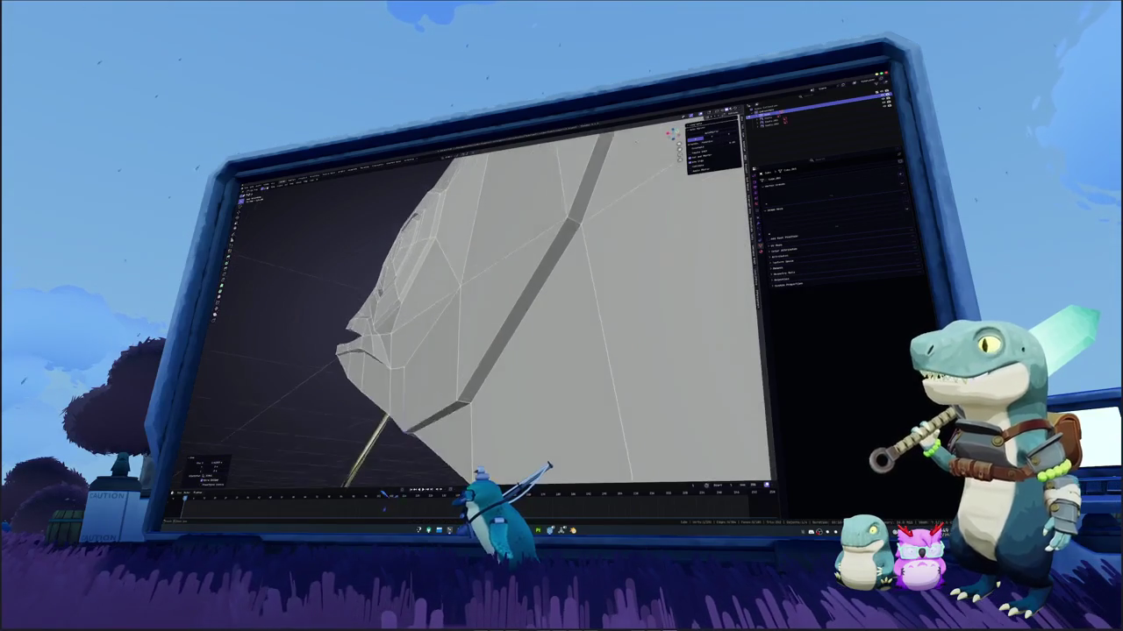
pyautogui.moveTo(428, 304)
pyautogui.mouseDown(button='middle')
pyautogui.moveTo(524, 379)
pyautogui.moveTo(516, 416)
pyautogui.mouseUp(button='middle')
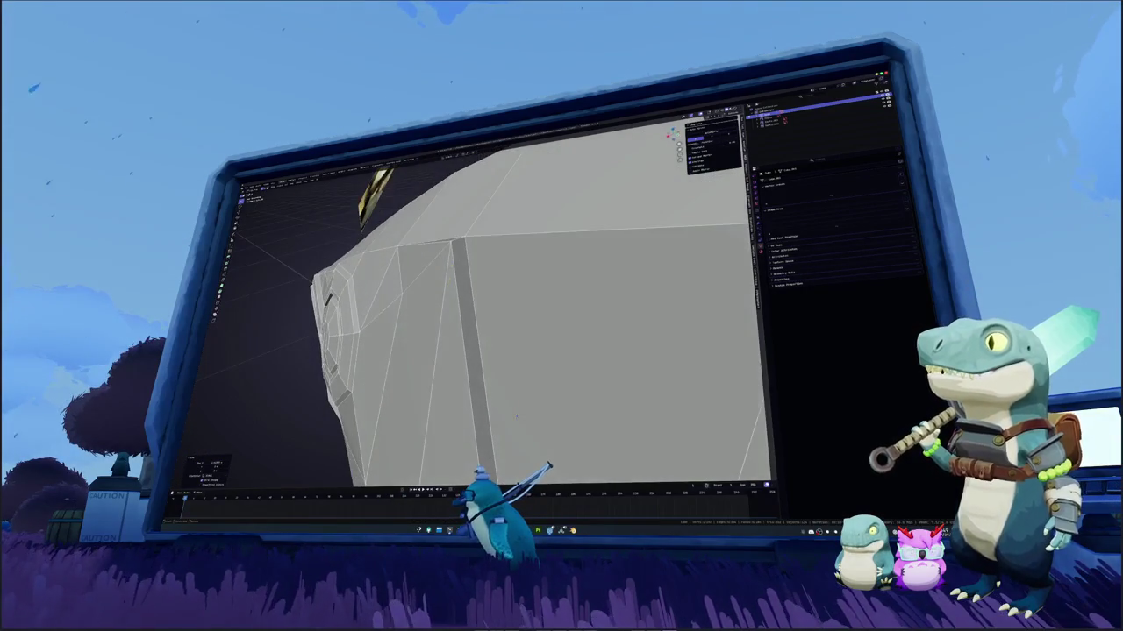
pyautogui.click(517, 417)
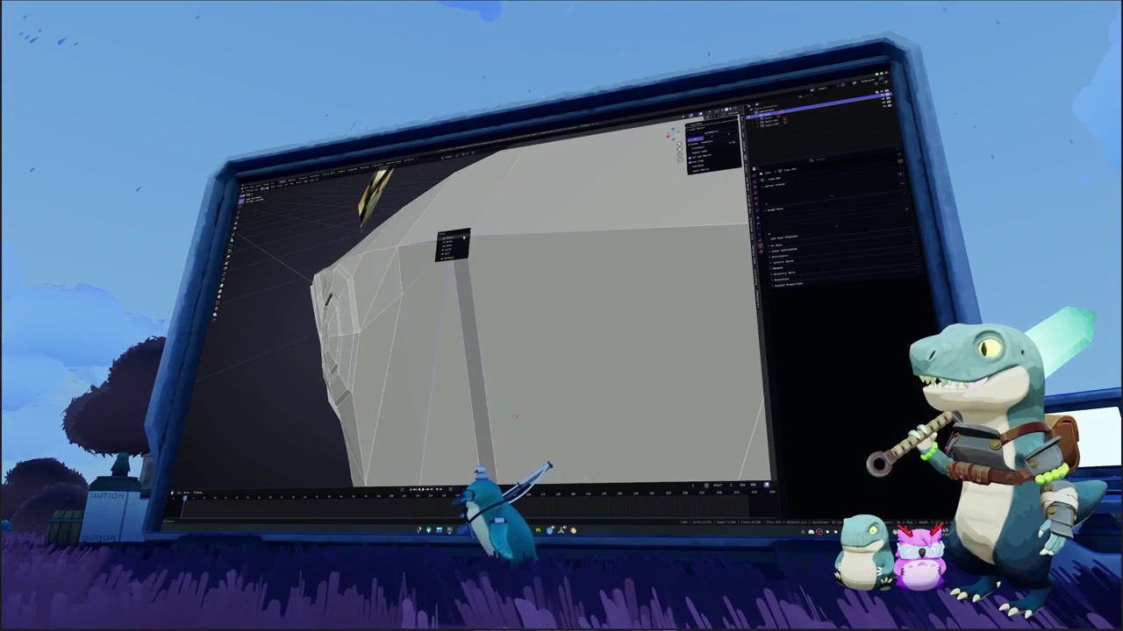
pyautogui.moveTo(516, 415)
pyautogui.mouseDown(button='middle')
pyautogui.moveTo(483, 386)
pyautogui.moveTo(421, 373)
pyautogui.mouseUp(button='middle')
pyautogui.press('KP_0')
pyautogui.press('KP_0')
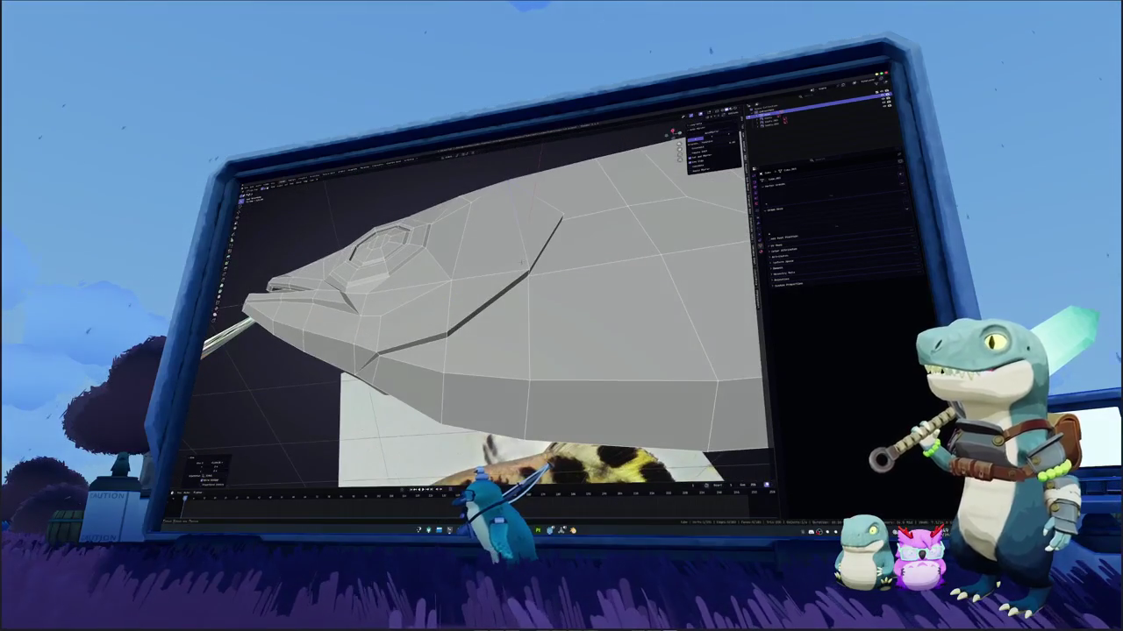
pyautogui.keyDown('alt'); pyautogui.click(509, 272); pyautogui.keyUp('alt')
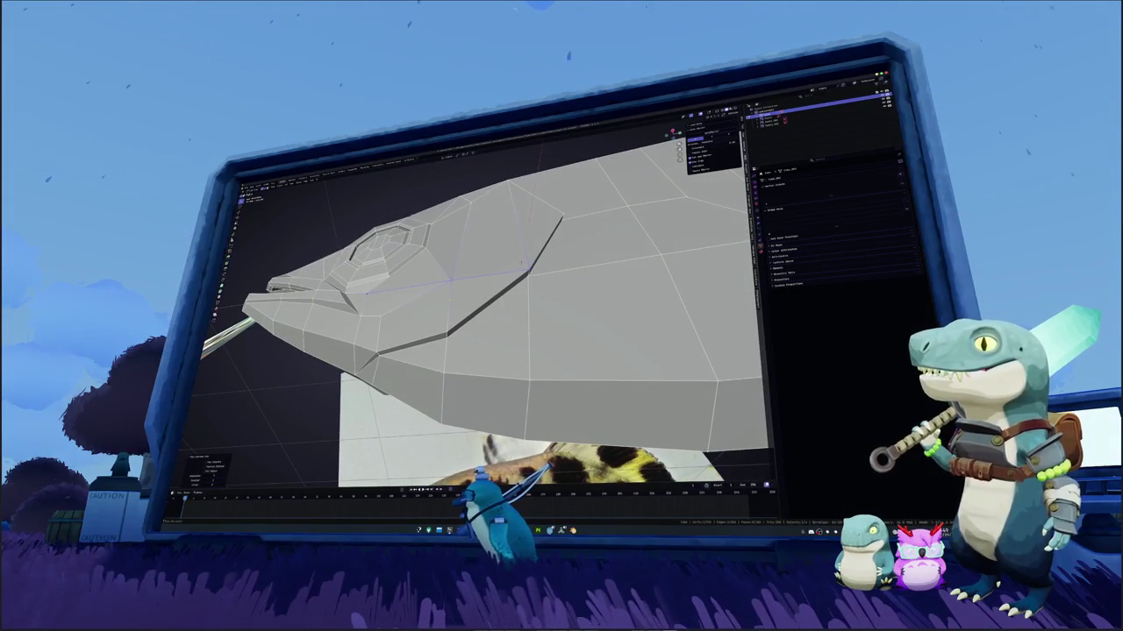
pyautogui.click(450, 298)
# Adjust the gill seam from the mesh context menu, then view the whole fish in X-ray
pyautogui.moveTo(526, 281)
pyautogui.mouseDown(button='middle')
pyautogui.moveTo(561, 263)
pyautogui.moveTo(535, 272)
pyautogui.mouseUp(button='middle')
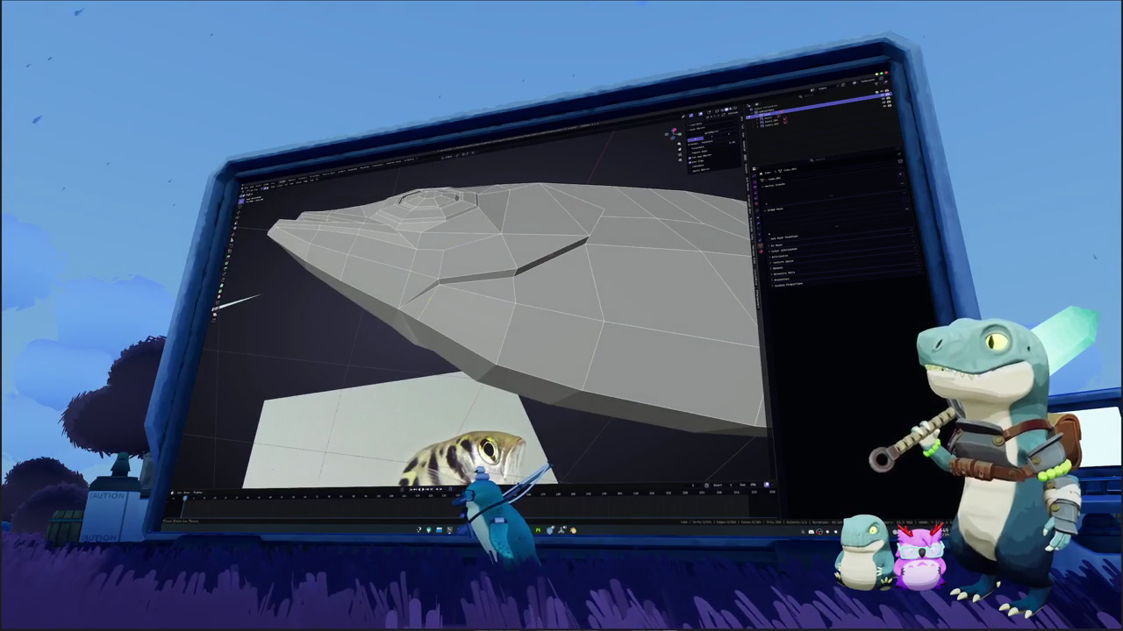
pyautogui.rightClick(420, 298)
pyautogui.moveTo(421, 324)
pyautogui.mouseDown(button='middle')
pyautogui.moveTo(438, 263)
pyautogui.moveTo(360, 320)
pyautogui.mouseUp(button='middle')
pyautogui.moveTo(514, 298)
pyautogui.mouseDown(button='middle')
pyautogui.moveTo(537, 278)
pyautogui.moveTo(517, 210)
pyautogui.mouseUp(button='middle')
pyautogui.scroll(-3, 537, 290)
pyautogui.moveTo(537, 289)
pyautogui.mouseDown(button='middle')
pyautogui.moveTo(517, 263)
pyautogui.moveTo(526, 272)
pyautogui.moveTo(403, 351)
pyautogui.mouseUp(button='middle')
pyautogui.hotkey('alt', 'z')
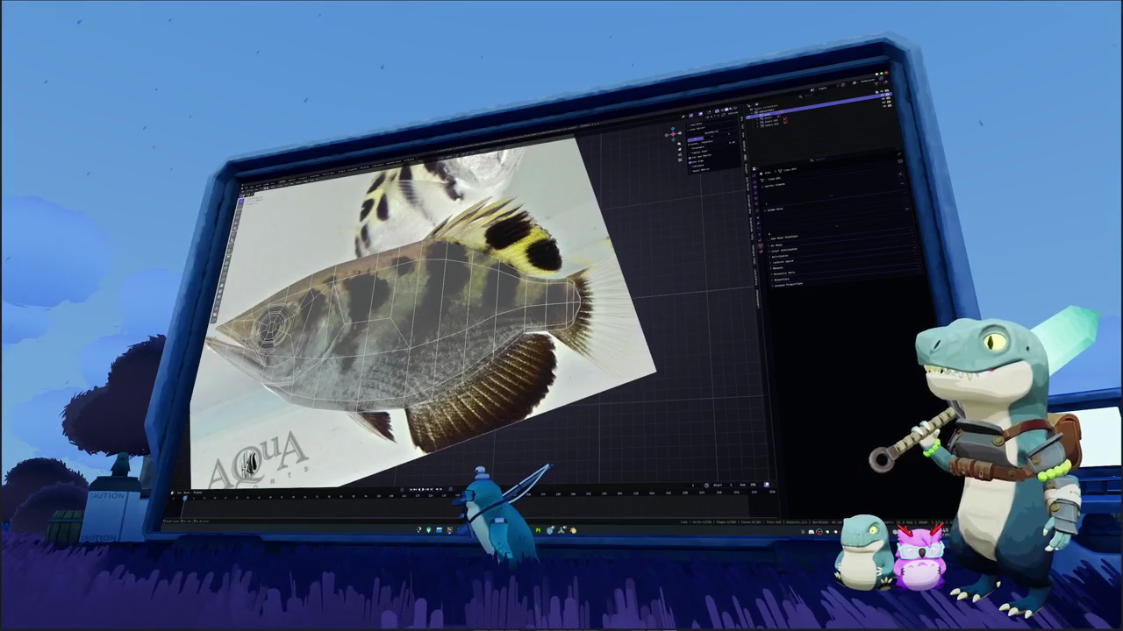
# Extrude a new mesh strip up over the dorsal fin in the reference
pyautogui.rightClick(509, 273)
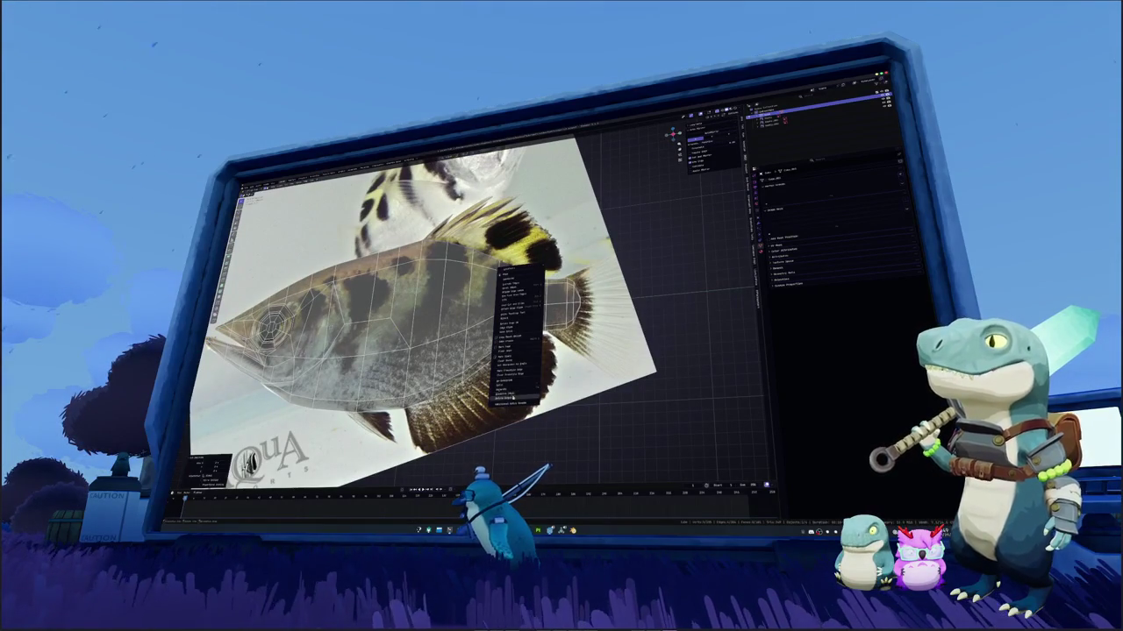
pyautogui.click(553, 388)
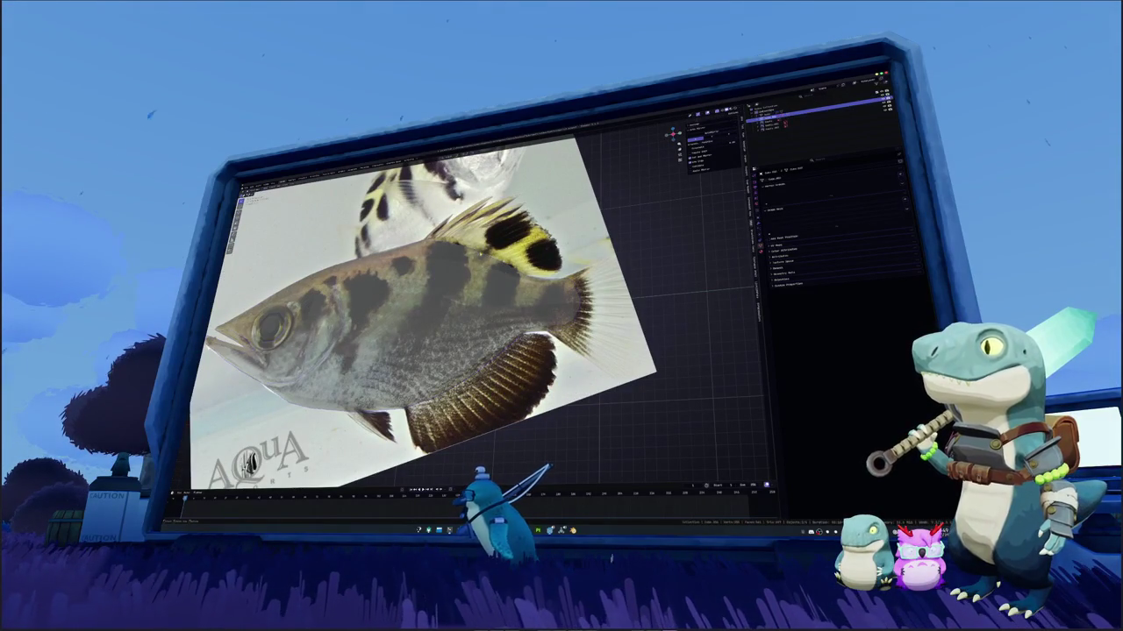
pyautogui.scroll(2, 439, 307)
pyautogui.scroll(1, 474, 307)
pyautogui.moveTo(439, 307); pyautogui.dragTo(491, 290, button='middle')
pyautogui.click(464, 289)
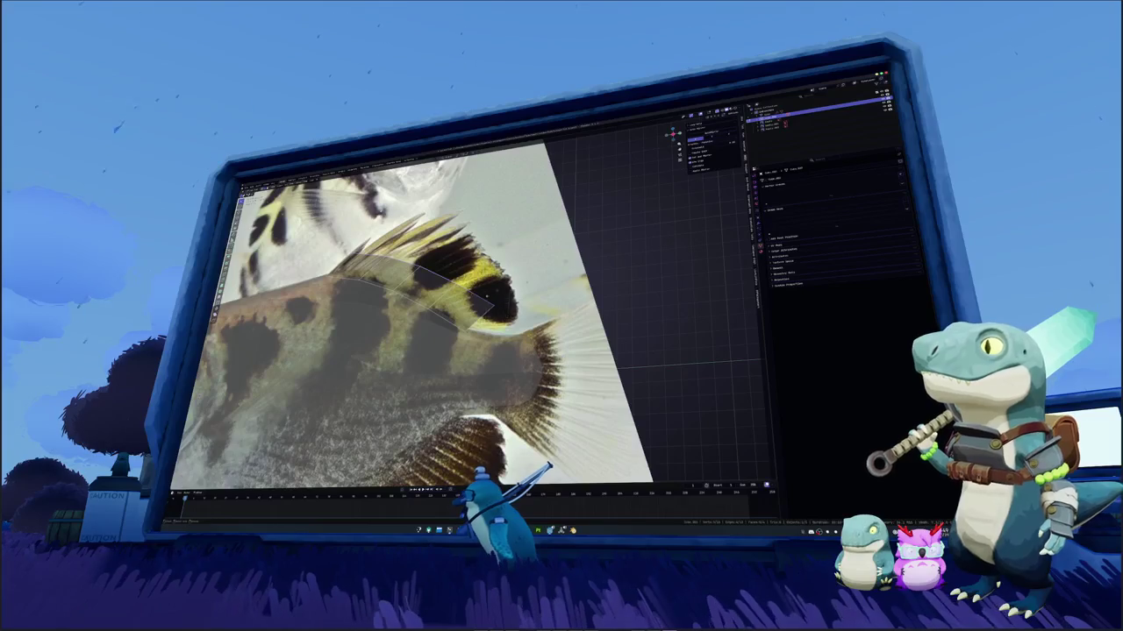
pyautogui.press('e')
pyautogui.click(443, 263)
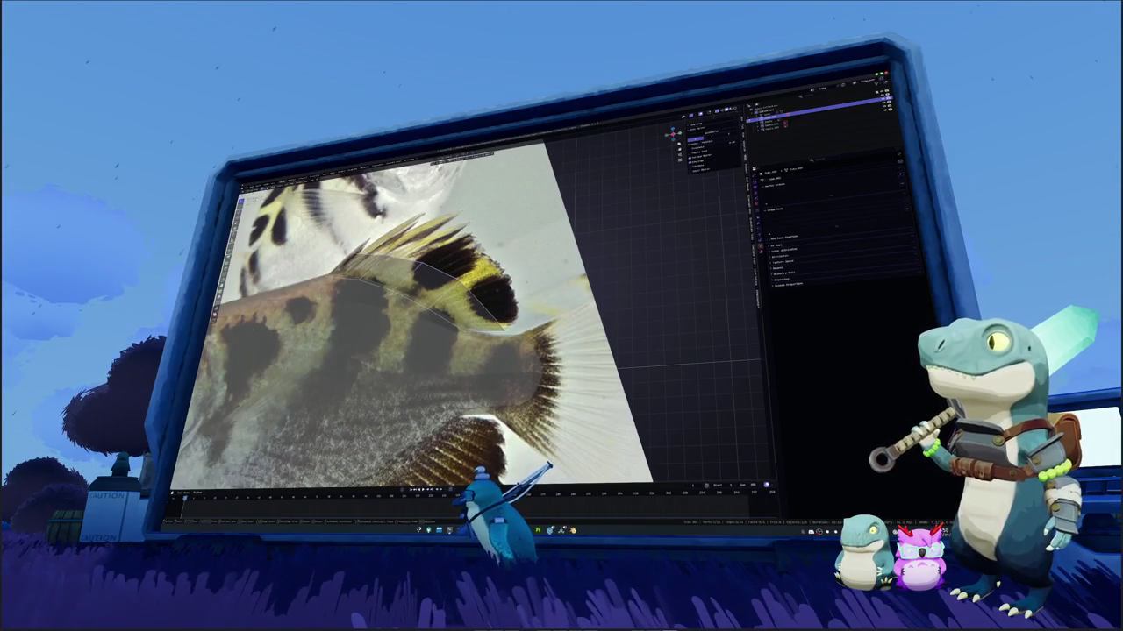
# Move the fin strip's vertices into place along the dorsal fin outline
pyautogui.keyDown('shift'); pyautogui.moveTo(403, 315); pyautogui.dragTo(372, 329, button='middle'); pyautogui.keyUp('shift')
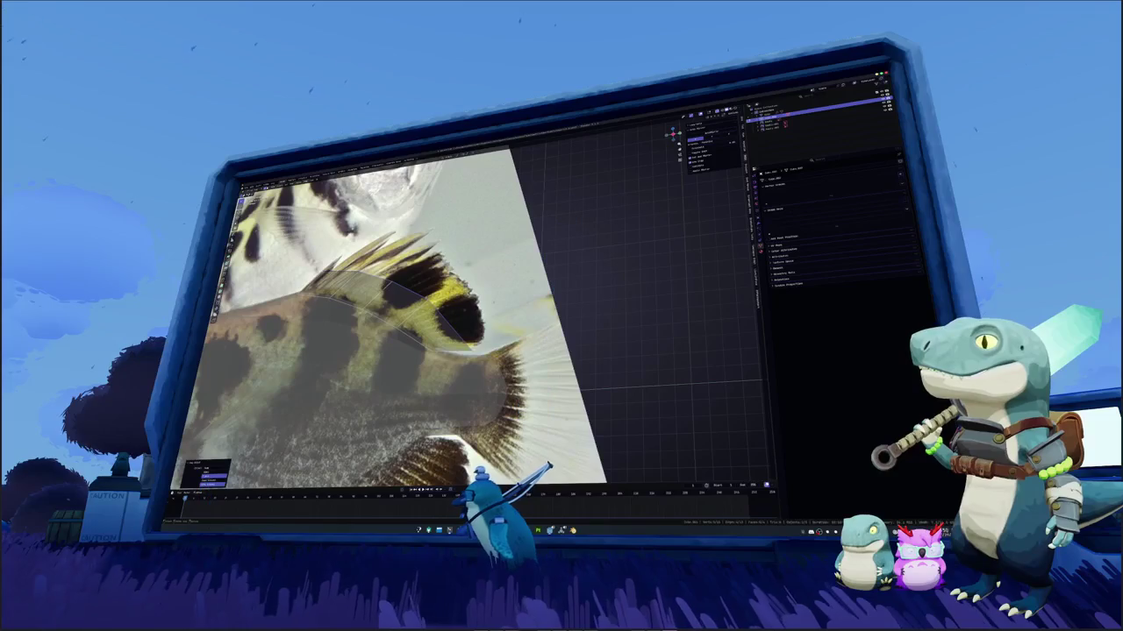
pyautogui.press('g')
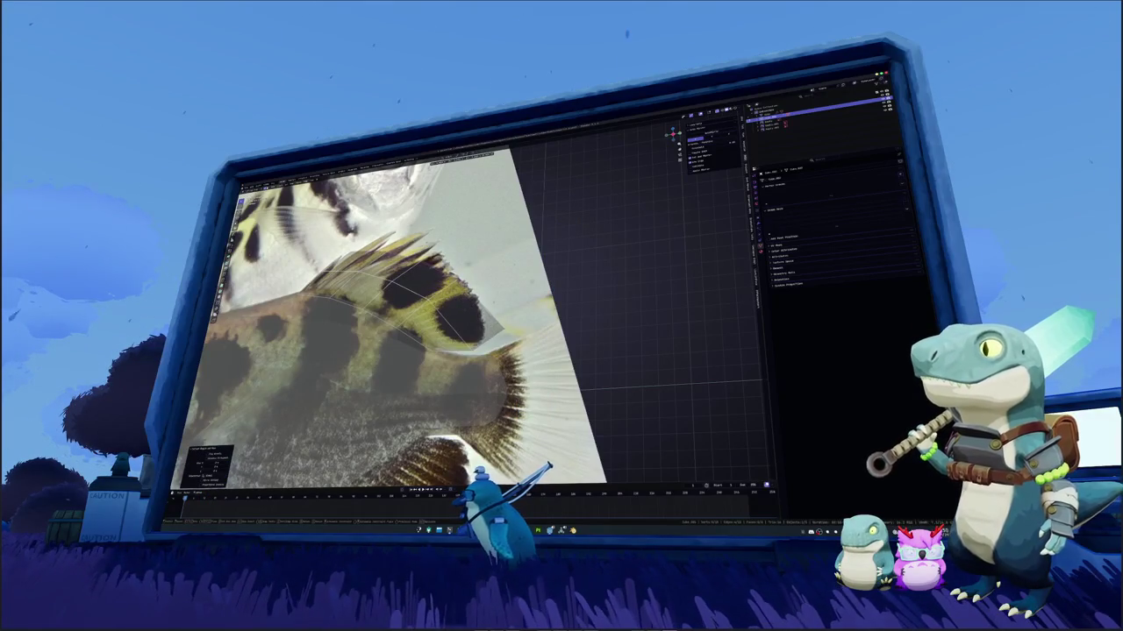
pyautogui.press('Return')
pyautogui.press('Tab')
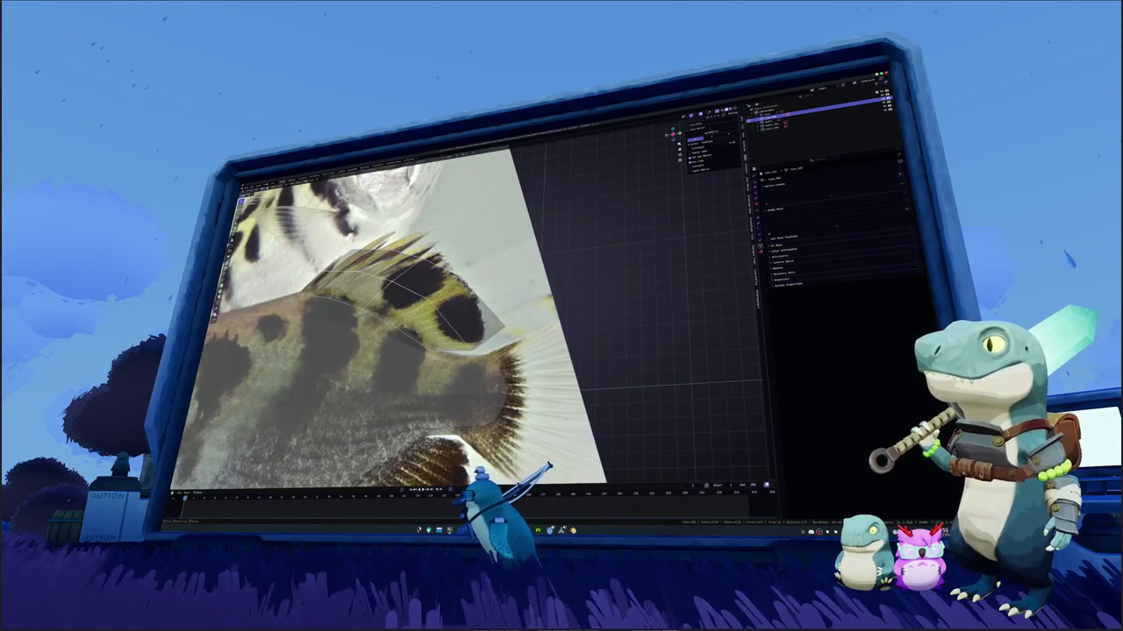
pyautogui.press('Tab')
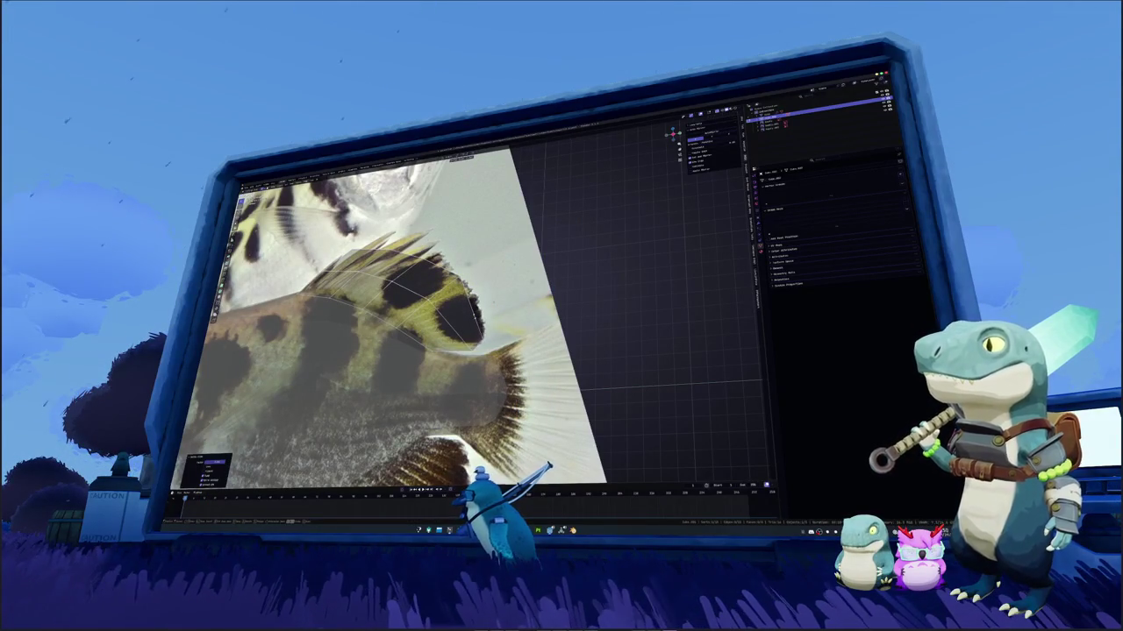
pyautogui.press('g')
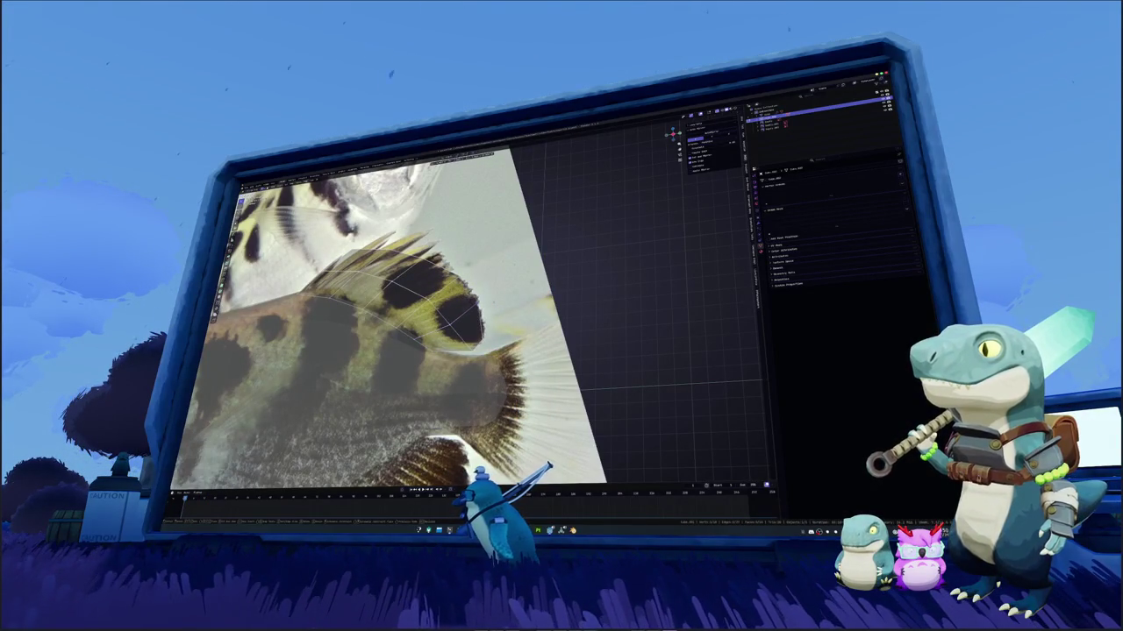
pyautogui.keyDown('shift'); pyautogui.moveTo(395, 307); pyautogui.dragTo(430, 350, button='middle'); pyautogui.keyUp('shift')
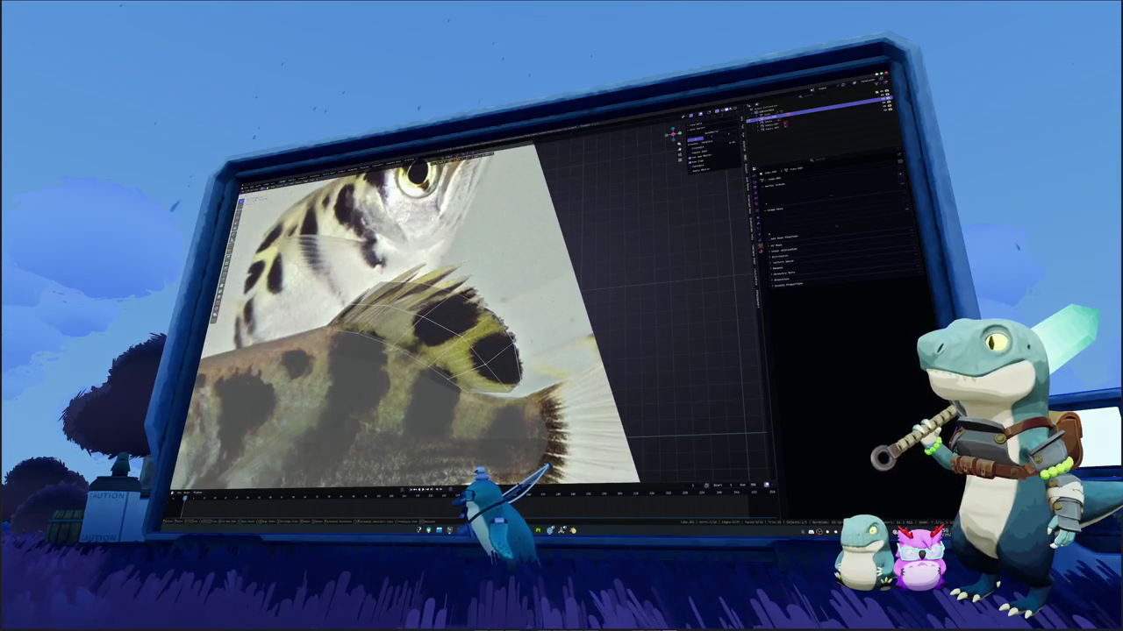
pyautogui.scroll(2, 395, 290)
pyautogui.scroll(2, 395, 289)
pyautogui.press('g')
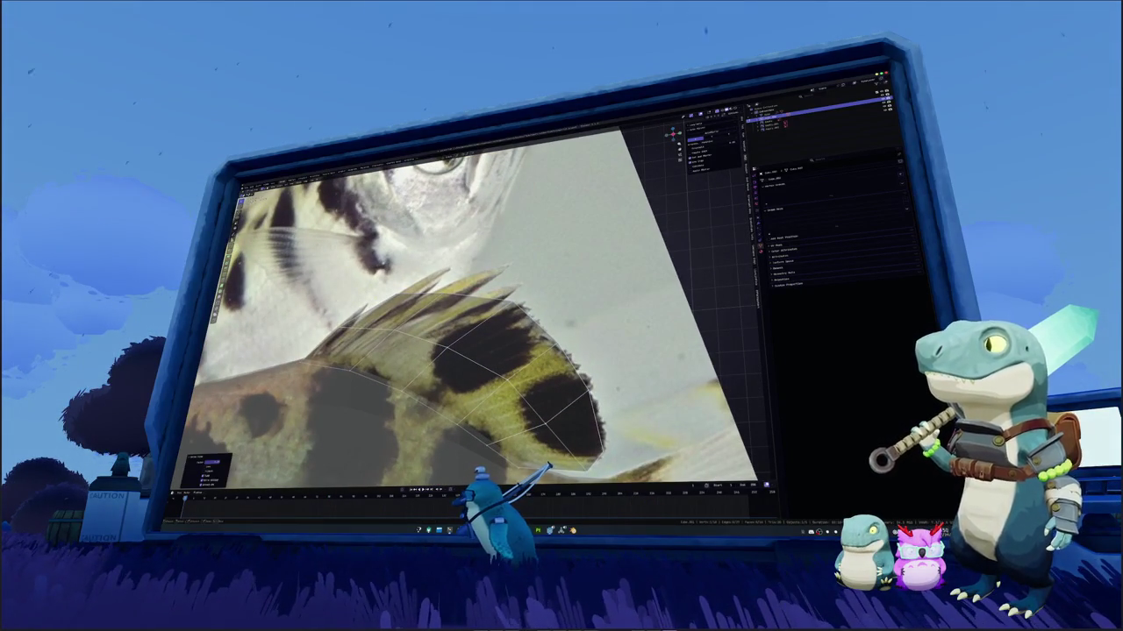
pyautogui.press('g')
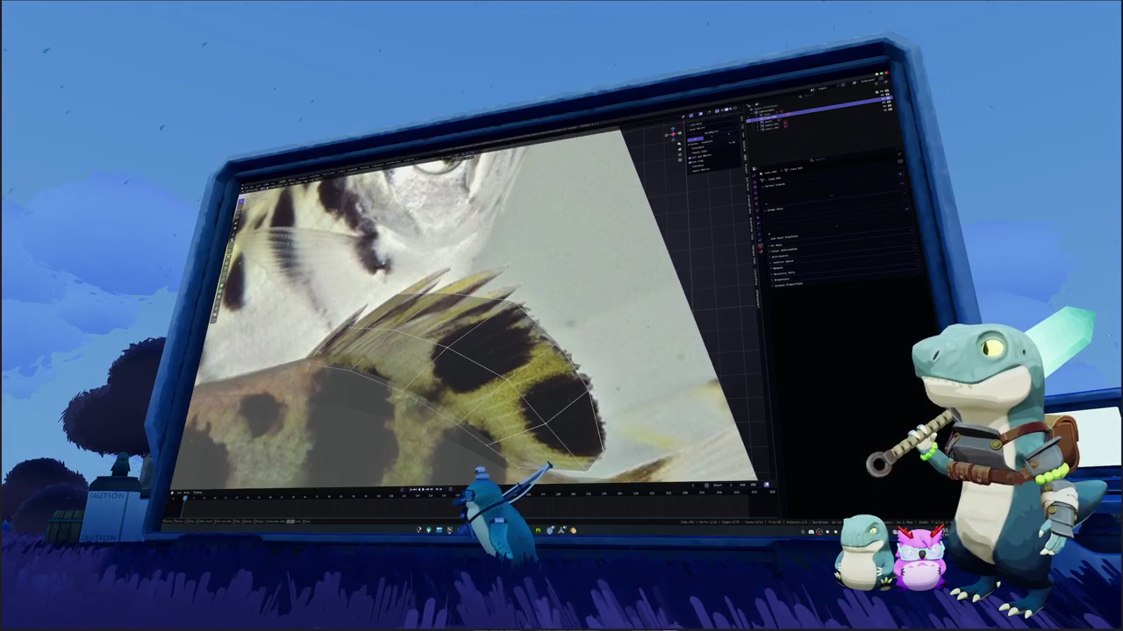
pyautogui.scroll(2, 482, 334)
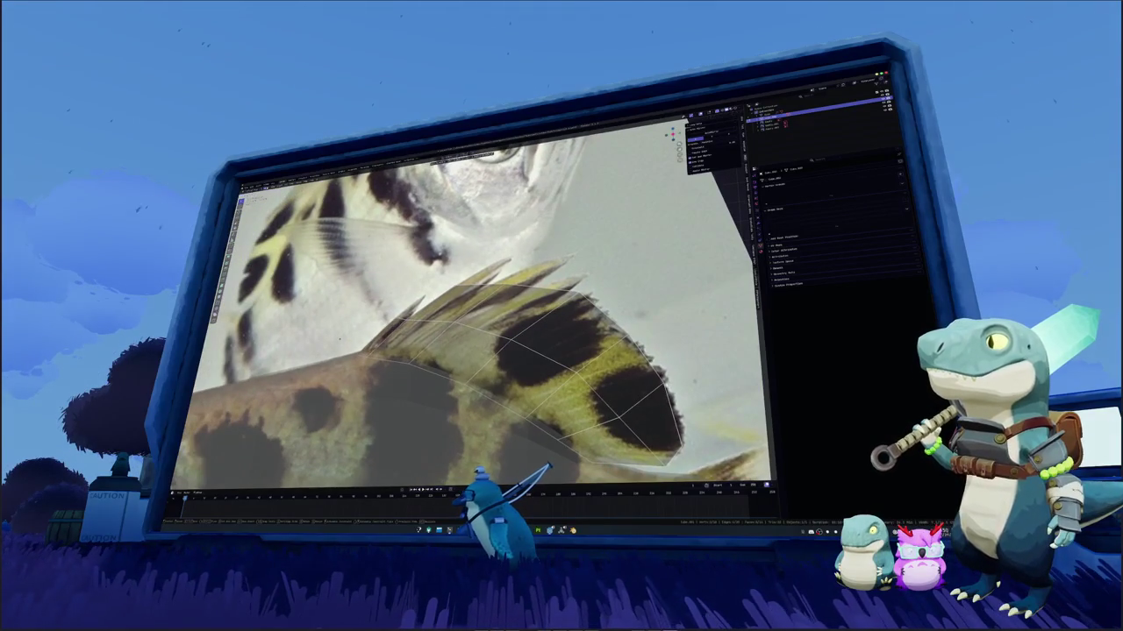
pyautogui.press('g')
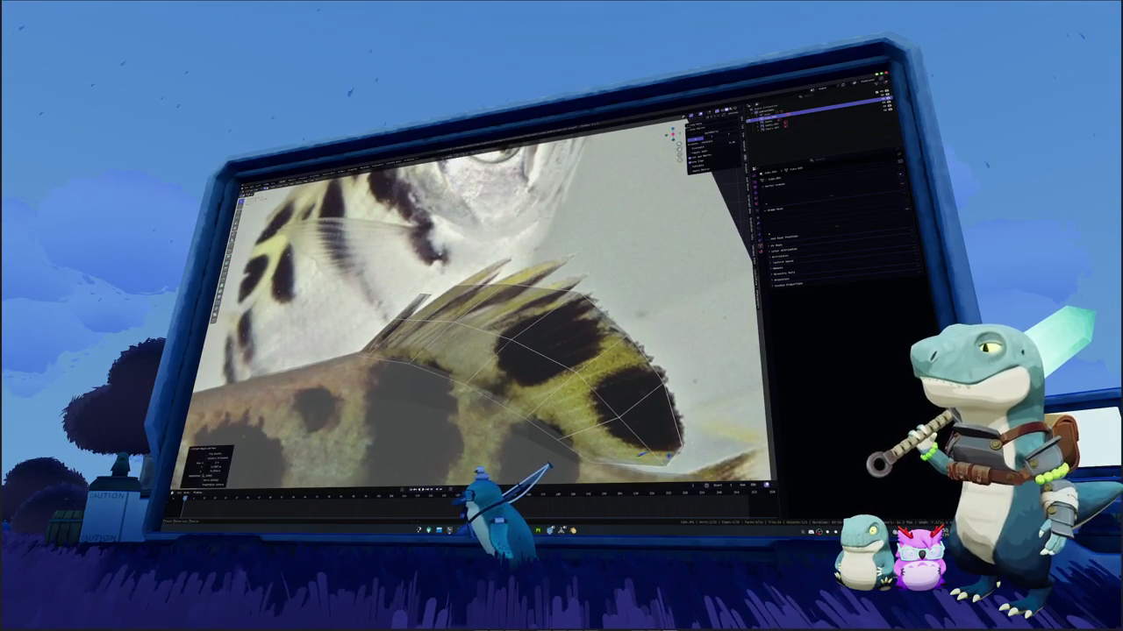
pyautogui.moveTo(482, 333); pyautogui.dragTo(456, 316, button='middle')
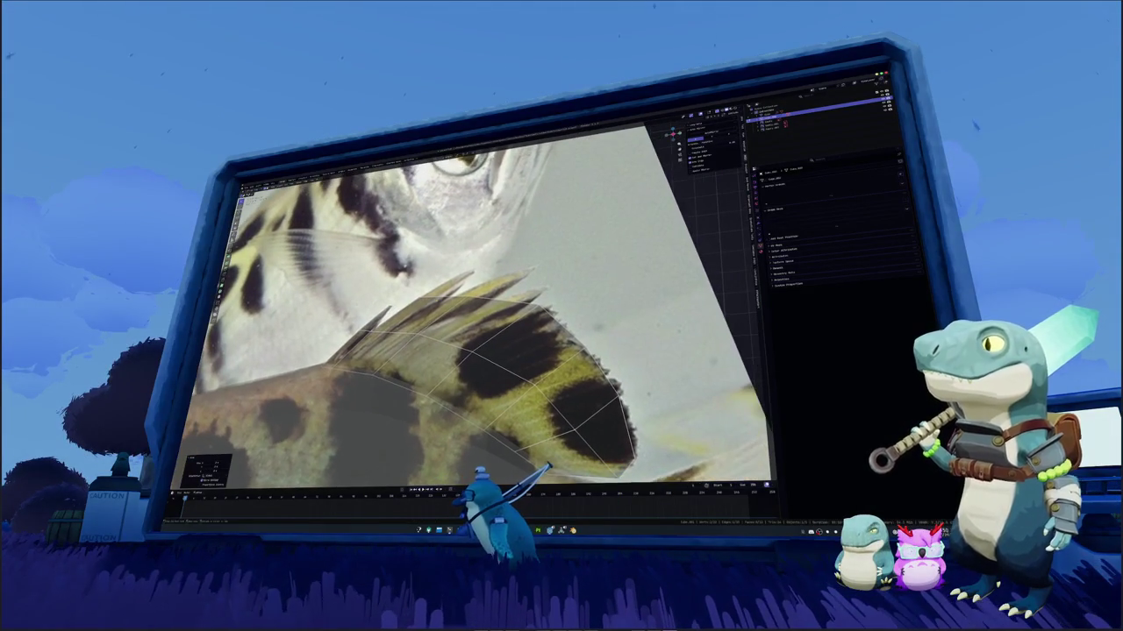
# Extrude new faces from the fin's top edge, merging vertices as needed
pyautogui.press('e')
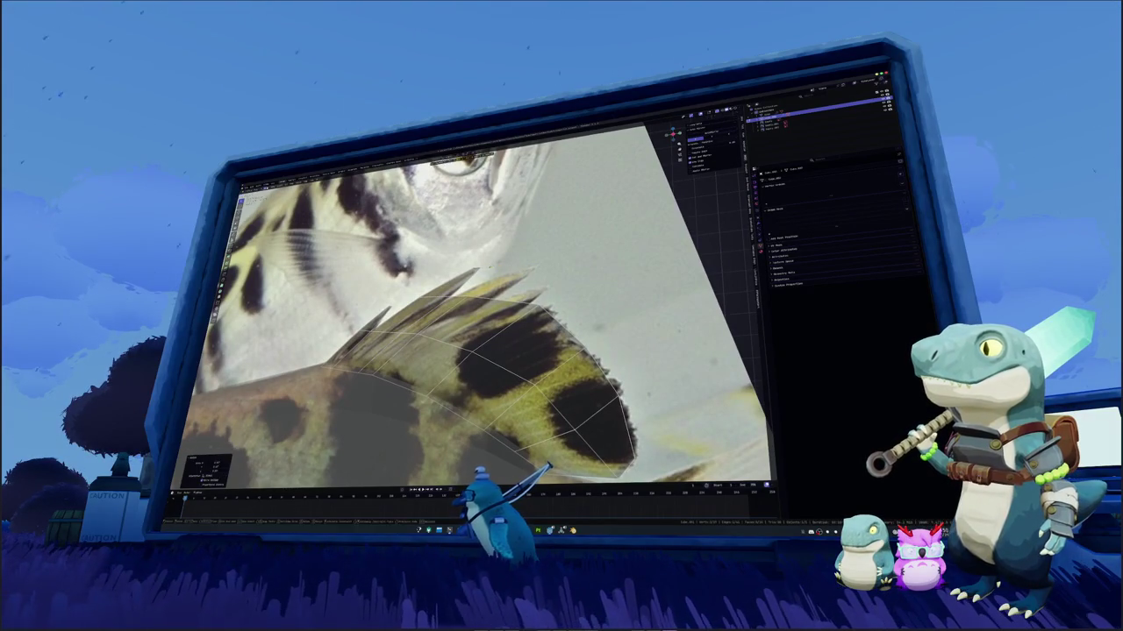
pyautogui.moveTo(452, 154); pyautogui.dragTo(473, 167, button='middle')
pyautogui.press('m')
pyautogui.press('Return')
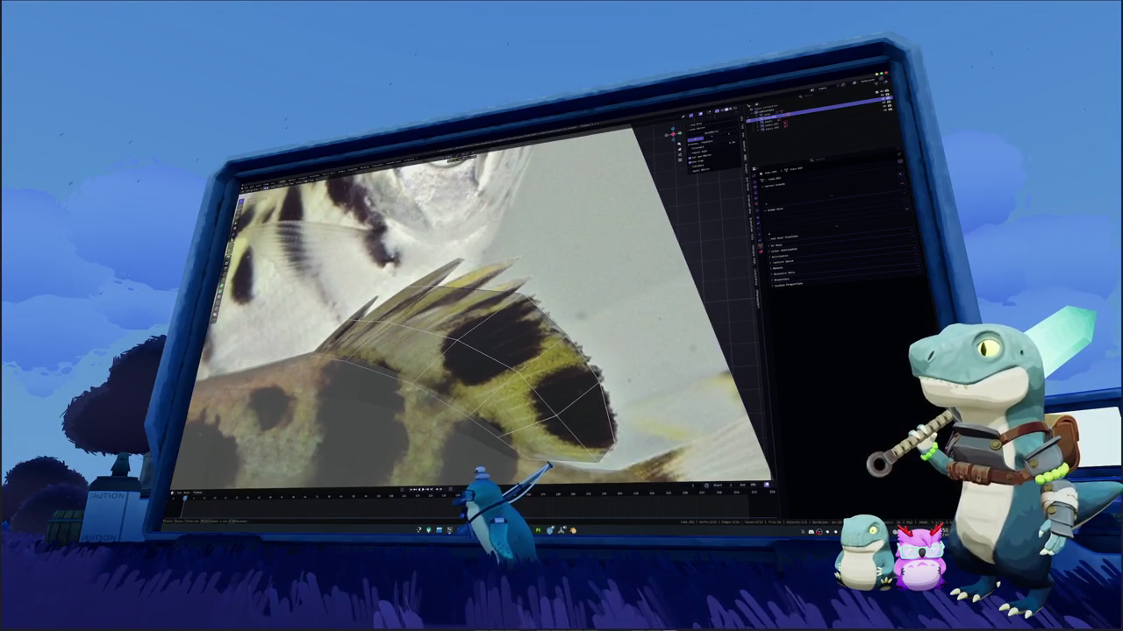
pyautogui.press('e')
pyautogui.press('Return')
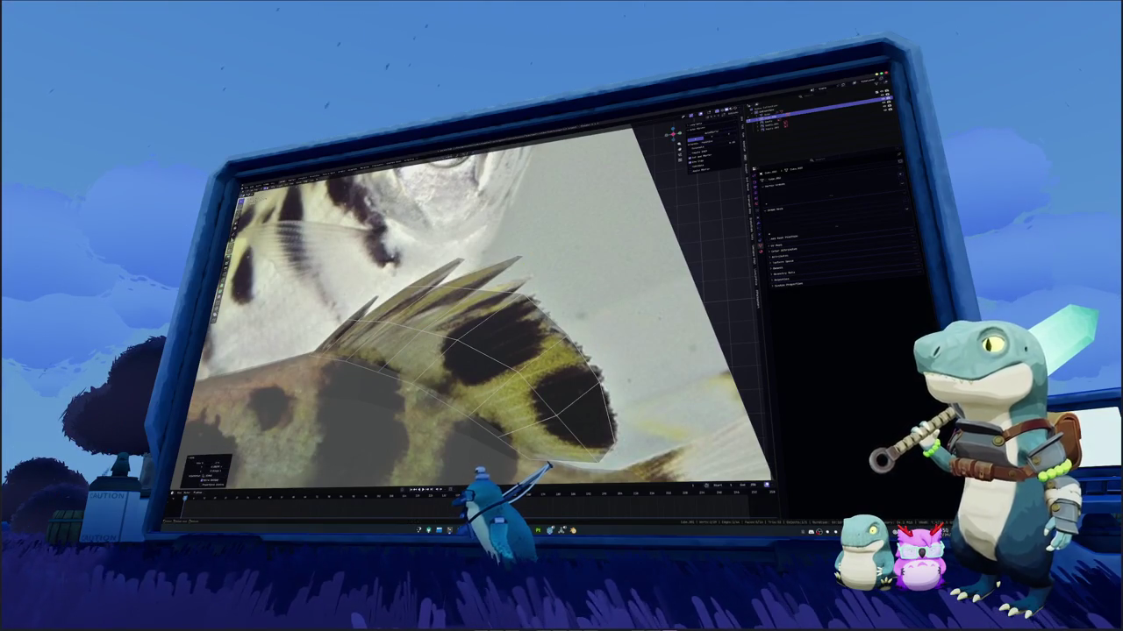
pyautogui.keyDown('shift'); pyautogui.moveTo(482, 307); pyautogui.dragTo(449, 313, button='middle'); pyautogui.keyUp('shift')
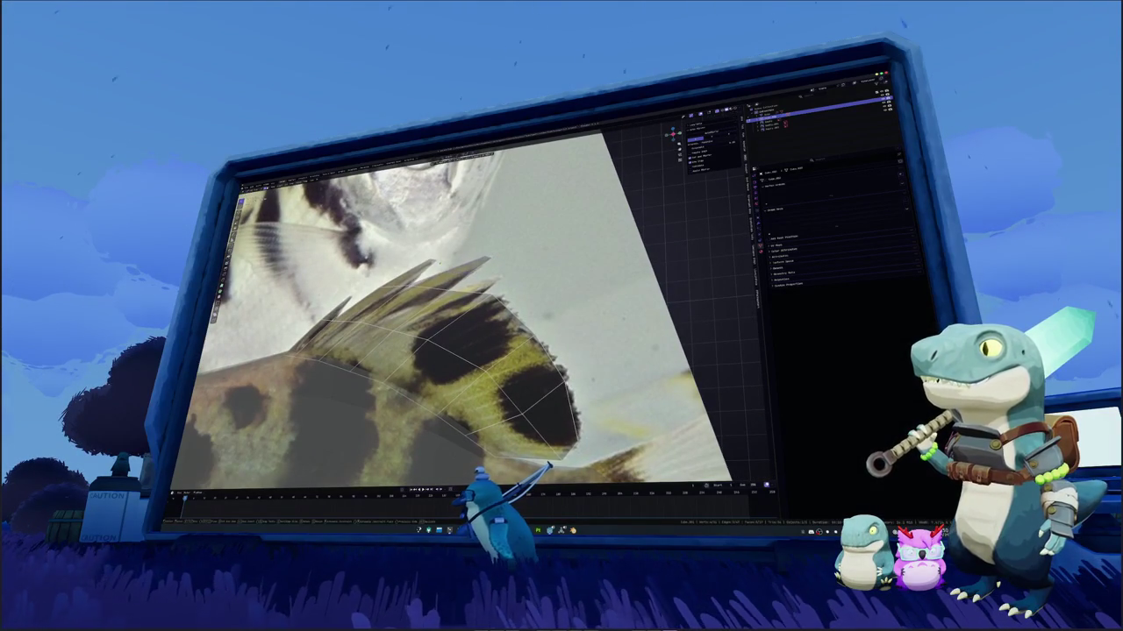
pyautogui.press('e')
pyautogui.press('Return')
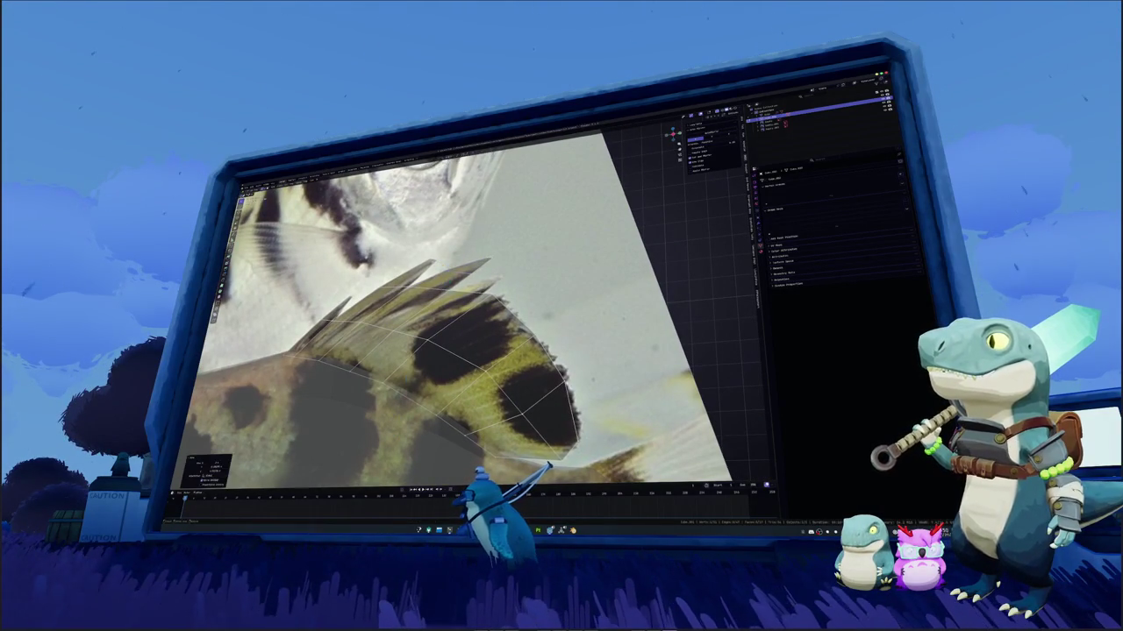
pyautogui.scroll(1, 465, 324)
pyautogui.scroll(1, 465, 324)
pyautogui.scroll(1, 465, 324)
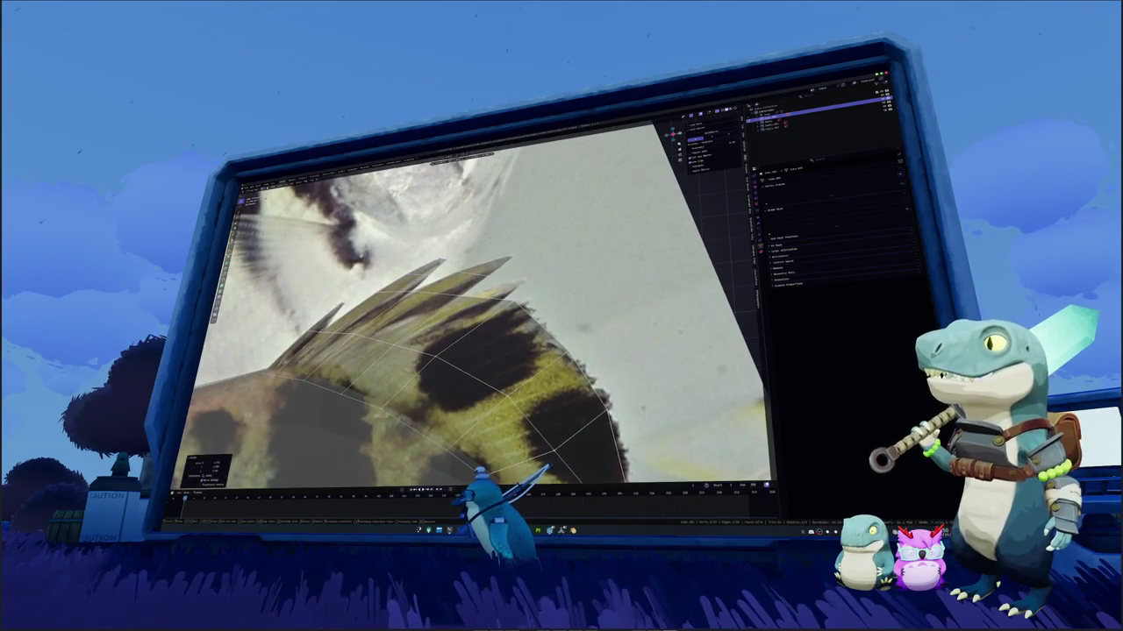
# Extrude another spine from the fin edge and scale it into a point
pyautogui.keyDown('shift'); pyautogui.moveTo(474, 324); pyautogui.dragTo(447, 288, button='middle'); pyautogui.keyUp('shift')
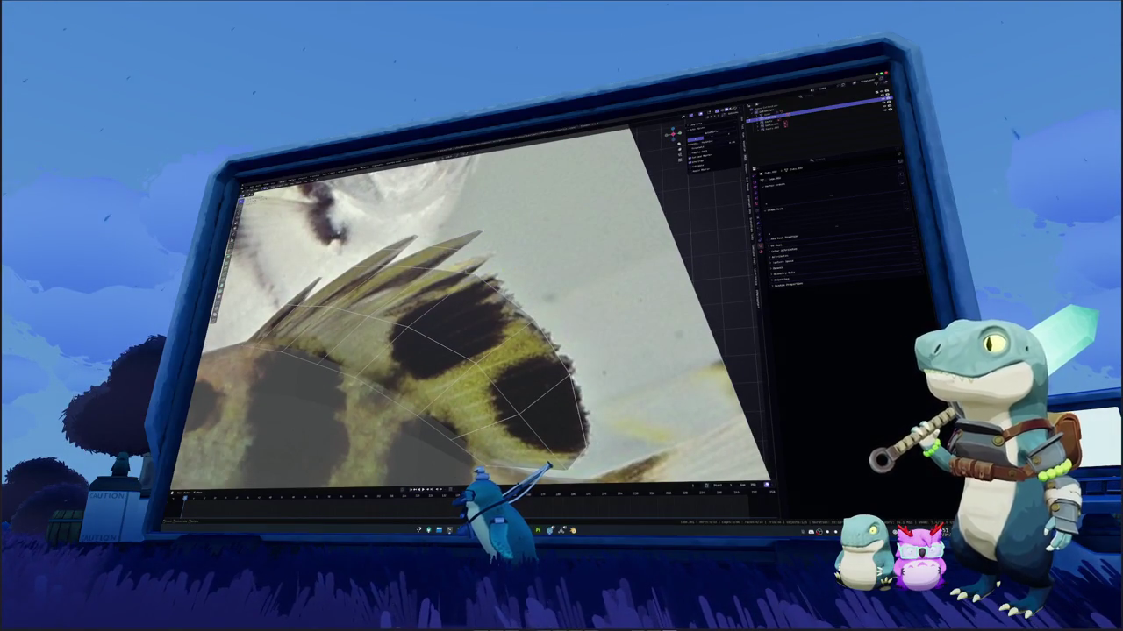
pyautogui.keyDown('shift'); pyautogui.moveTo(456, 307); pyautogui.dragTo(420, 321, button='middle'); pyautogui.keyUp('shift')
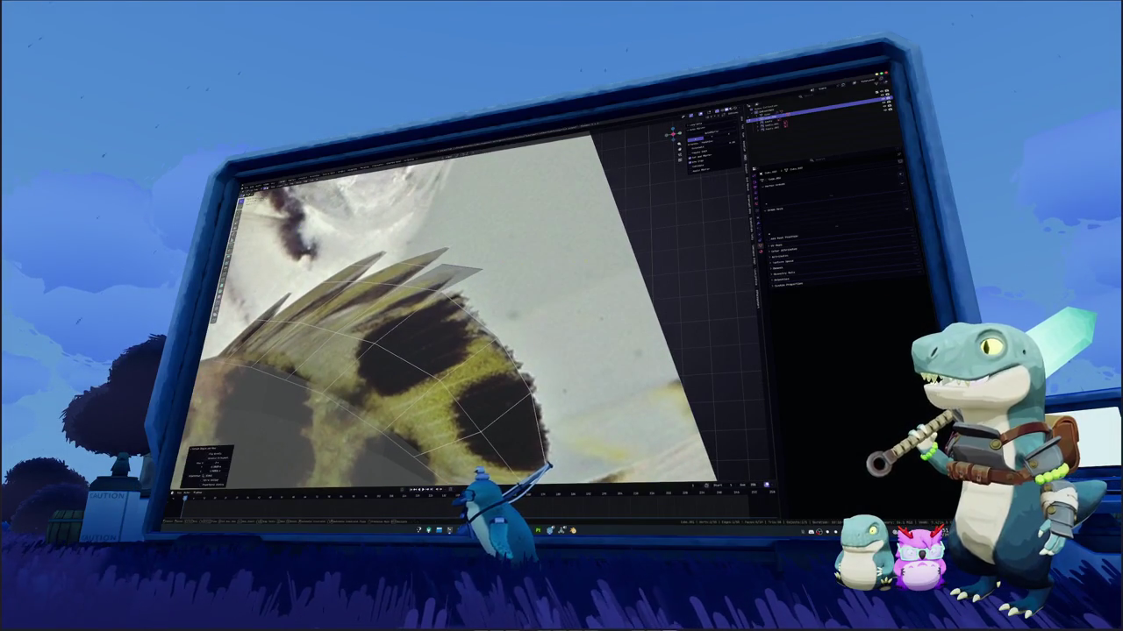
pyautogui.scroll(3, 421, 324)
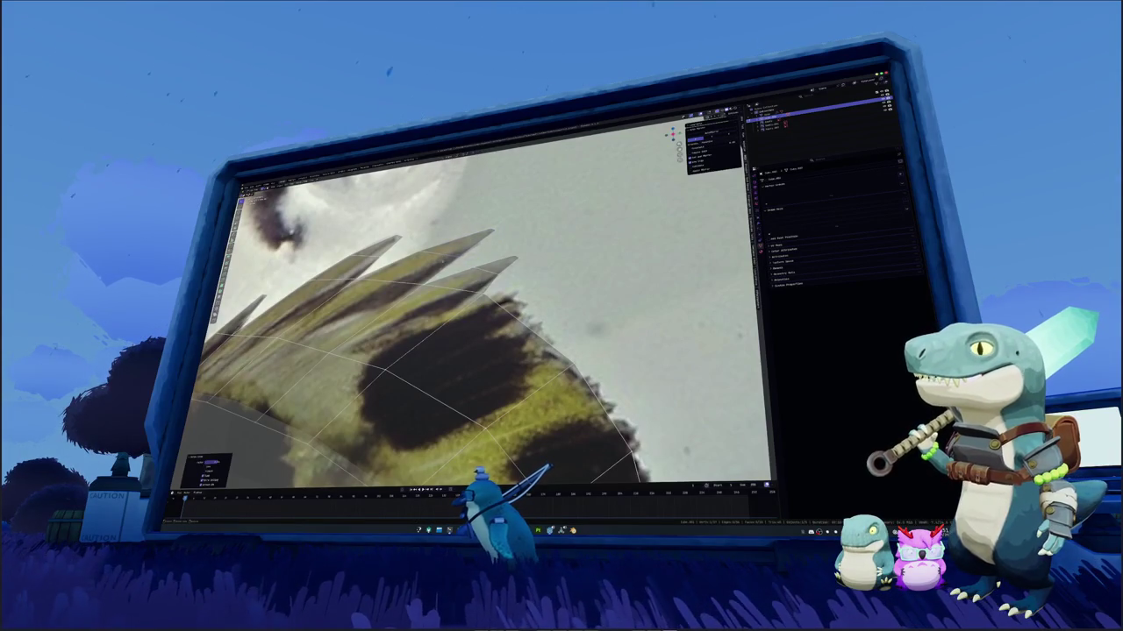
pyautogui.keyDown('shift'); pyautogui.moveTo(474, 334); pyautogui.dragTo(526, 337, button='middle'); pyautogui.keyUp('shift')
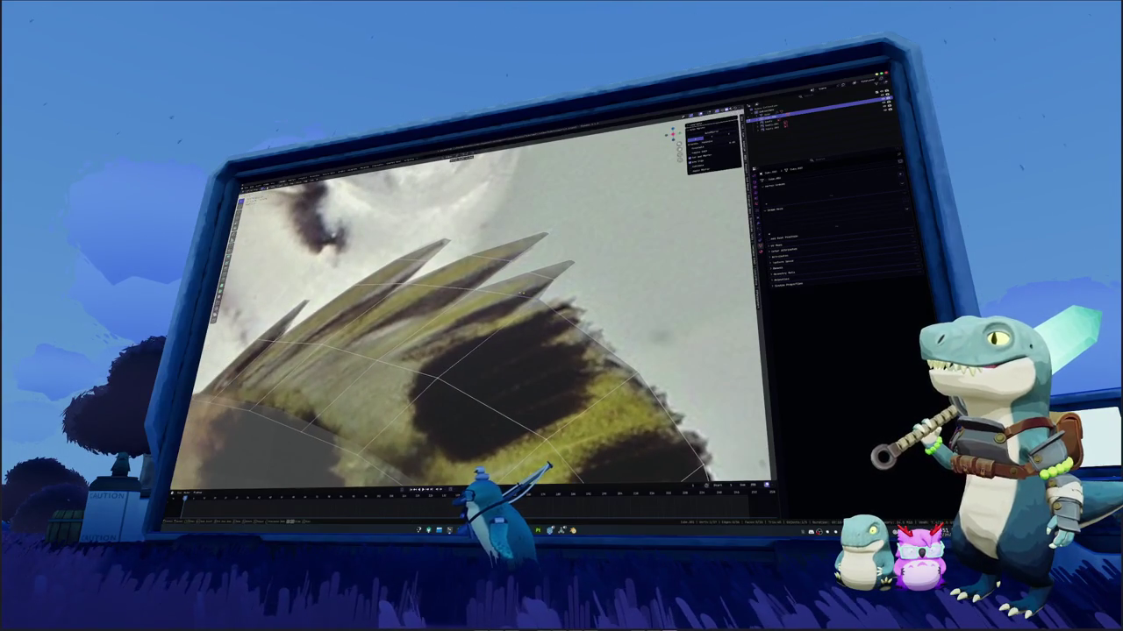
pyautogui.keyDown('shift'); pyautogui.moveTo(473, 334); pyautogui.dragTo(509, 342, button='middle'); pyautogui.keyUp('shift')
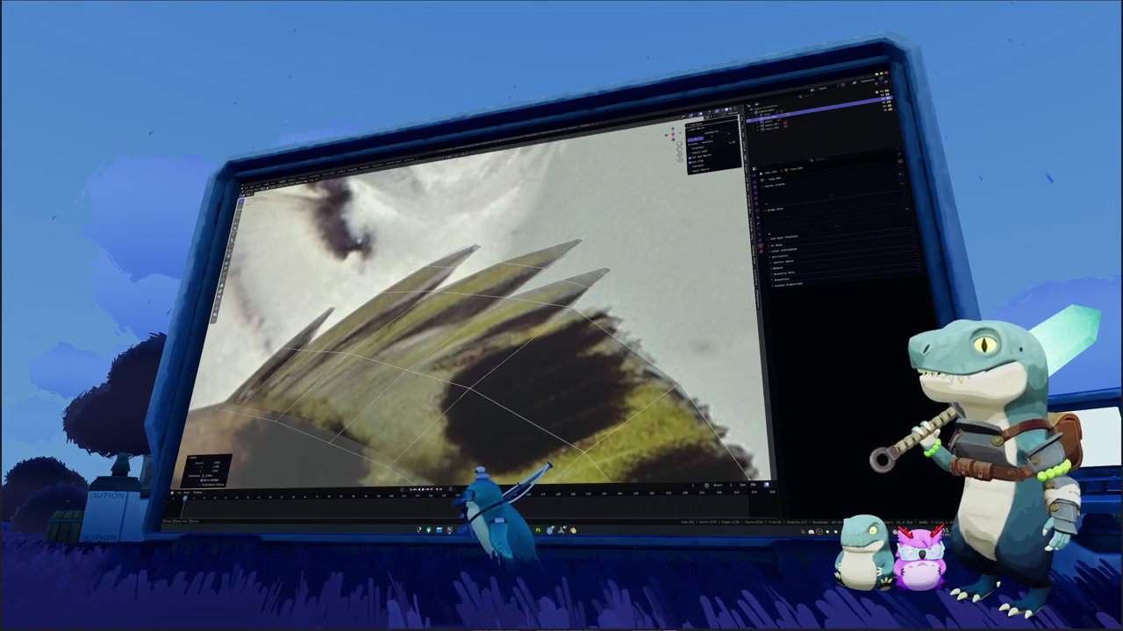
pyautogui.moveTo(491, 333)
pyautogui.keyDown('shift'); pyautogui.mouseDown(button='middle')
pyautogui.moveTo(478, 323)
pyautogui.moveTo(526, 315)
pyautogui.mouseUp(button='middle'); pyautogui.keyUp('shift')
pyautogui.press('e')
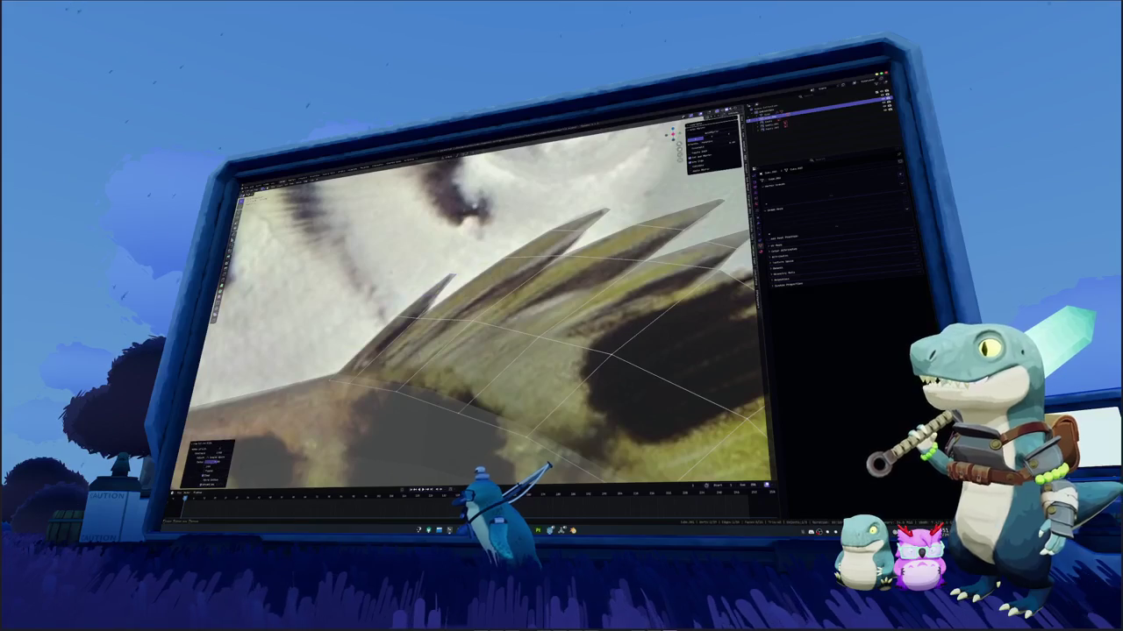
pyautogui.press('s')
pyautogui.press('Return')
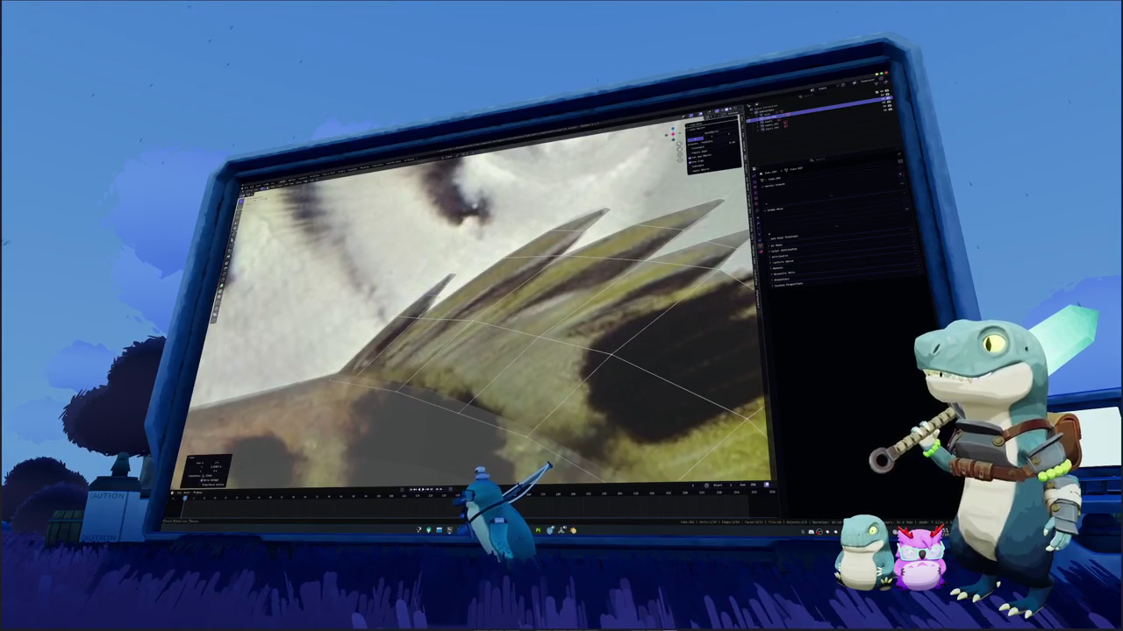
pyautogui.press('s')
pyautogui.press('Return')
pyautogui.press('s')
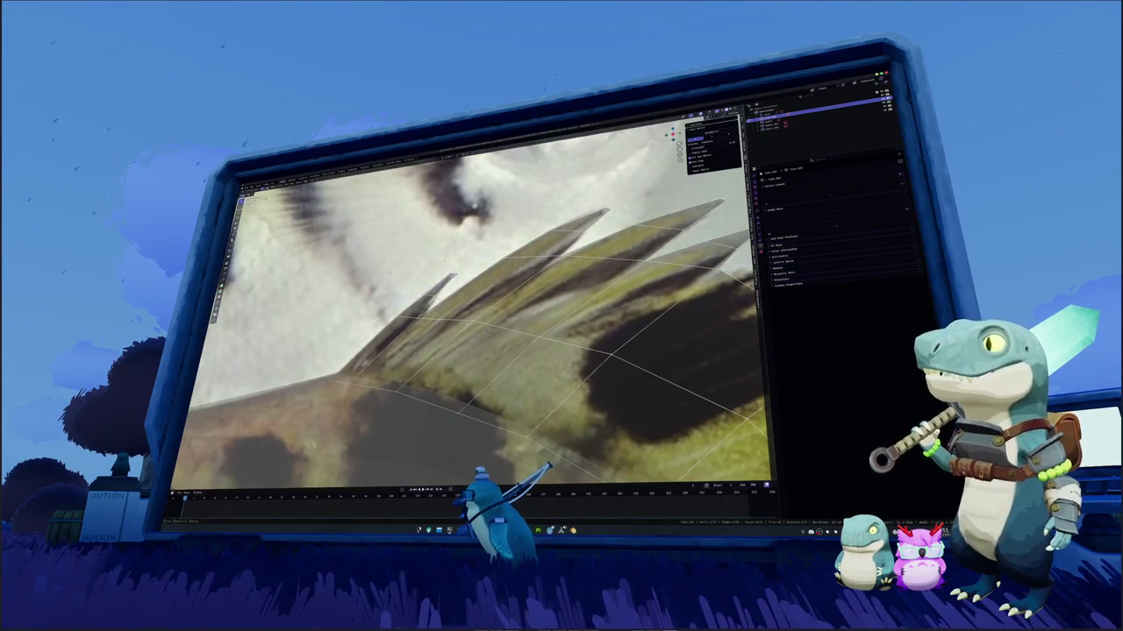
pyautogui.press('Return')
pyautogui.press('s')
pyautogui.press('Return')
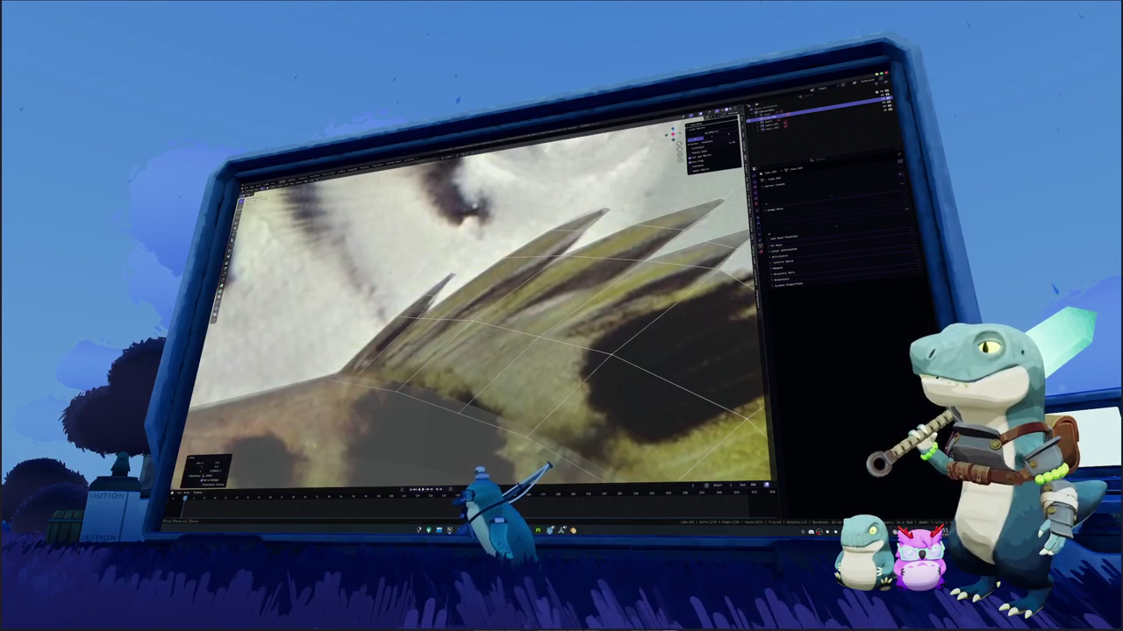
# Close the stray game-launcher activation window and return to Blender
pyautogui.hotkey('alt', 'Tab')
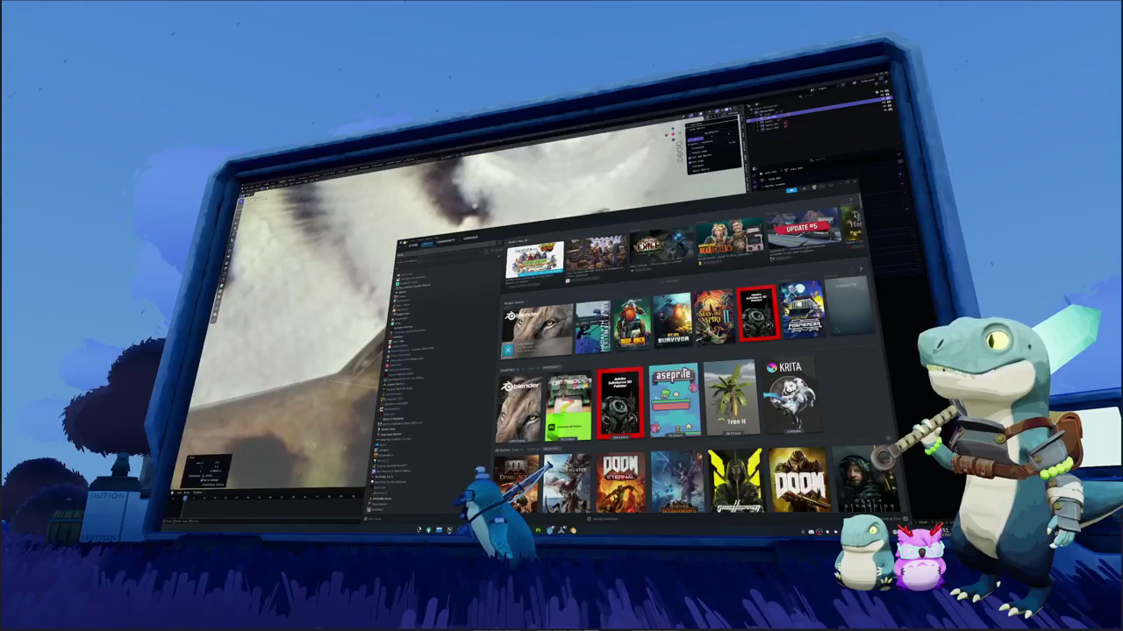
pyautogui.moveTo(430, 245)
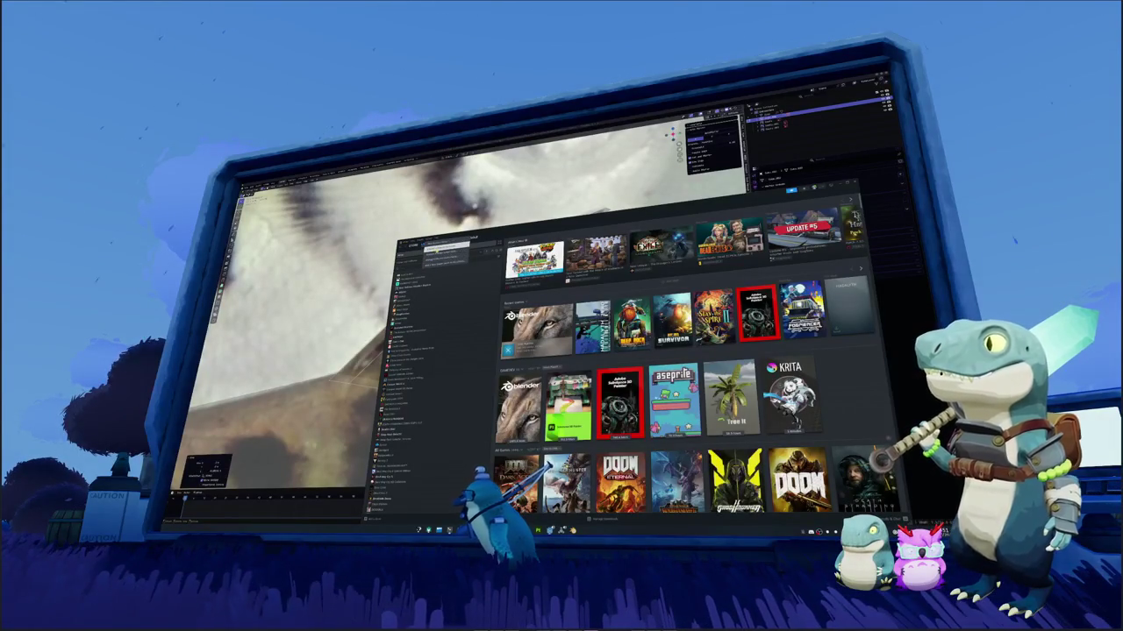
pyautogui.click(438, 254)
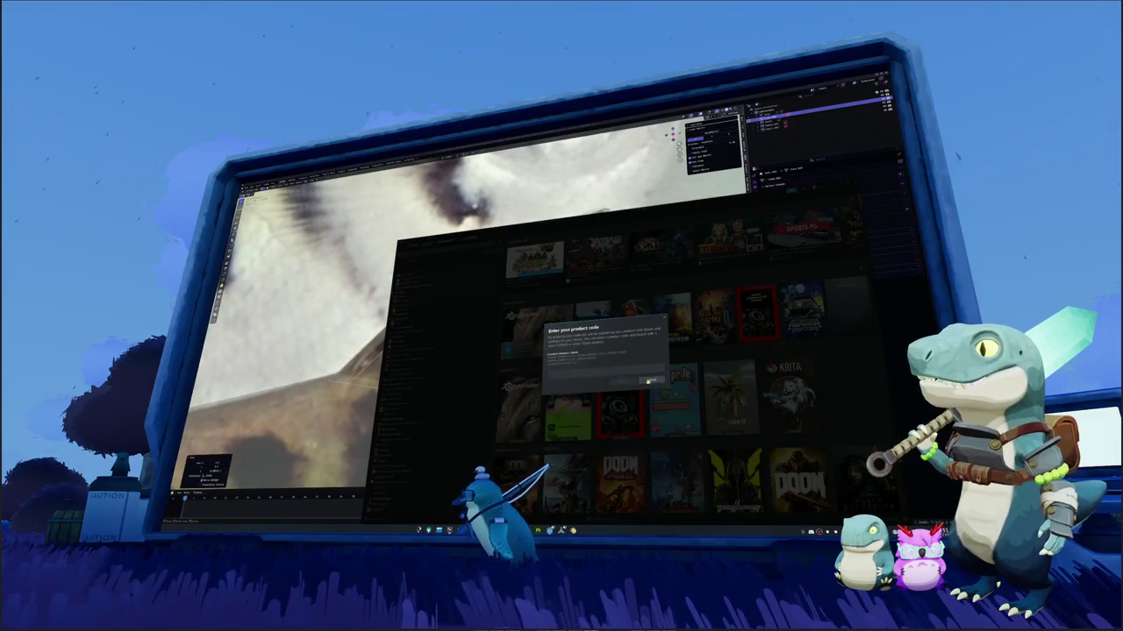
pyautogui.click(649, 380)
pyautogui.hotkey('alt', 'Tab')
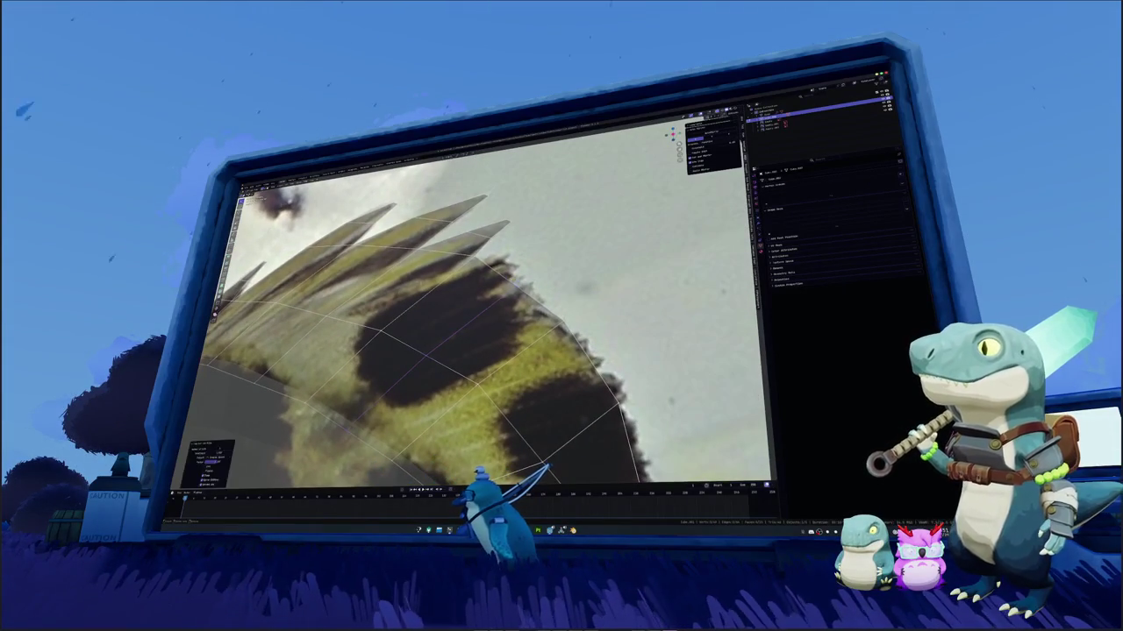
pyautogui.press('f')
pyautogui.press('f')
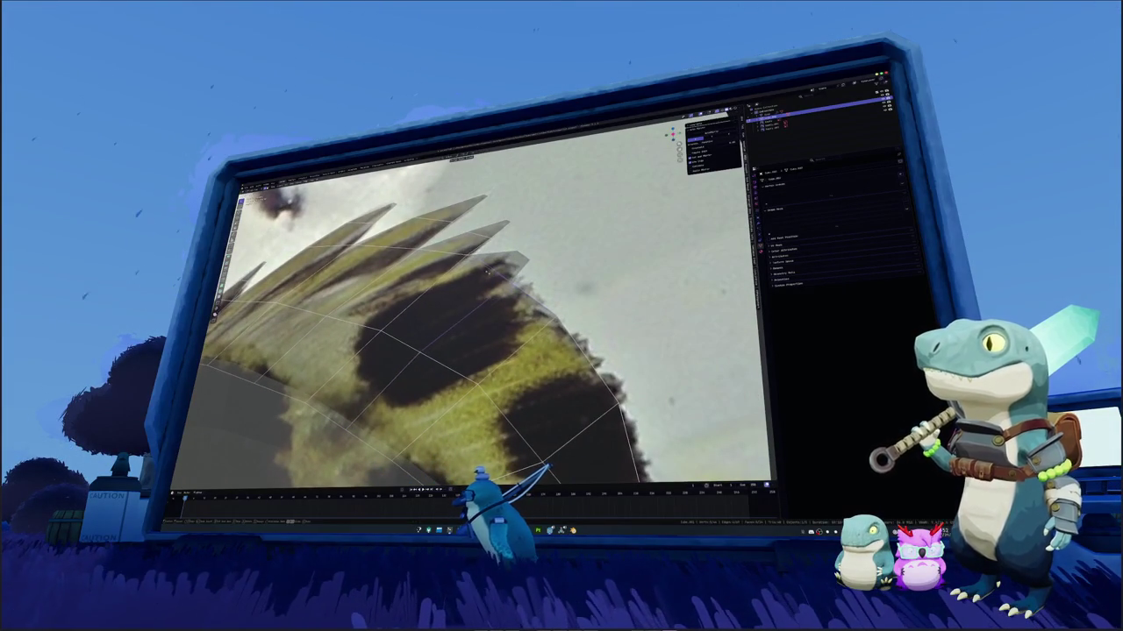
pyautogui.press('f')
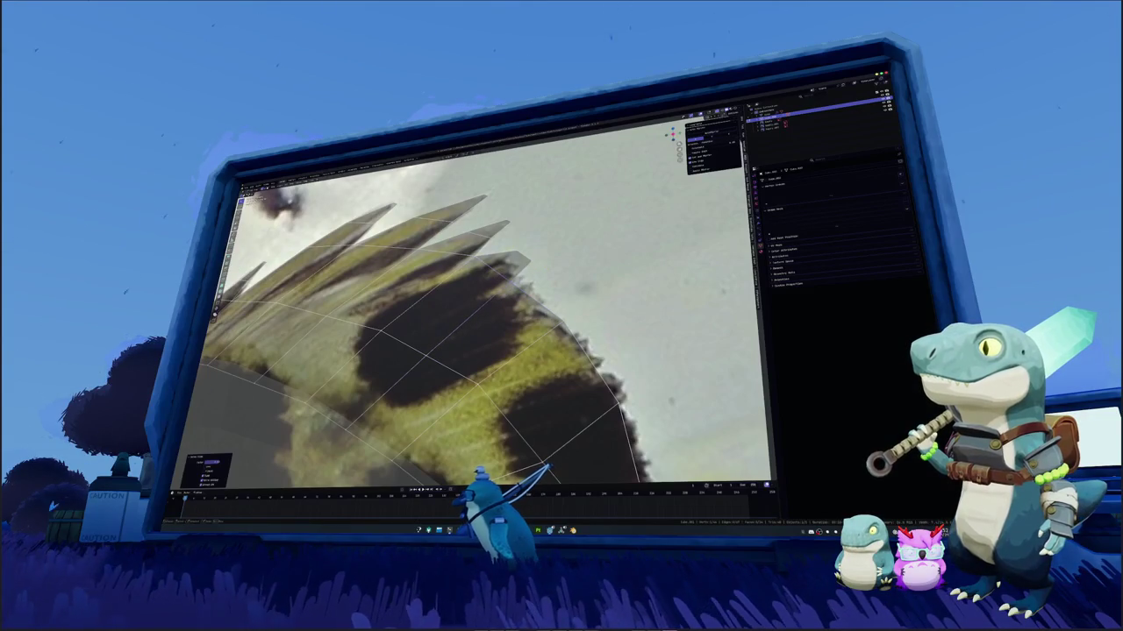
pyautogui.press('f')
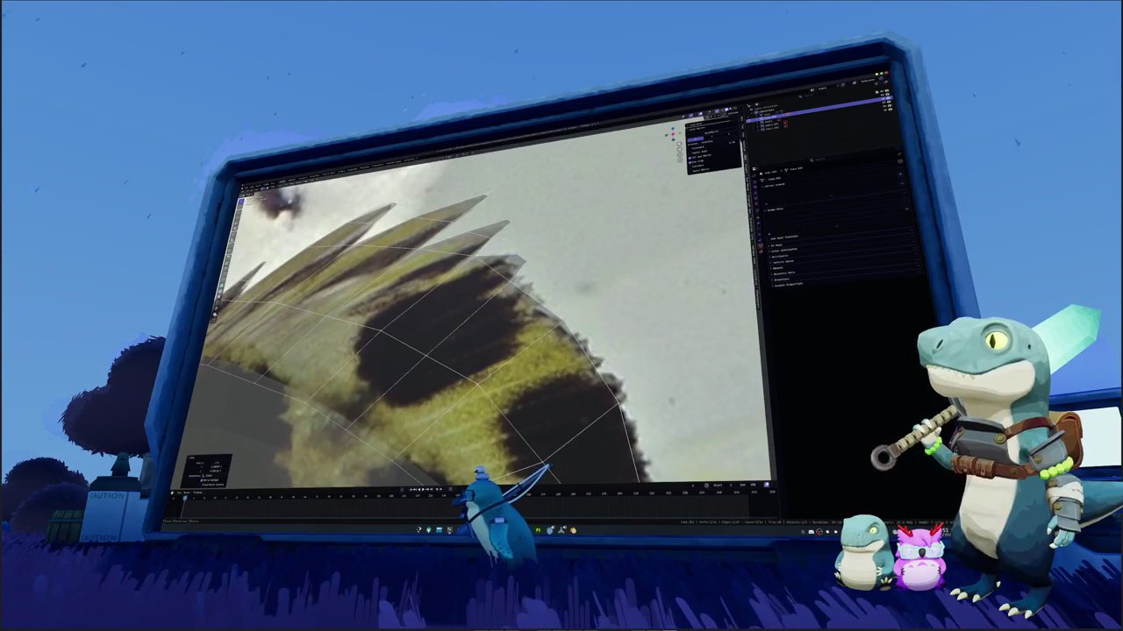
pyautogui.moveTo(491, 333); pyautogui.dragTo(570, 299, button='middle')
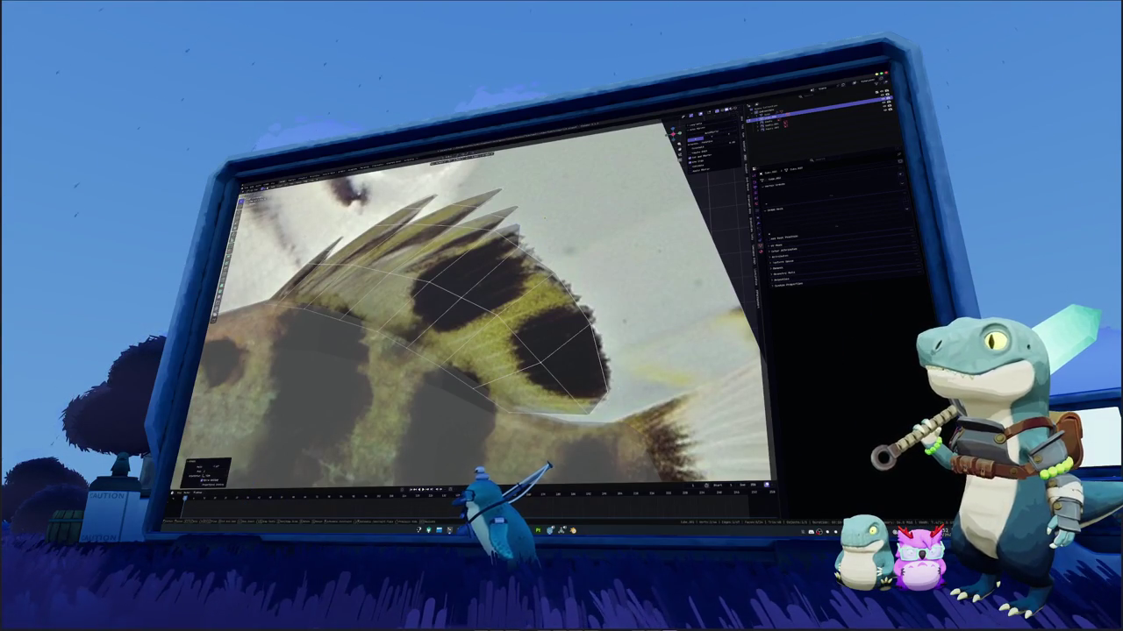
pyautogui.press('Home')
pyautogui.moveTo(526, 315); pyautogui.dragTo(548, 292, button='middle')
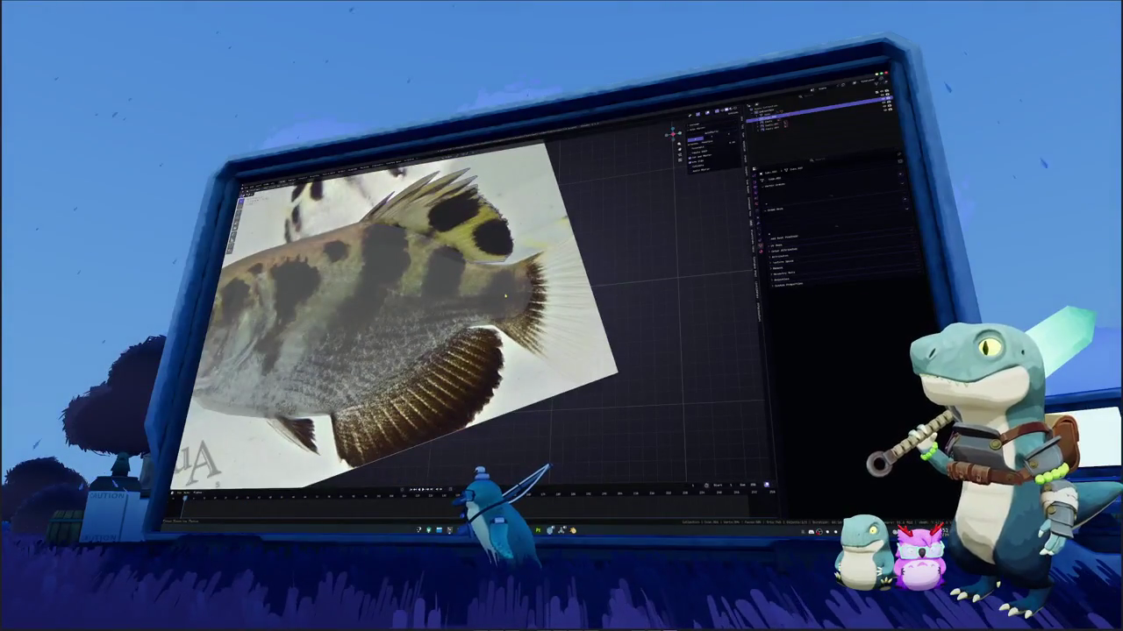
# Frame the tail section close up in front orthographic view beside the reference
pyautogui.scroll(5, 548, 292)
pyautogui.scroll(-2, 548, 293)
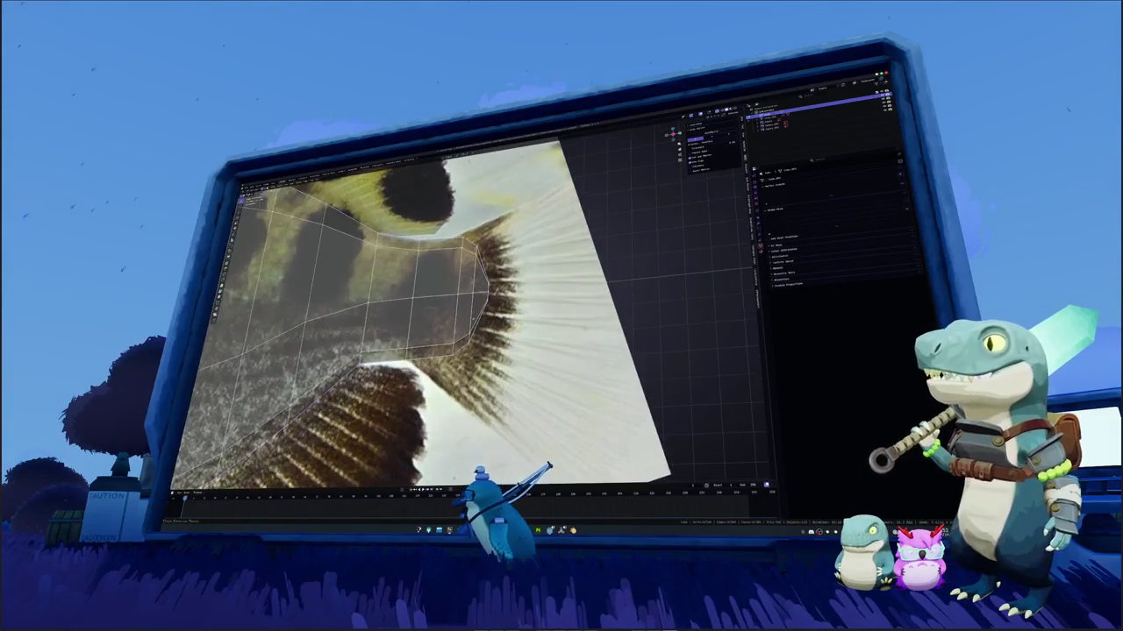
pyautogui.scroll(-5, 548, 294)
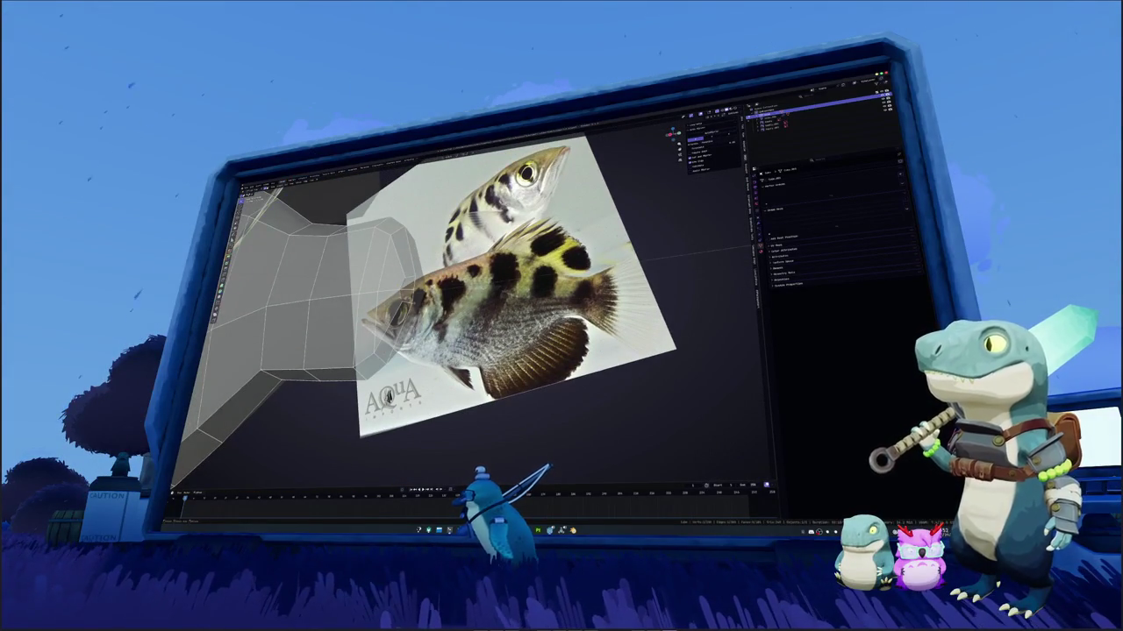
pyautogui.moveTo(447, 307); pyautogui.dragTo(474, 298, button='middle')
pyautogui.scroll(3, 473, 298)
pyautogui.moveTo(325, 300)
pyautogui.mouseDown(button='middle')
pyautogui.moveTo(456, 312)
pyautogui.moveTo(527, 289)
pyautogui.mouseUp(button='middle')
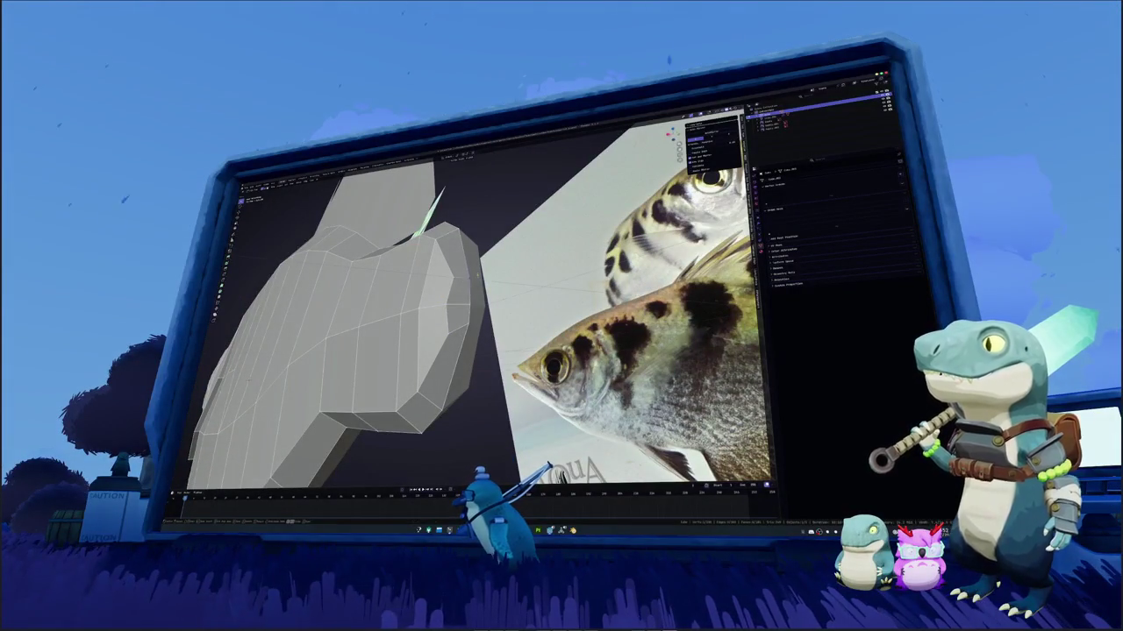
pyautogui.click(469, 331)
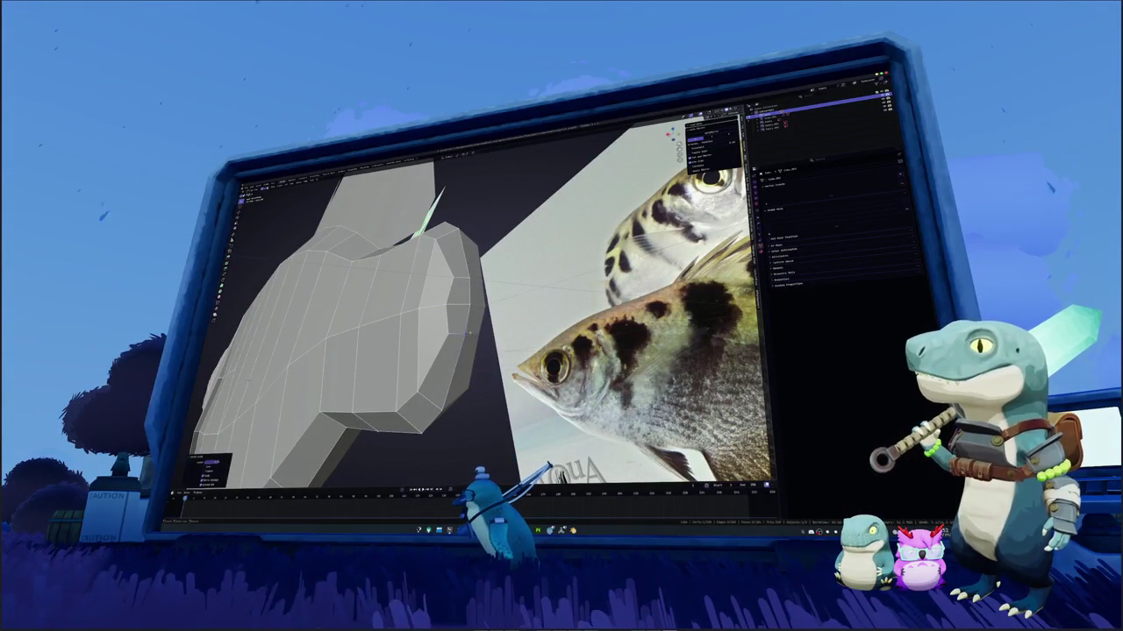
pyautogui.moveTo(449, 313); pyautogui.dragTo(393, 408, button='middle')
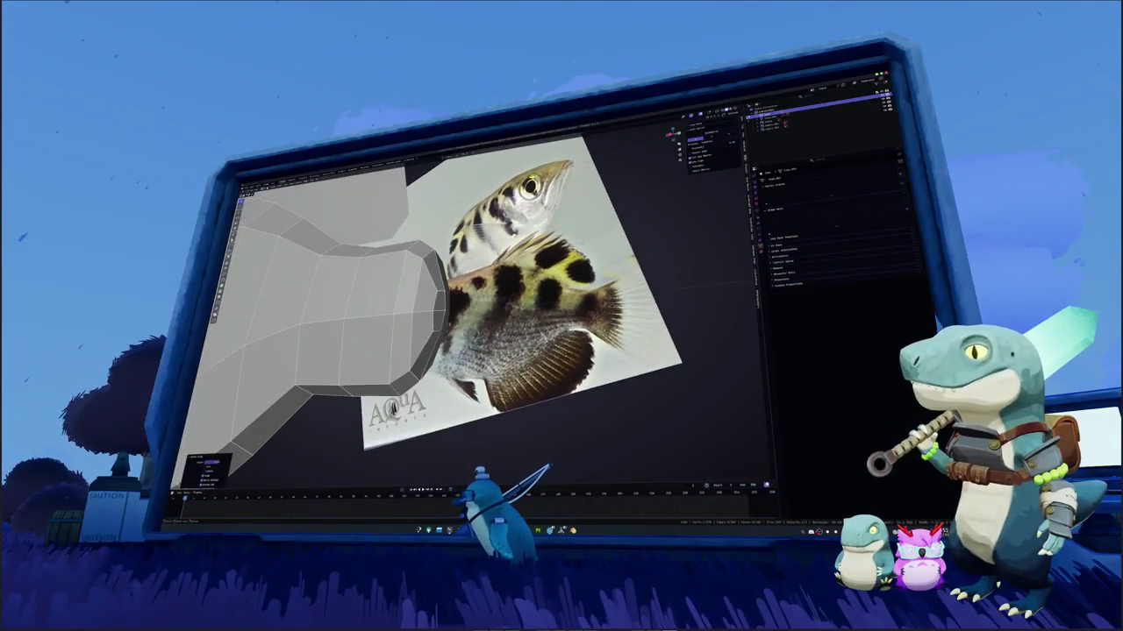
pyautogui.press('KP_1')
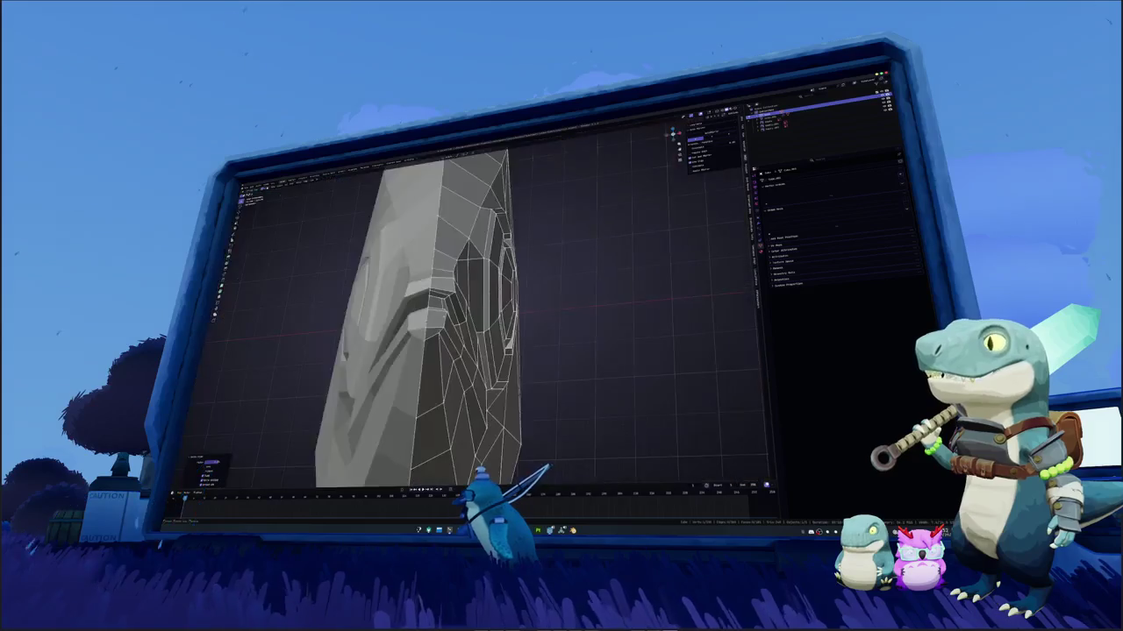
pyautogui.moveTo(473, 316); pyautogui.dragTo(412, 377, button='middle')
pyautogui.click(436, 451)
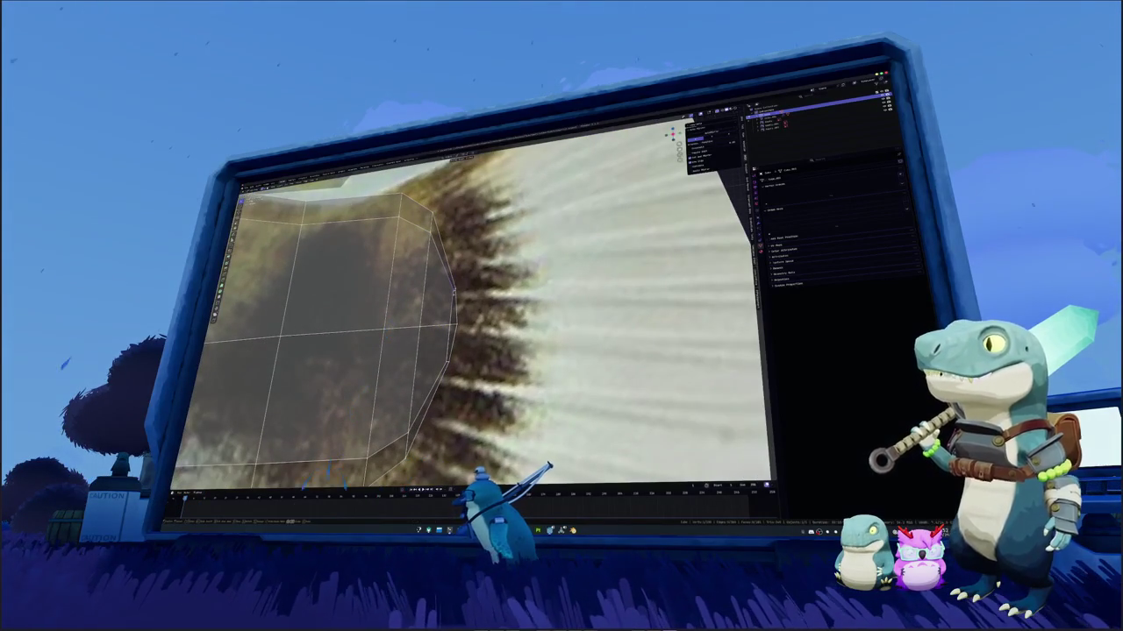
# Insert three loop cuts across the tail section of the fish mesh
pyautogui.hotkey('ctrl', 'r')
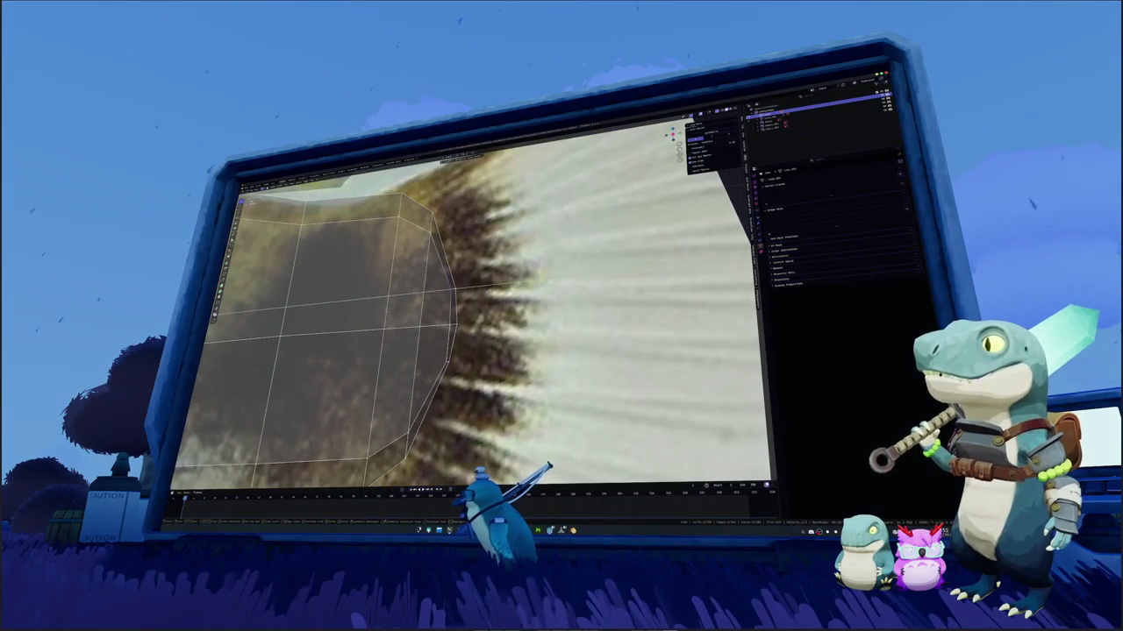
pyautogui.click(413, 149)
pyautogui.hotkey('ctrl', 'r')
pyautogui.click(395, 328)
pyautogui.scroll(-3, 465, 316)
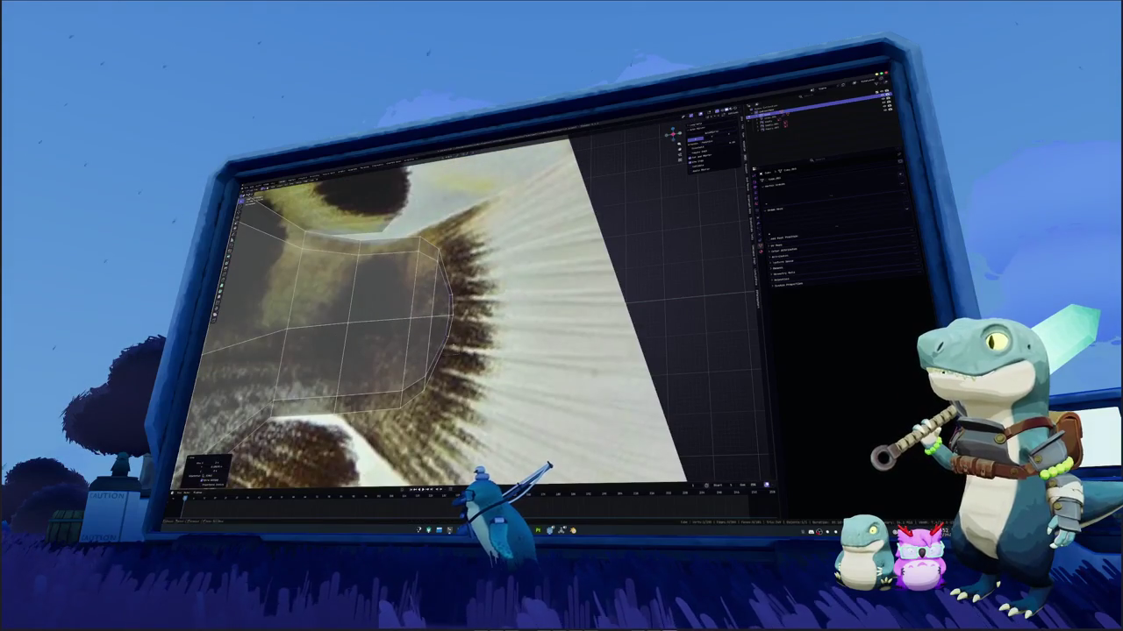
pyautogui.hotkey('ctrl', 'r')
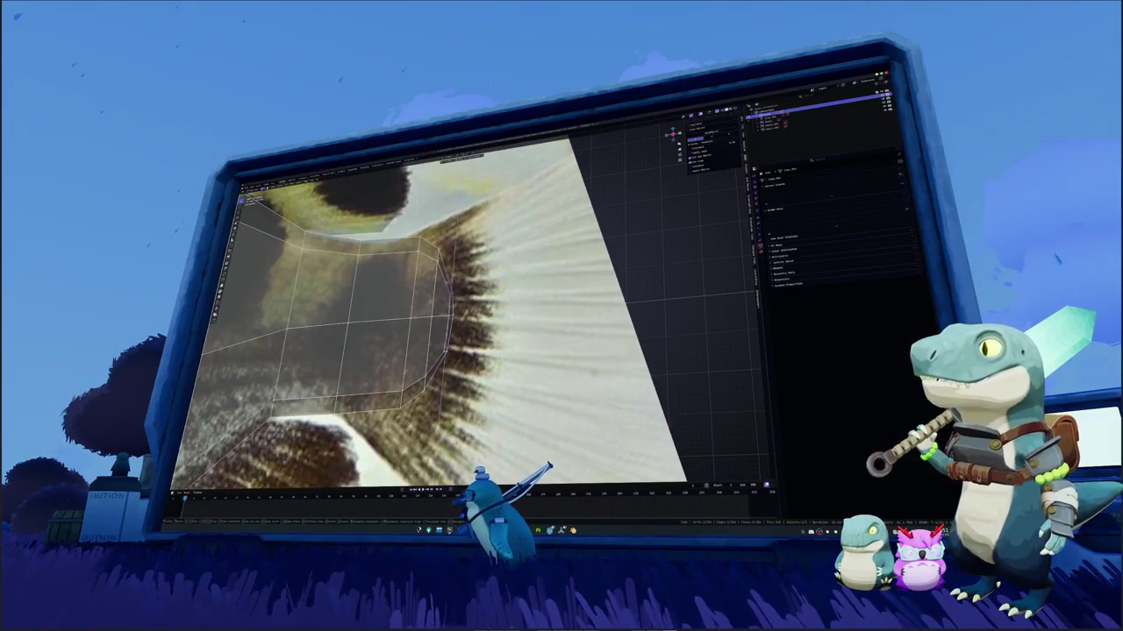
pyautogui.click(450, 281)
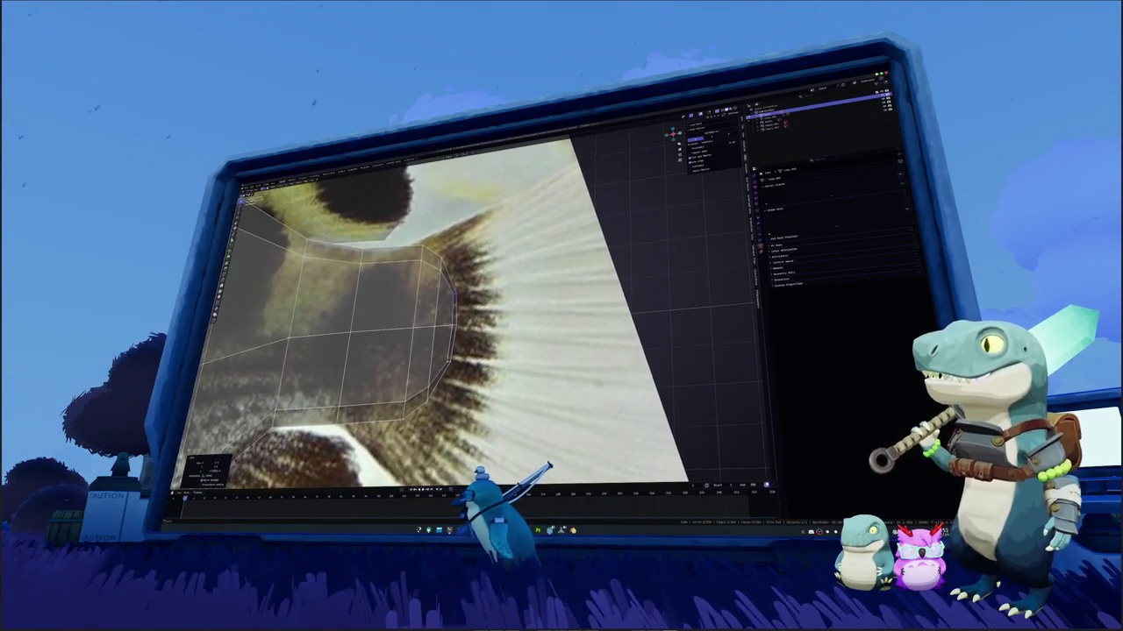
pyautogui.scroll(2, 386, 325)
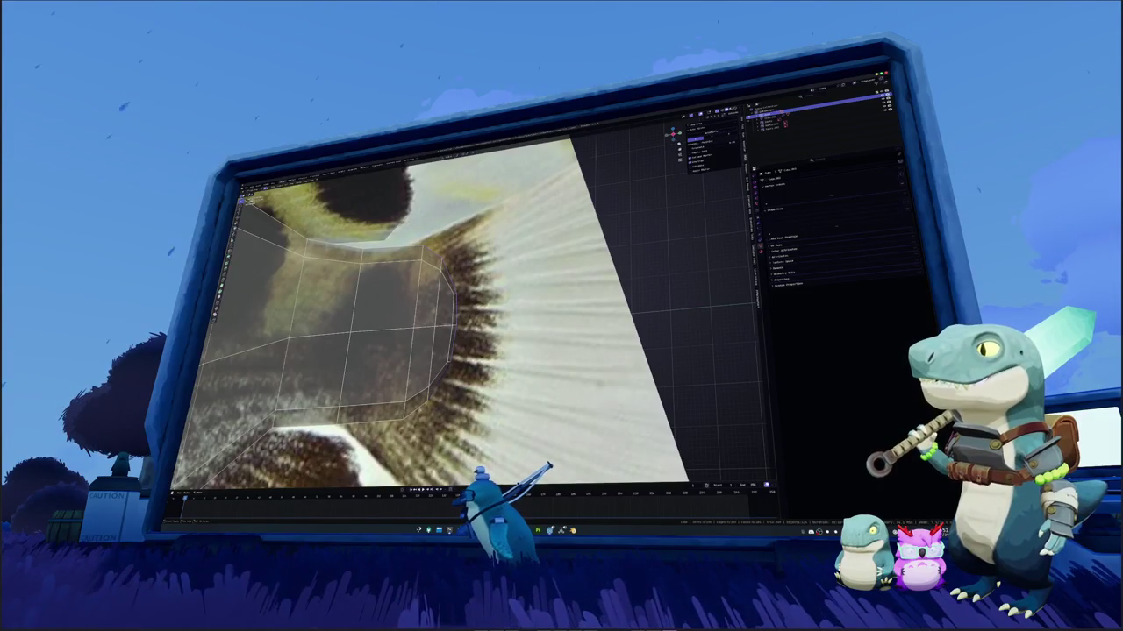
pyautogui.scroll(-2, 430, 313)
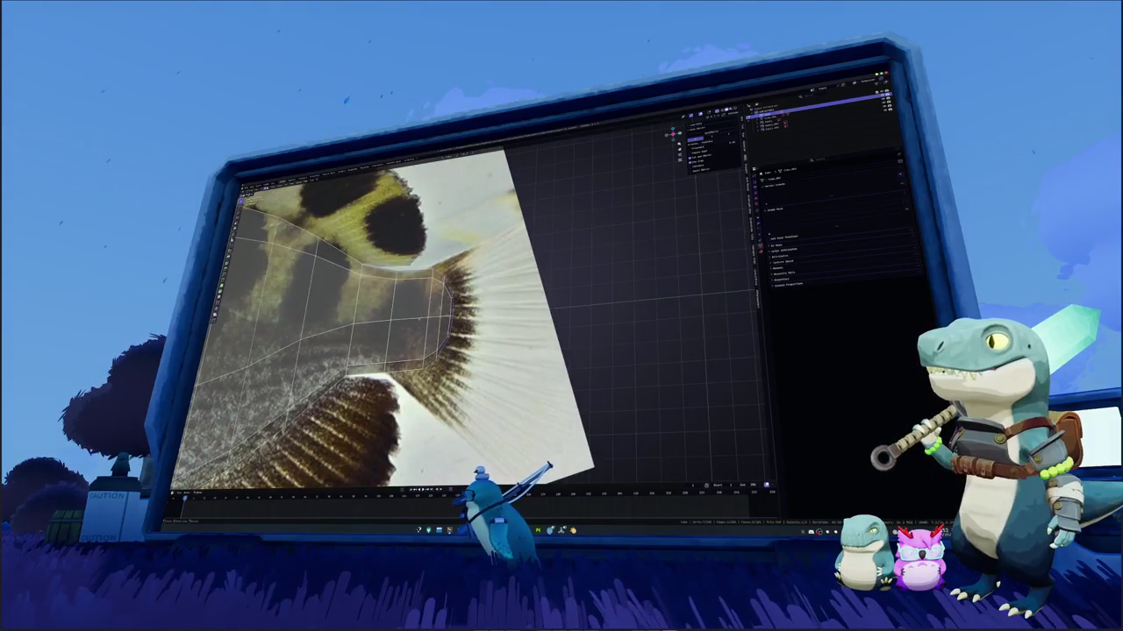
# Extend the tail end with new vertices and edges using the mesh context menu
pyautogui.rightClick(443, 368)
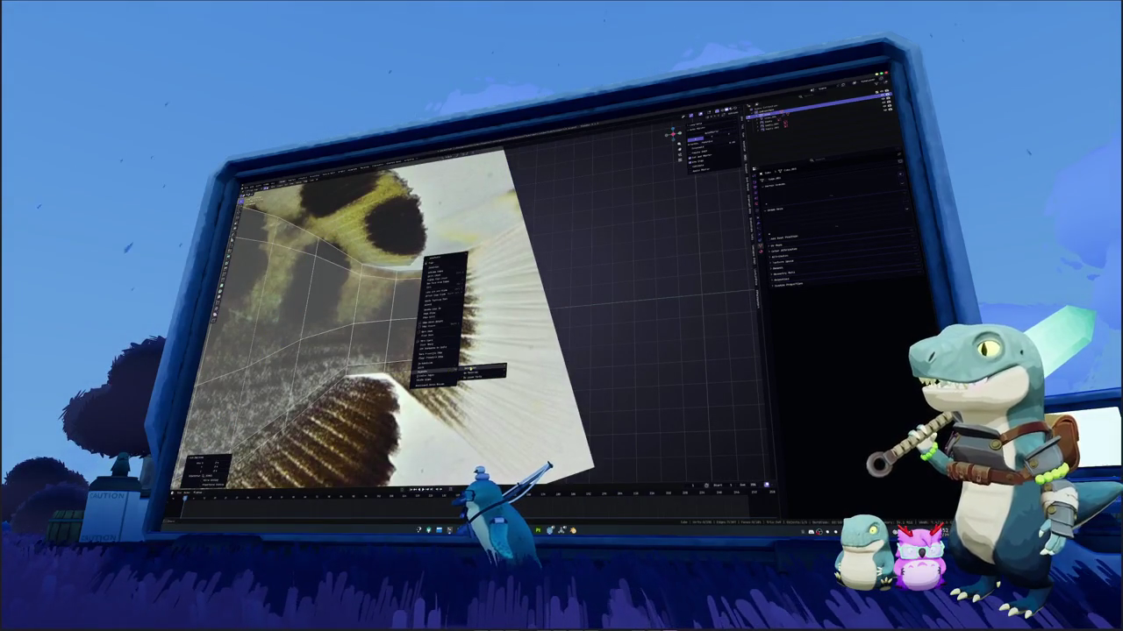
pyautogui.click(471, 370)
pyautogui.press('Tab')
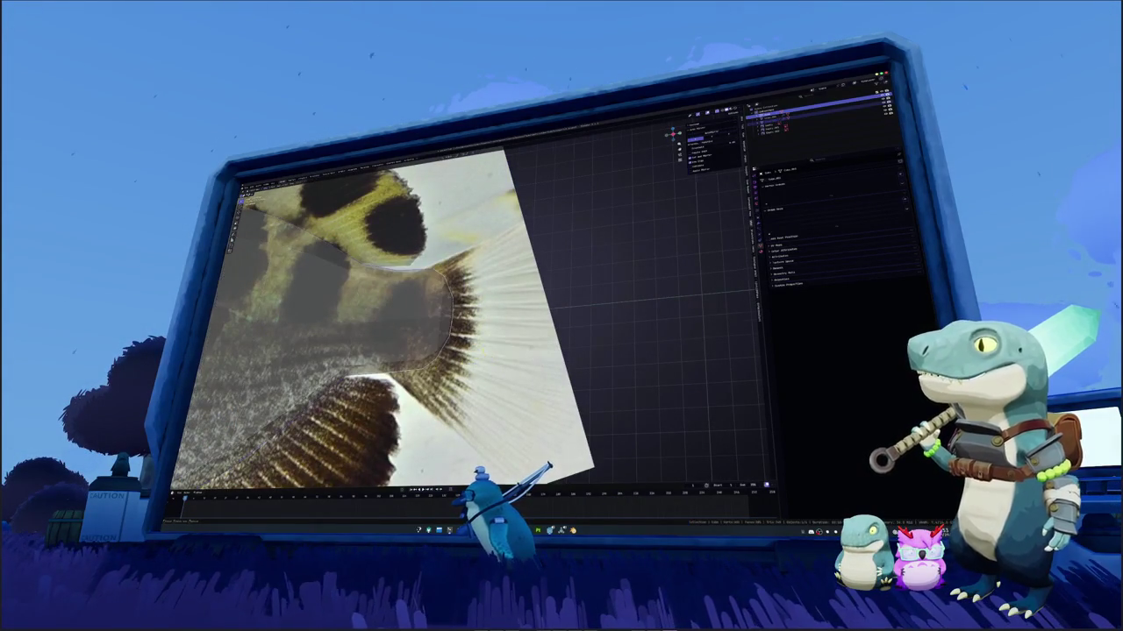
pyautogui.scroll(1, 394, 316)
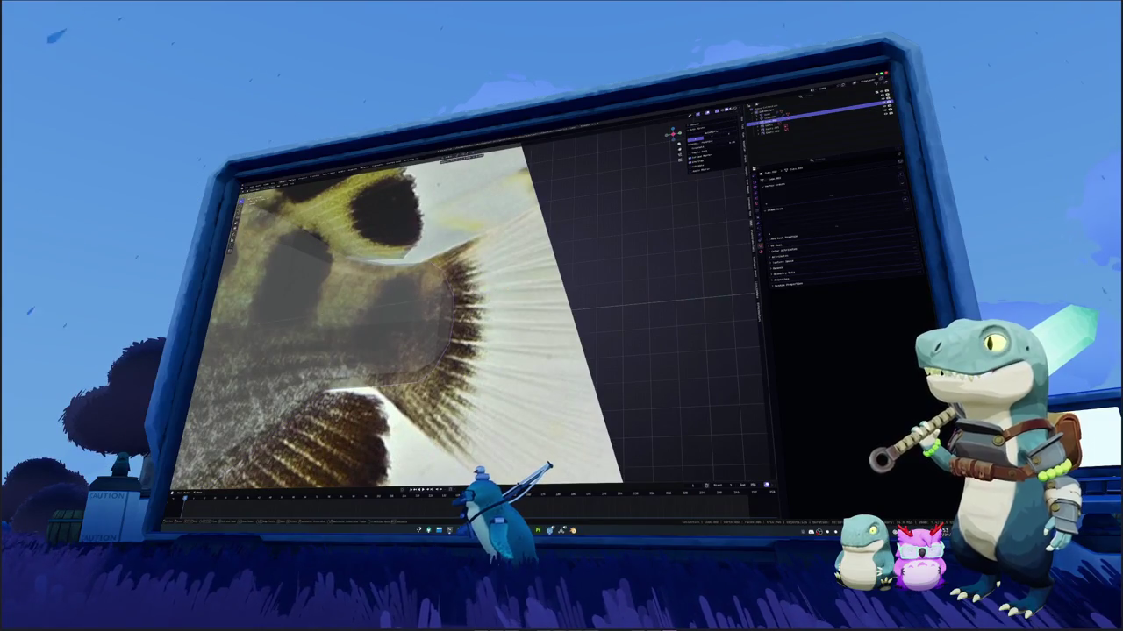
pyautogui.press('t')
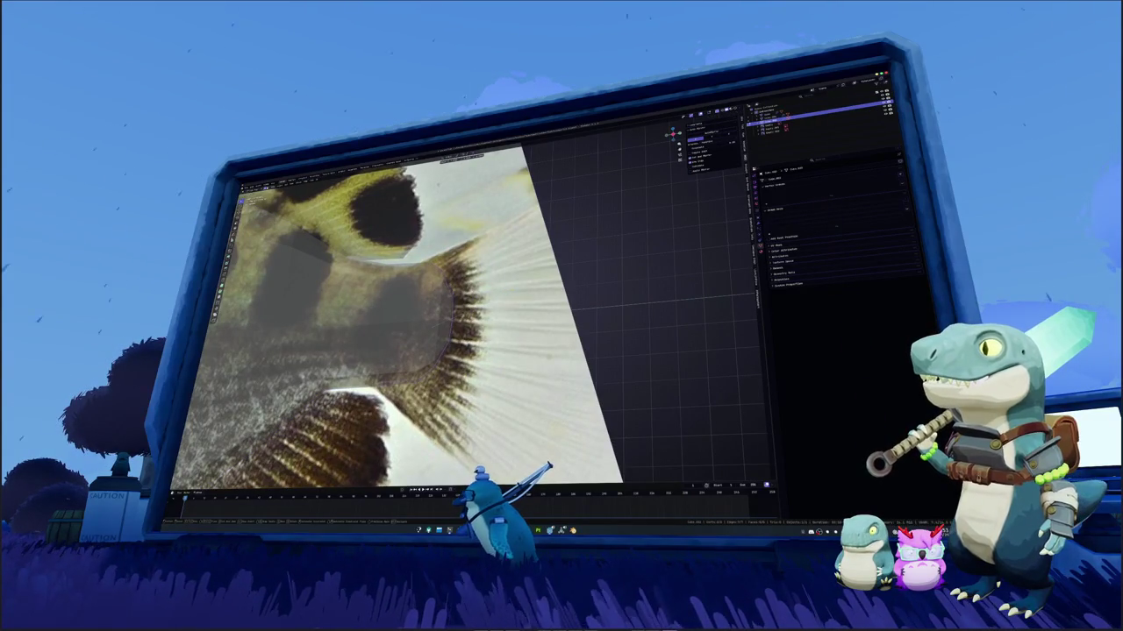
pyautogui.hotkey('ctrl', 'a')
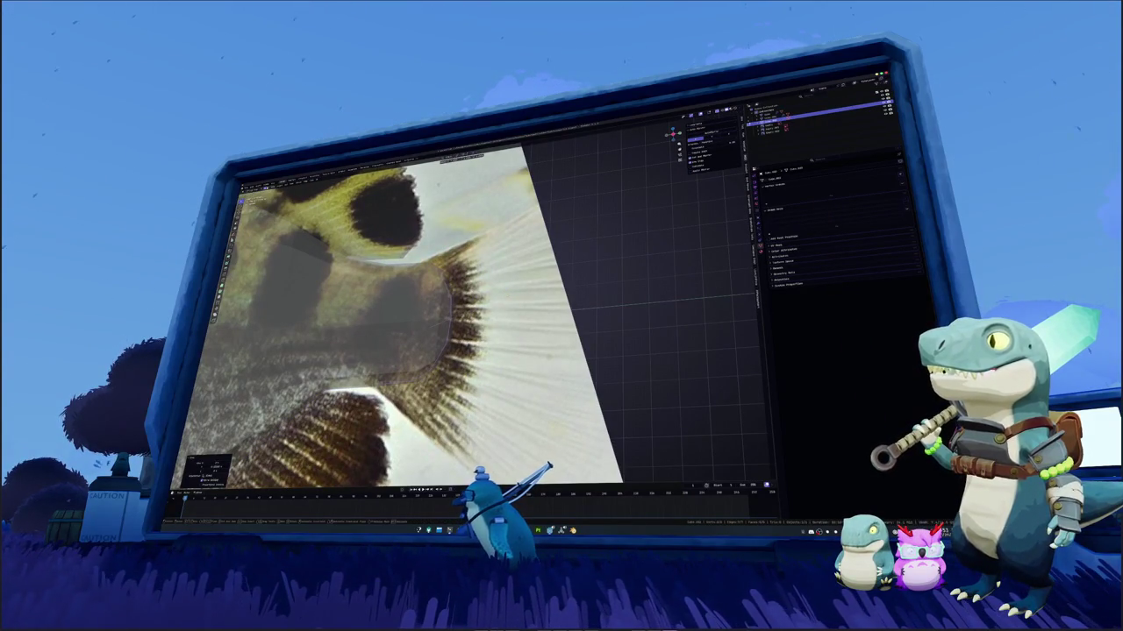
# Move the tail's end edge along the X axis
pyautogui.press('g')
pyautogui.press('x')
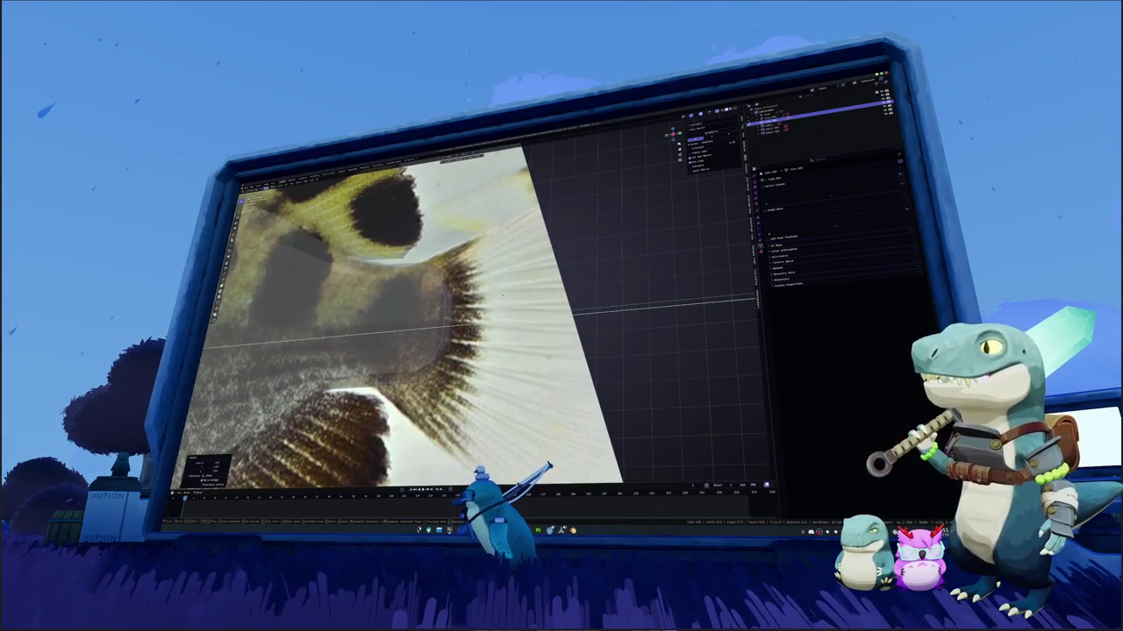
pyautogui.press('Escape')
pyautogui.press('g')
pyautogui.press('x')
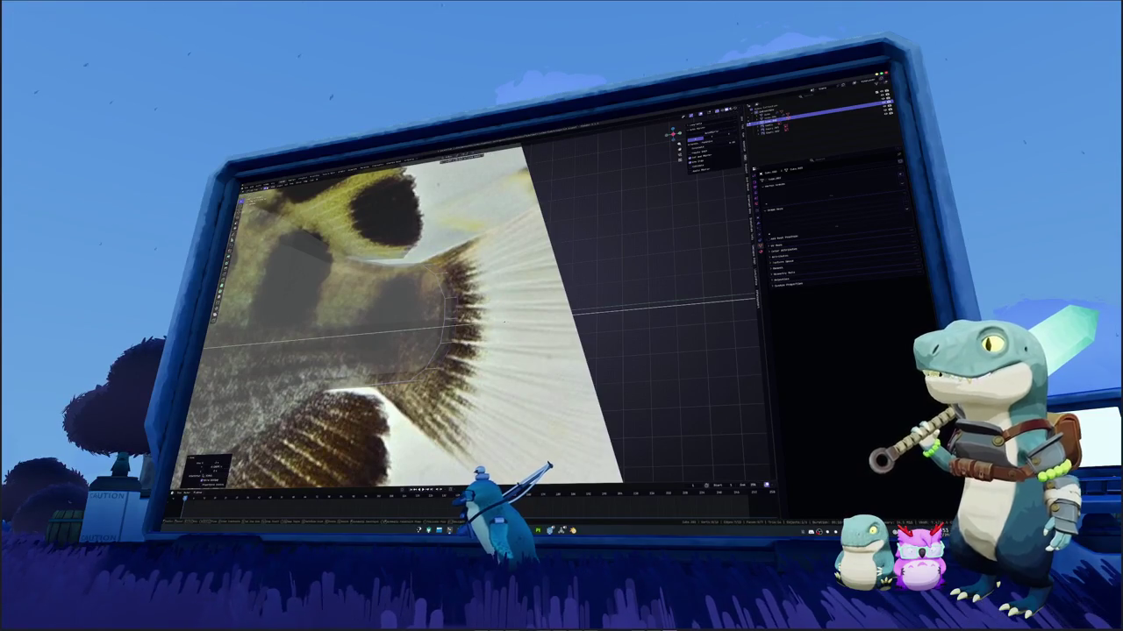
pyautogui.press('Return')
pyautogui.press('g')
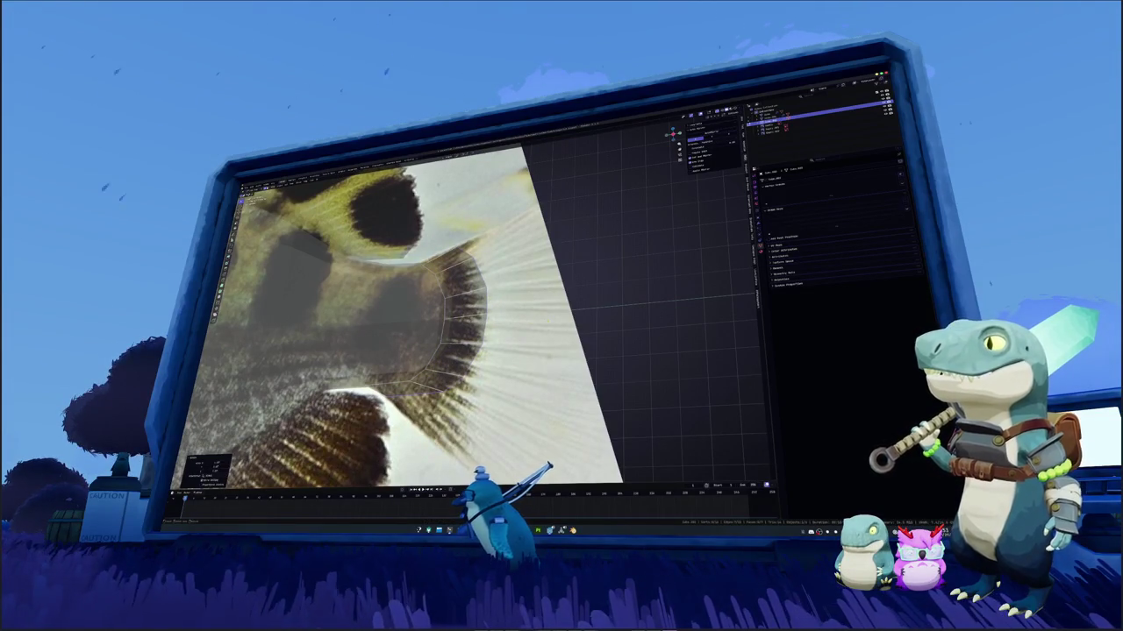
# Fill a new fin face, scale the strips into a fan and push its outer edge outward
pyautogui.moveTo(403, 316); pyautogui.dragTo(438, 290, button='middle')
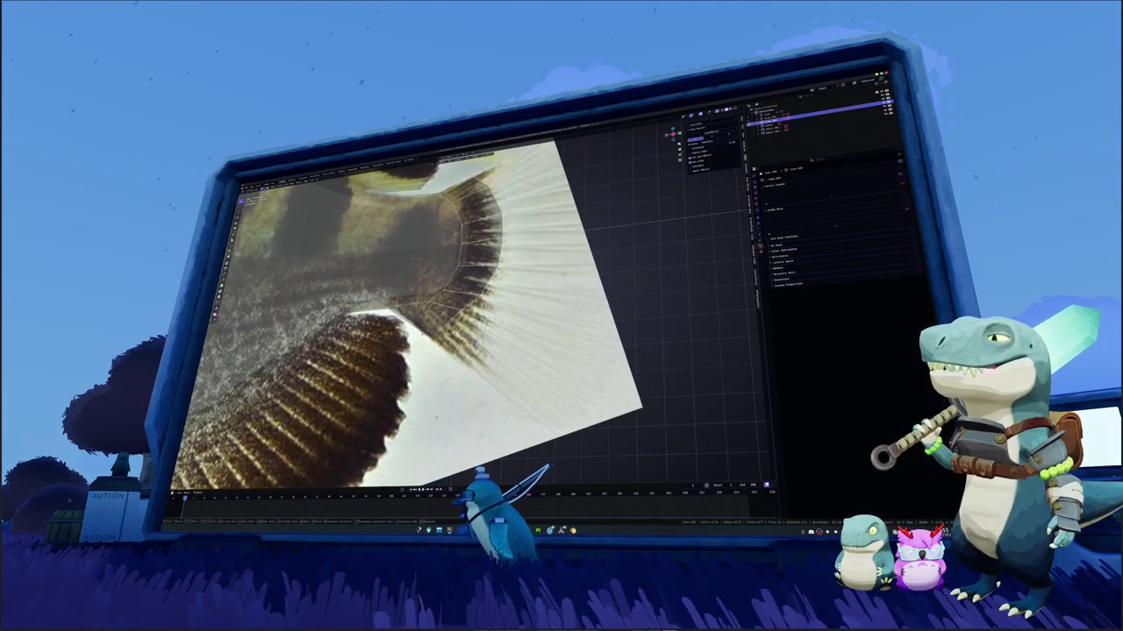
pyautogui.press('f')
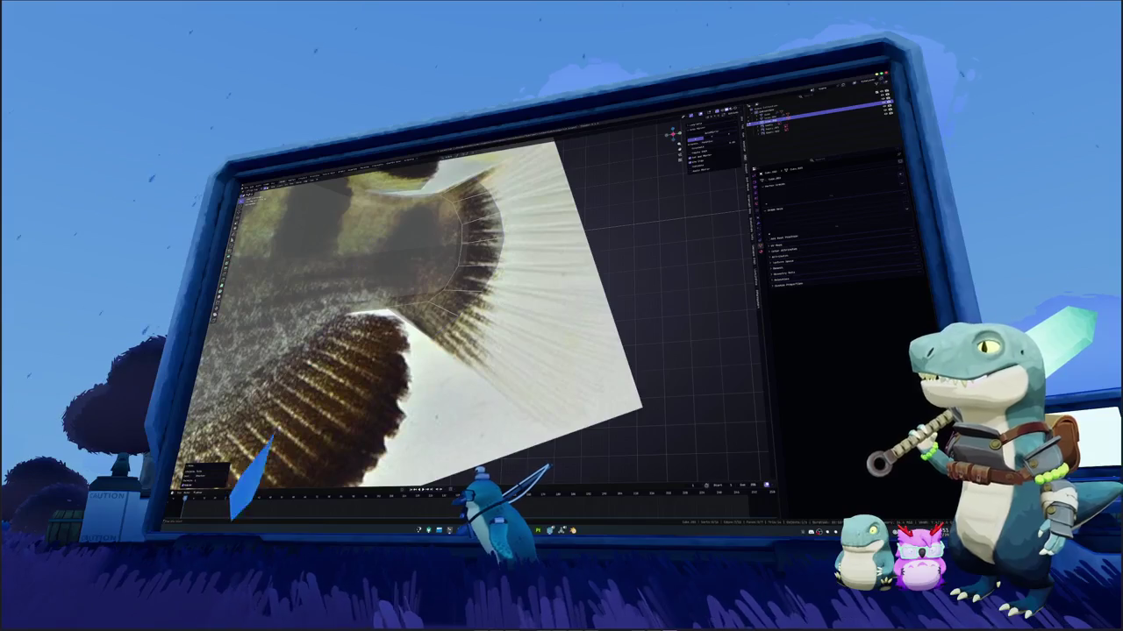
pyautogui.moveTo(527, 315); pyautogui.dragTo(630, 301, button='middle')
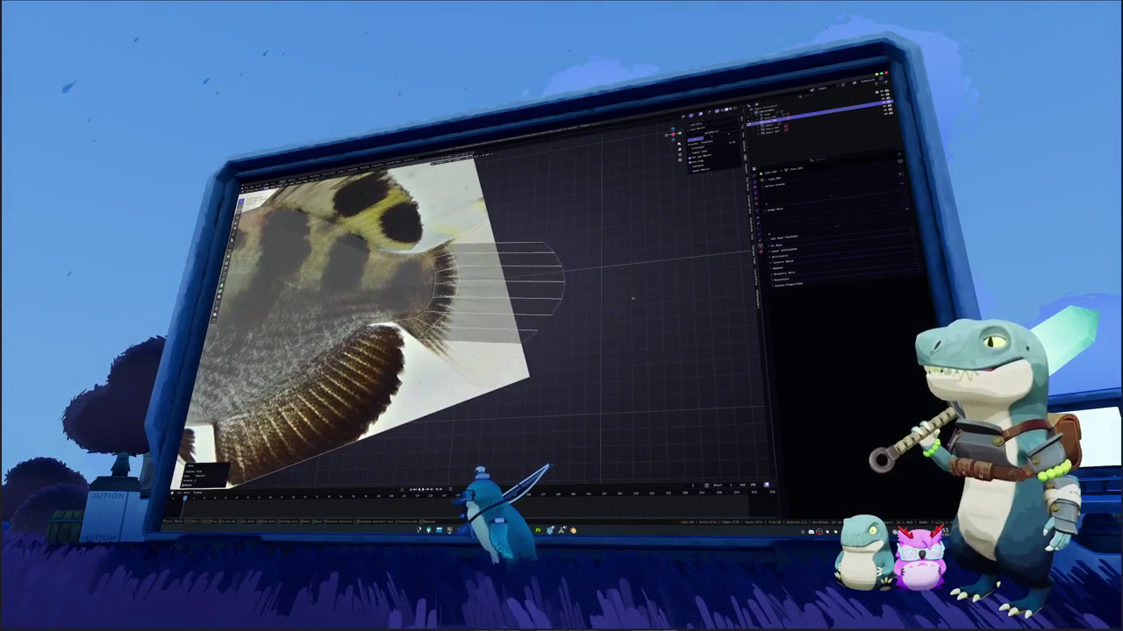
pyautogui.press('s')
pyautogui.click(627, 274)
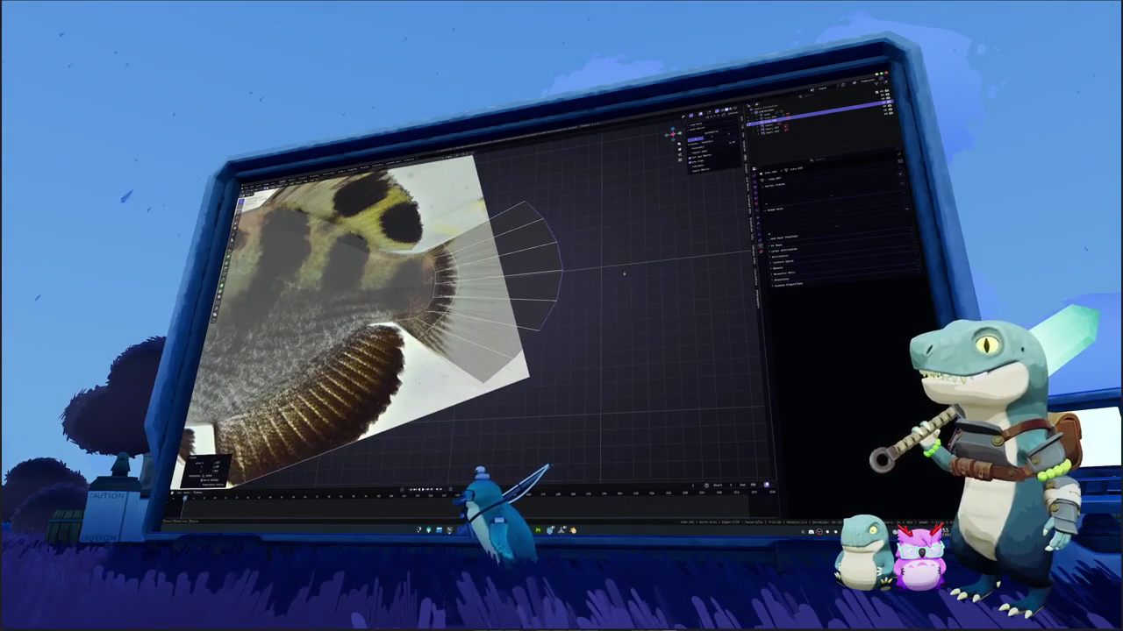
pyautogui.press('g')
pyautogui.click(620, 292)
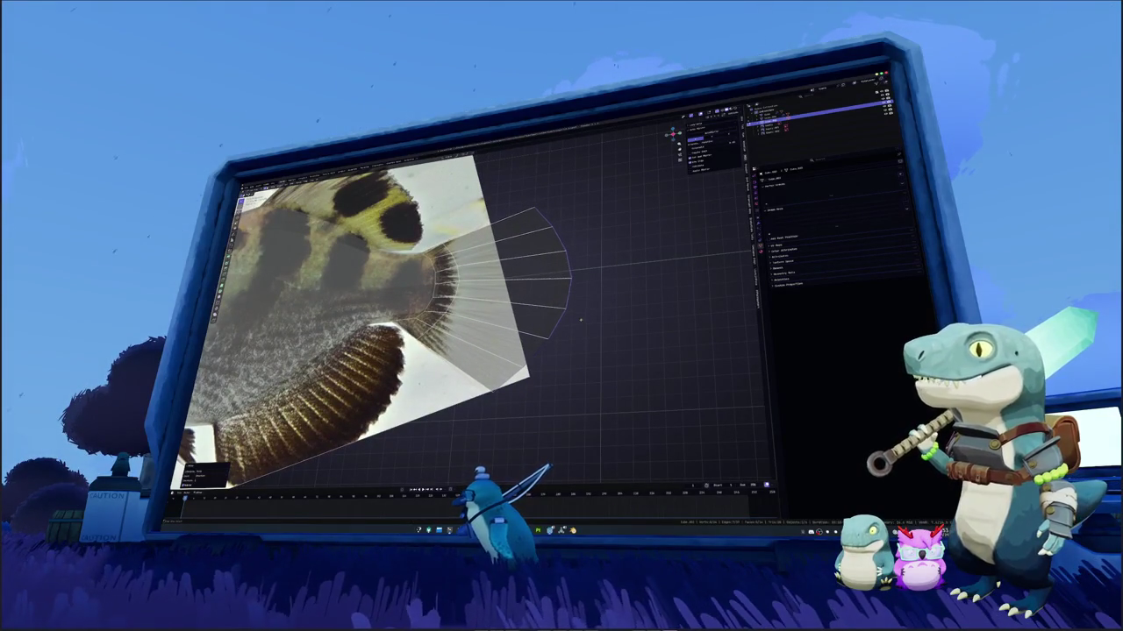
# Select the outer rim edge loop of the tail fin fan
pyautogui.click(495, 392)
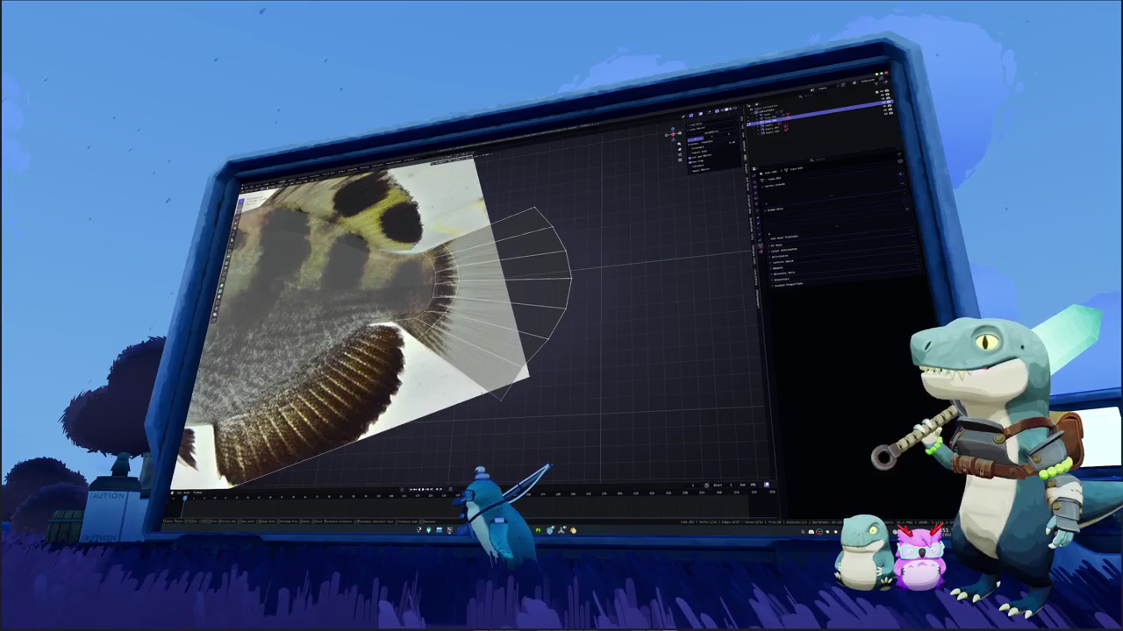
pyautogui.keyDown('alt'); pyautogui.click(524, 379); pyautogui.keyUp('alt')
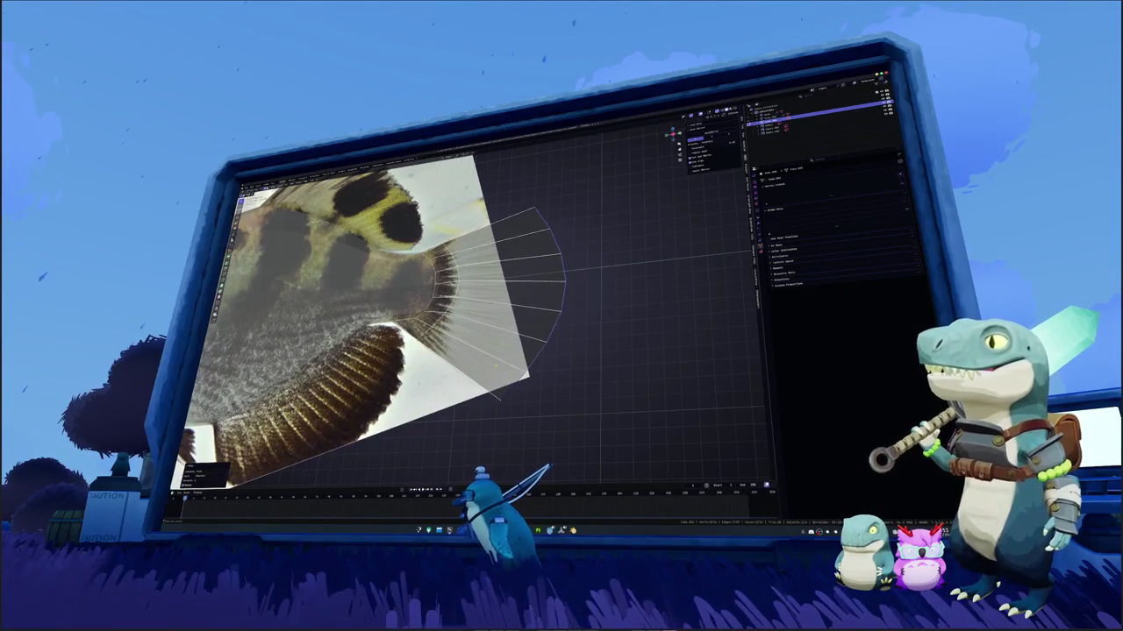
pyautogui.click(500, 226)
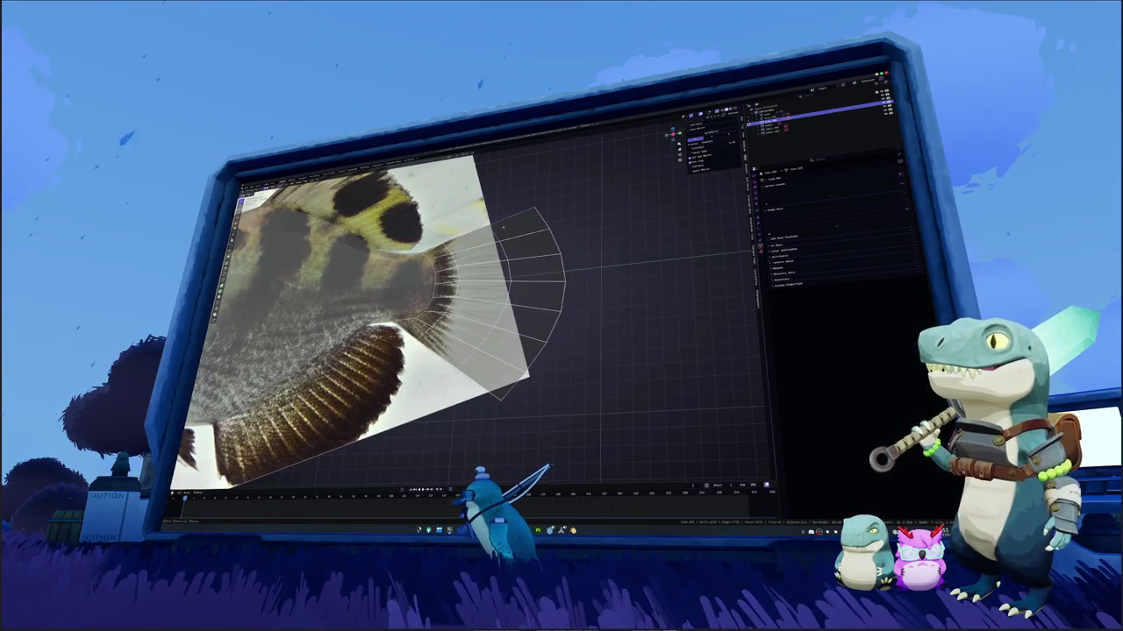
pyautogui.scroll(1, 492, 307)
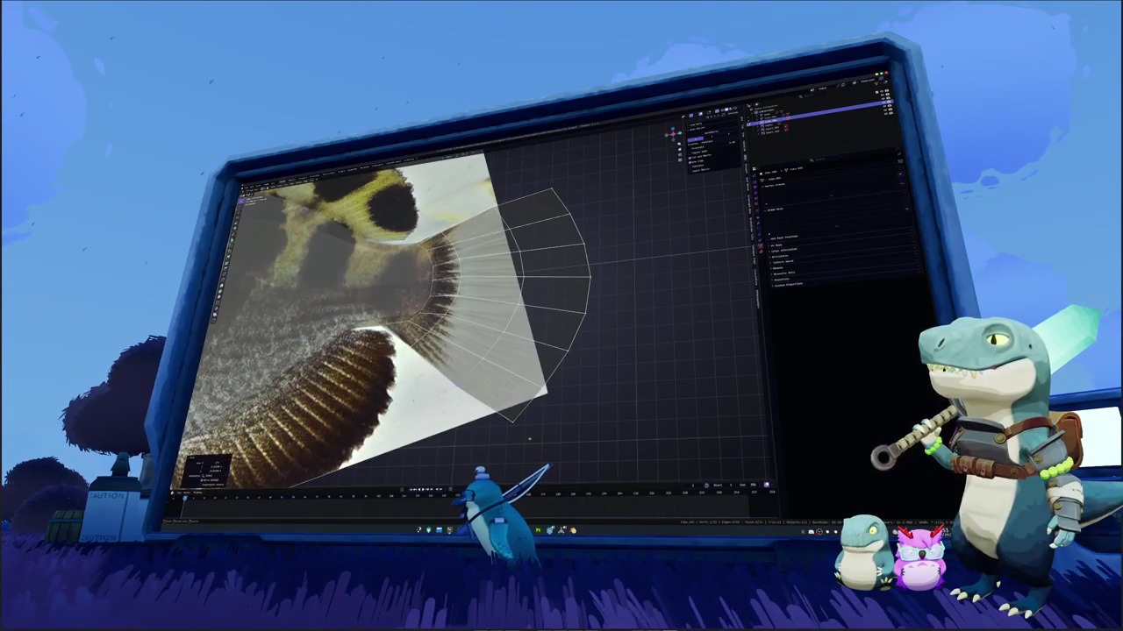
pyautogui.press('a')
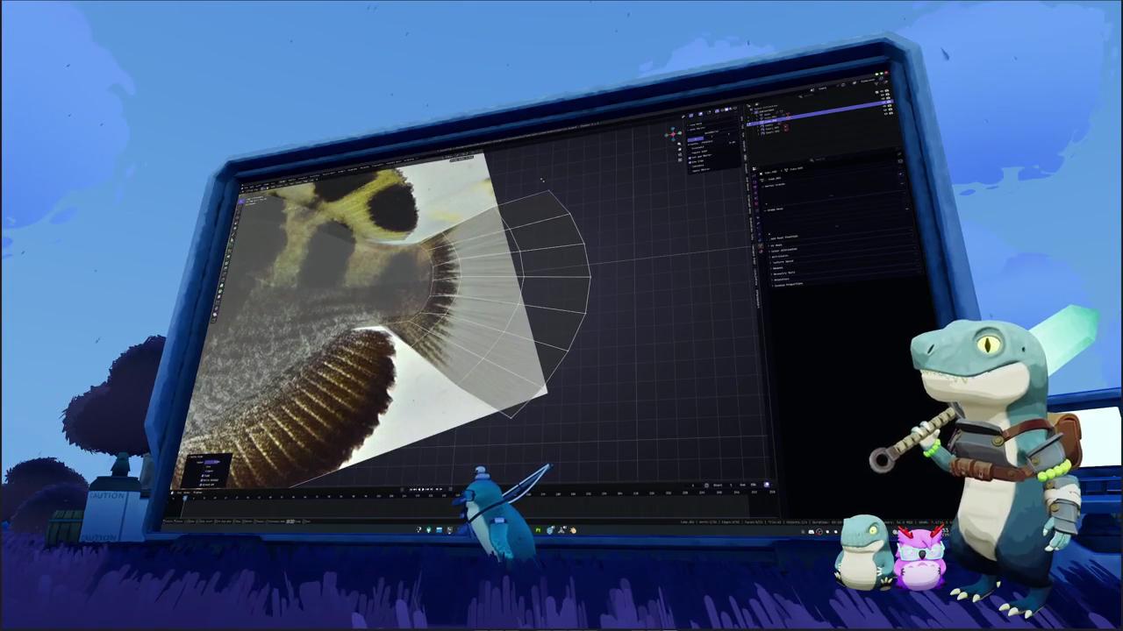
pyautogui.moveTo(532, 212); pyautogui.dragTo(517, 228, button='middle')
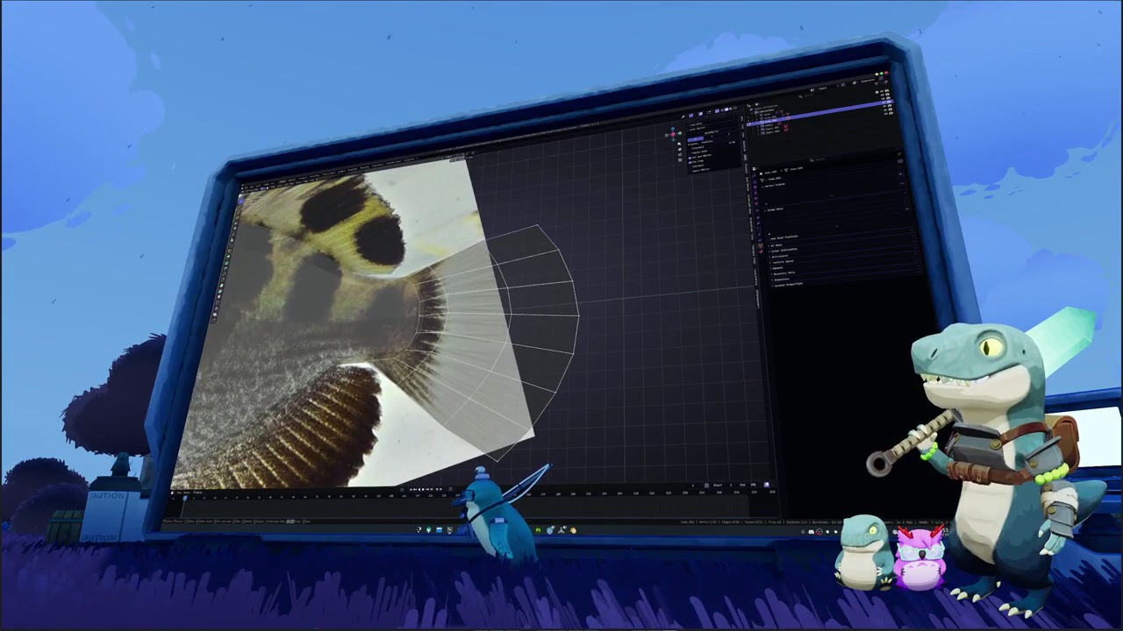
pyautogui.moveTo(226, 289); pyautogui.dragTo(233, 274, button='middle')
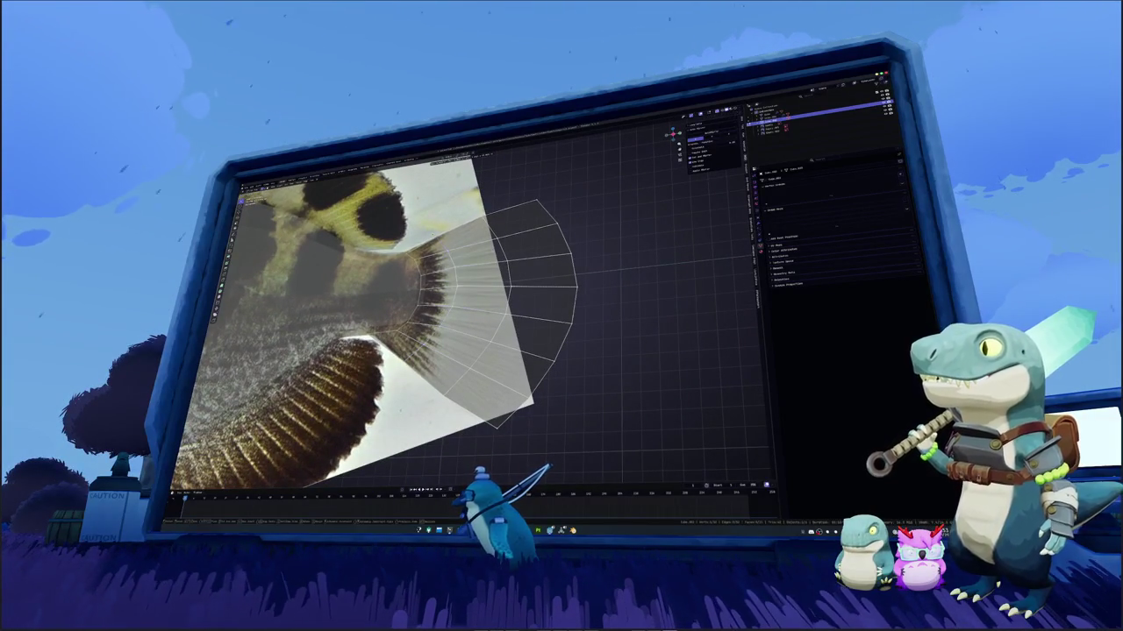
# Rescale the fan, undo it, and select vertices and edges along the rim
pyautogui.press('s')
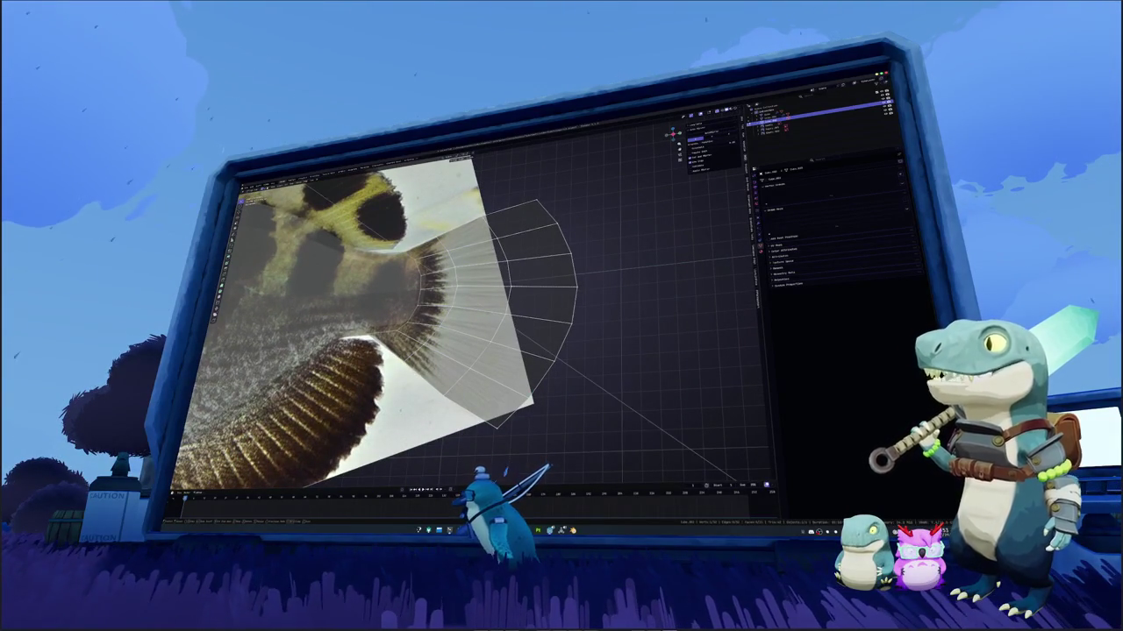
pyautogui.press('Return')
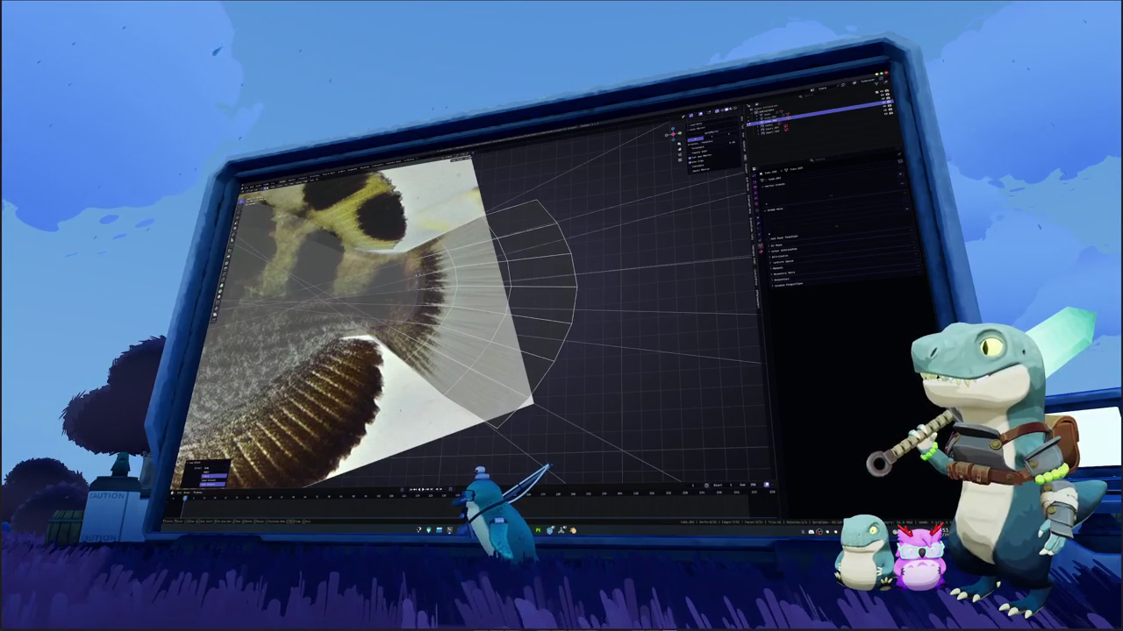
pyautogui.hotkey('ctrl', 'z')
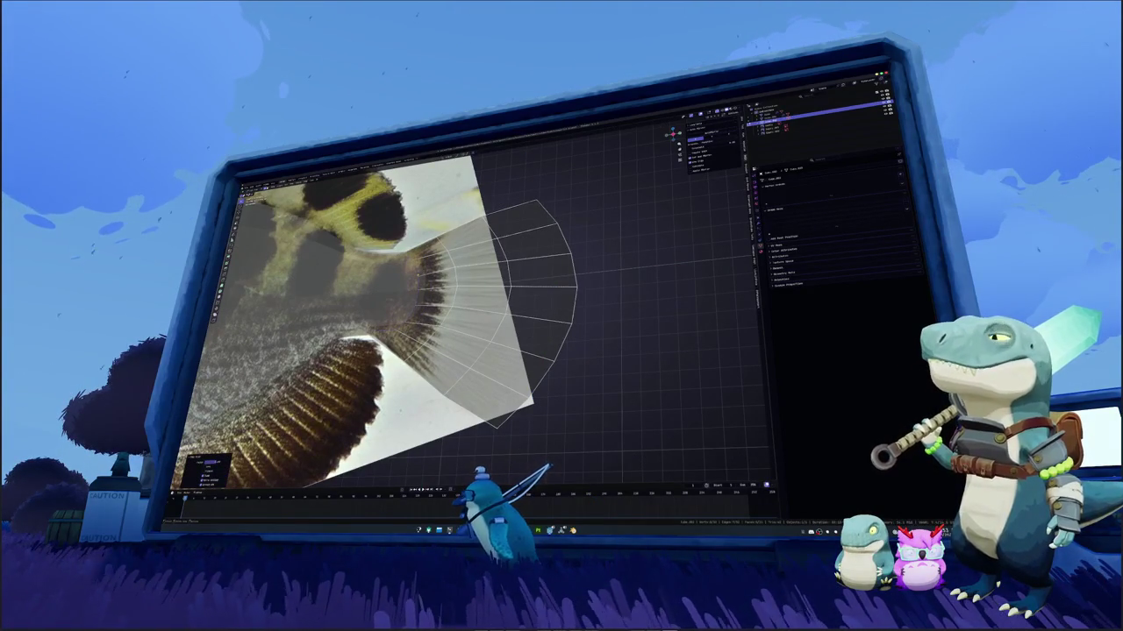
pyautogui.scroll(-3, 394, 316)
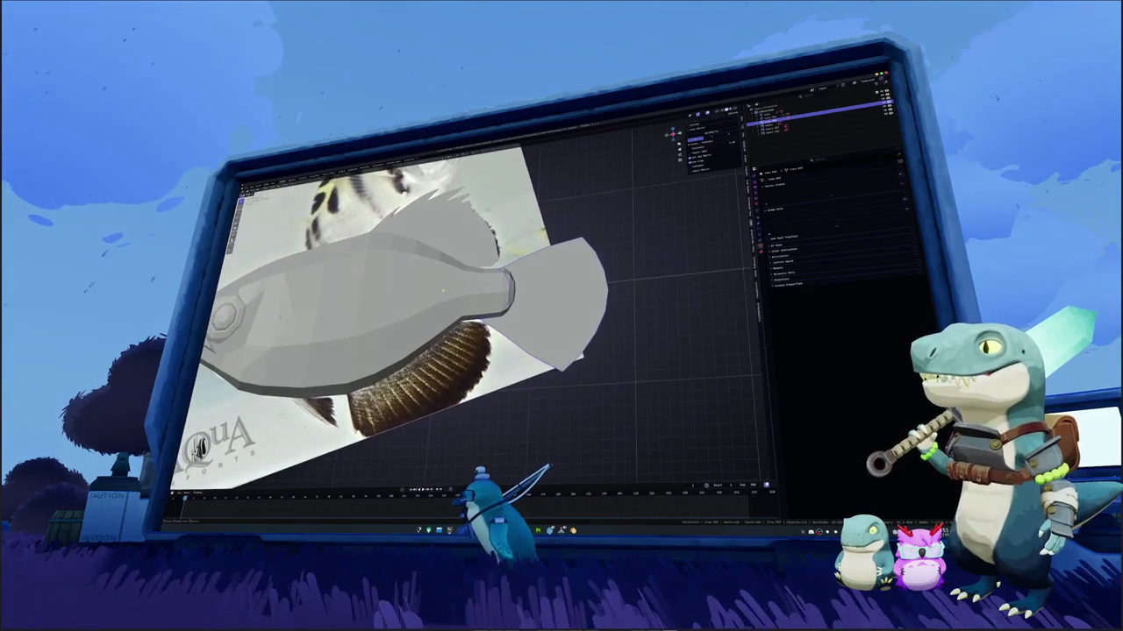
pyautogui.scroll(2, 408, 316)
pyautogui.scroll(2, 474, 302)
pyautogui.scroll(1, 473, 302)
pyautogui.click(507, 302)
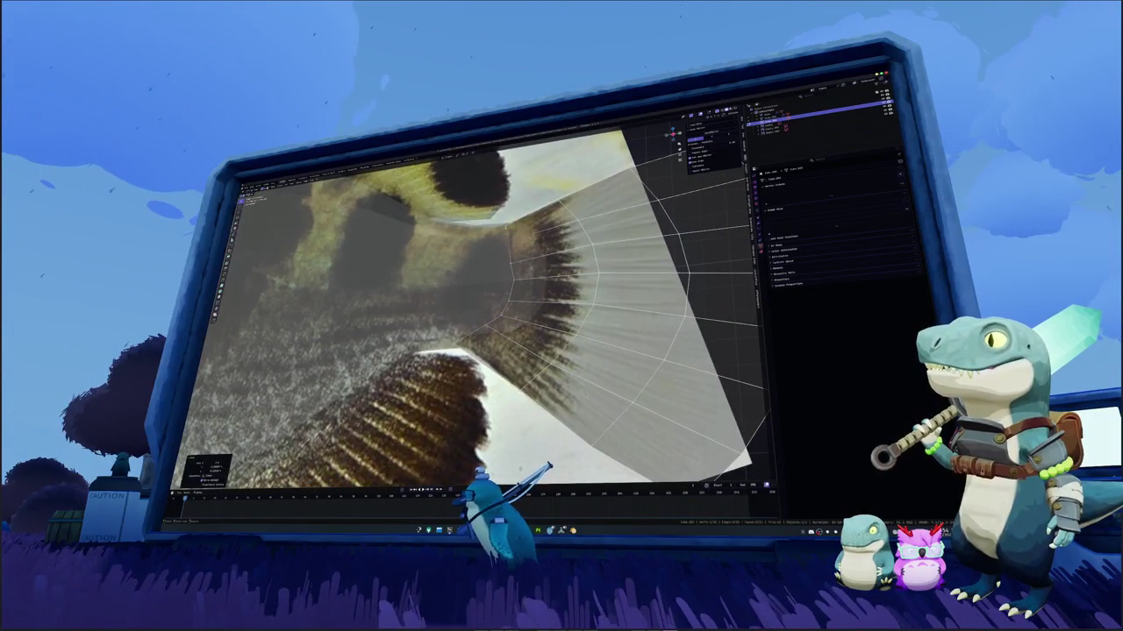
pyautogui.click(511, 294)
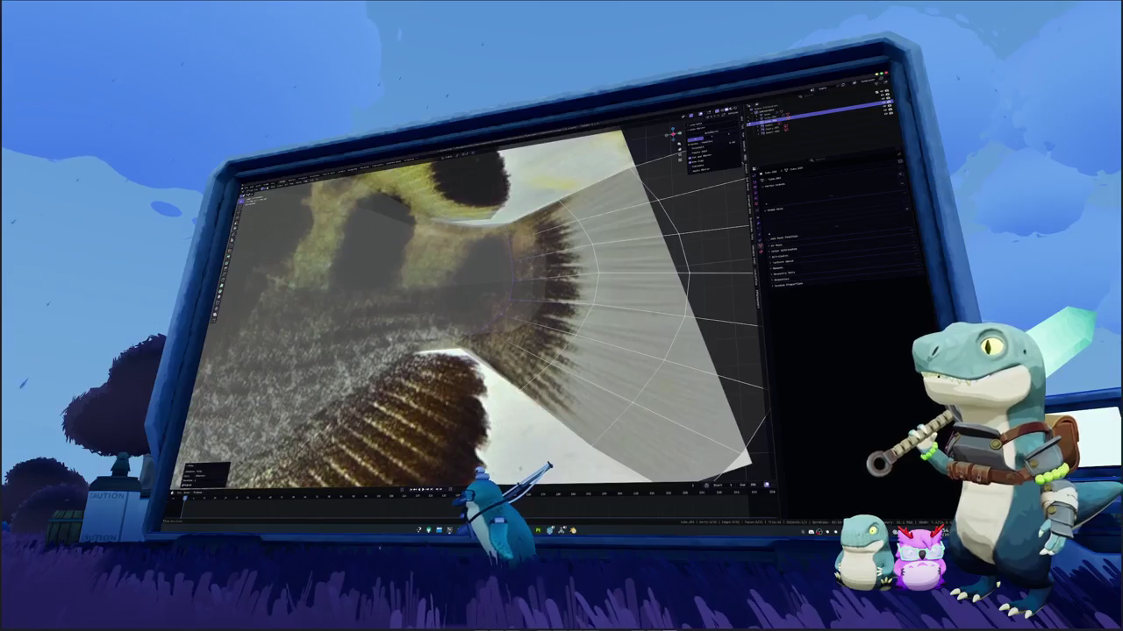
# Turn on X-ray so the fish mesh is see-through over the photo
pyautogui.scroll(-3, 474, 307)
pyautogui.scroll(-3, 474, 307)
pyautogui.scroll(-2, 474, 307)
pyautogui.hotkey('alt', 'z')
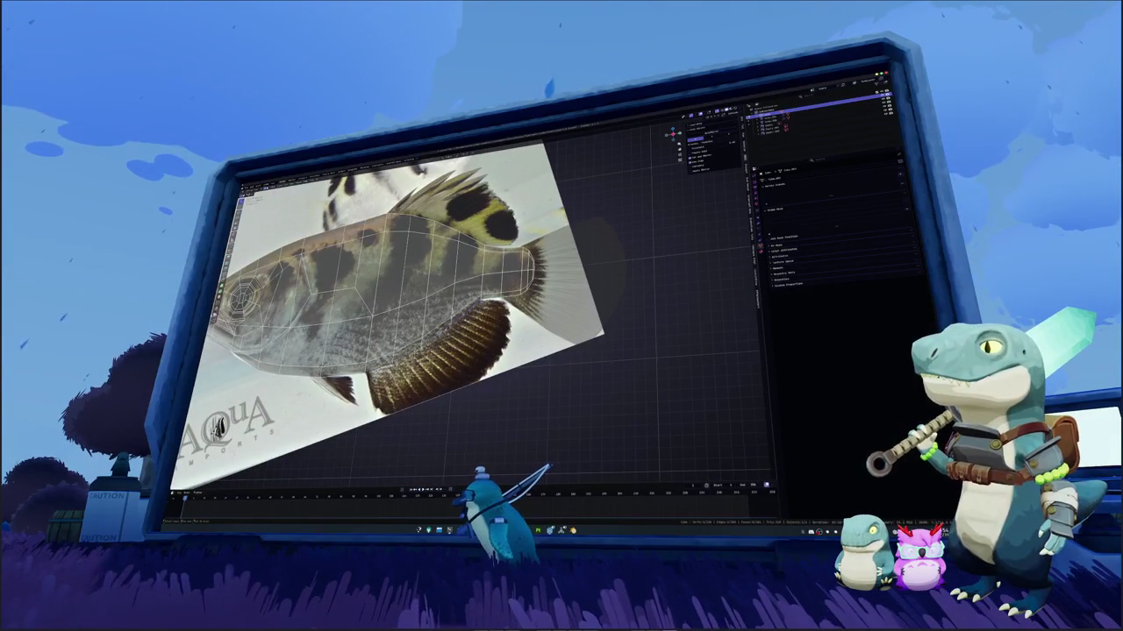
# Hide the mesh to reveal the photo and select the lower fin's edge
pyautogui.rightClick(425, 279)
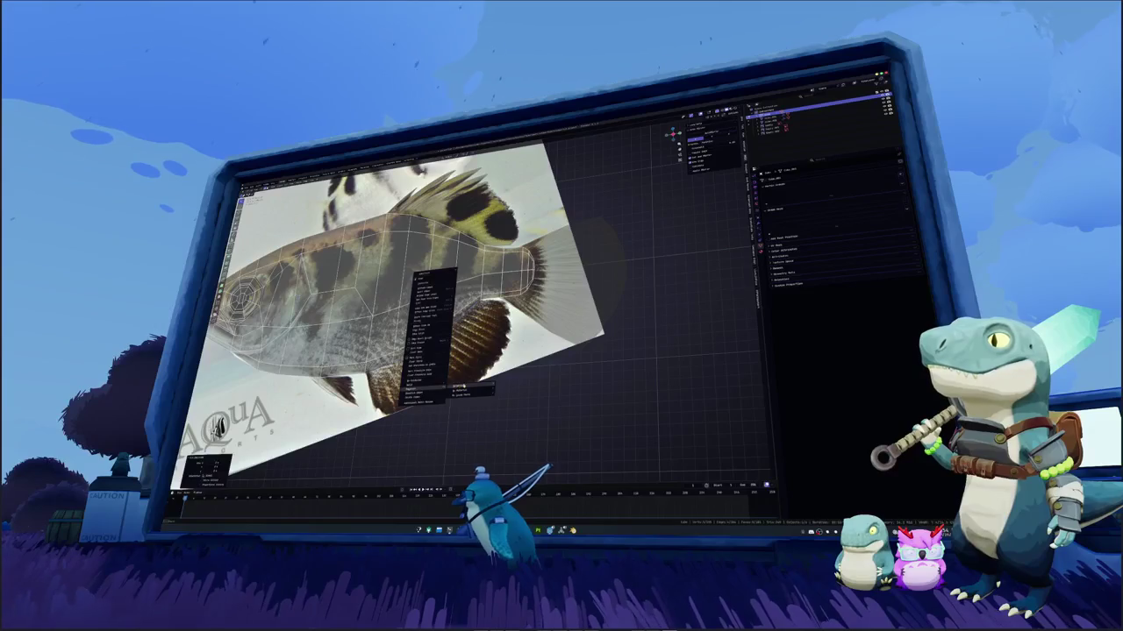
pyautogui.click(456, 387)
pyautogui.scroll(1, 421, 307)
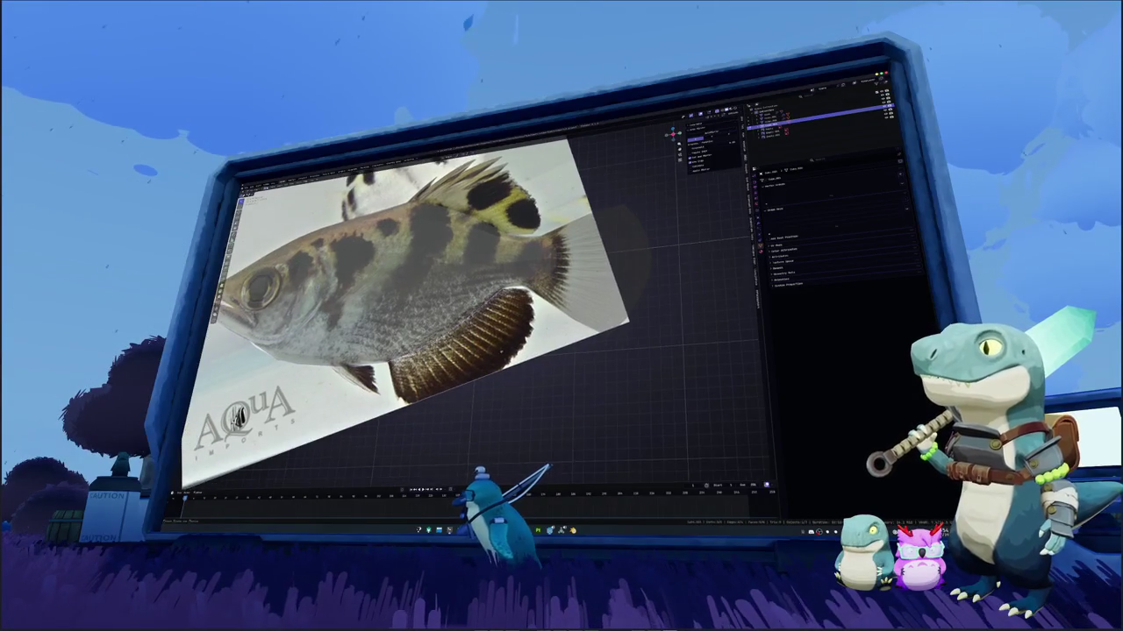
pyautogui.scroll(2, 421, 307)
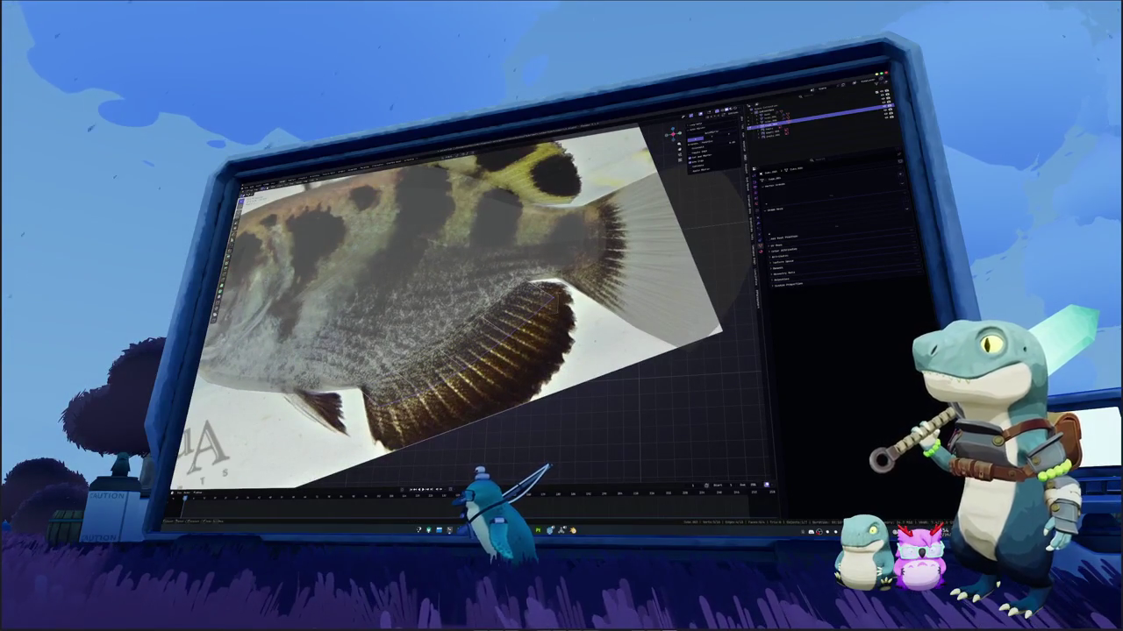
pyautogui.keyDown('alt'); pyautogui.click(526, 399); pyautogui.keyUp('alt')
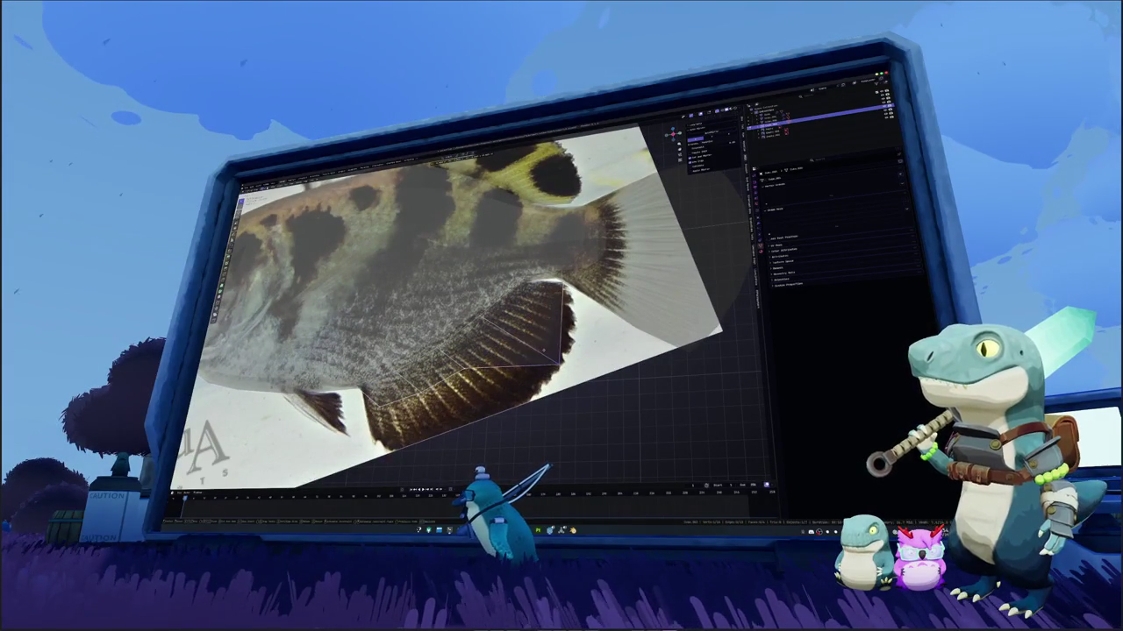
pyautogui.moveTo(456, 333); pyautogui.dragTo(491, 307, button='middle')
# Extrude two new vertices placed along the lower fin's outline
pyautogui.press('e')
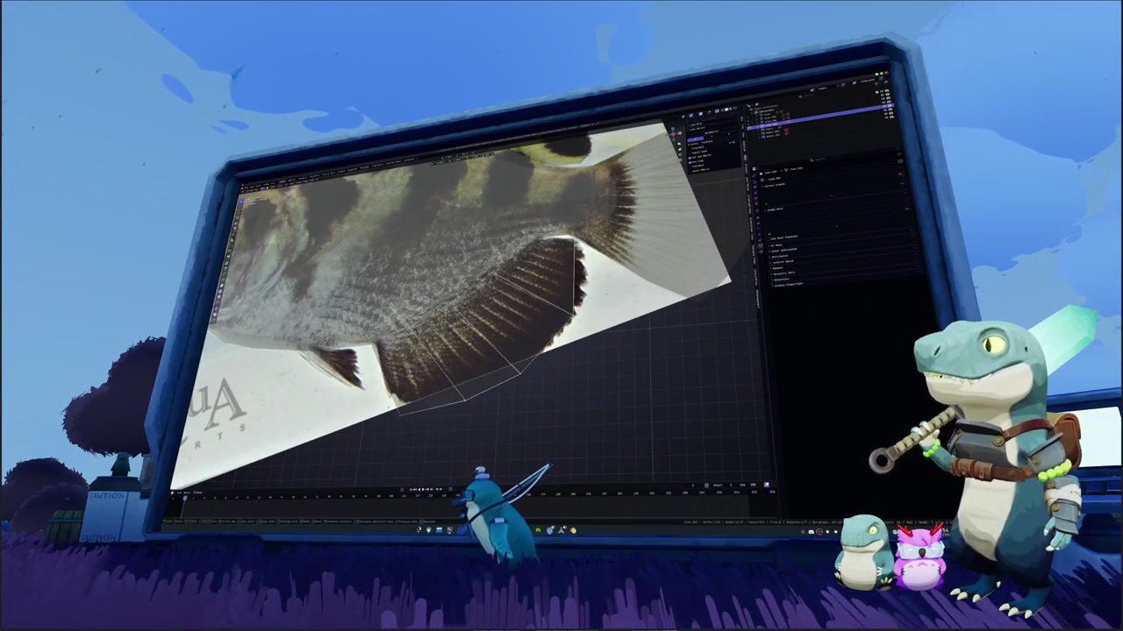
pyautogui.click(399, 402)
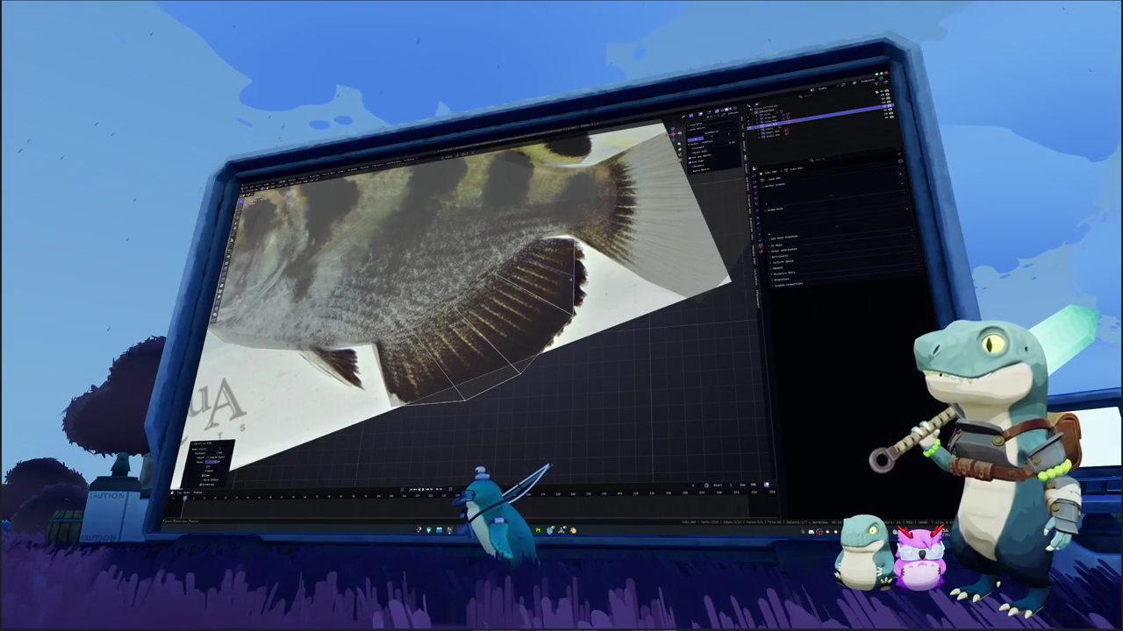
pyautogui.keyDown('shift'); pyautogui.moveTo(483, 307); pyautogui.dragTo(507, 279, button='middle'); pyautogui.keyUp('shift')
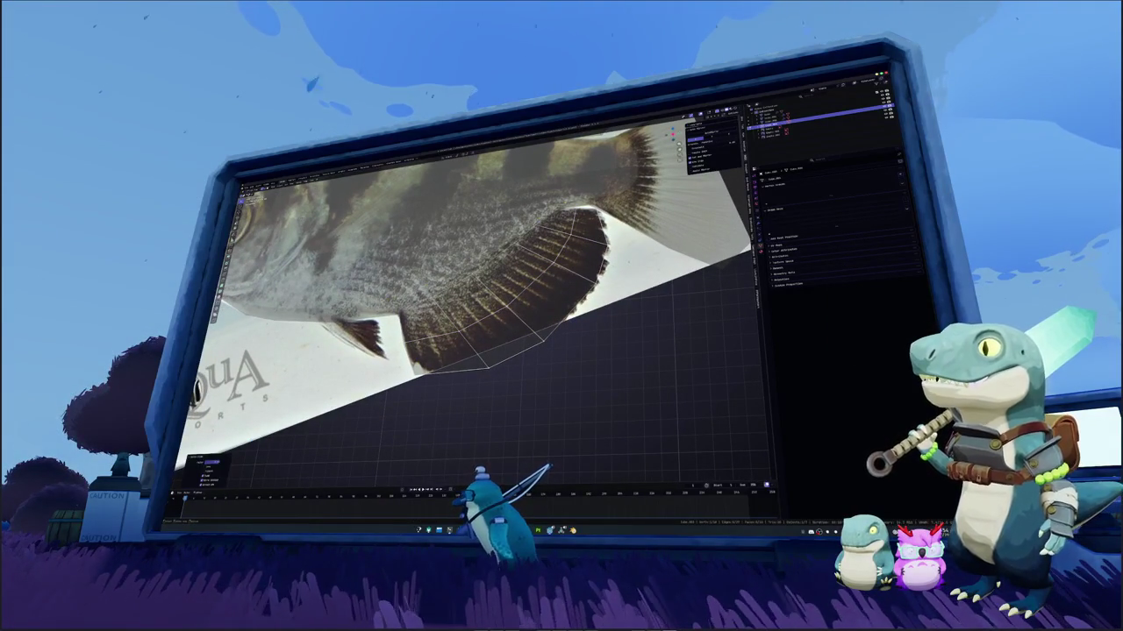
pyautogui.press('e')
pyautogui.click(516, 358)
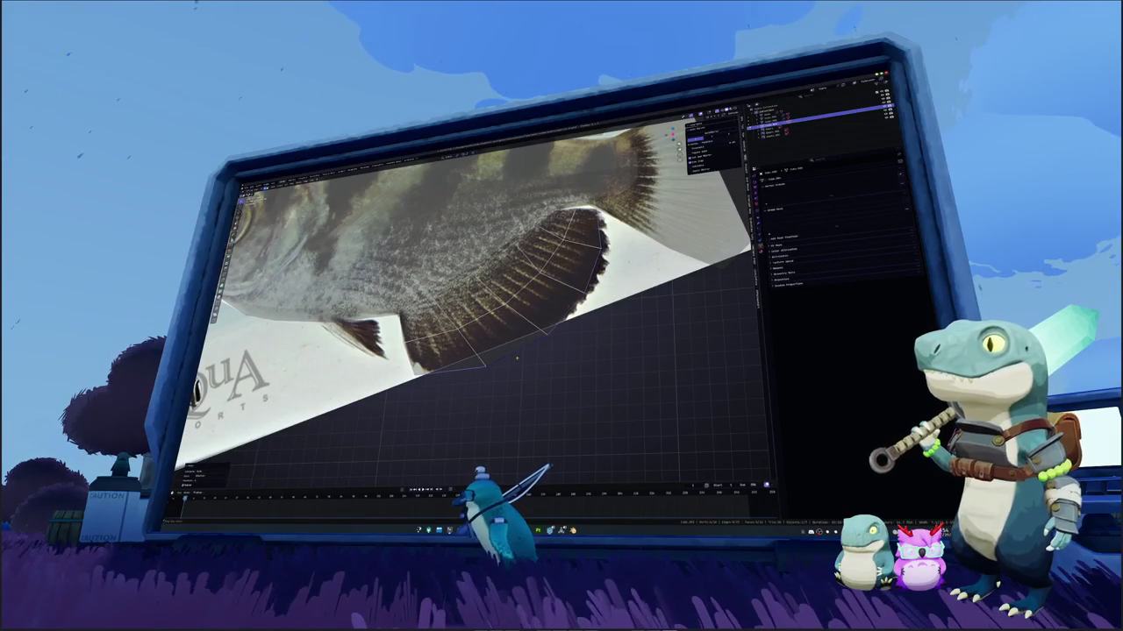
pyautogui.scroll(-2, 517, 358)
pyautogui.scroll(-3, 517, 358)
pyautogui.scroll(-2, 500, 333)
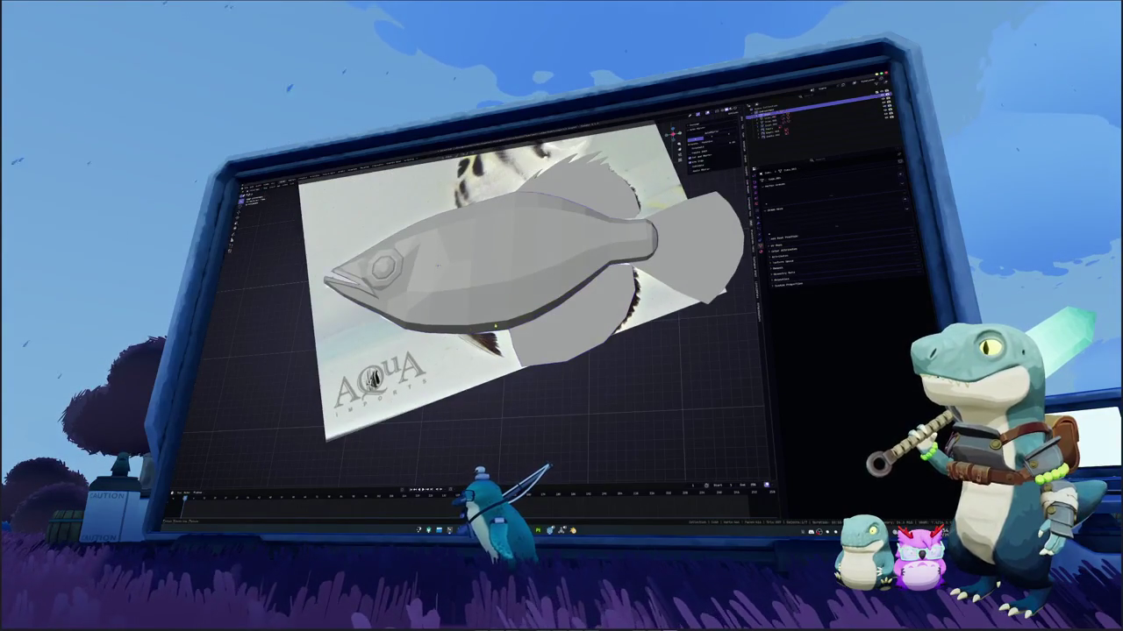
pyautogui.hotkey('alt', 'z')
pyautogui.scroll(3, 496, 326)
pyautogui.scroll(1, 496, 327)
pyautogui.moveTo(496, 326); pyautogui.dragTo(509, 318, button='middle')
pyautogui.rightClick(422, 240)
pyautogui.click(492, 342)
pyautogui.hotkey('alt', 'h')
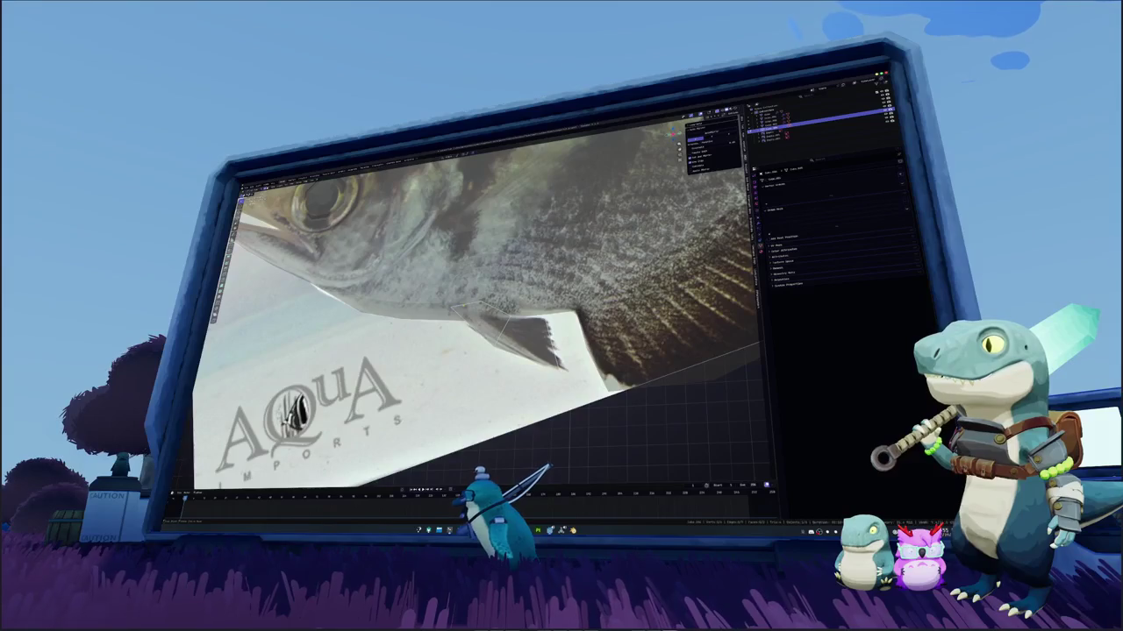
pyautogui.scroll(-5, 482, 298)
# Rotate the fish mesh into a new orientation, checking it from the side and underneath
pyautogui.moveTo(492, 298)
pyautogui.mouseDown(button='middle')
pyautogui.moveTo(465, 299)
pyautogui.moveTo(546, 313)
pyautogui.mouseUp(button='middle')
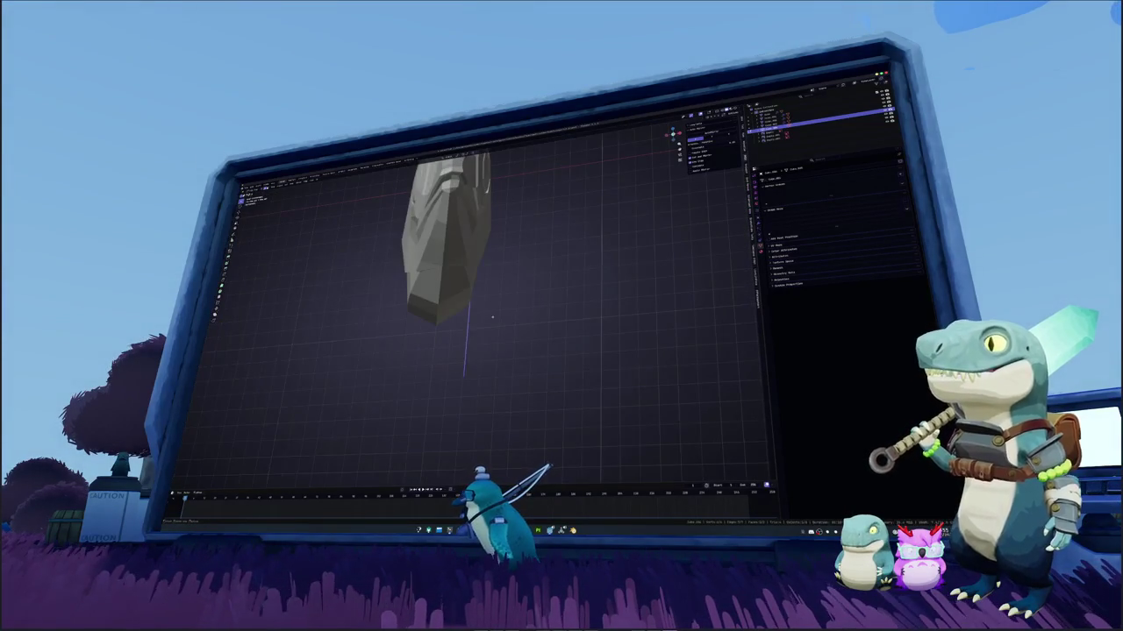
pyautogui.press('r')
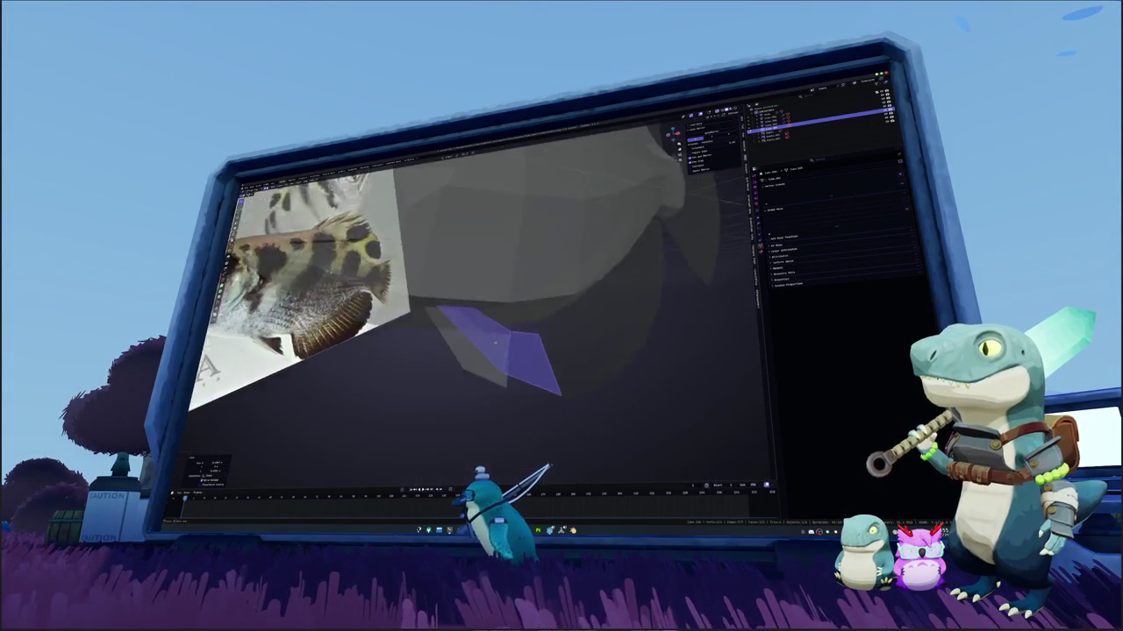
pyautogui.moveTo(517, 305); pyautogui.dragTo(545, 299, button='middle')
pyautogui.press('r')
pyautogui.click(542, 258)
pyautogui.press('r')
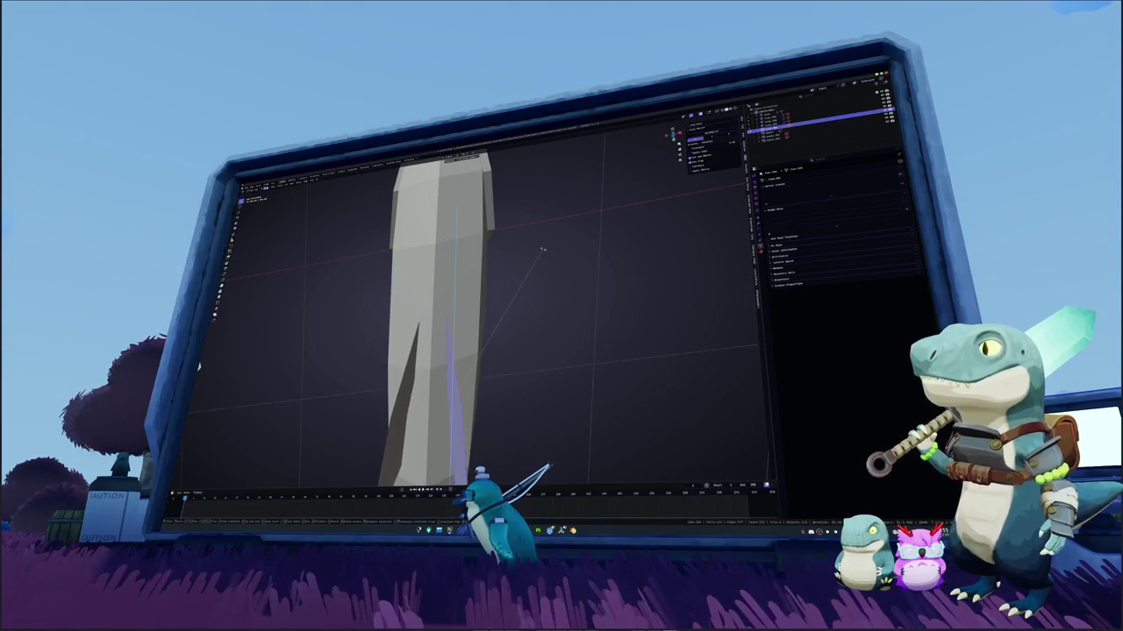
pyautogui.moveTo(540, 239)
pyautogui.mouseDown(button='middle')
pyautogui.moveTo(500, 289)
pyautogui.moveTo(434, 235)
pyautogui.mouseUp(button='middle')
# Briefly hide and unhide the mesh, then enter Edit Mode with X-ray on
pyautogui.press('h')
pyautogui.hotkey('alt', 'h')
pyautogui.press('Tab')
pyautogui.hotkey('alt', 'z')
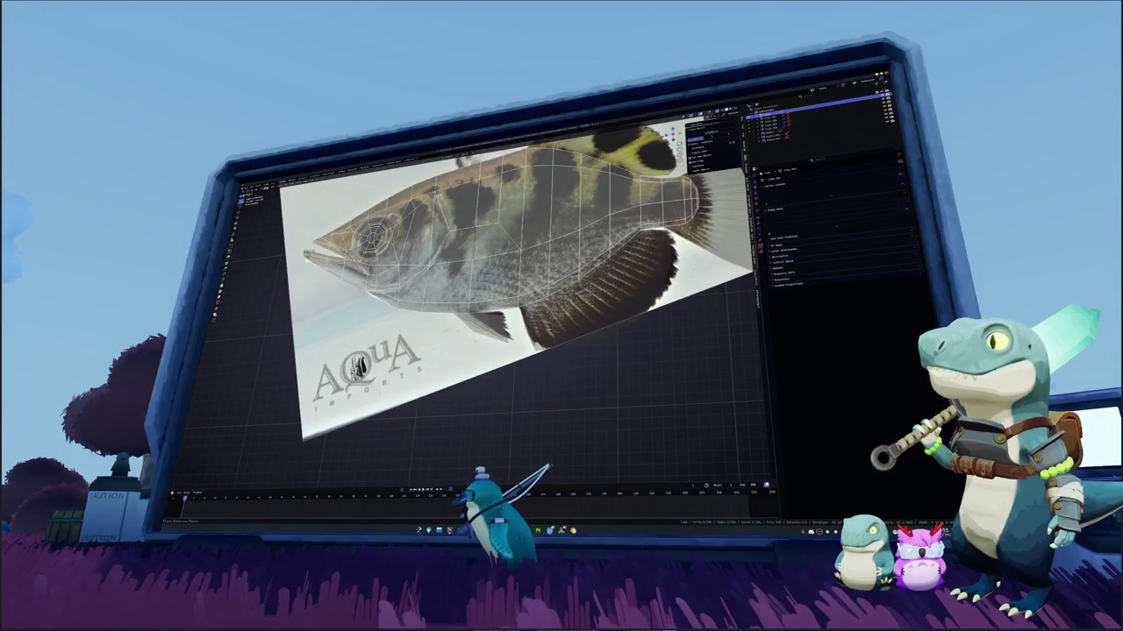
pyautogui.scroll(2, 515, 283)
# Switch viewport shading to show only the photo, then back to solid grey
pyautogui.press('z')
pyautogui.click(485, 286)
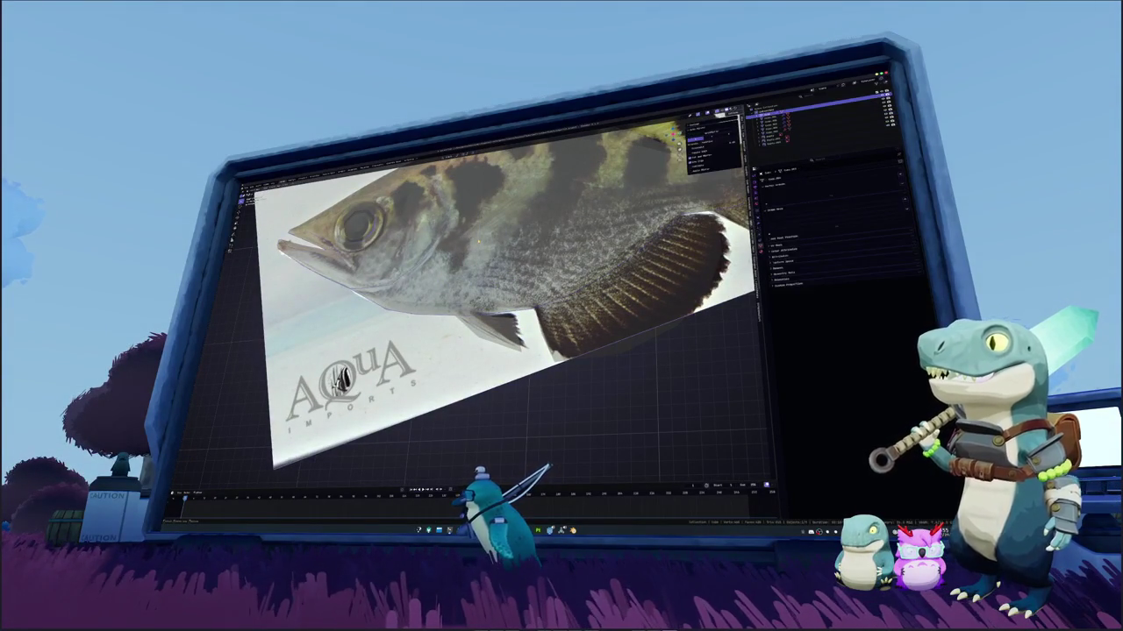
pyautogui.click(702, 151)
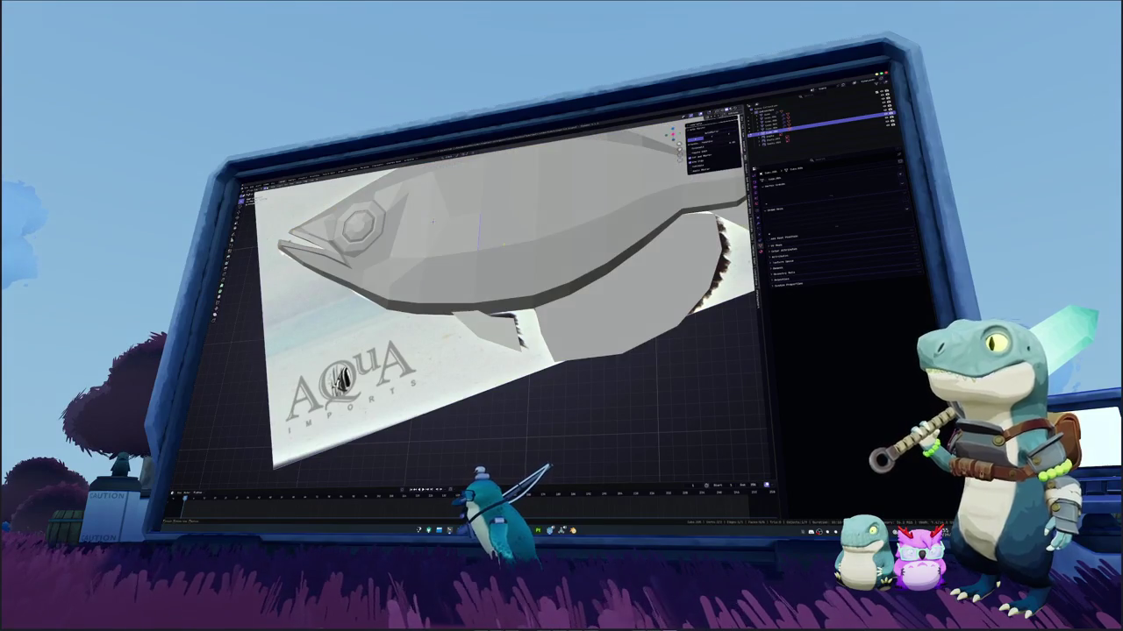
pyautogui.hotkey('alt', 'z')
pyautogui.scroll(-5, 491, 289)
pyautogui.moveTo(491, 289); pyautogui.dragTo(464, 262, button='middle')
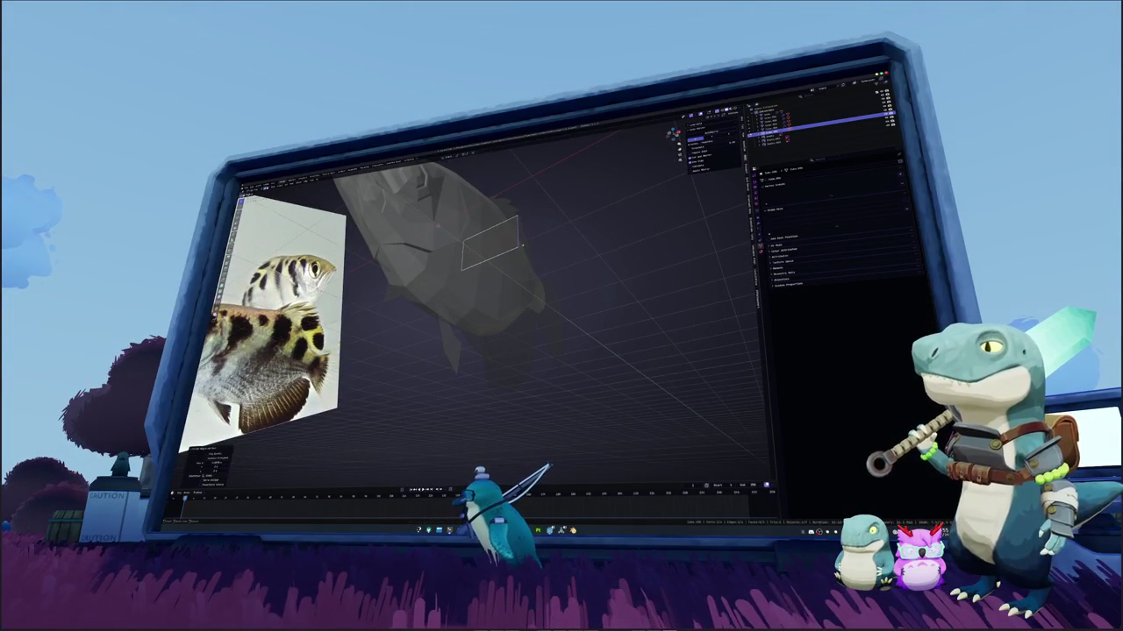
# In side view, select all and extrude the fin edges outward twice
pyautogui.press('KP_1')
pyautogui.press('h')
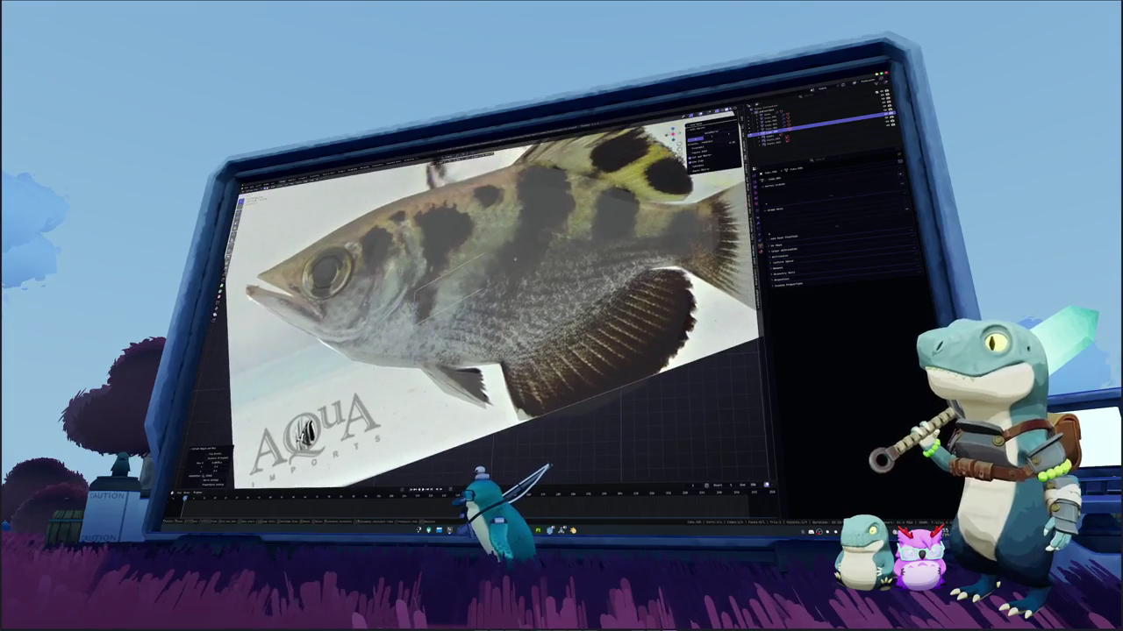
pyautogui.press('Tab')
pyautogui.press('a')
pyautogui.press('e')
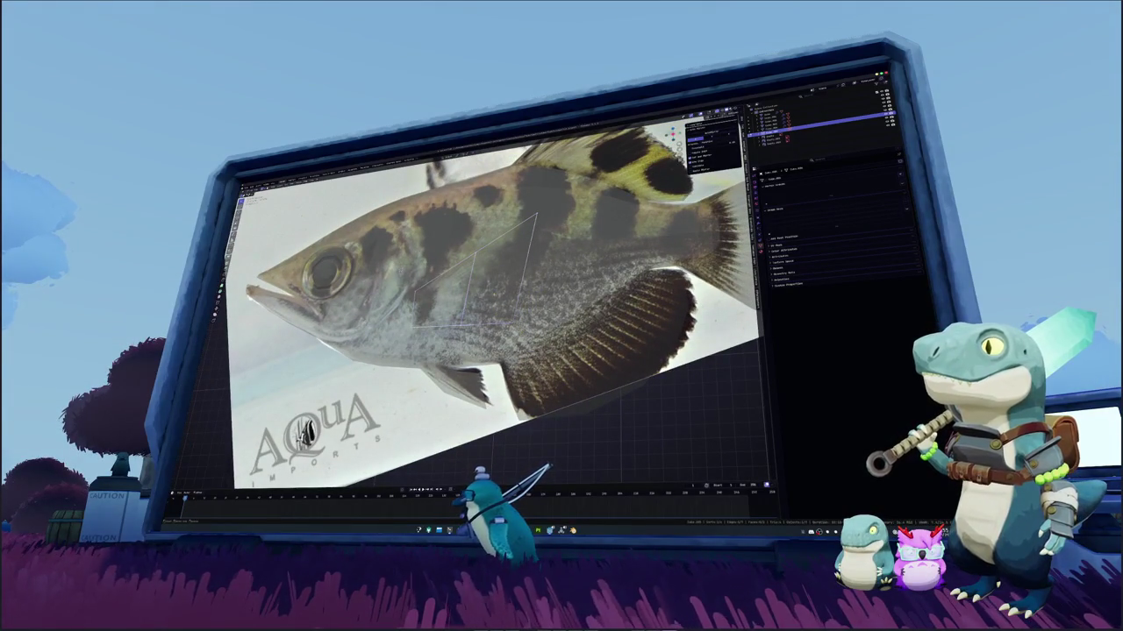
pyautogui.press('Return')
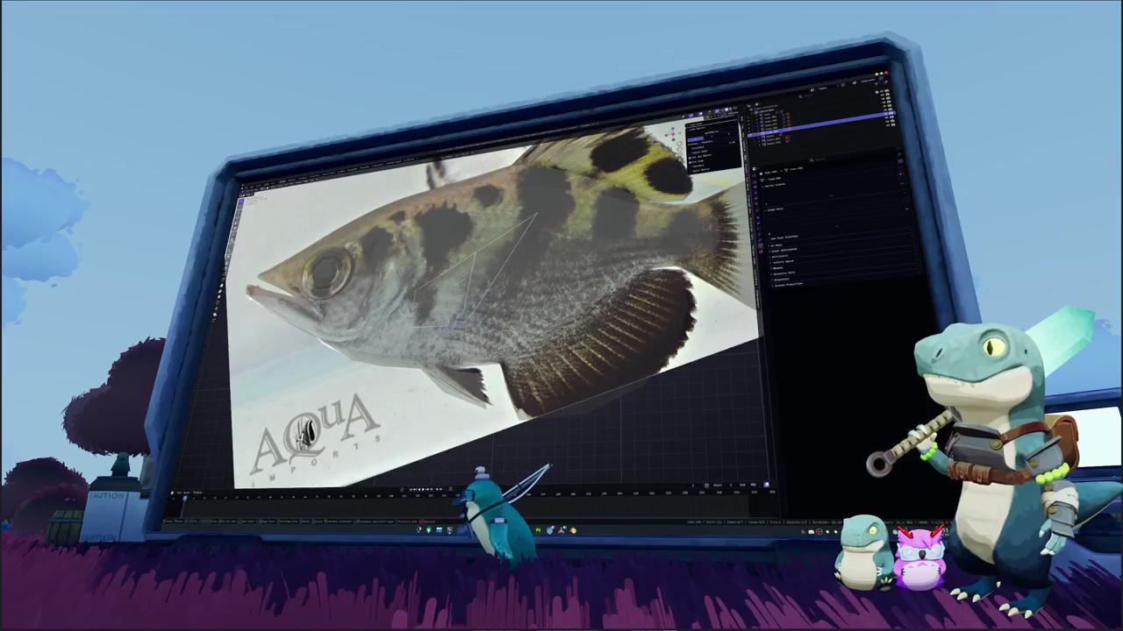
pyautogui.press('e')
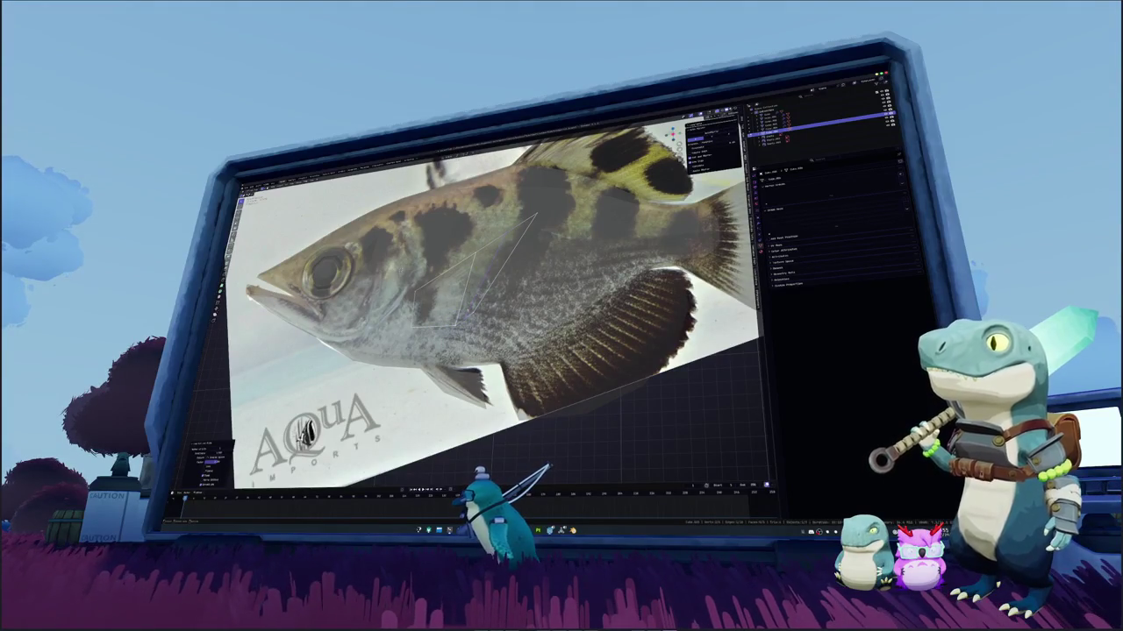
pyautogui.press('e')
pyautogui.press('Return')
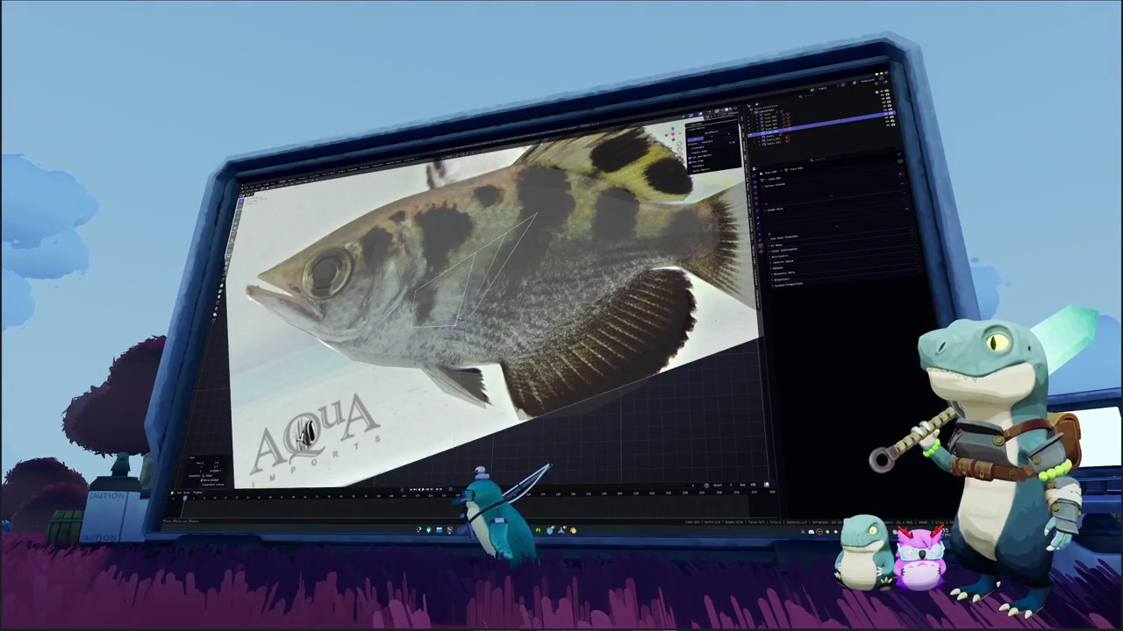
# Extrude another fin edge and move it along the fin outline
pyautogui.scroll(3, 478, 298)
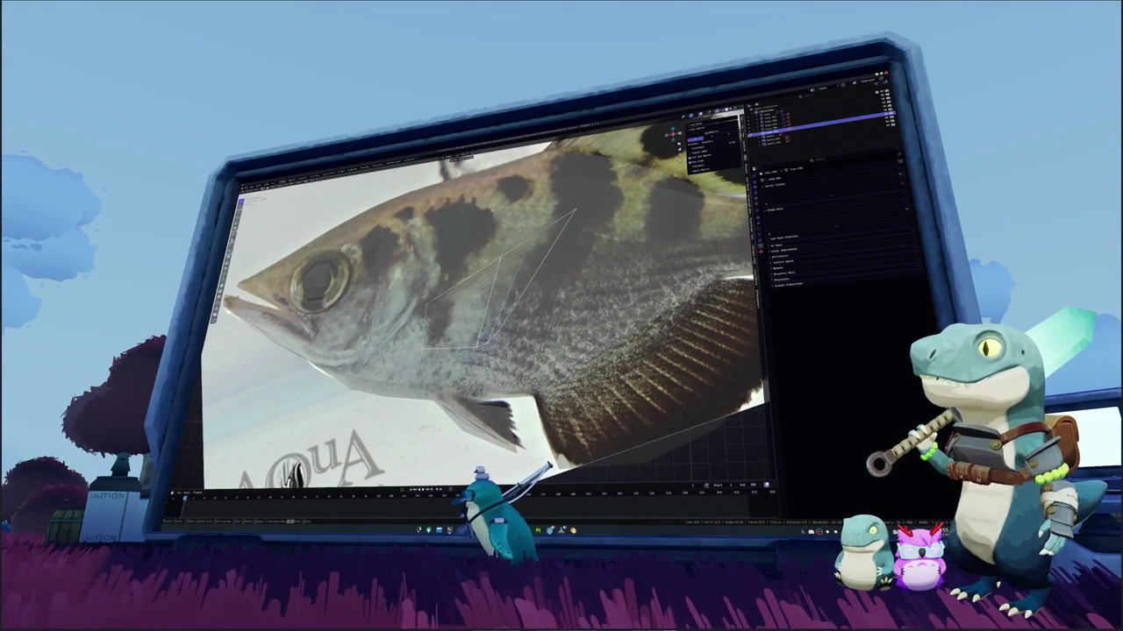
pyautogui.press('e')
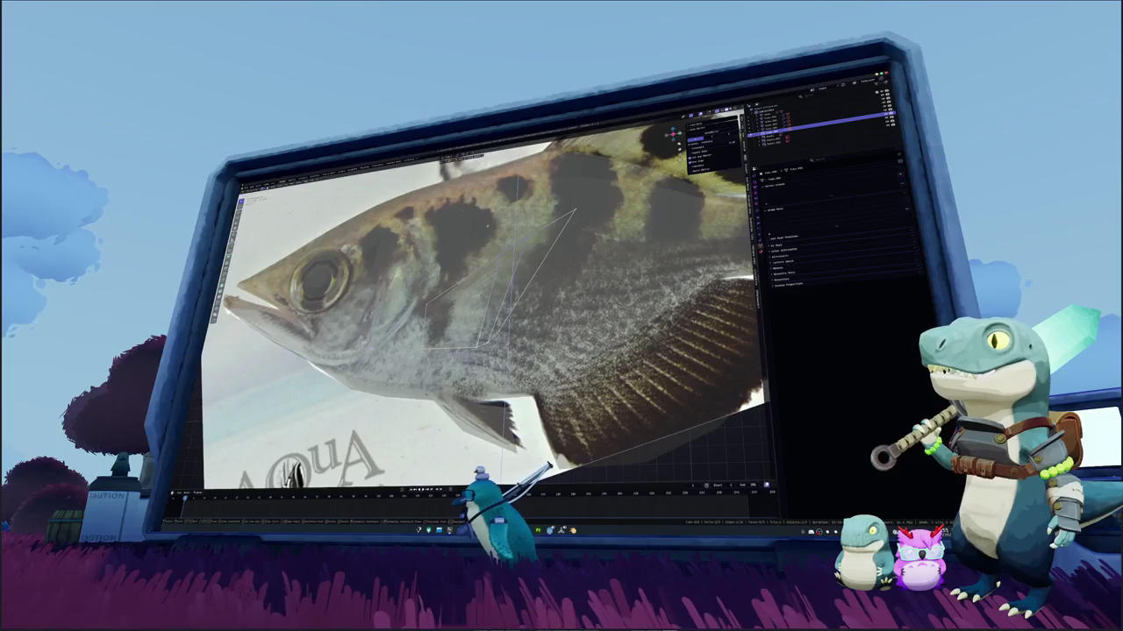
pyautogui.scroll(2, 492, 298)
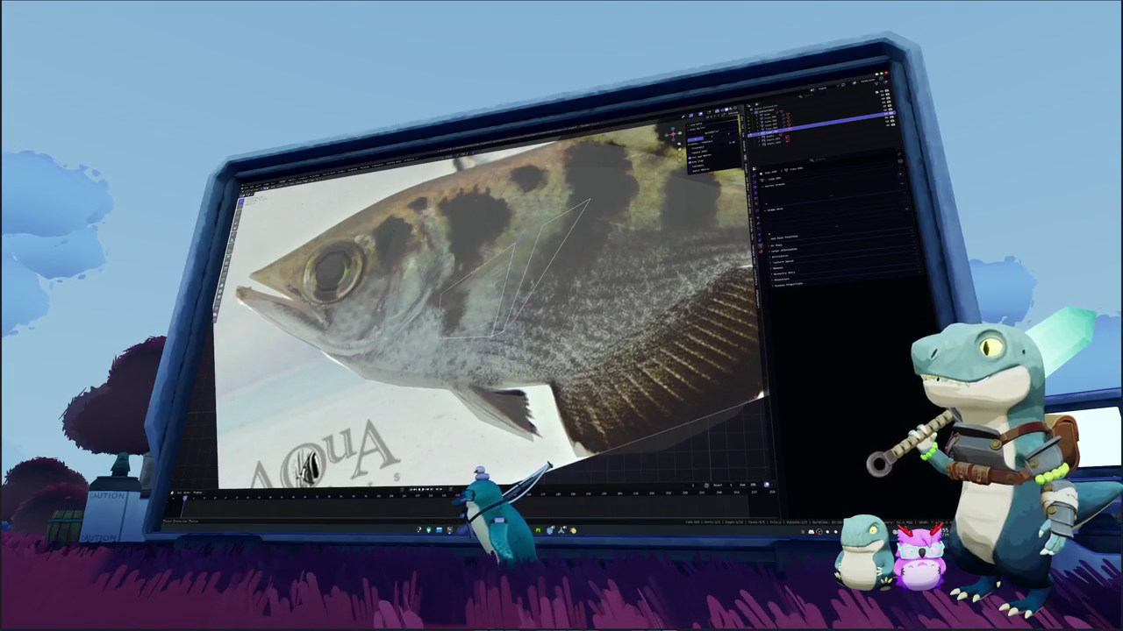
pyautogui.press('g')
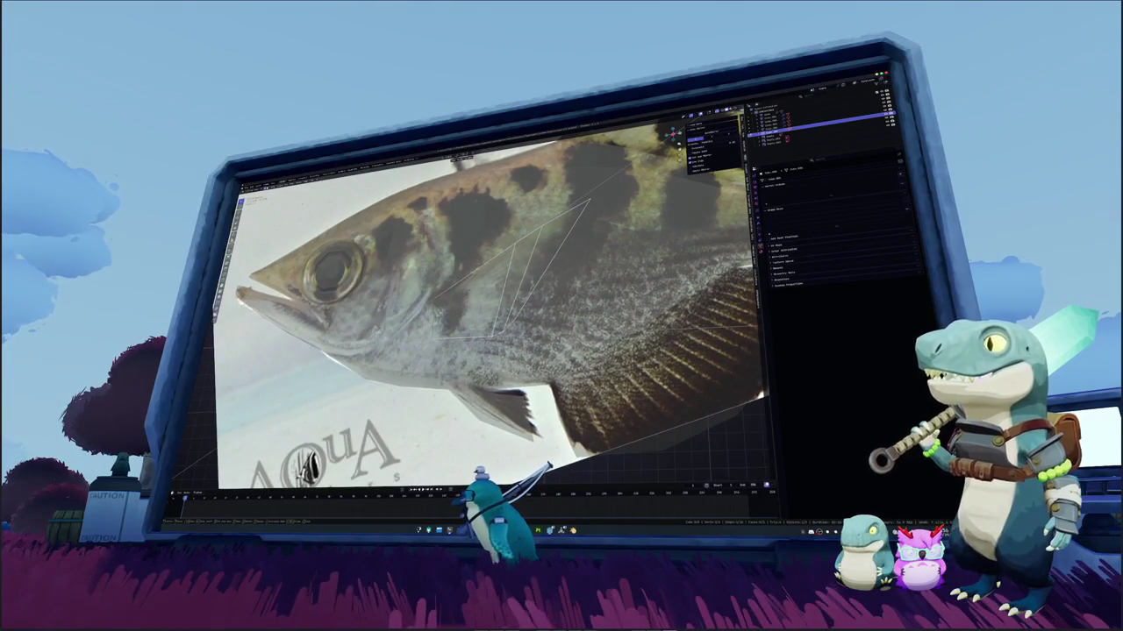
pyautogui.press('Return')
# Apply a mesh operation to the fin from the front view and toggle X-ray
pyautogui.press('KP_0')
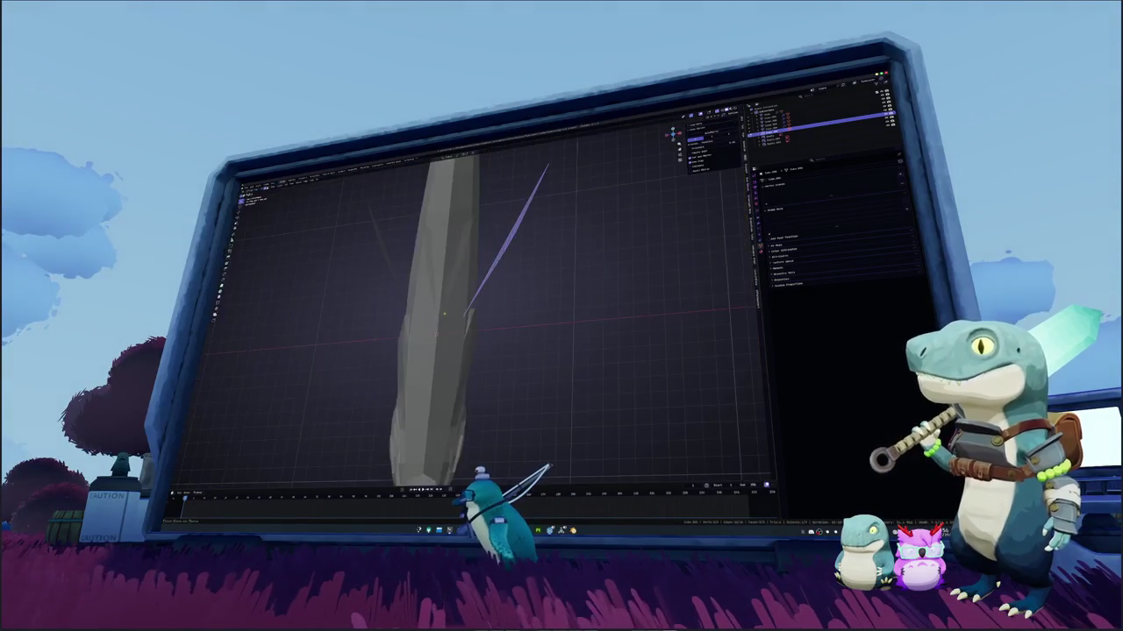
pyautogui.rightClick(445, 314)
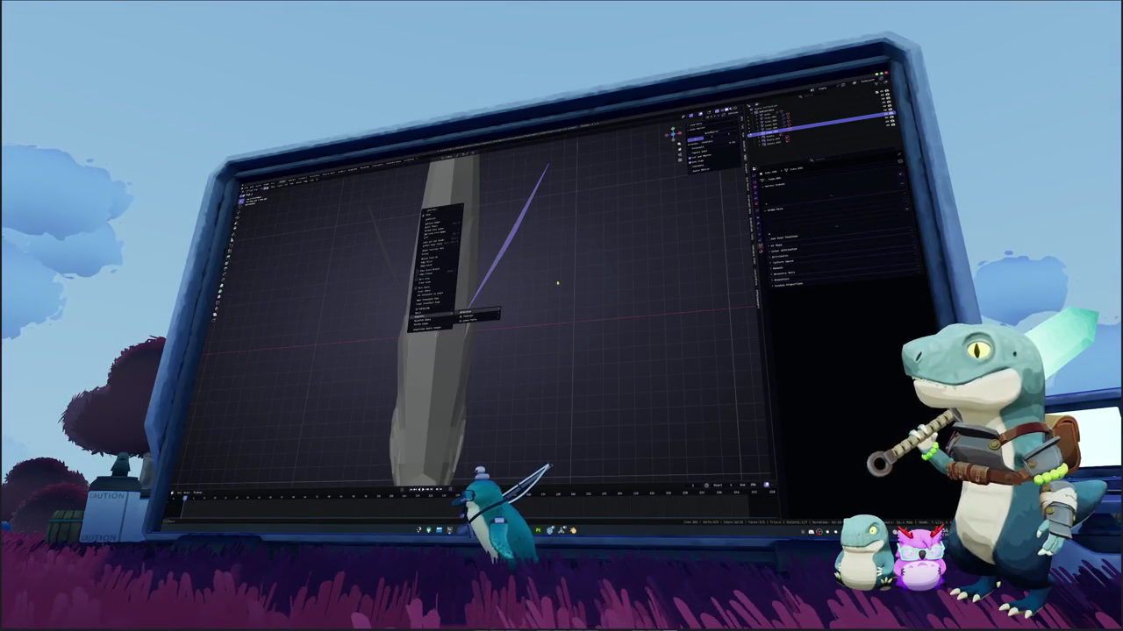
pyautogui.press('Escape')
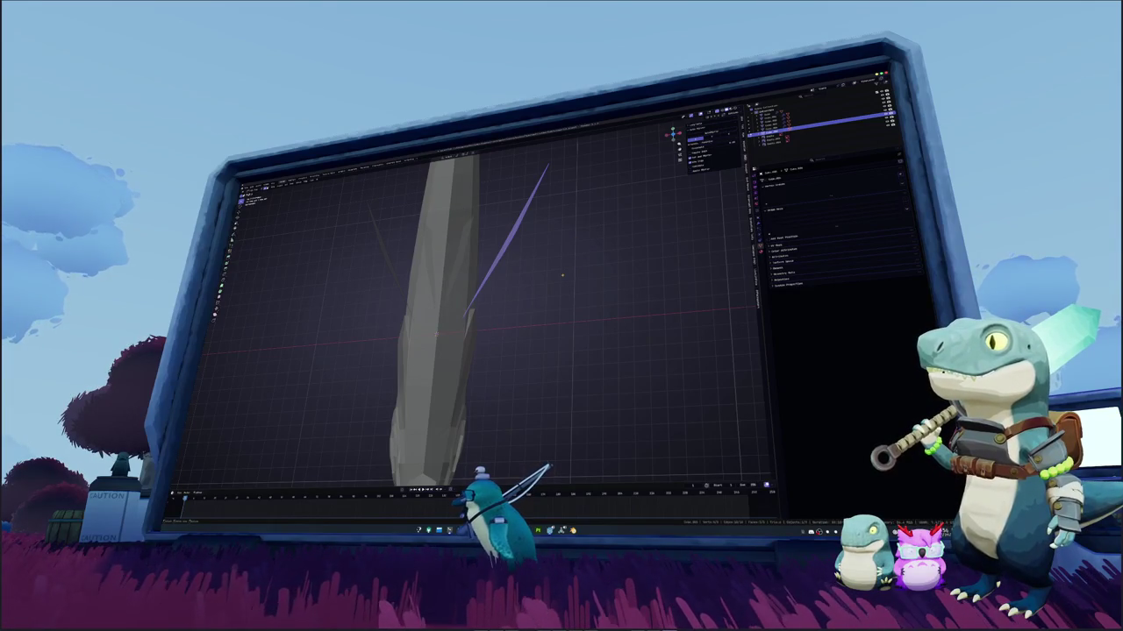
pyautogui.click(562, 276)
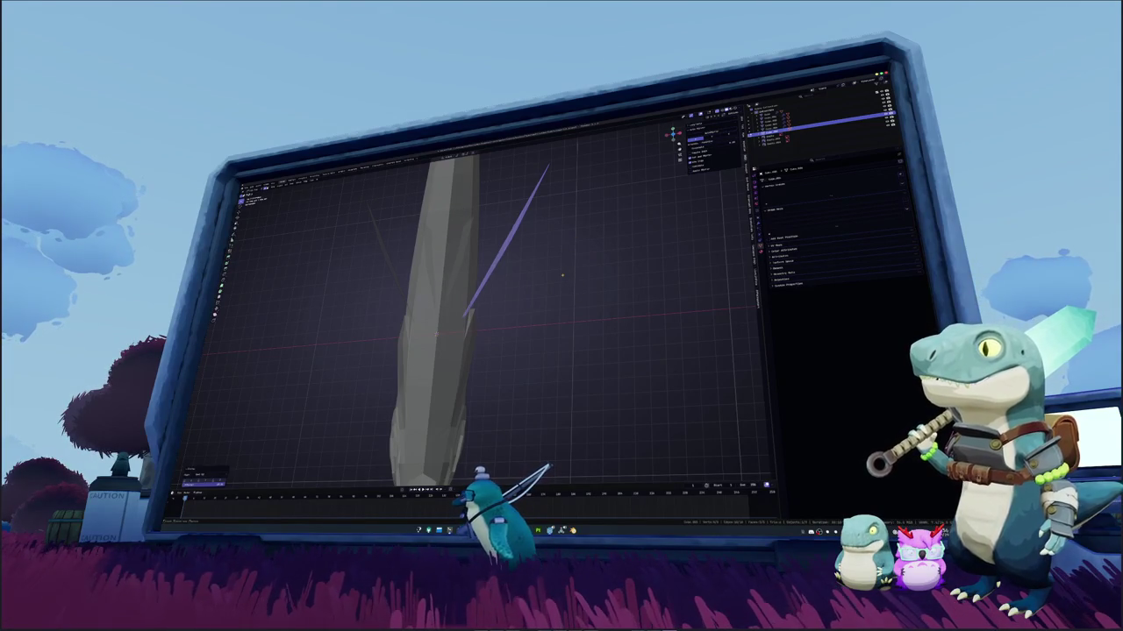
pyautogui.moveTo(563, 275)
pyautogui.mouseDown(button='middle')
pyautogui.moveTo(572, 283)
pyautogui.moveTo(507, 313)
pyautogui.moveTo(502, 326)
pyautogui.mouseUp(button='middle')
pyautogui.hotkey('alt', 'z')
pyautogui.hotkey('alt', 'z')
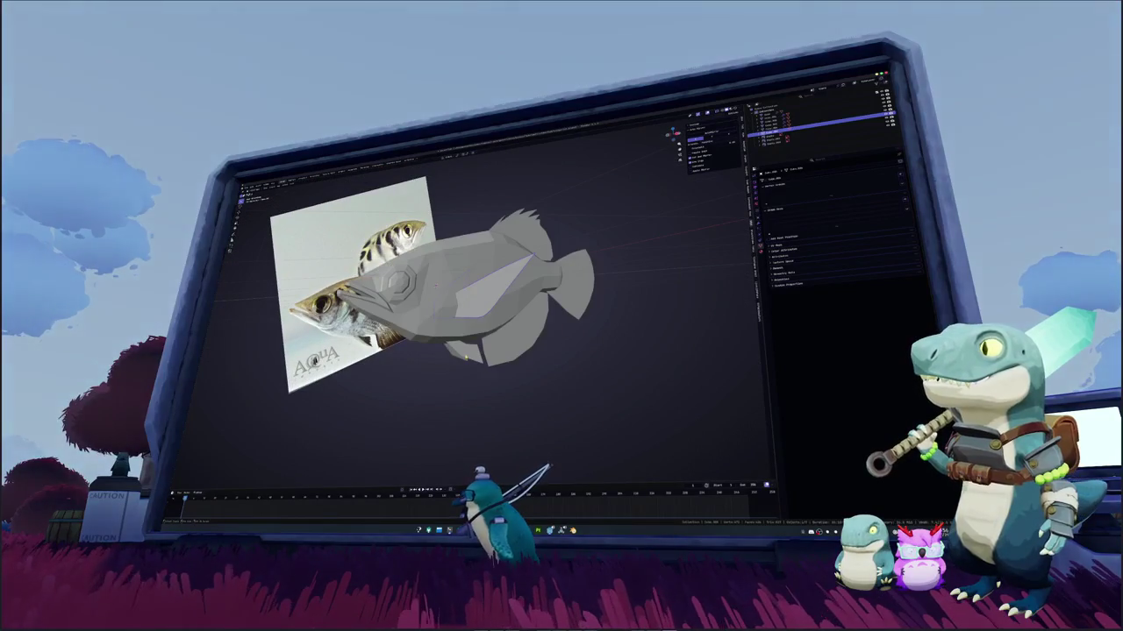
pyautogui.moveTo(503, 326); pyautogui.dragTo(602, 273, button='middle')
pyautogui.hotkey('alt', 'z')
# Add a Mirror modifier to the fish and check it from the top view
pyautogui.click(767, 221)
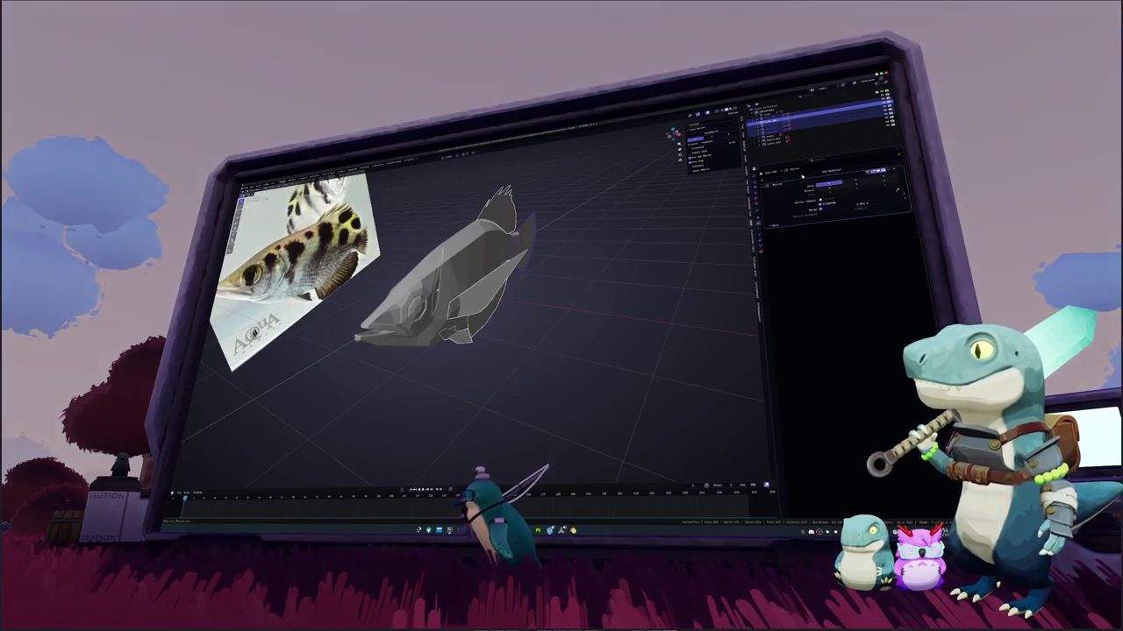
pyautogui.click(801, 176)
pyautogui.click(794, 195)
pyautogui.hotkey('ctrl', 'a')
pyautogui.click(644, 250)
pyautogui.scroll(2, 657, 238)
pyautogui.press('KP_7')
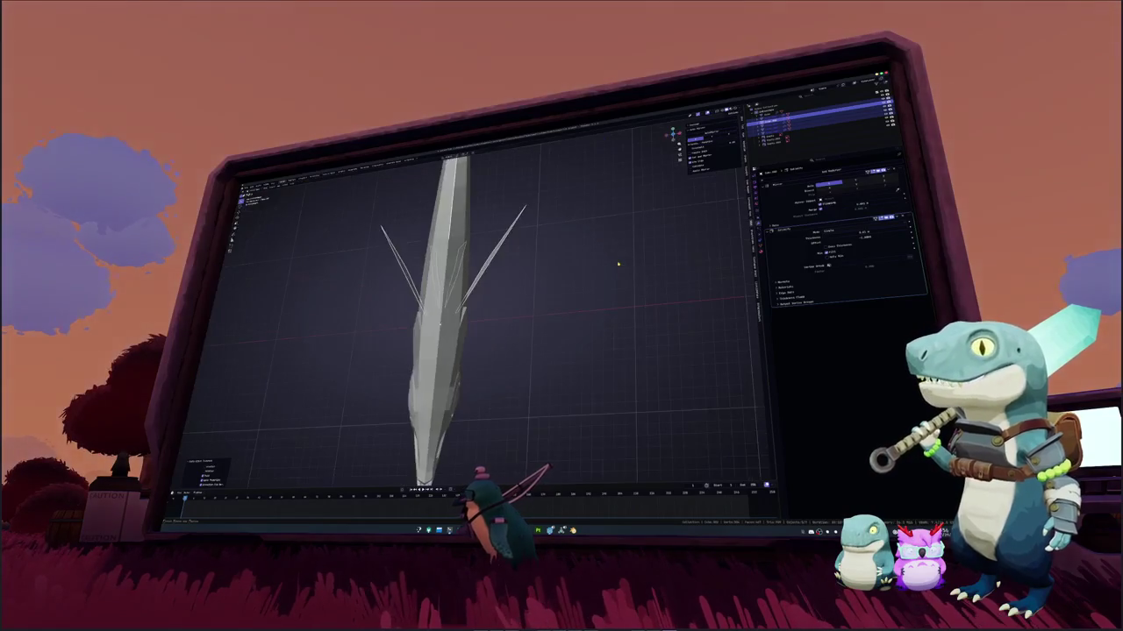
pyautogui.moveTo(618, 263); pyautogui.dragTo(578, 326, button='middle')
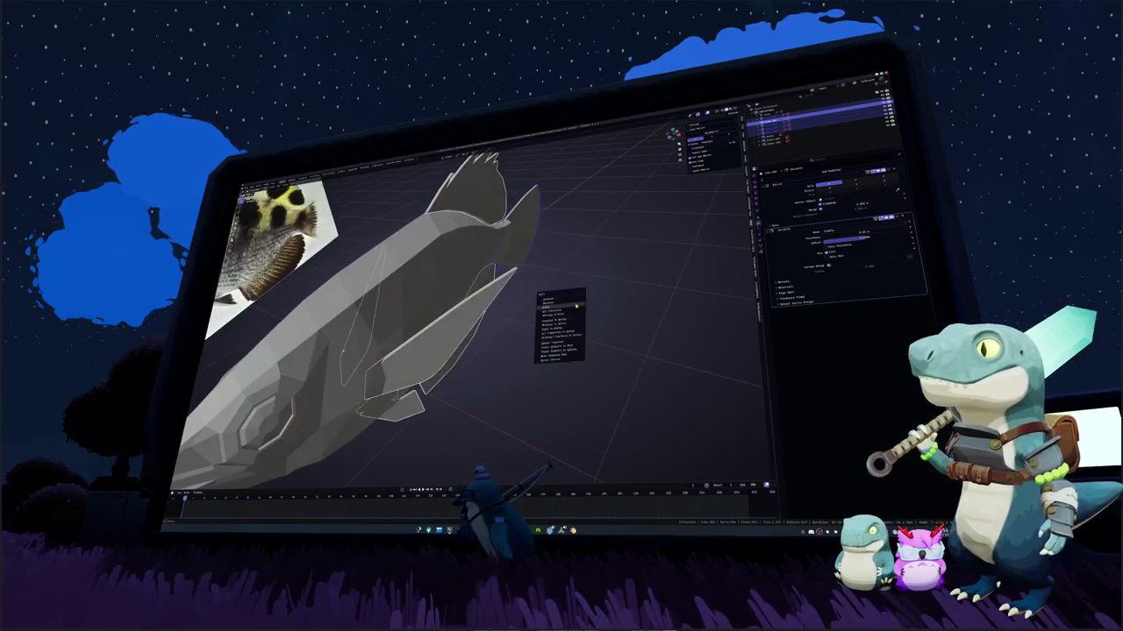
# Orbit to a three-quarter view and select an edge loop on the fish body
pyautogui.moveTo(572, 311)
pyautogui.mouseDown(button='middle')
pyautogui.moveTo(418, 335)
pyautogui.moveTo(491, 334)
pyautogui.moveTo(526, 290)
pyautogui.moveTo(491, 263)
pyautogui.moveTo(491, 324)
pyautogui.mouseUp(button='middle')
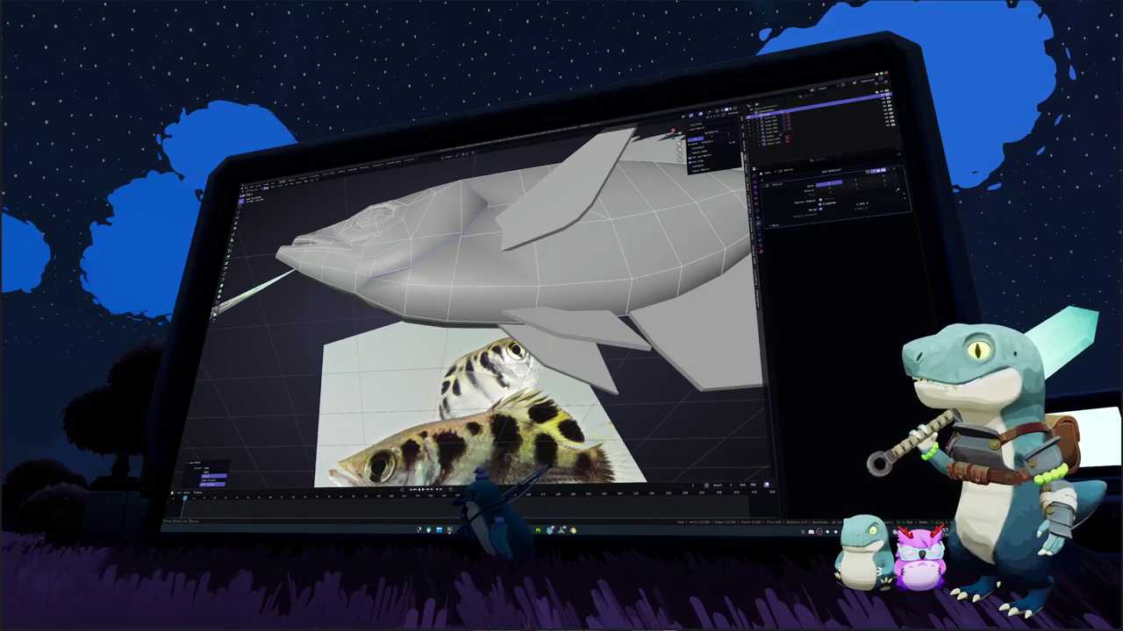
pyautogui.hotkey('ctrl', 'e')
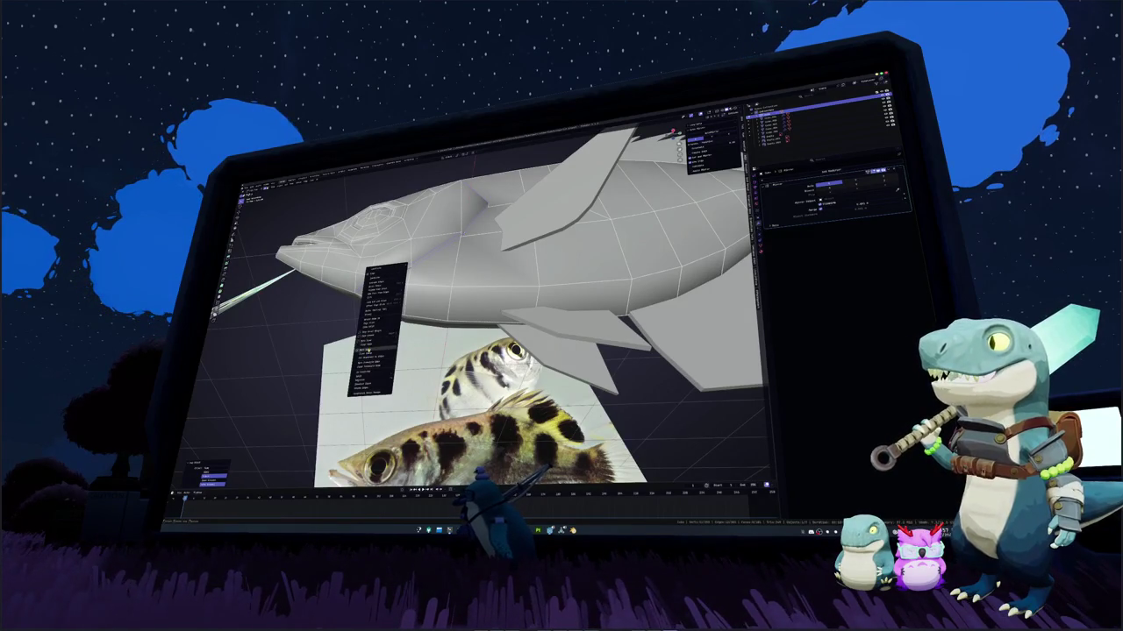
# Select the eye's edge loop and inset an inner ring around it
pyautogui.click(377, 342)
pyautogui.moveTo(491, 289); pyautogui.dragTo(518, 280, button='middle')
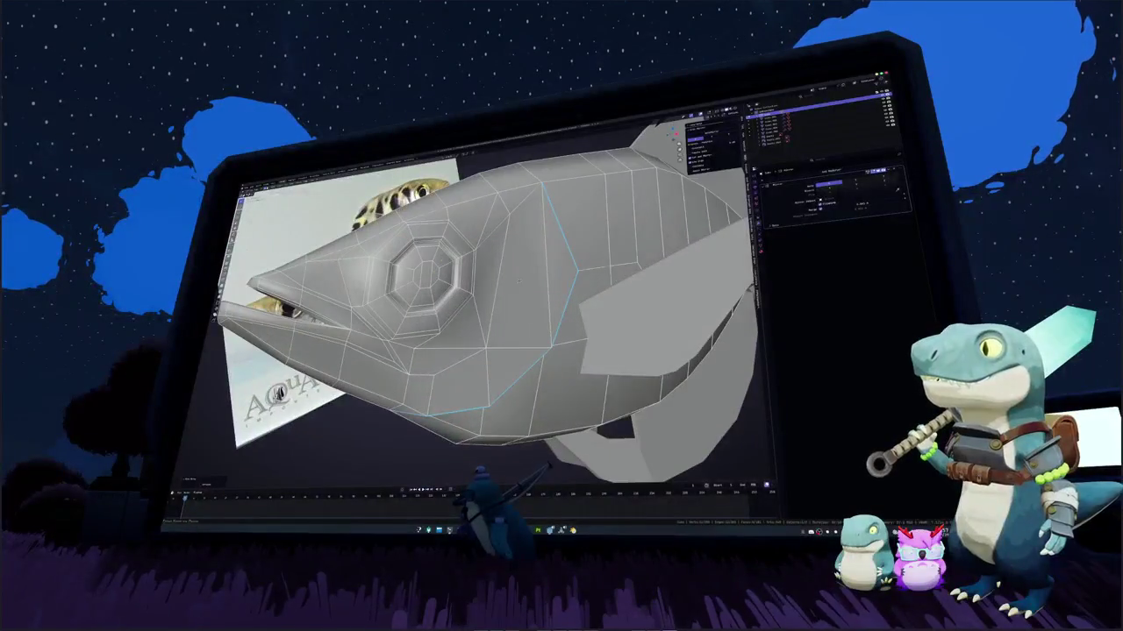
pyautogui.hotkey('ctrl', 'e')
pyautogui.moveTo(518, 280); pyautogui.dragTo(556, 257, button='middle')
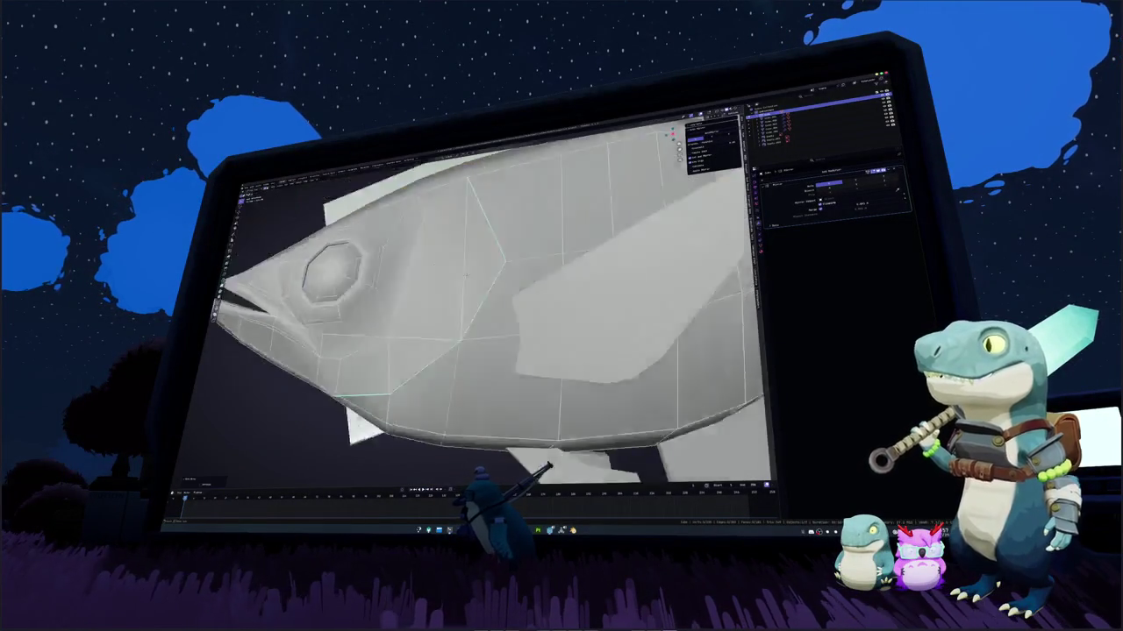
pyautogui.press('i')
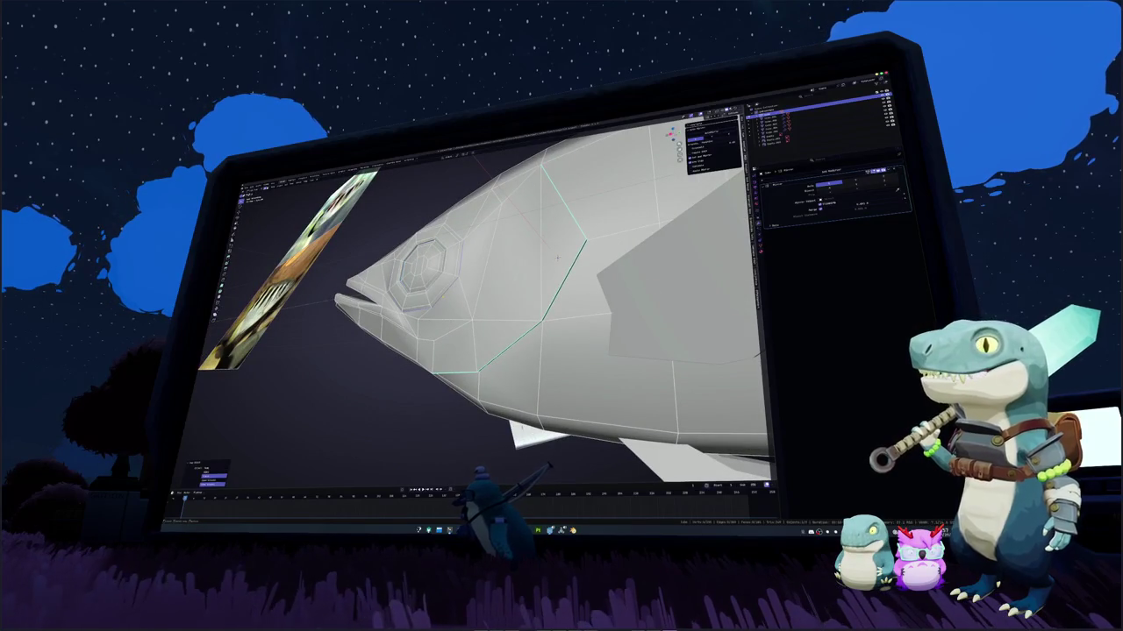
pyautogui.moveTo(557, 257)
pyautogui.mouseDown(button='middle')
pyautogui.moveTo(478, 266)
pyautogui.moveTo(527, 289)
pyautogui.moveTo(527, 307)
pyautogui.mouseUp(button='middle')
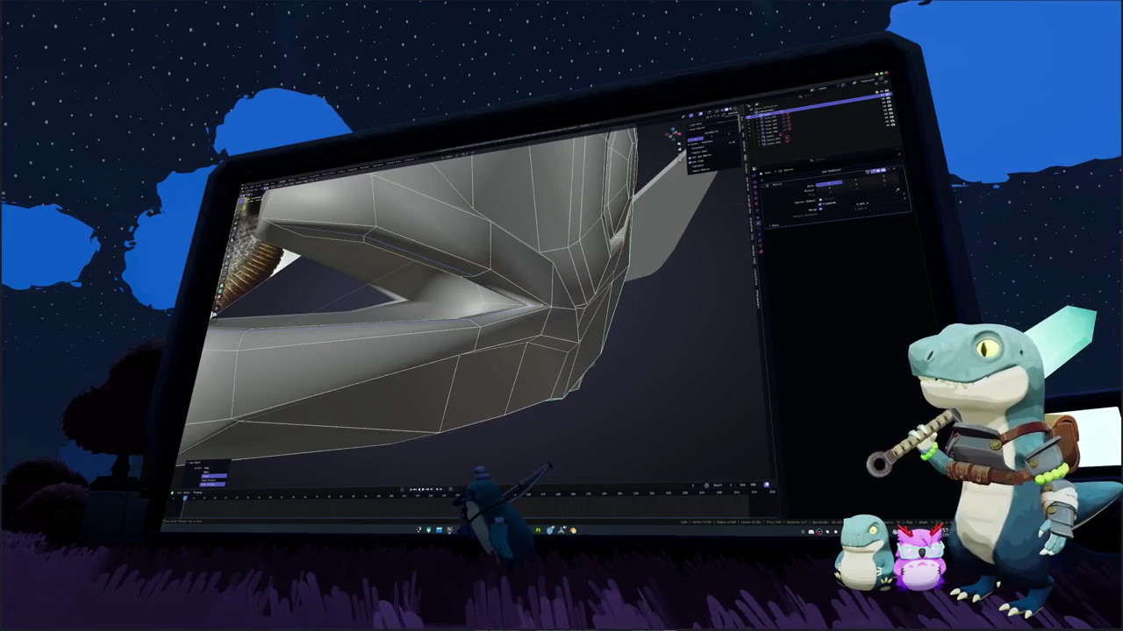
pyautogui.moveTo(559, 186)
pyautogui.mouseDown(button='middle')
pyautogui.moveTo(518, 184)
pyautogui.moveTo(506, 321)
pyautogui.moveTo(471, 322)
pyautogui.moveTo(459, 265)
pyautogui.mouseUp(button='middle')
# Inspect the jaw from several angles, opening the mesh actions menu without applying anything
pyautogui.rightClick(485, 321)
pyautogui.rightClick(471, 322)
pyautogui.moveTo(585, 230)
pyautogui.mouseDown(button='middle')
pyautogui.moveTo(605, 242)
pyautogui.moveTo(730, 223)
pyautogui.moveTo(428, 288)
pyautogui.moveTo(456, 263)
pyautogui.moveTo(561, 254)
pyautogui.moveTo(614, 271)
pyautogui.mouseUp(button='middle')
pyautogui.scroll(3, 612, 246)
pyautogui.scroll(2, 612, 246)
pyautogui.scroll(3, 731, 223)
pyautogui.rightClick(427, 288)
pyautogui.press('Escape')
pyautogui.scroll(-2, 456, 263)
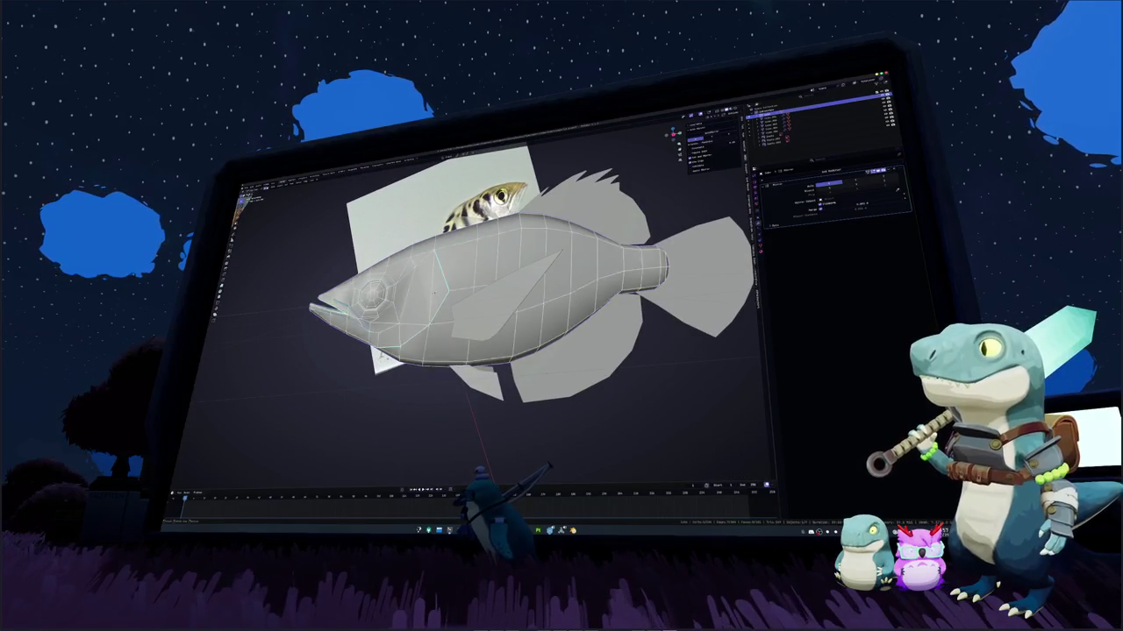
pyautogui.moveTo(500, 281); pyautogui.dragTo(535, 281, button='middle')
pyautogui.scroll(3, 500, 281)
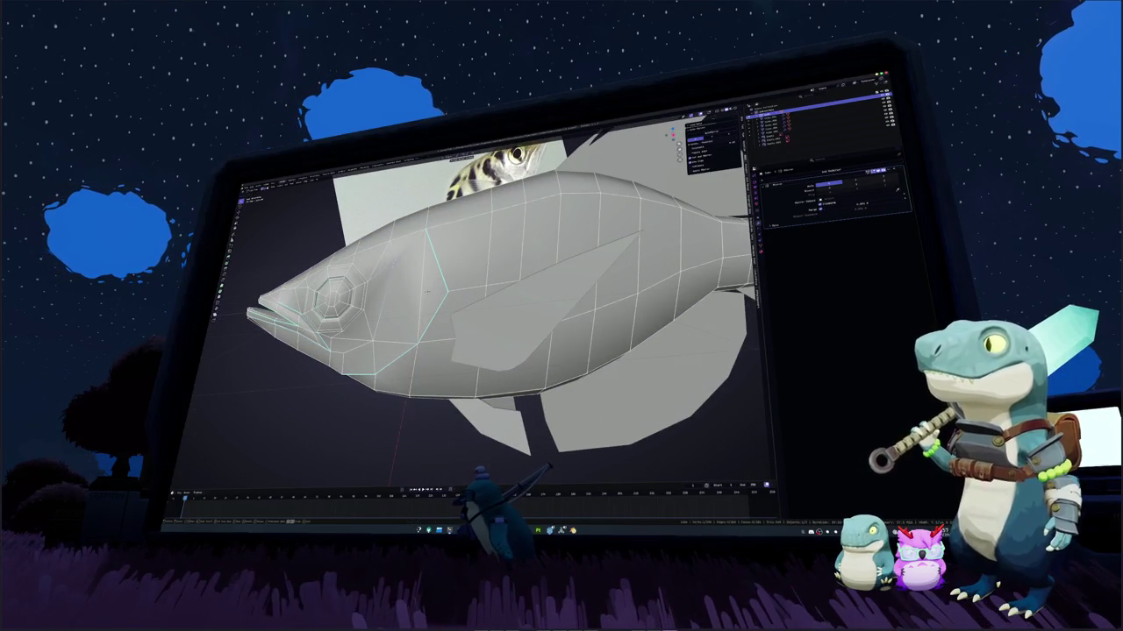
pyautogui.moveTo(396, 254); pyautogui.dragTo(463, 264, button='middle')
pyautogui.scroll(1, 463, 263)
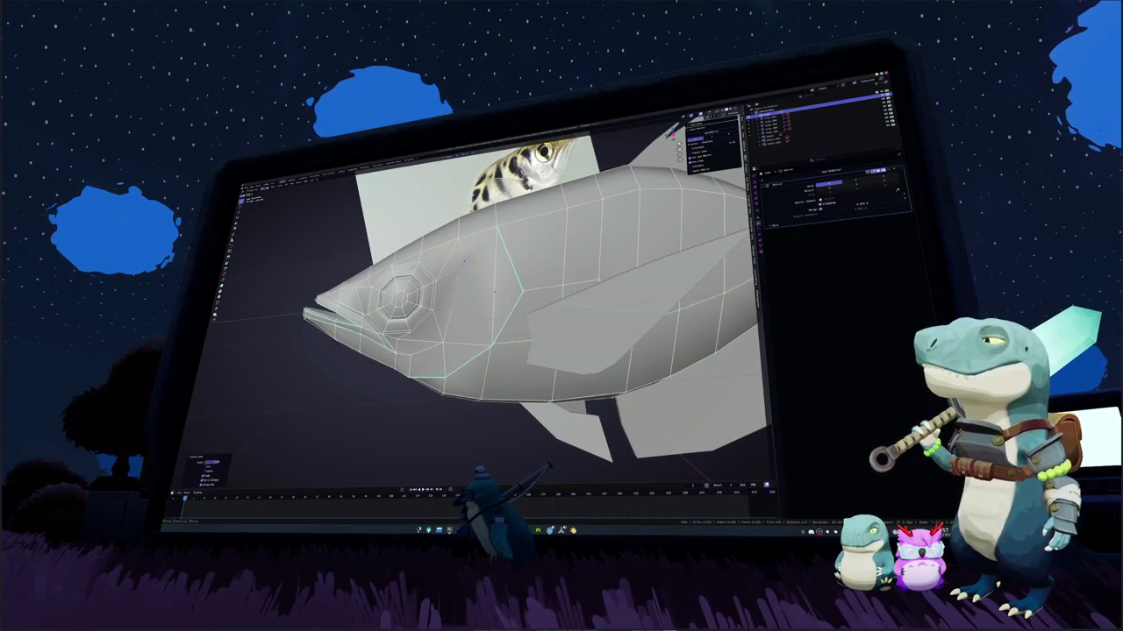
# Leave Edit Mode, enable X-ray, and add a level-1 Subdivision Surface to the body
pyautogui.press('Tab')
pyautogui.hotkey('alt', 'z')
pyautogui.hotkey('alt', 'z')
pyautogui.moveTo(491, 289)
pyautogui.mouseDown(button='middle')
pyautogui.moveTo(526, 281)
pyautogui.moveTo(456, 316)
pyautogui.mouseUp(button='middle')
pyautogui.moveTo(527, 290)
pyautogui.mouseDown(button='middle')
pyautogui.moveTo(561, 263)
pyautogui.moveTo(587, 298)
pyautogui.moveTo(430, 278)
pyautogui.moveTo(473, 263)
pyautogui.moveTo(508, 298)
pyautogui.moveTo(491, 290)
pyautogui.moveTo(526, 263)
pyautogui.moveTo(570, 298)
pyautogui.moveTo(526, 334)
pyautogui.moveTo(474, 281)
pyautogui.moveTo(456, 298)
pyautogui.moveTo(472, 313)
pyautogui.mouseUp(button='middle')
pyautogui.hotkey('ctrl', '1')
pyautogui.scroll(-3, 587, 298)
pyautogui.scroll(3, 491, 290)
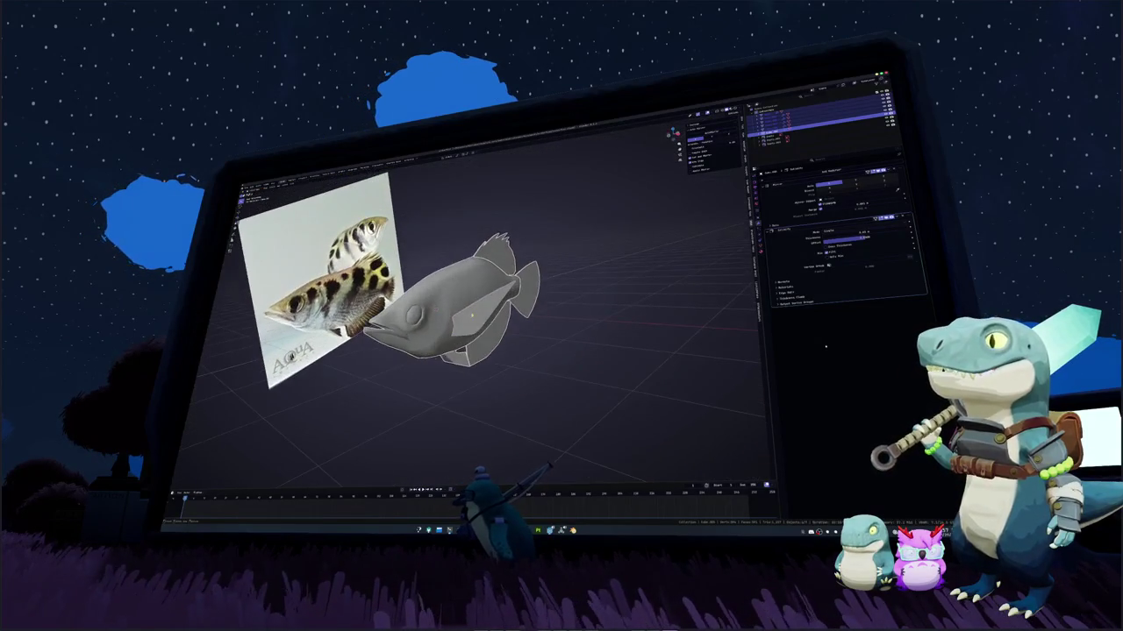
# Apply the chosen modifier to the fish and shade the fish smooth
pyautogui.rightClick(472, 313)
pyautogui.press('Escape')
pyautogui.scroll(1, 483, 329)
pyautogui.rightClick(493, 344)
pyautogui.click(488, 348)
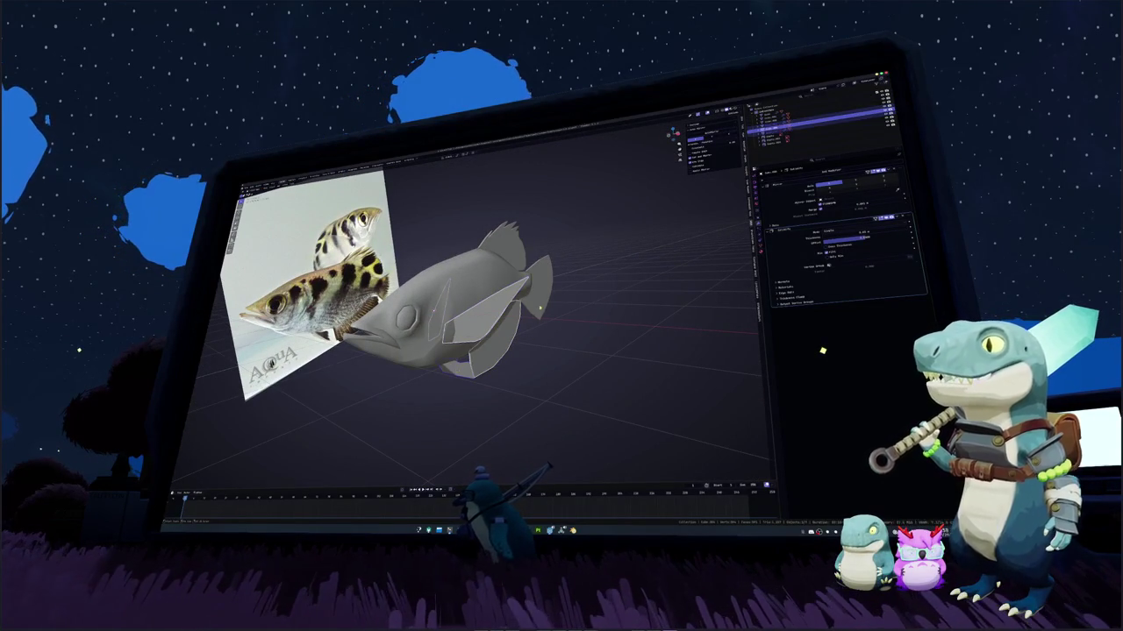
pyautogui.rightClick(487, 273)
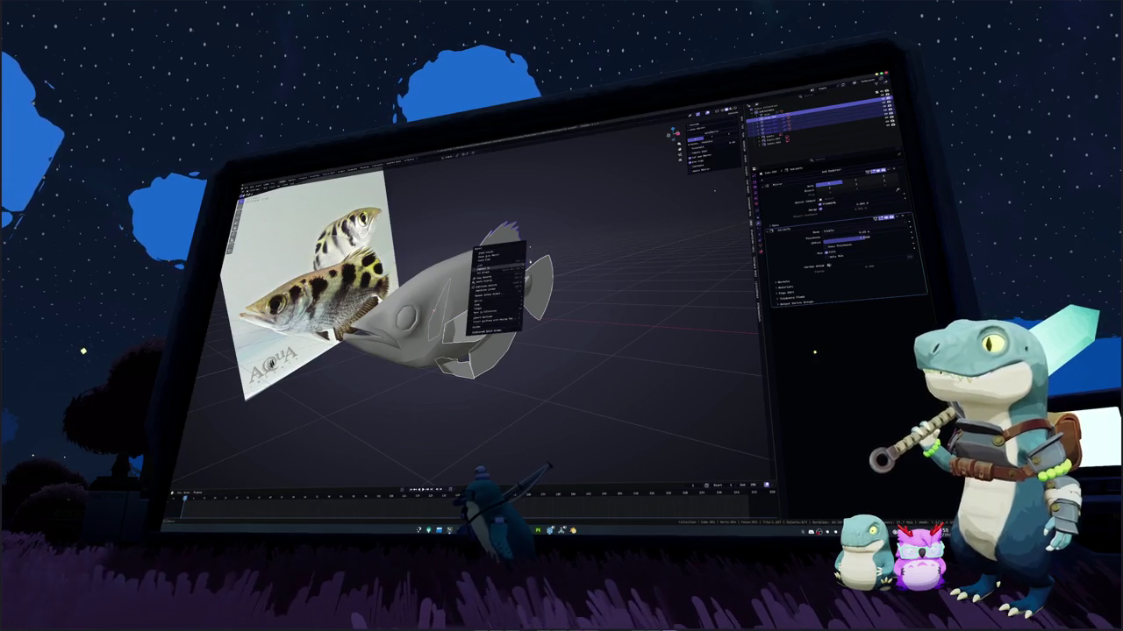
pyautogui.click(493, 256)
# Apply the modifier on the fin object
pyautogui.moveTo(508, 264); pyautogui.dragTo(531, 250, button='middle')
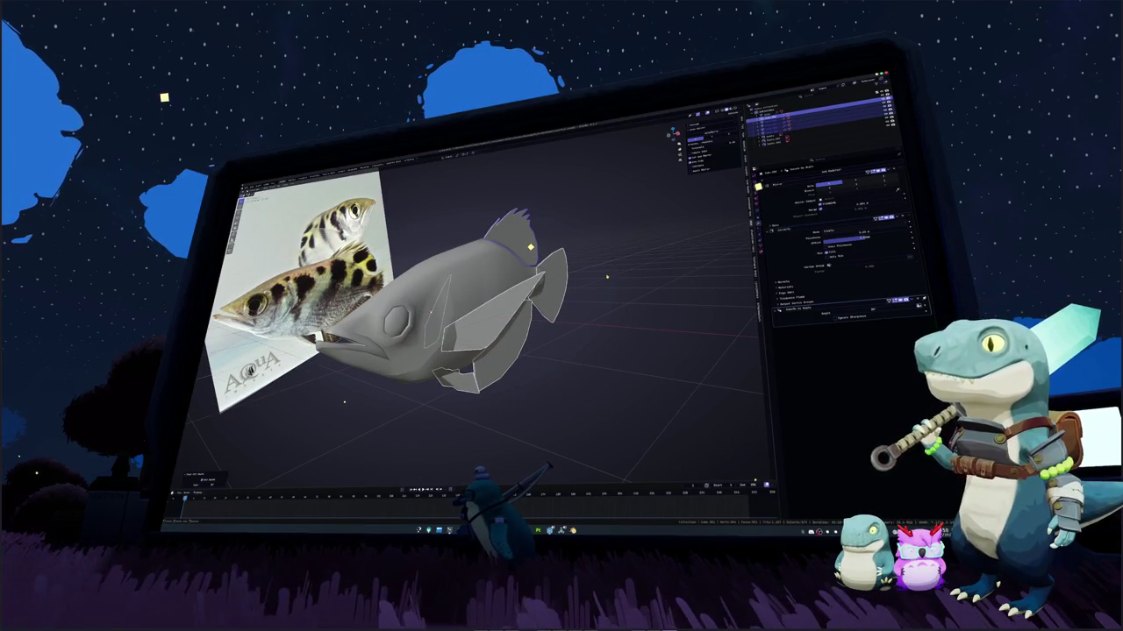
pyautogui.rightClick(593, 297)
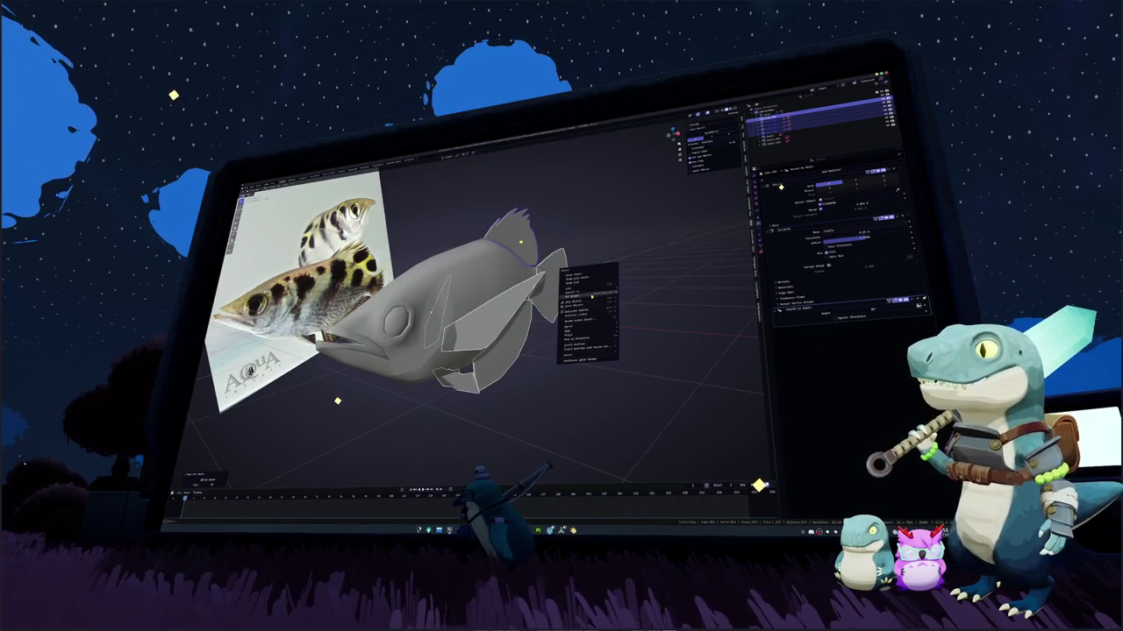
pyautogui.moveTo(589, 287)
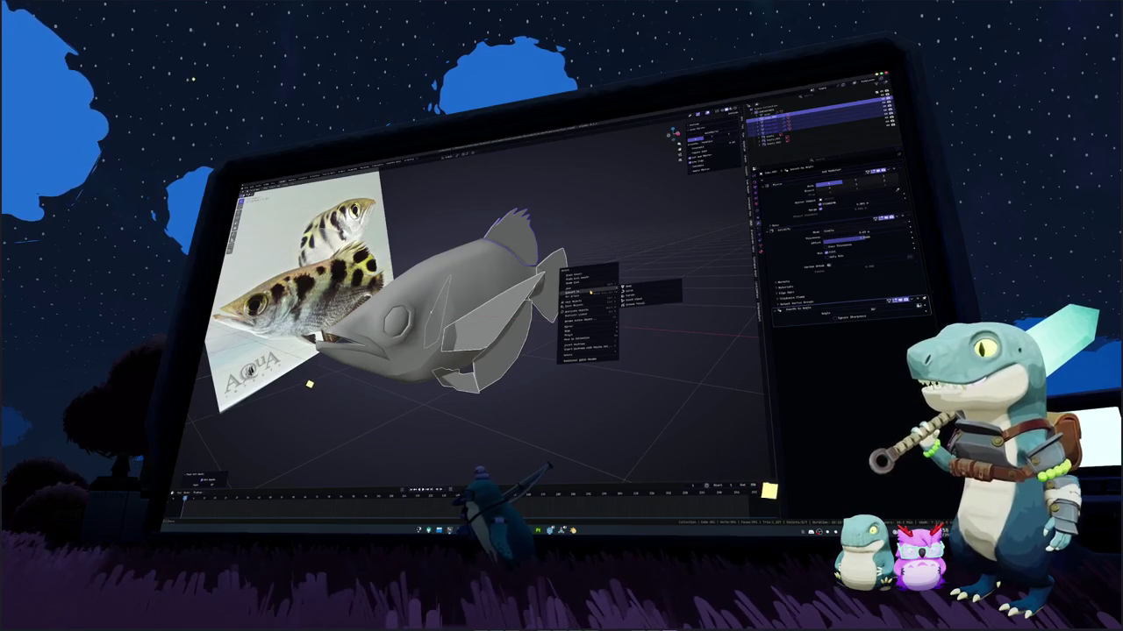
pyautogui.click(640, 292)
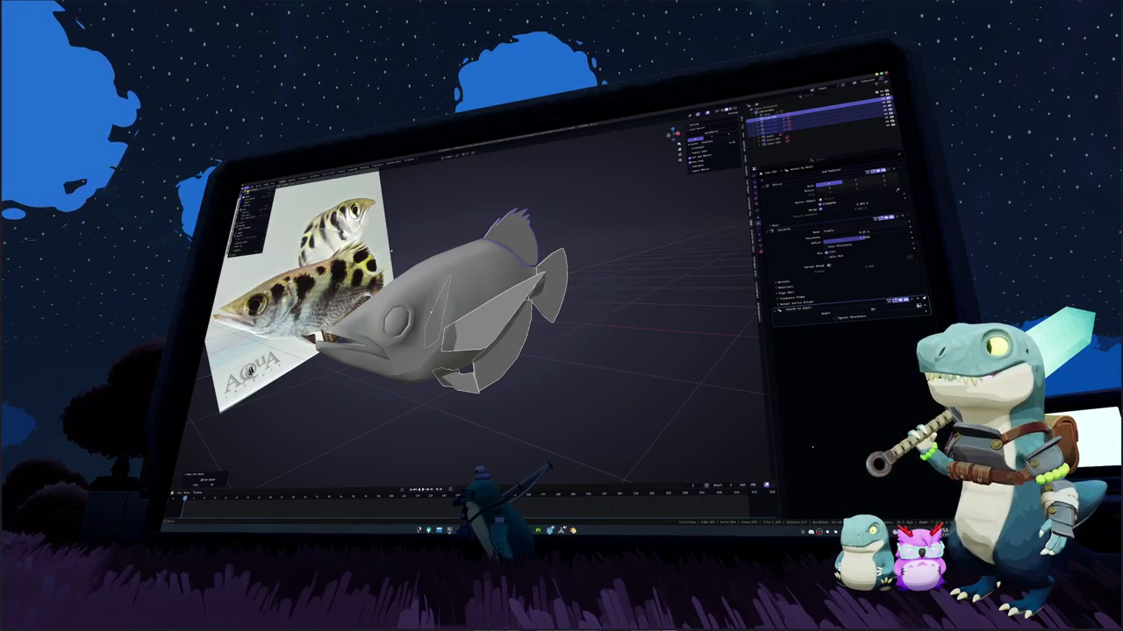
pyautogui.rightClick(557, 235)
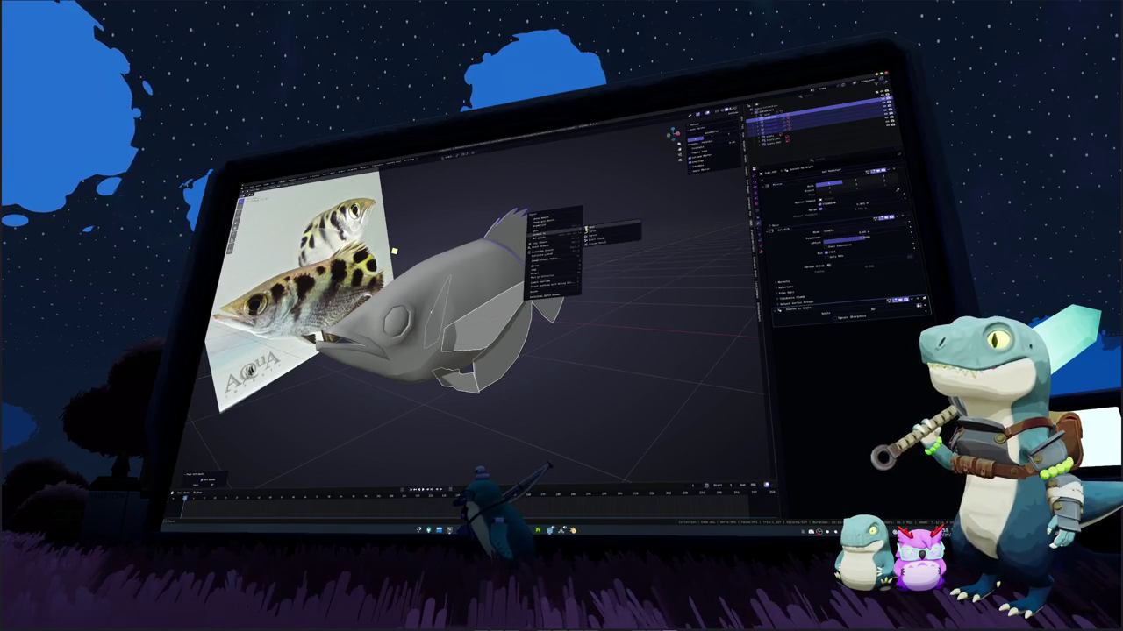
pyautogui.click(561, 236)
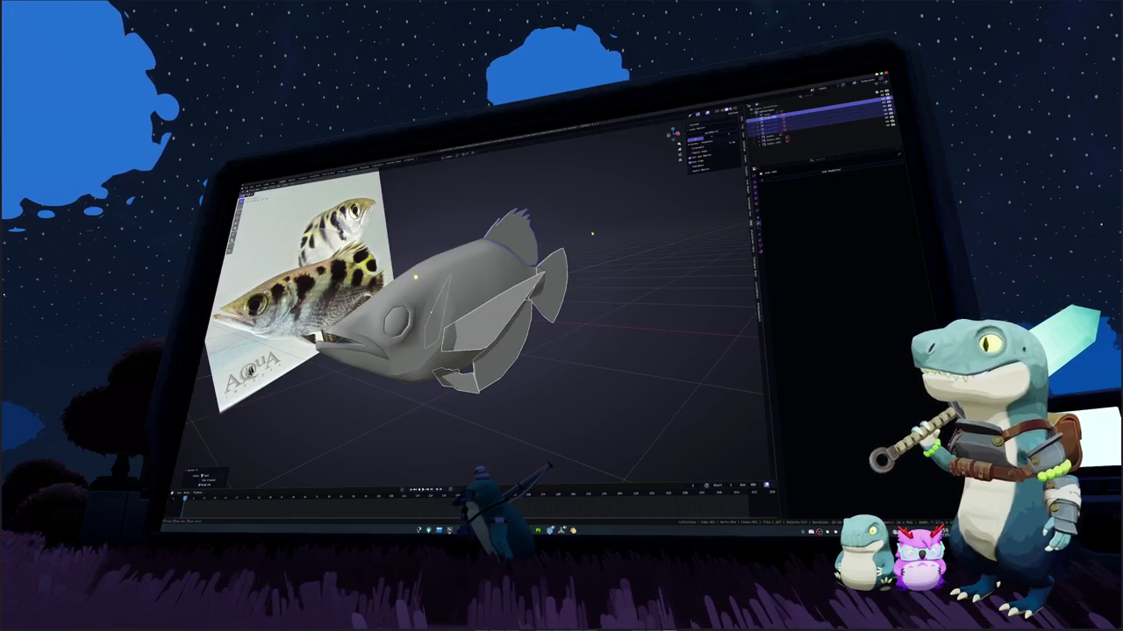
# In Edit Mode, mark seams on the fin edges, select all, and switch to the UV Editing layout
pyautogui.click(417, 280)
pyautogui.press('Tab')
pyautogui.hotkey('alt', 'a')
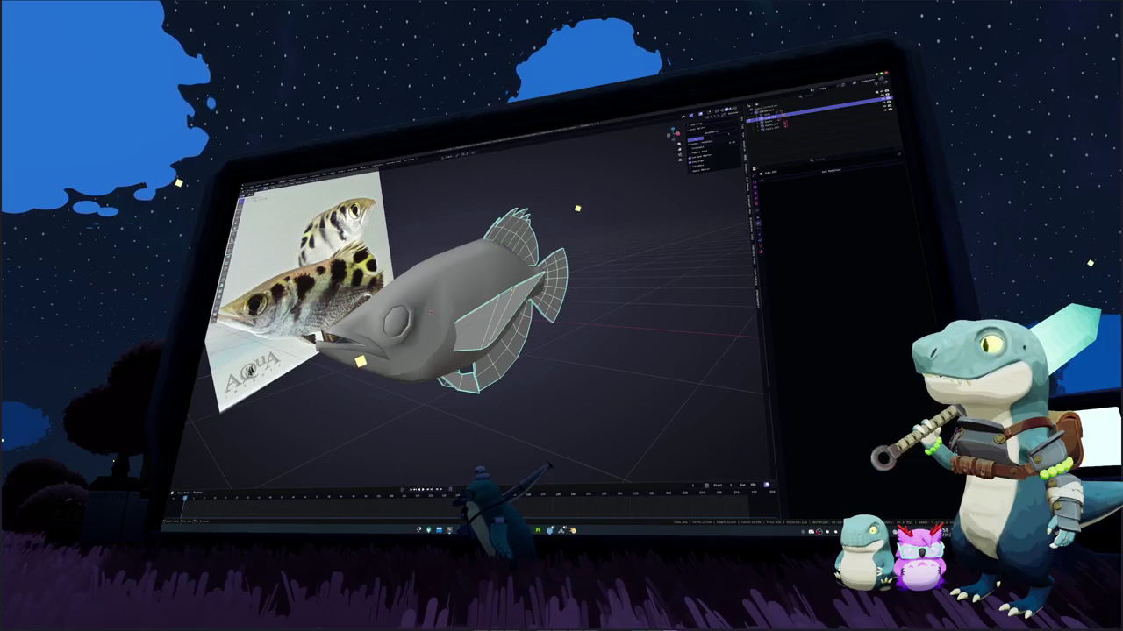
pyautogui.rightClick(511, 292)
pyautogui.click(489, 323)
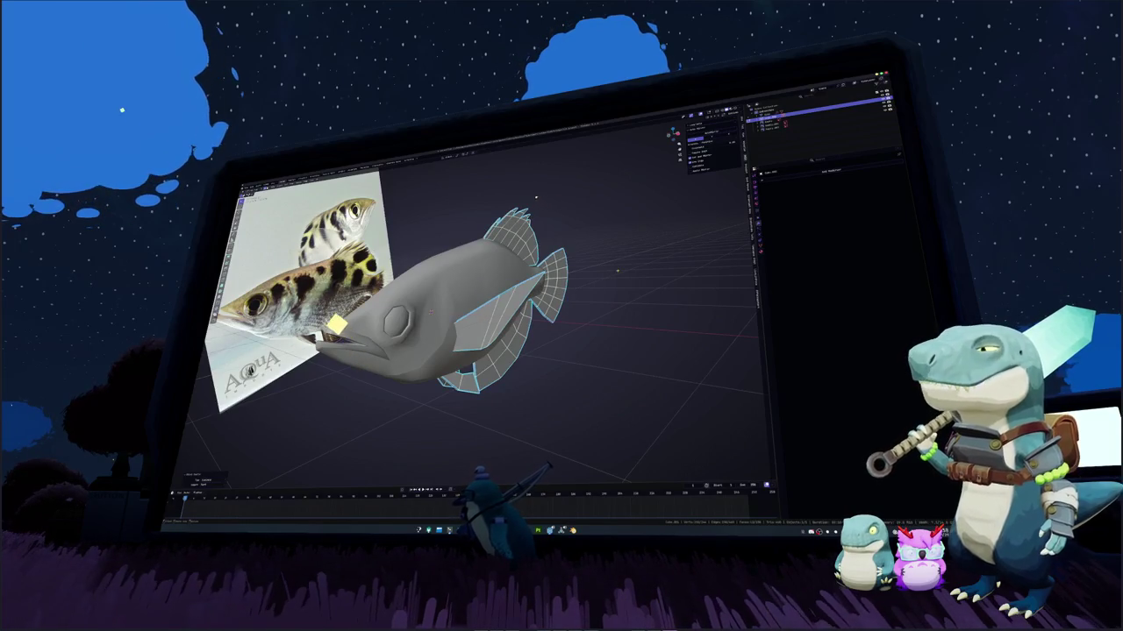
pyautogui.rightClick(615, 299)
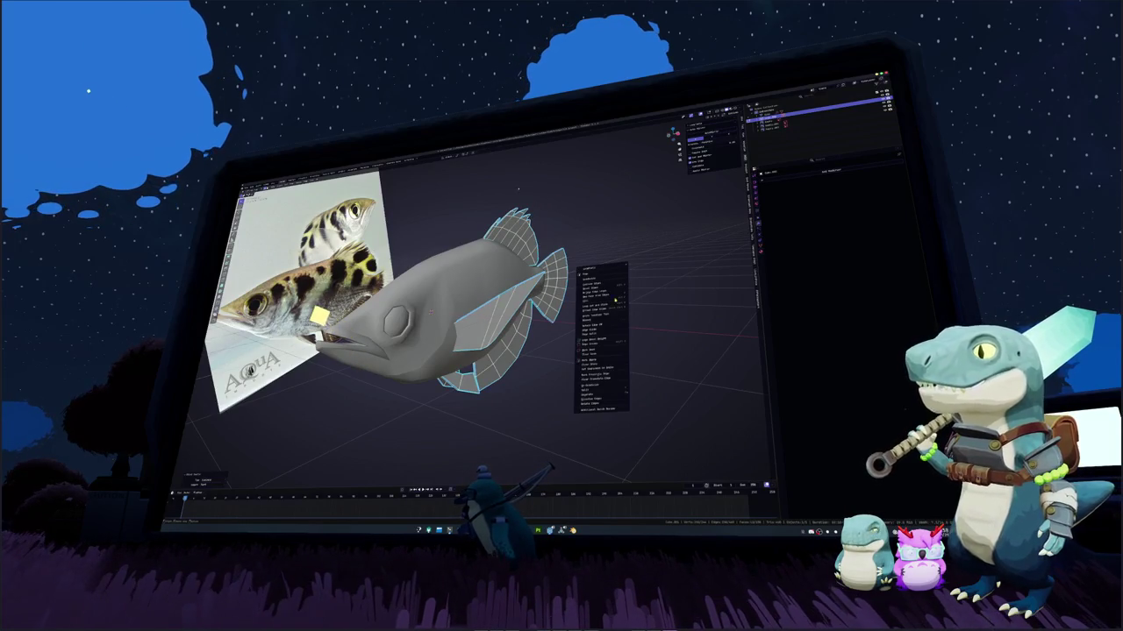
pyautogui.click(597, 351)
pyautogui.press('a')
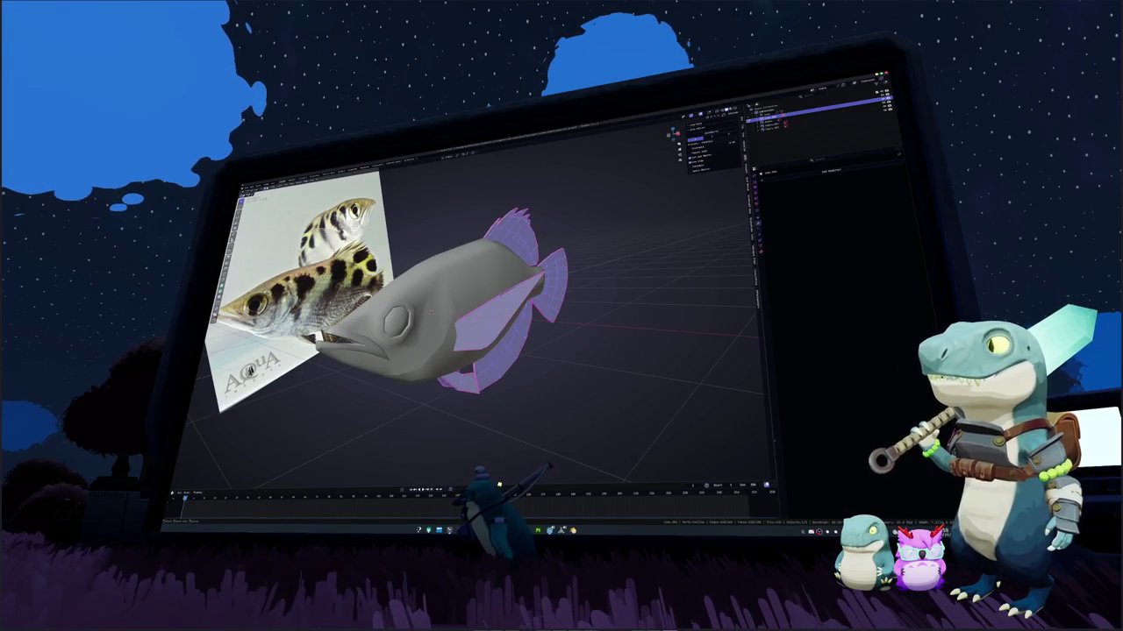
pyautogui.hotkey('ctrl', 'pagedown')
pyautogui.scroll(5, 605, 263)
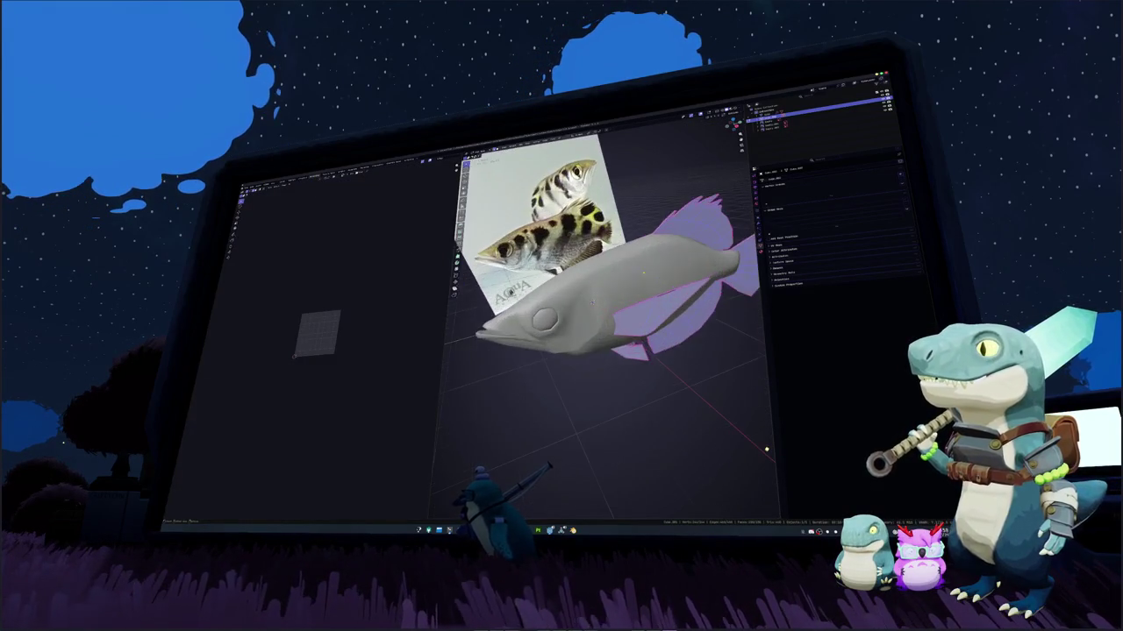
# Unwrap the fins into UV islands
pyautogui.press('u')
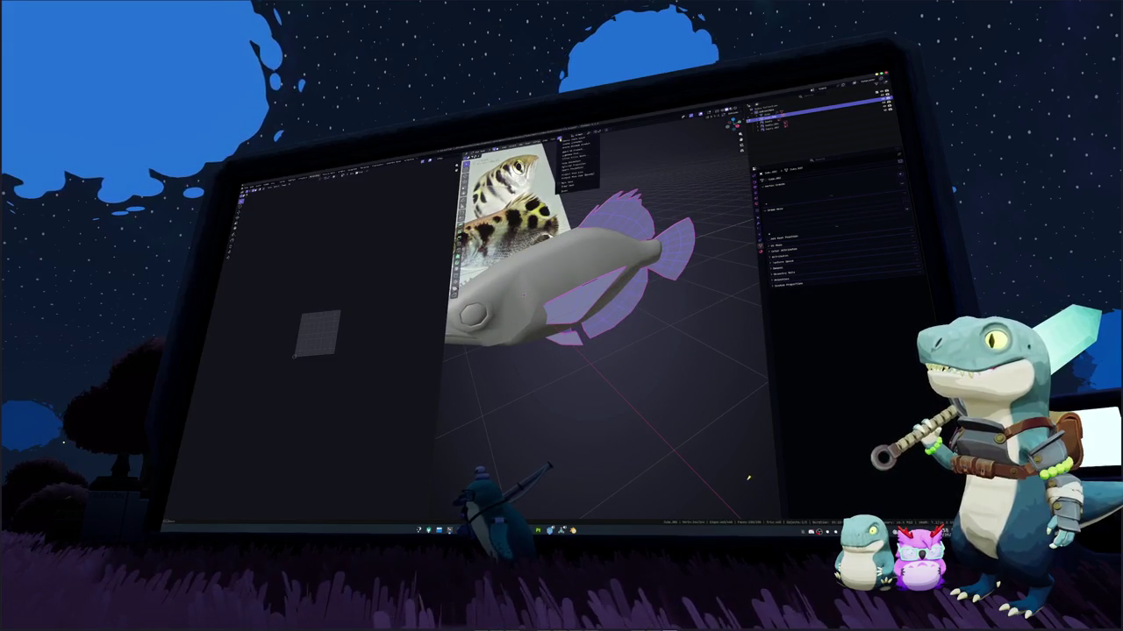
pyautogui.press('Return')
pyautogui.press('Tab')
pyautogui.moveTo(605, 263); pyautogui.dragTo(693, 272, button='middle')
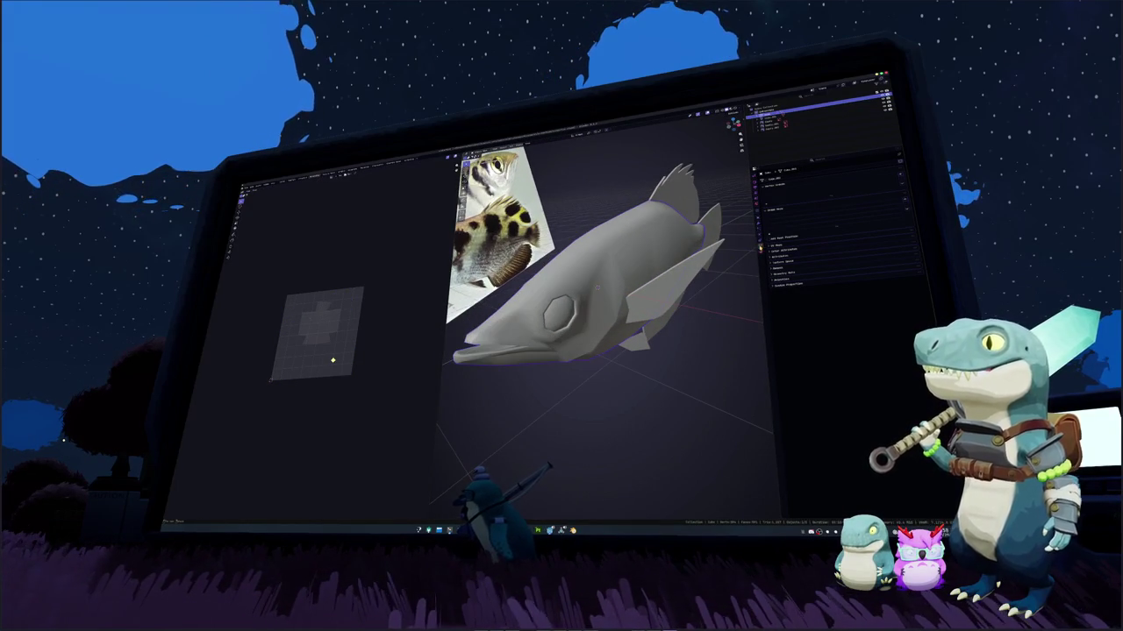
# Enter Edit Mode on the fish body and mark an edge loop as a seam
pyautogui.click(760, 214)
pyautogui.hotkey('ctrl', '1')
pyautogui.press('Tab')
pyautogui.moveTo(614, 281)
pyautogui.mouseDown(button='middle')
pyautogui.moveTo(561, 303)
pyautogui.moveTo(552, 333)
pyautogui.moveTo(579, 350)
pyautogui.moveTo(562, 316)
pyautogui.moveTo(570, 307)
pyautogui.moveTo(552, 350)
pyautogui.moveTo(614, 333)
pyautogui.mouseUp(button='middle')
pyautogui.press('u')
pyautogui.press('Escape')
pyautogui.hotkey('ctrl', 'e')
pyautogui.click(546, 370)
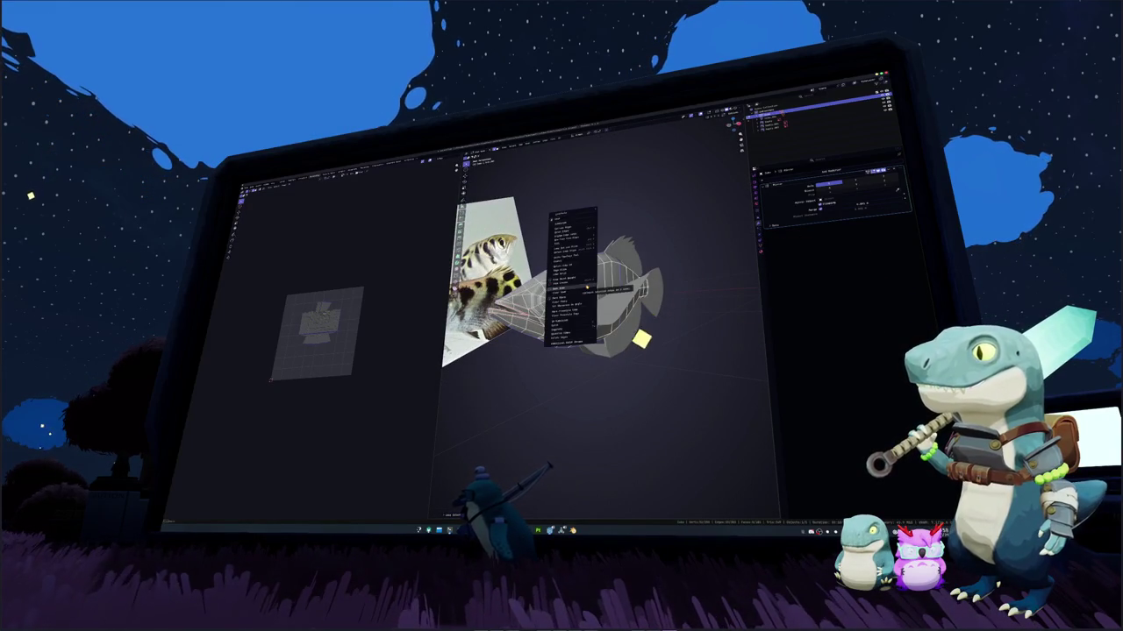
# Select the whole fish body and unwrap it into new UV islands
pyautogui.press('KP_Decimal')
pyautogui.moveTo(613, 333)
pyautogui.mouseDown(button='middle')
pyautogui.moveTo(561, 271)
pyautogui.moveTo(741, 280)
pyautogui.moveTo(688, 329)
pyautogui.moveTo(623, 289)
pyautogui.mouseUp(button='middle')
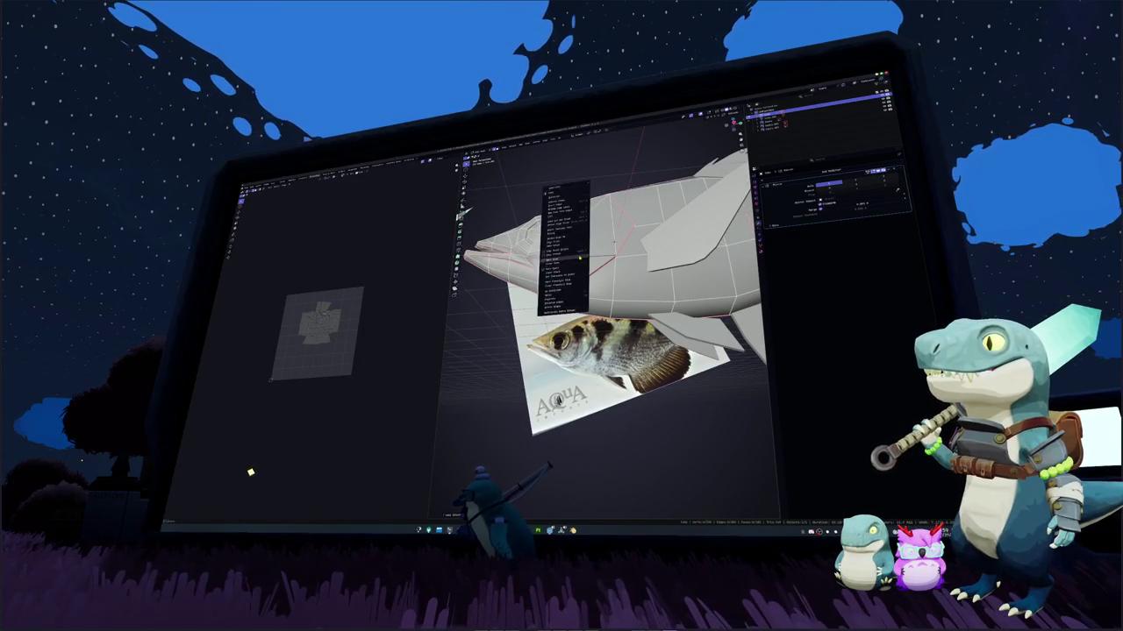
pyautogui.moveTo(614, 244)
pyautogui.mouseDown(button='middle')
pyautogui.moveTo(605, 321)
pyautogui.moveTo(605, 290)
pyautogui.mouseUp(button='middle')
pyautogui.press('a')
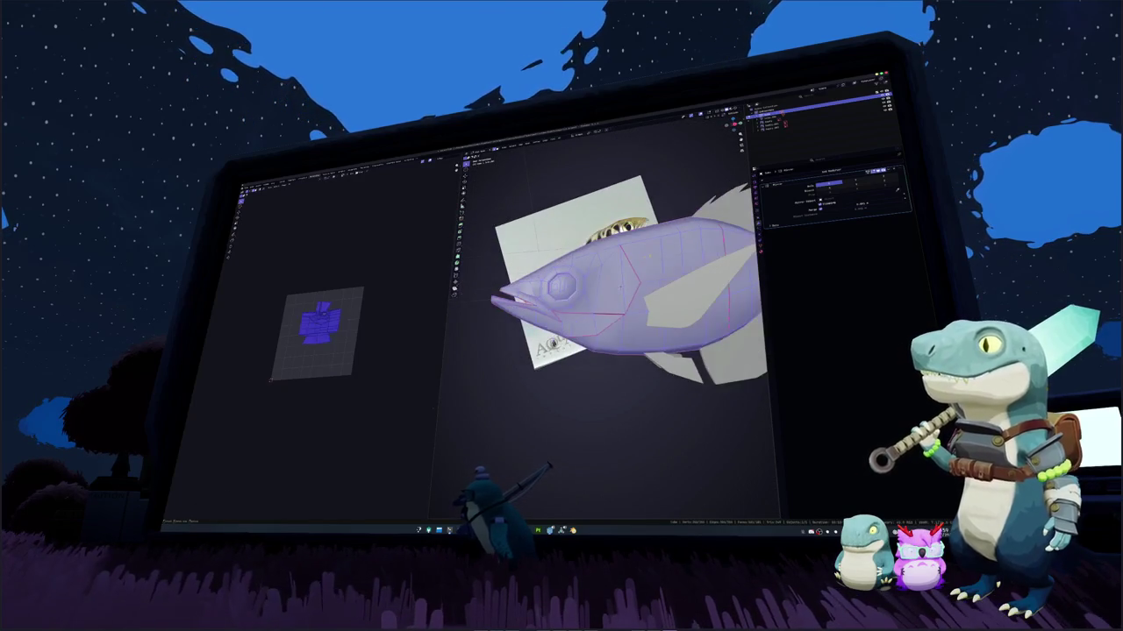
pyautogui.scroll(-3, 579, 289)
pyautogui.scroll(2, 579, 294)
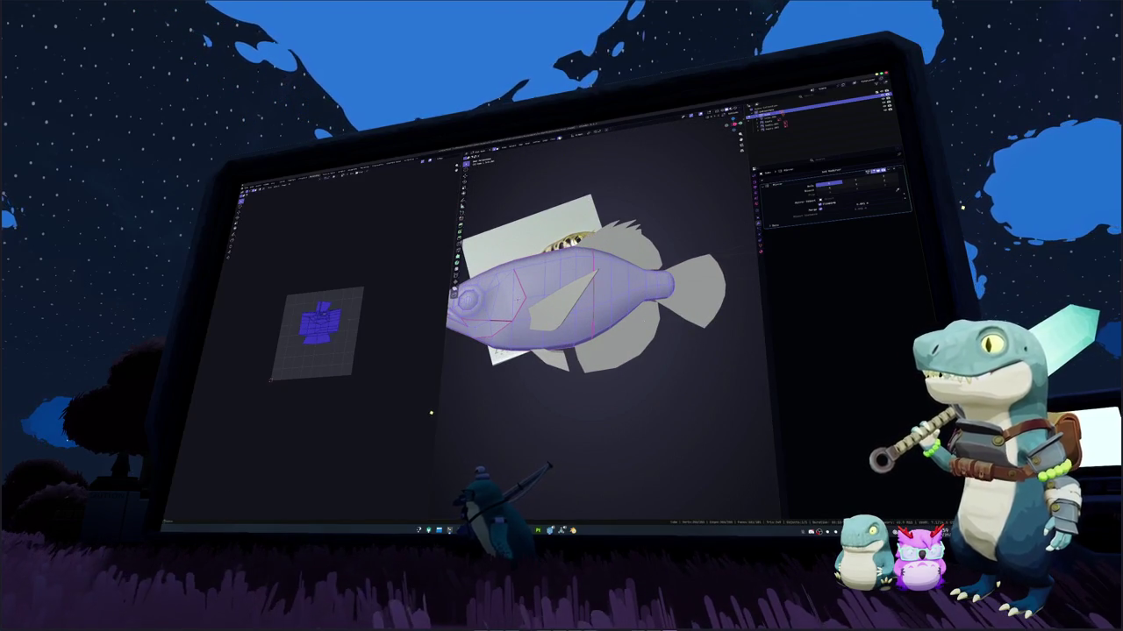
pyautogui.click(565, 138)
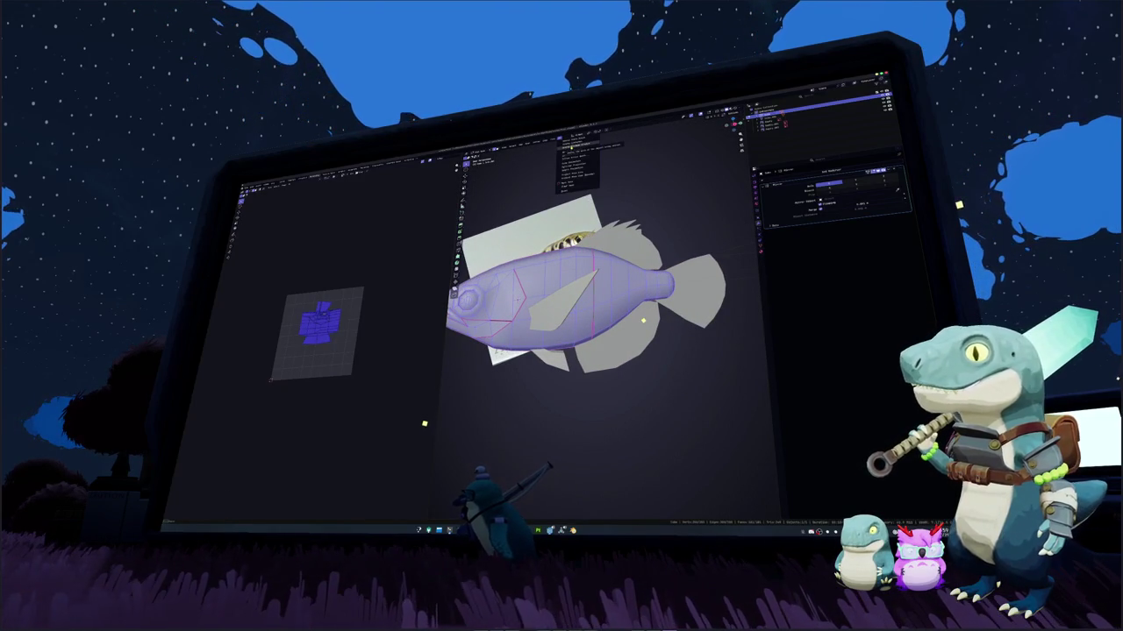
pyautogui.click(570, 147)
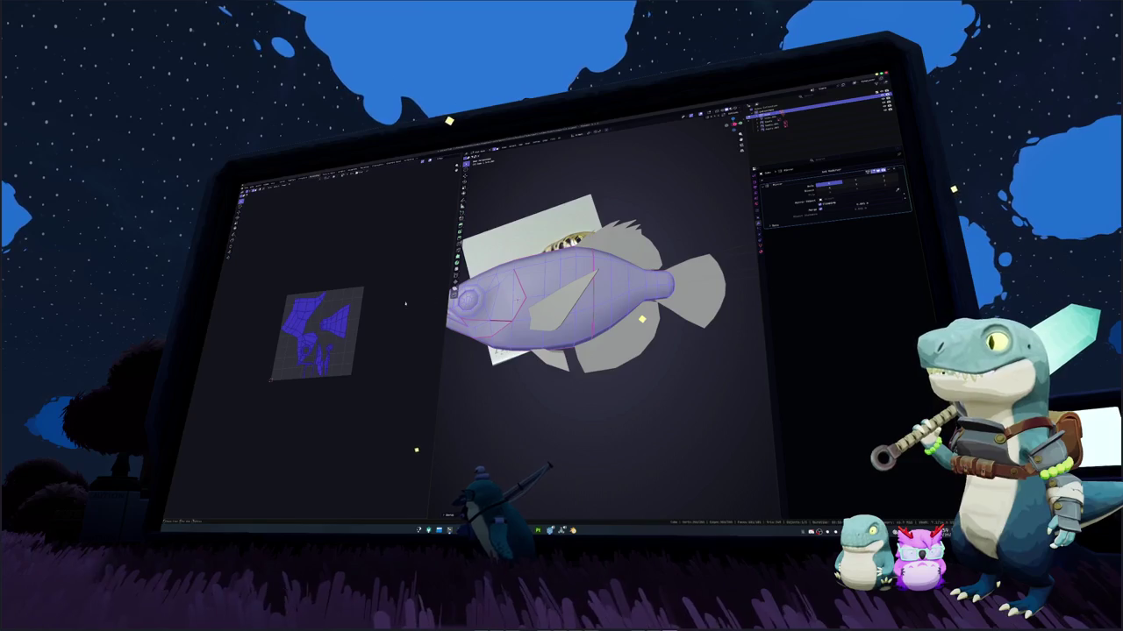
# Mark additional seams on the fish body and re-unwrap the whole mesh
pyautogui.hotkey('alt', 'a')
pyautogui.moveTo(596, 289); pyautogui.dragTo(614, 263, button='middle')
pyautogui.moveTo(636, 317); pyautogui.dragTo(507, 342, button='middle')
pyautogui.hotkey('ctrl', 'e')
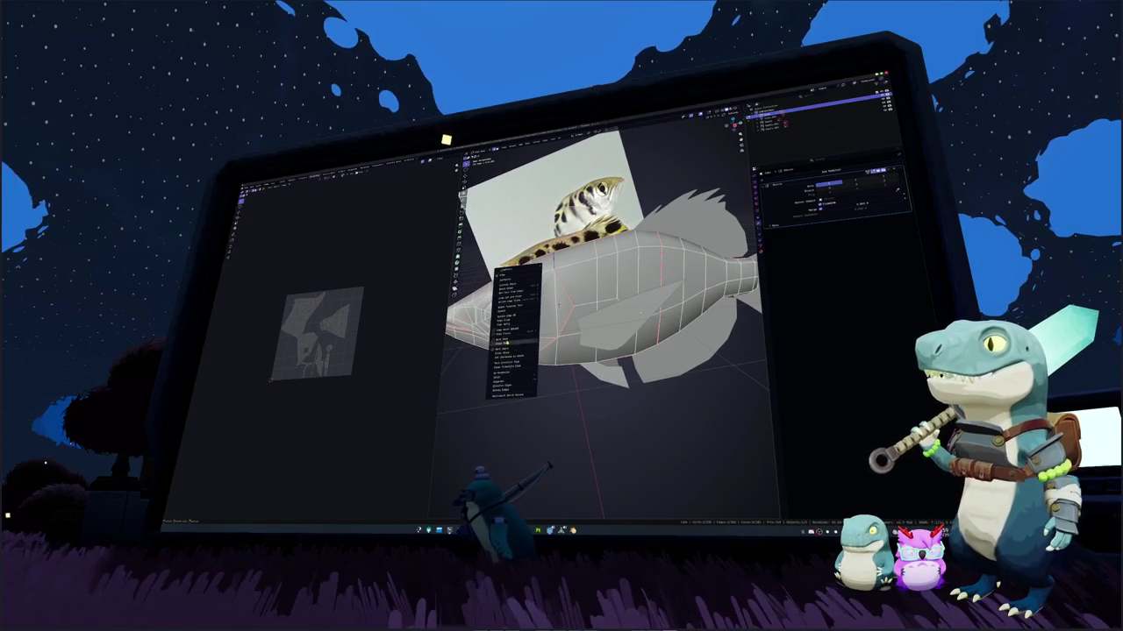
pyautogui.click(517, 339)
pyautogui.hotkey('ctrl', 'e')
pyautogui.click(496, 338)
pyautogui.press('a')
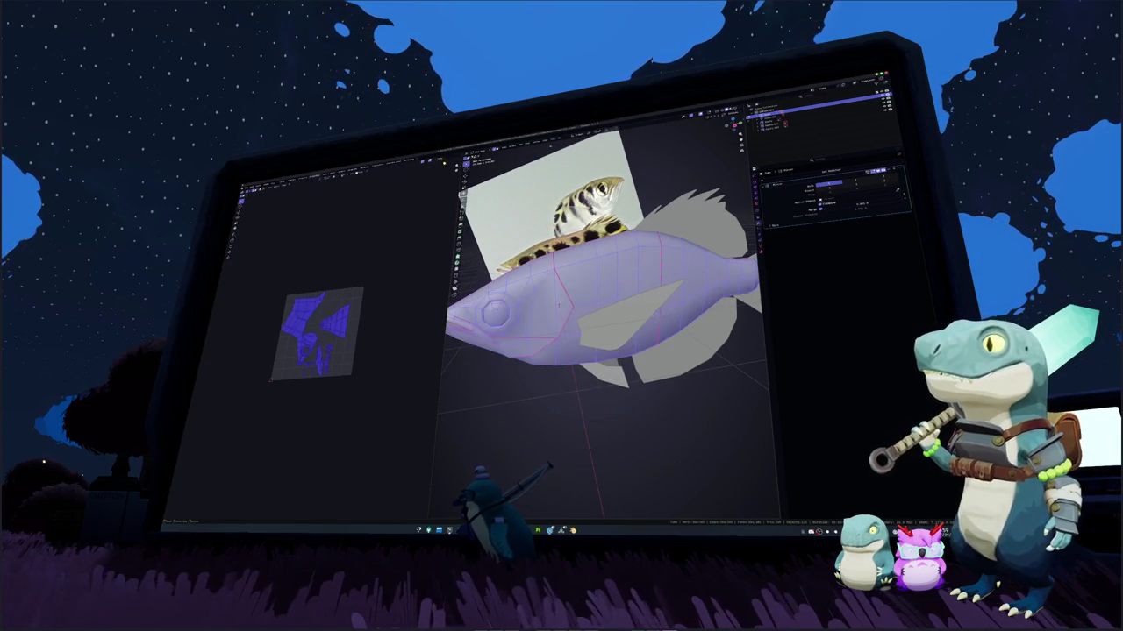
pyautogui.press('u')
pyautogui.press('Return')
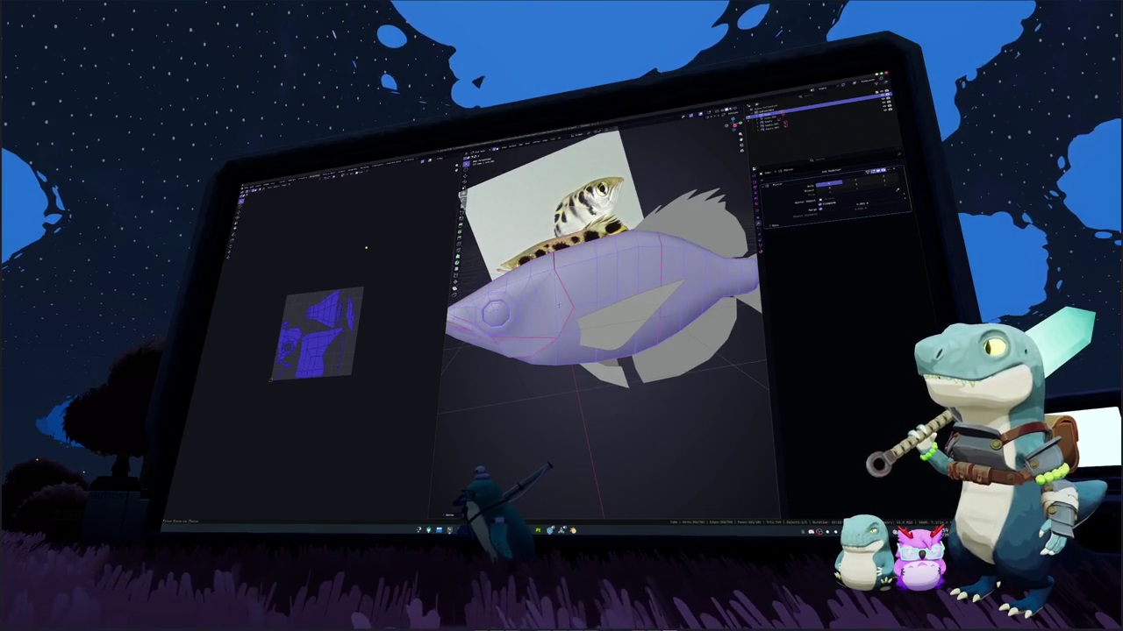
# Add another seam, select the edge run near the mouth, then bring Discord forward
pyautogui.hotkey('alt', 'a')
pyautogui.moveTo(560, 305); pyautogui.dragTo(509, 367, button='middle')
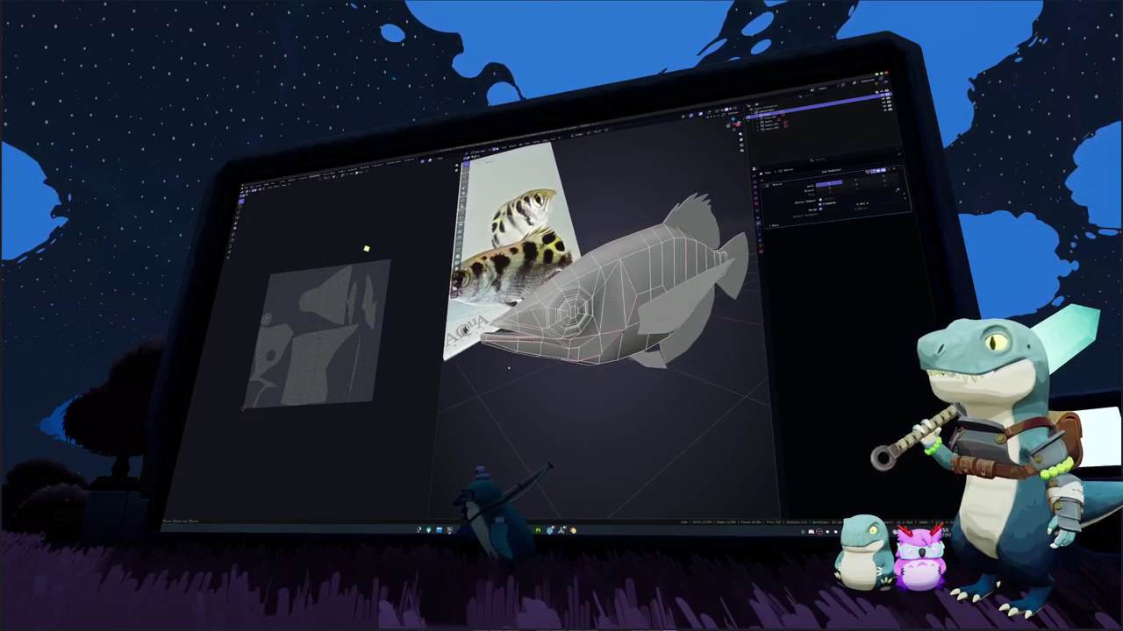
pyautogui.hotkey('ctrl', 'e')
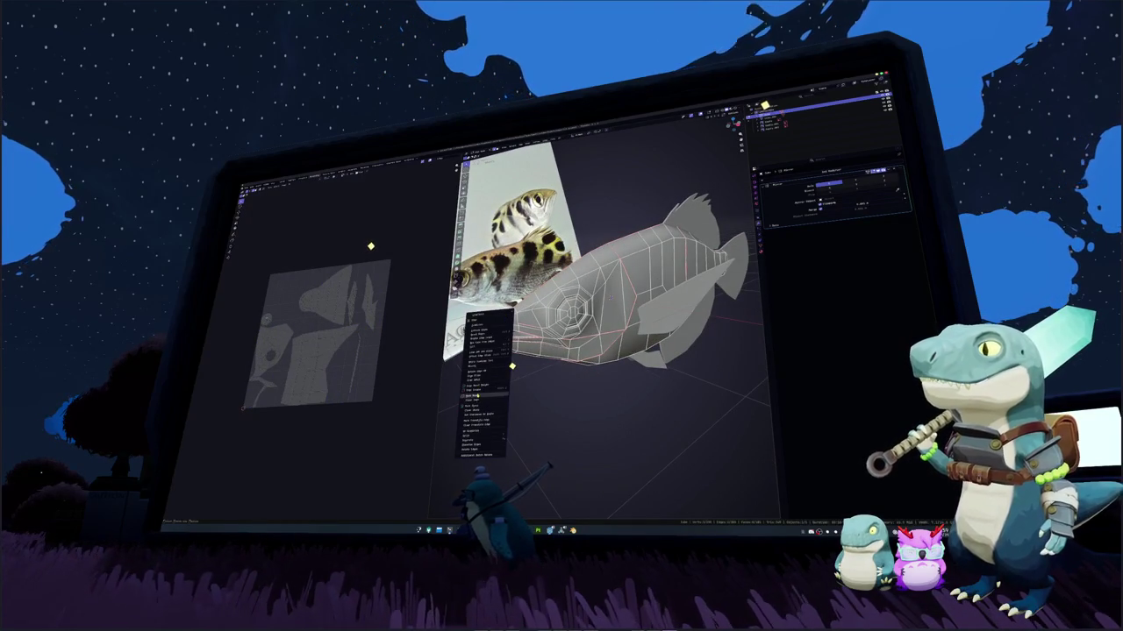
pyautogui.click(511, 366)
pyautogui.press('a')
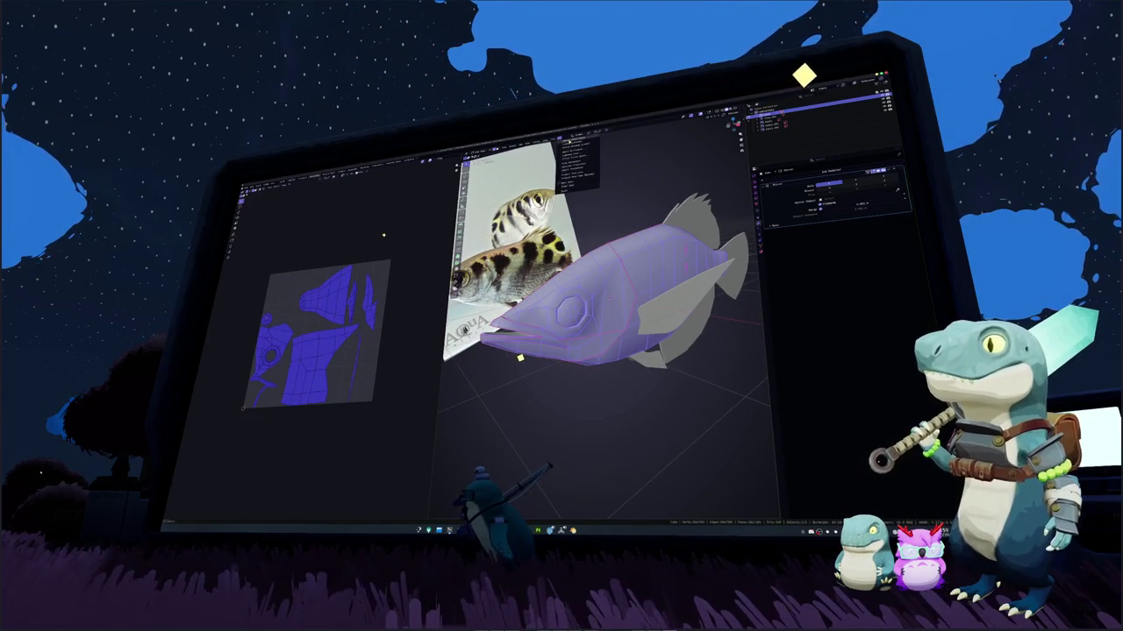
pyautogui.hotkey('alt', 'a')
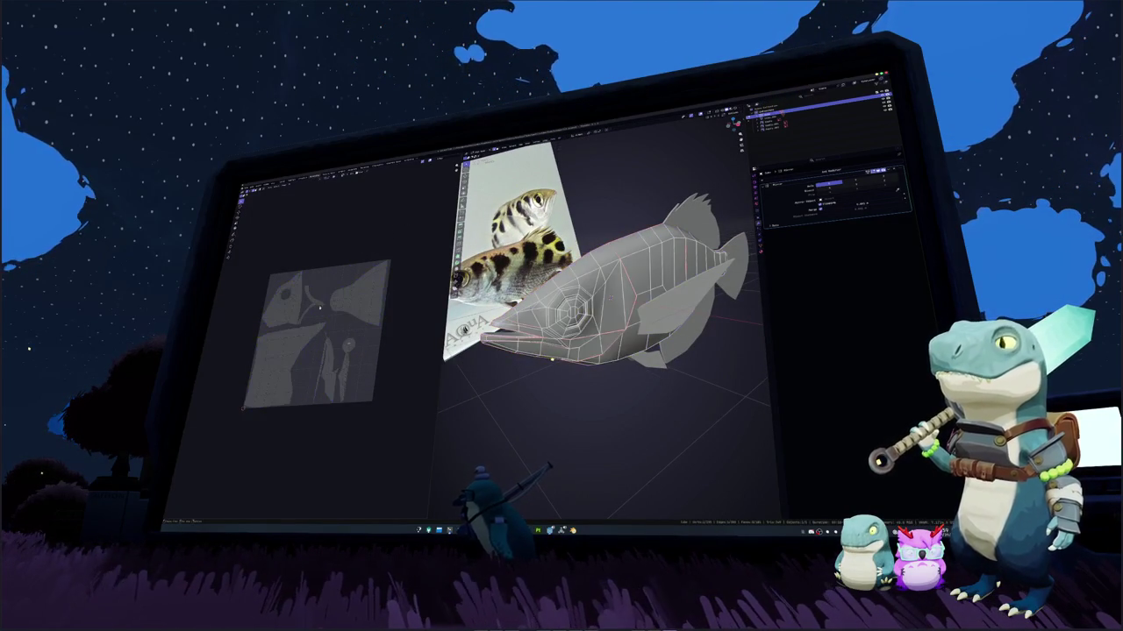
pyautogui.scroll(2, 602, 276)
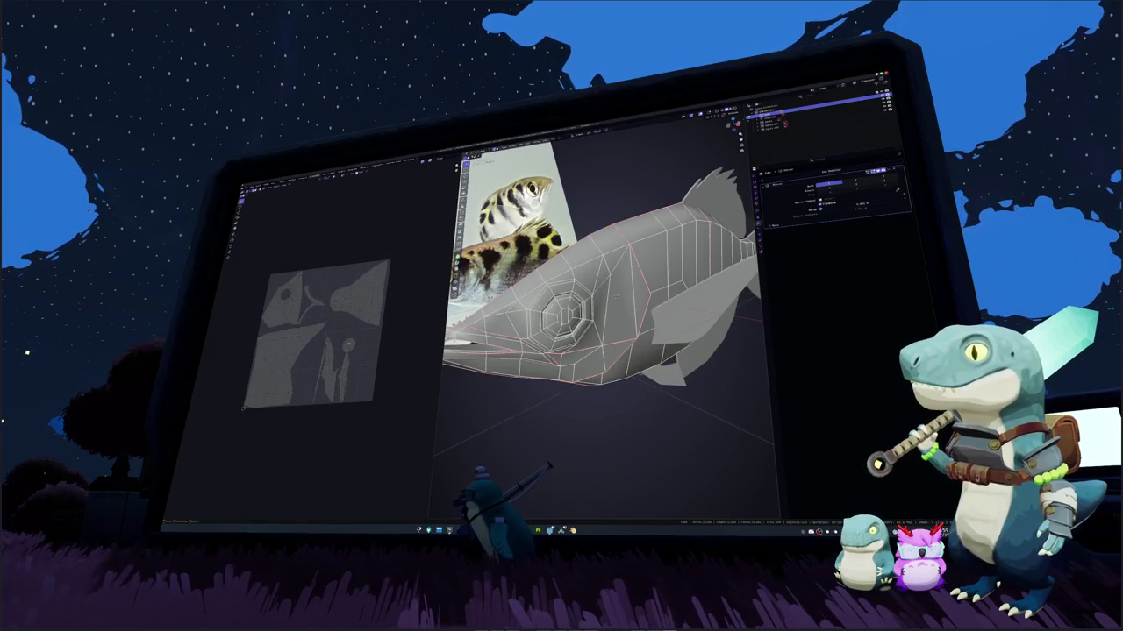
pyautogui.keyDown('alt'); pyautogui.click(518, 344); pyautogui.keyUp('alt')
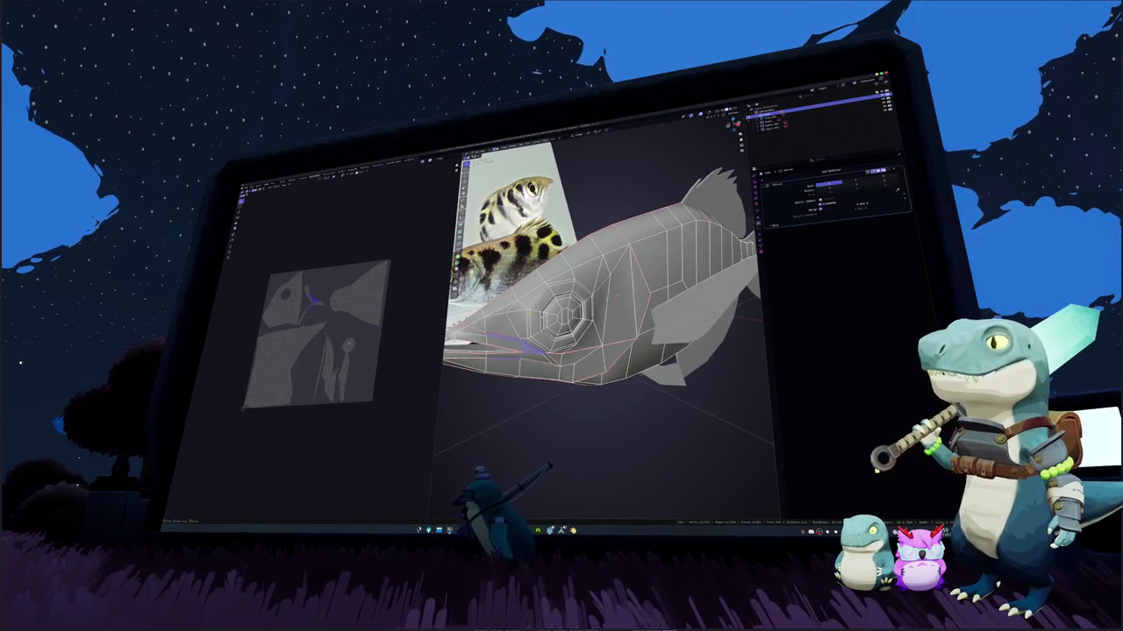
pyautogui.scroll(3, 602, 276)
pyautogui.moveTo(601, 276)
pyautogui.mouseDown(button='middle')
pyautogui.moveTo(614, 298)
pyautogui.moveTo(570, 316)
pyautogui.moveTo(528, 357)
pyautogui.moveTo(563, 342)
pyautogui.moveTo(547, 347)
pyautogui.mouseUp(button='middle')
pyautogui.scroll(-1, 602, 276)
pyautogui.hotkey('alt', 'Tab')
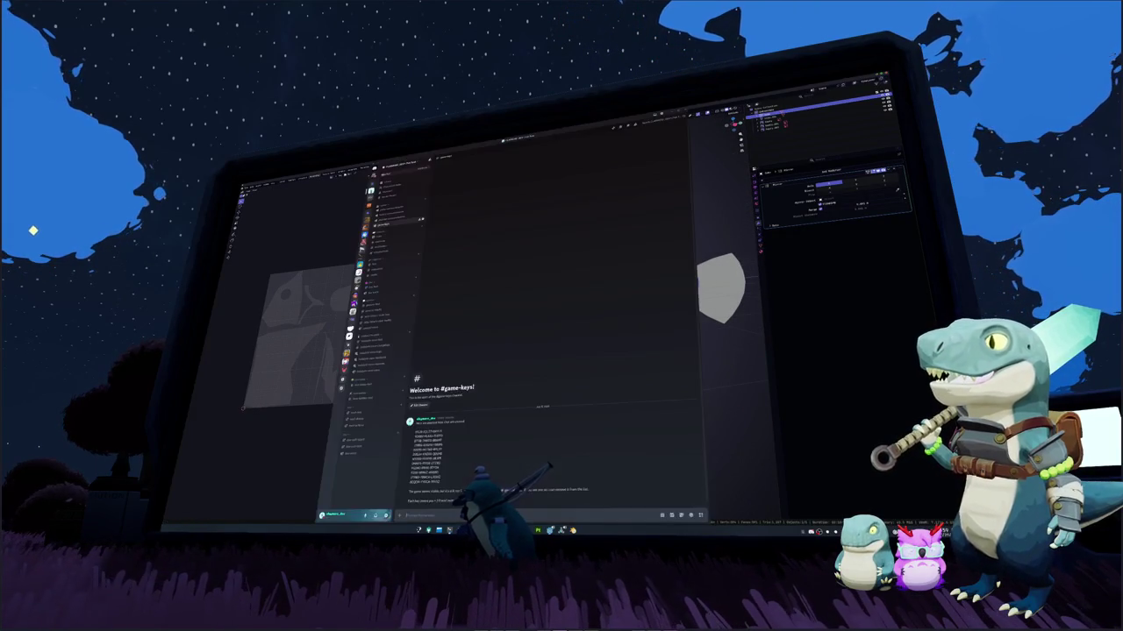
# Switch from Discord back to Blender's fish model
pyautogui.hotkey('alt', 'Tab')
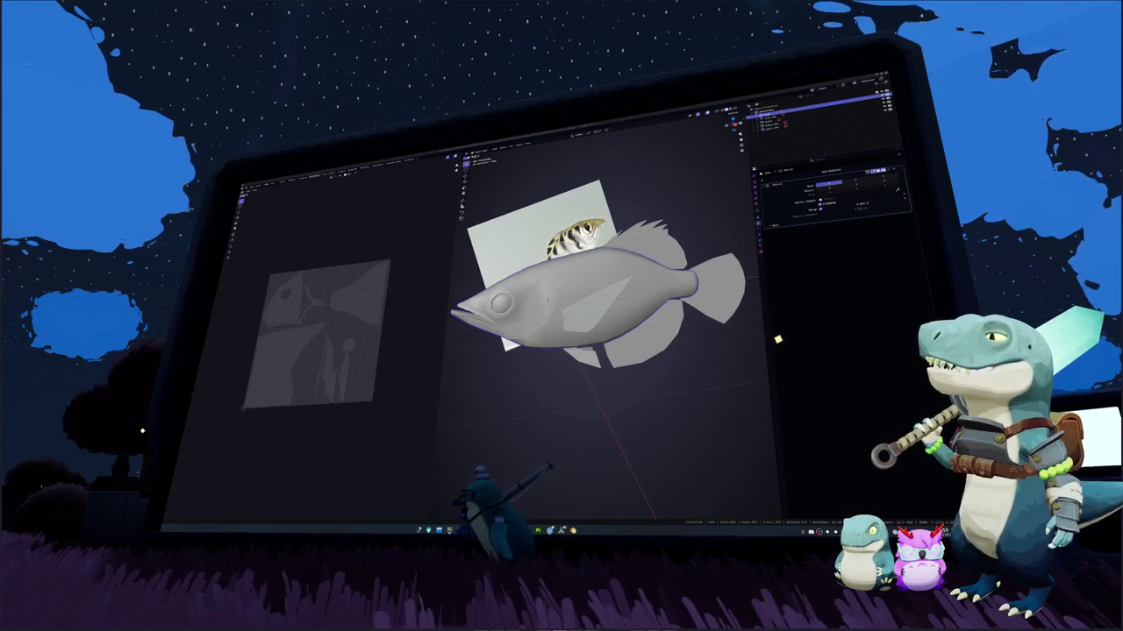
# Re-unwrap the whole fish mesh in Edit Mode
pyautogui.click(737, 408)
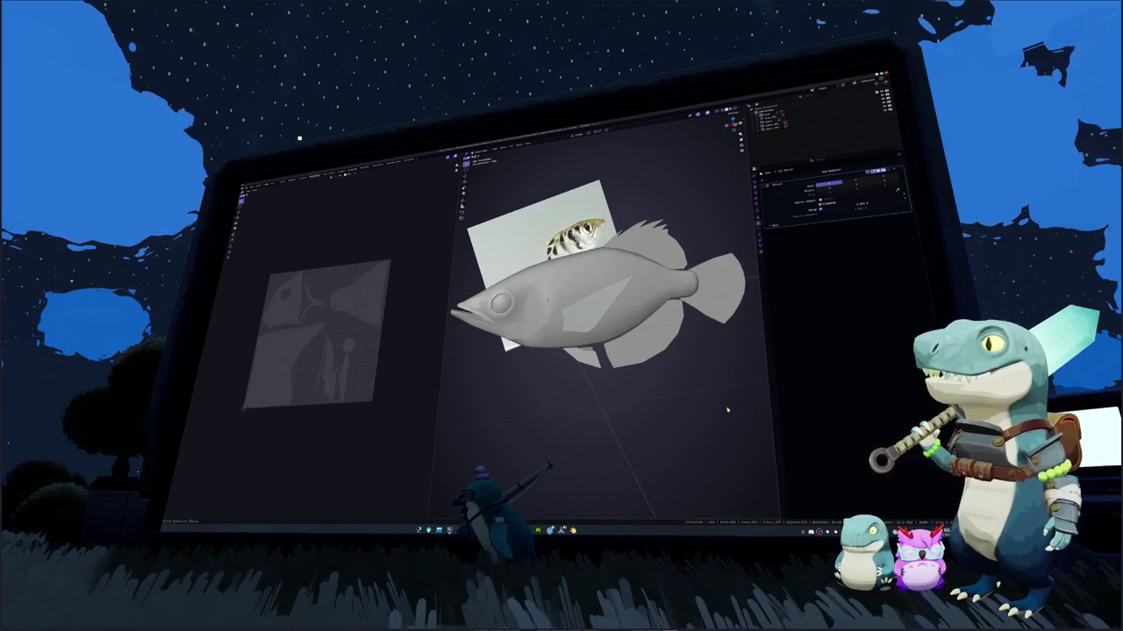
pyautogui.press('Tab')
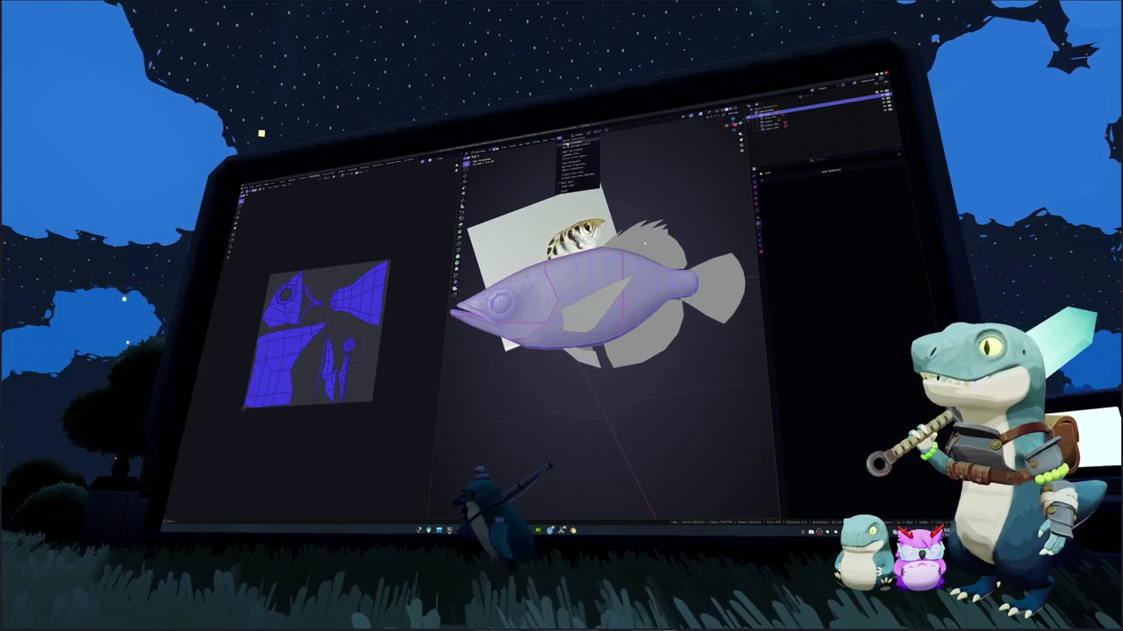
pyautogui.press('u')
pyautogui.click(645, 244)
pyautogui.moveTo(645, 244); pyautogui.dragTo(645, 239, button='middle')
pyautogui.press('Tab')
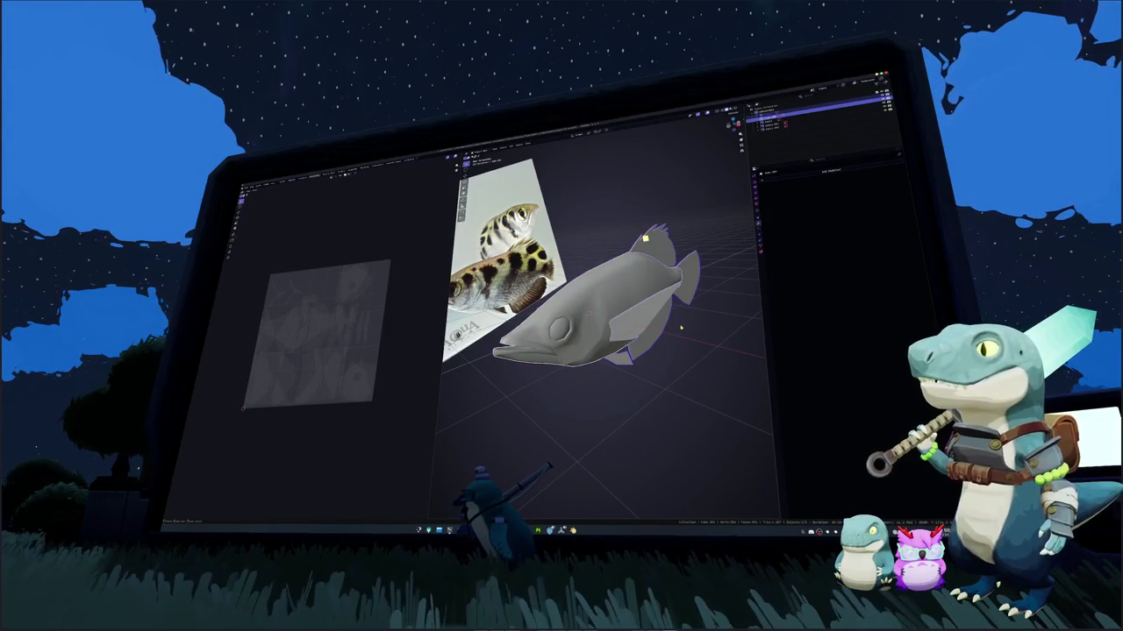
pyautogui.press('Tab')
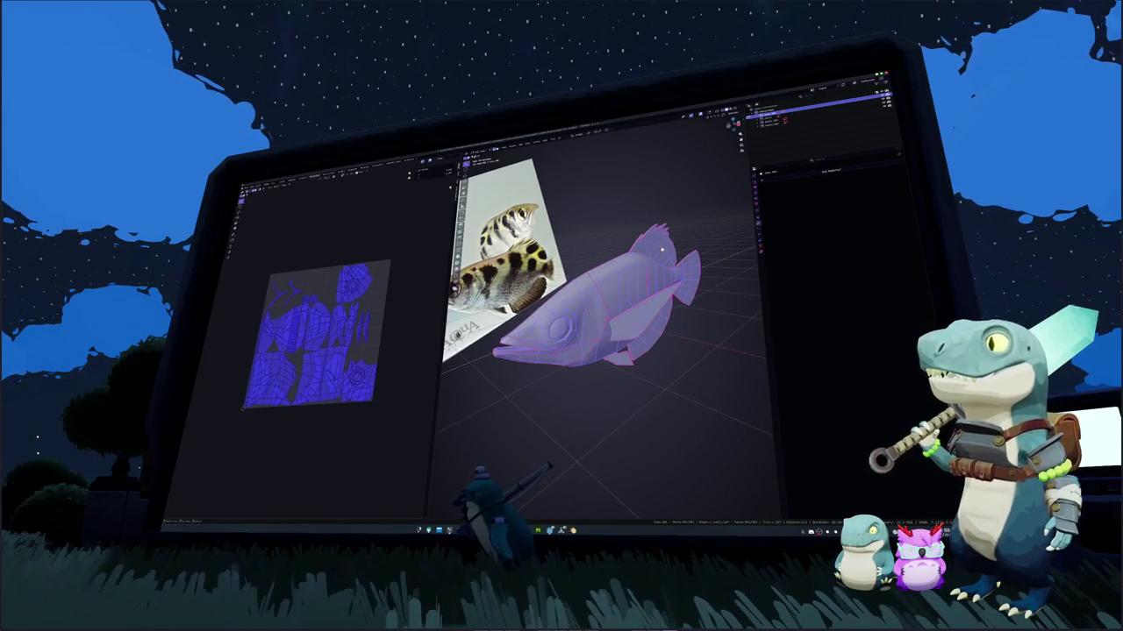
# Pack the fish's UV islands to fill the UV square
pyautogui.click(423, 170)
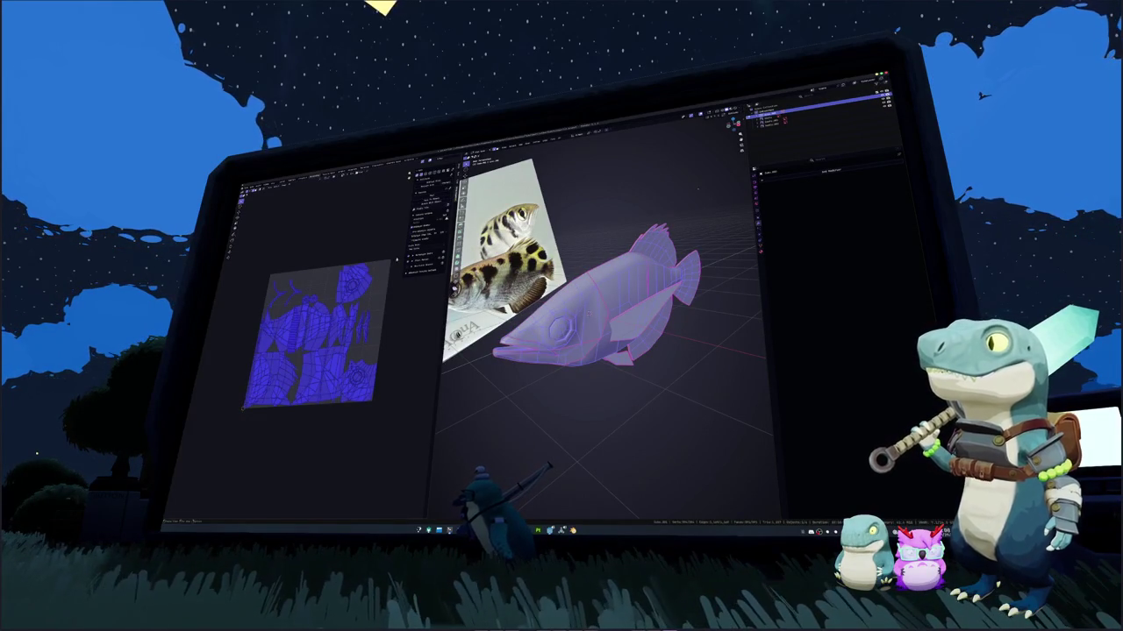
pyautogui.hotkey('ctrl', 'p')
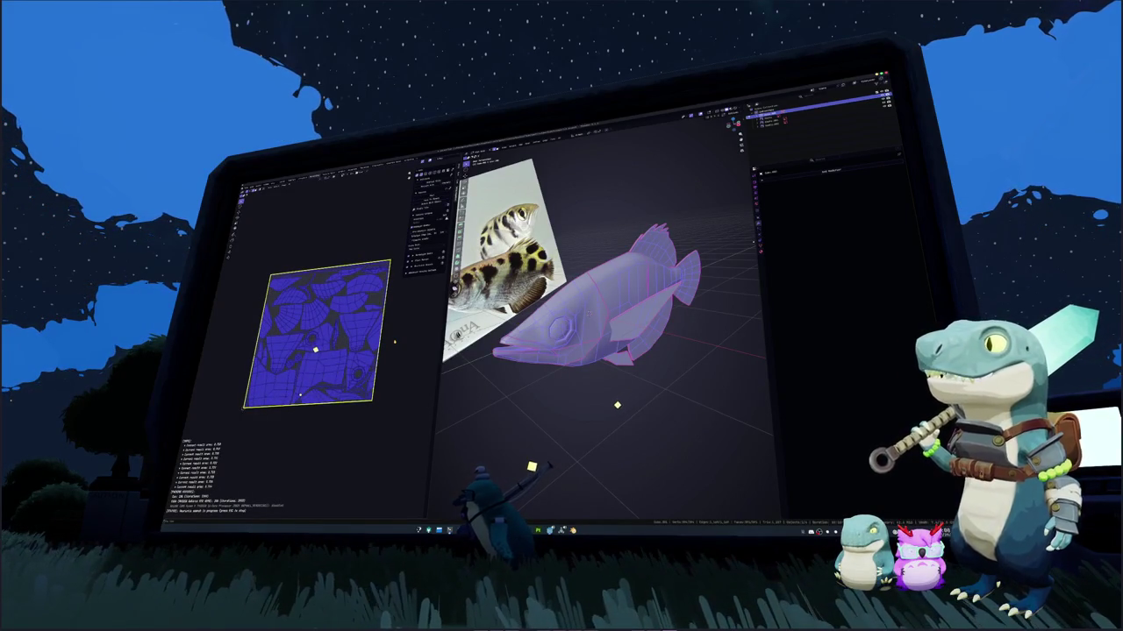
pyautogui.press('Escape')
pyautogui.scroll(5, 347, 351)
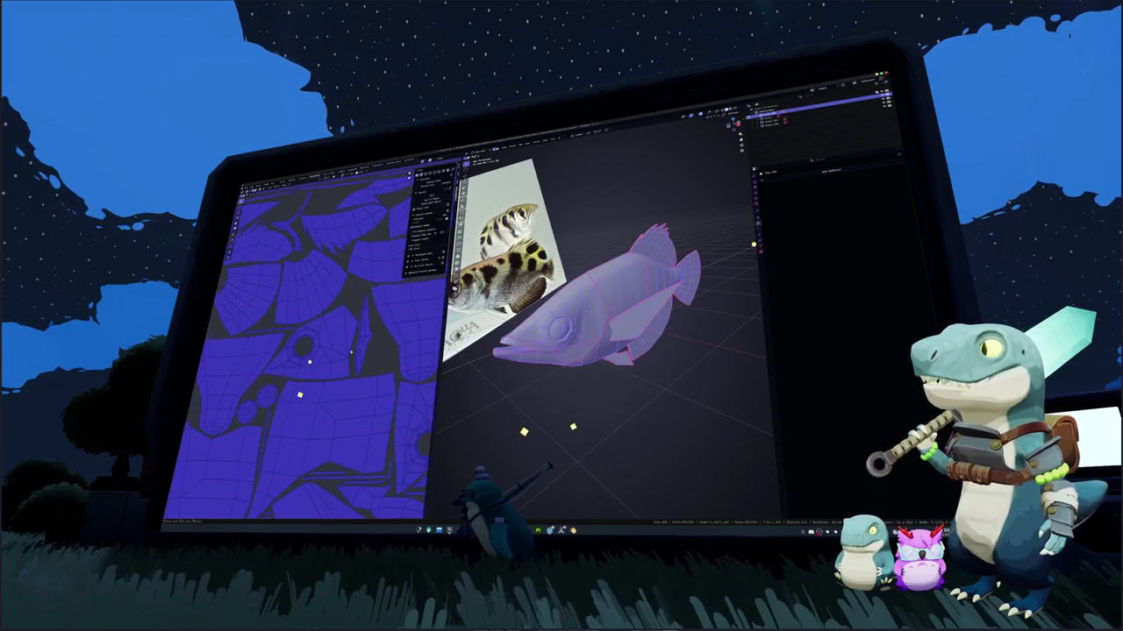
# Select all fish UVs, repack the islands with Ctrl+P, and exit Edit Mode
pyautogui.hotkey('alt', 'a')
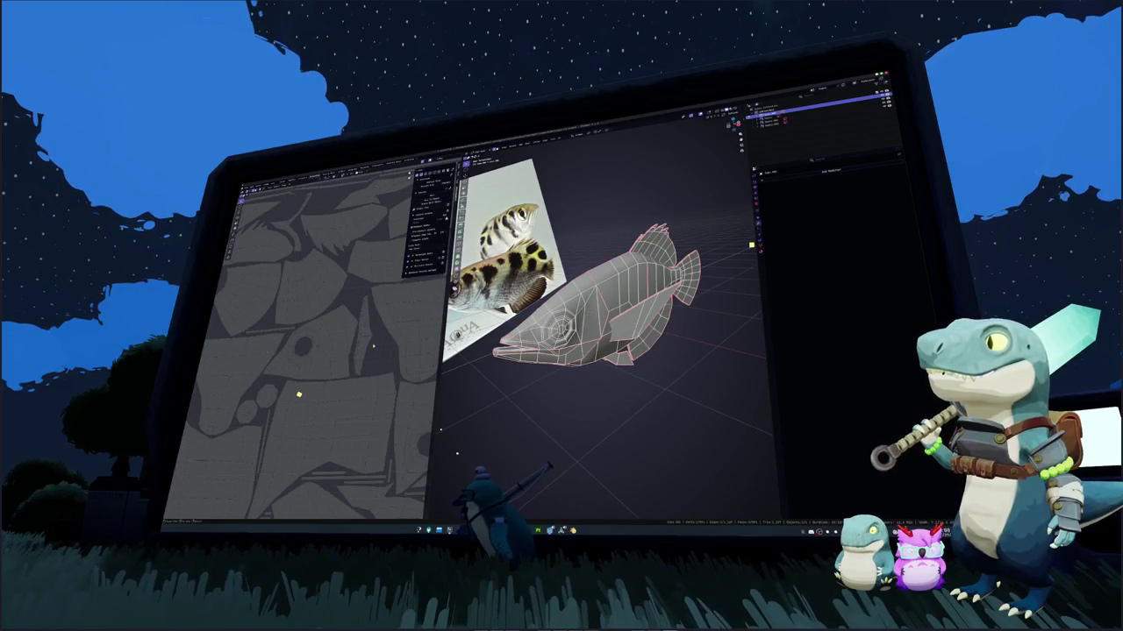
pyautogui.scroll(-2, 381, 352)
pyautogui.scroll(-3, 381, 351)
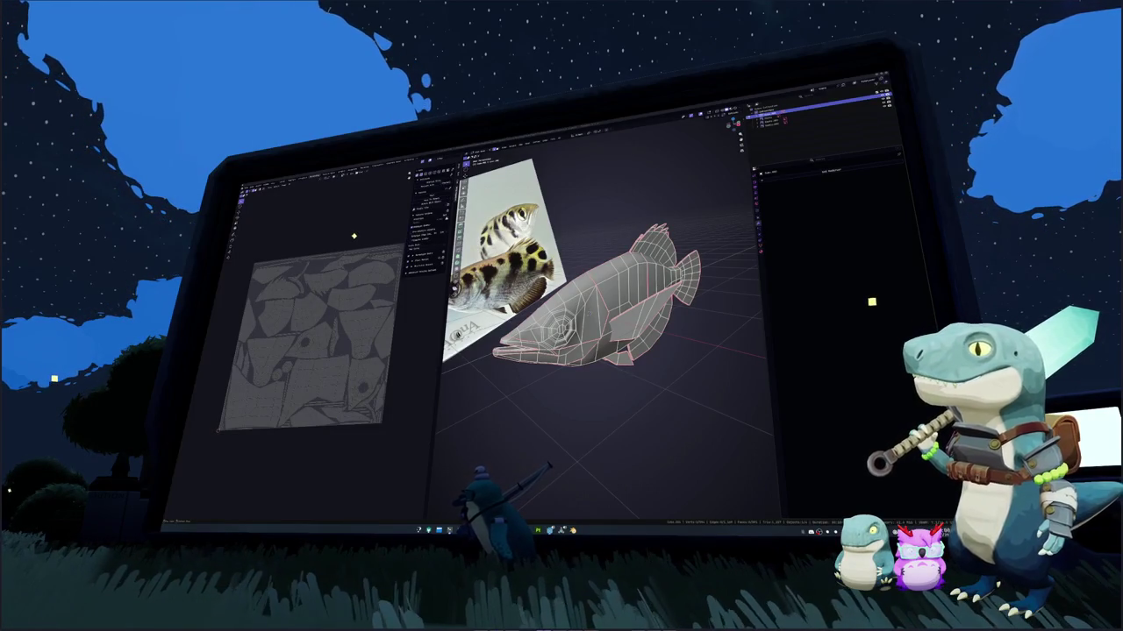
pyautogui.moveTo(614, 395); pyautogui.dragTo(640, 390, button='middle')
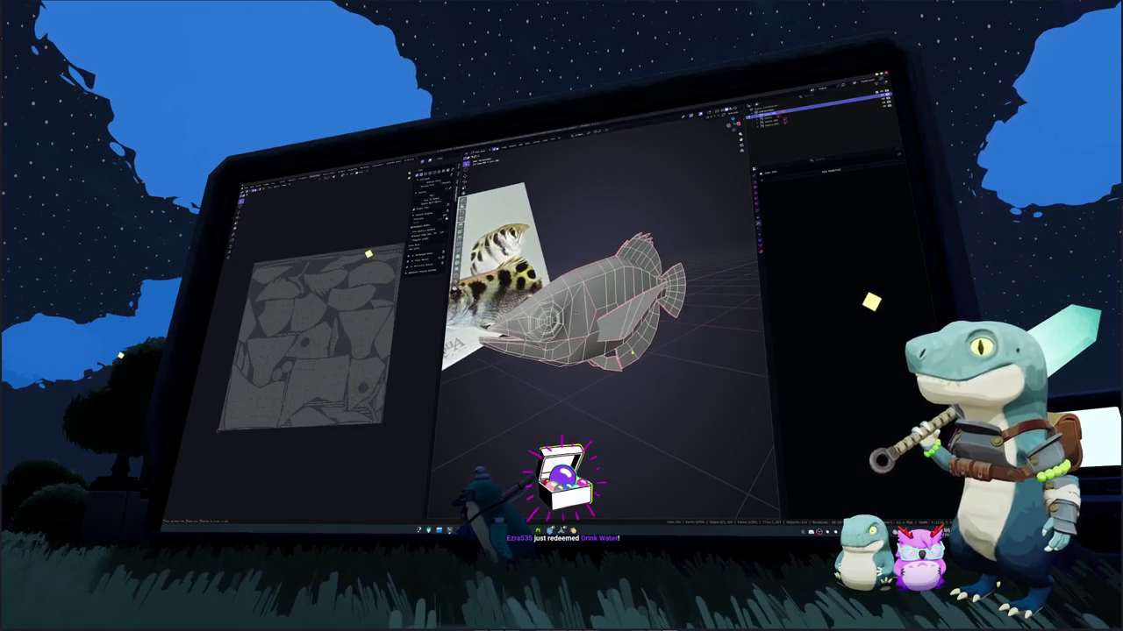
pyautogui.press('a')
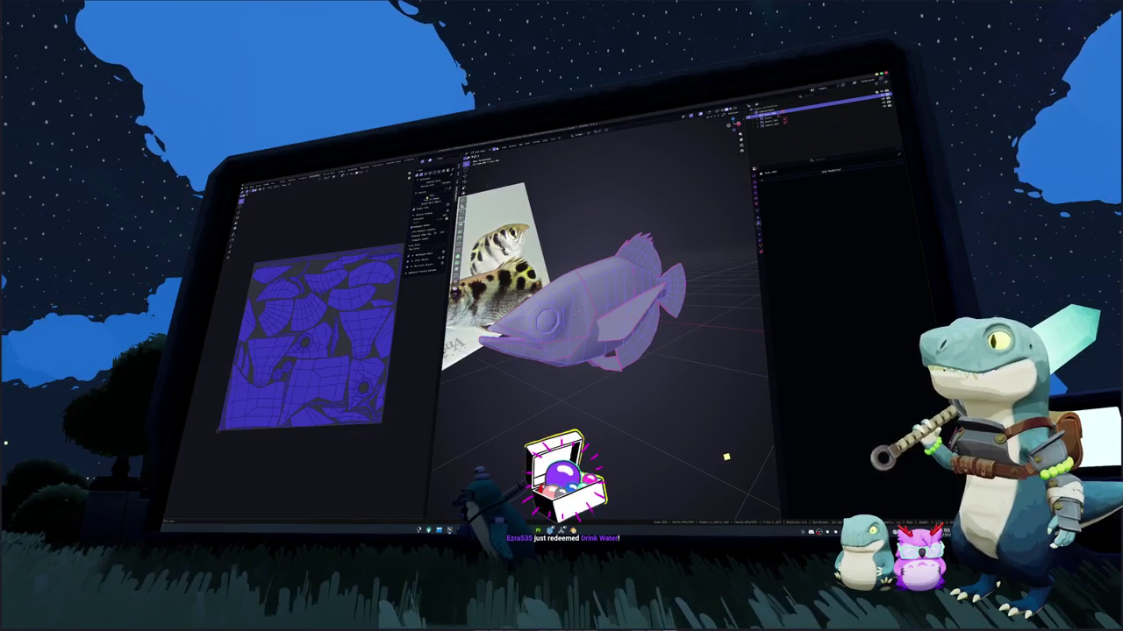
pyautogui.hotkey('ctrl', 'p')
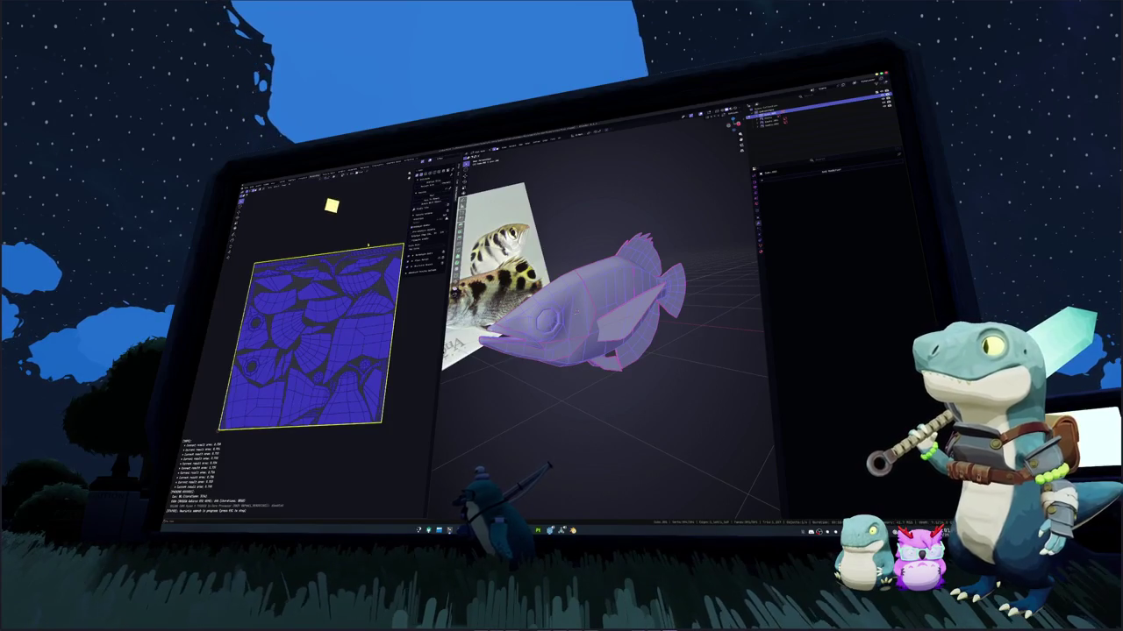
pyautogui.press('Tab')
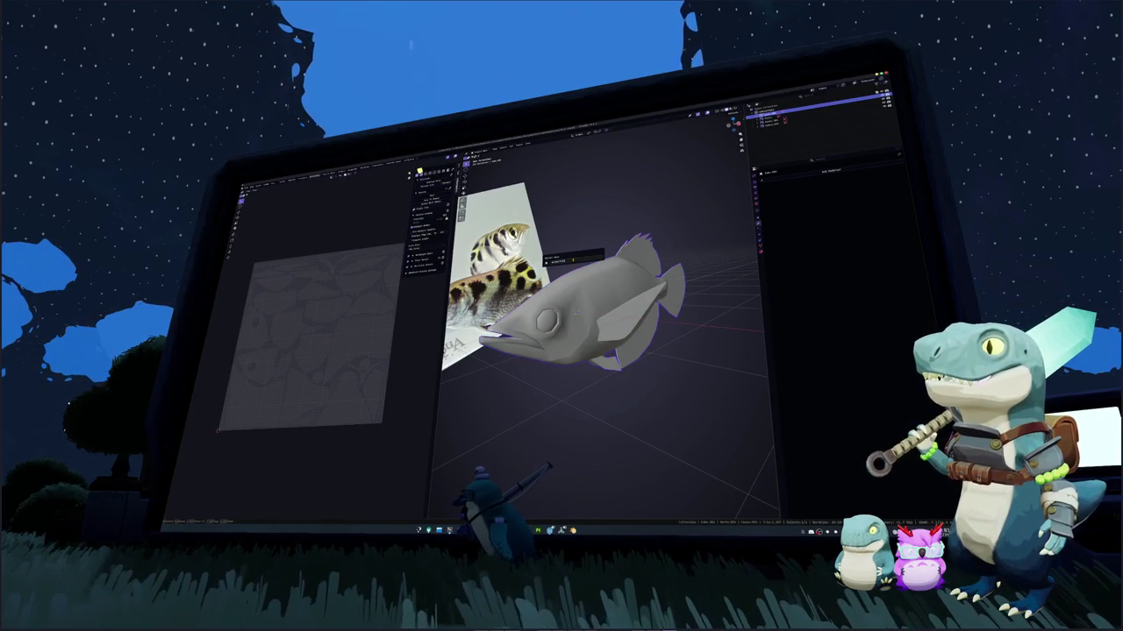
# Add a colour attribute to the fish and create a new material for it
pyautogui.click(760, 248)
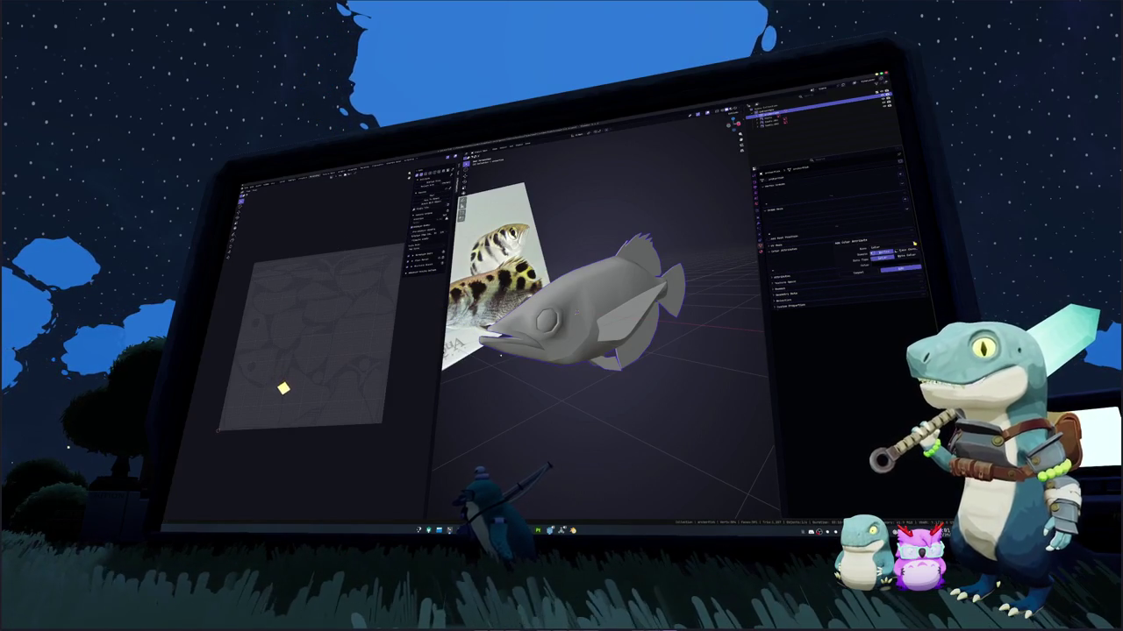
pyautogui.click(899, 269)
pyautogui.click(793, 197)
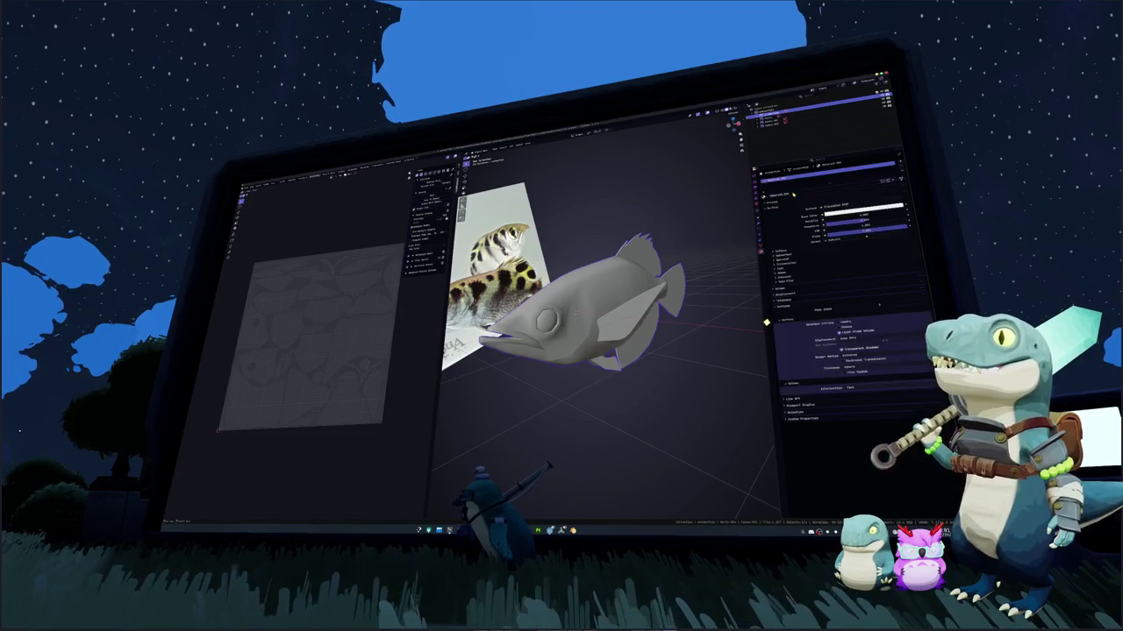
pyautogui.rightClick(623, 301)
pyautogui.press('Escape')
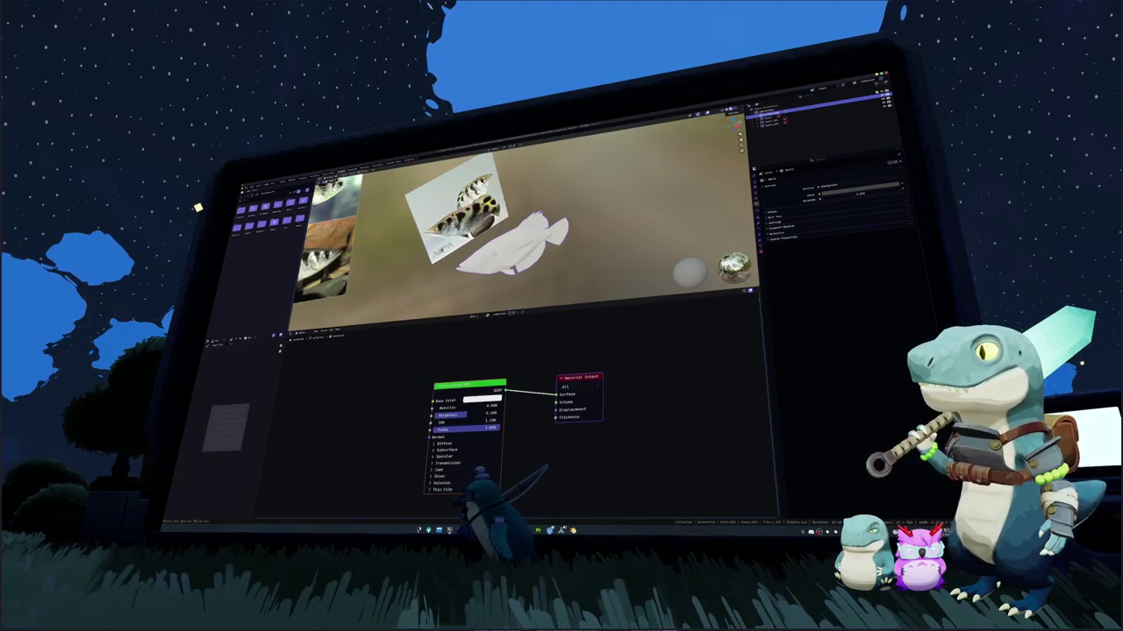
# Delete the Principled BSDF, preview a Texture Coordinate node's Generated output, and add a Color Attribute node
pyautogui.press('Delete')
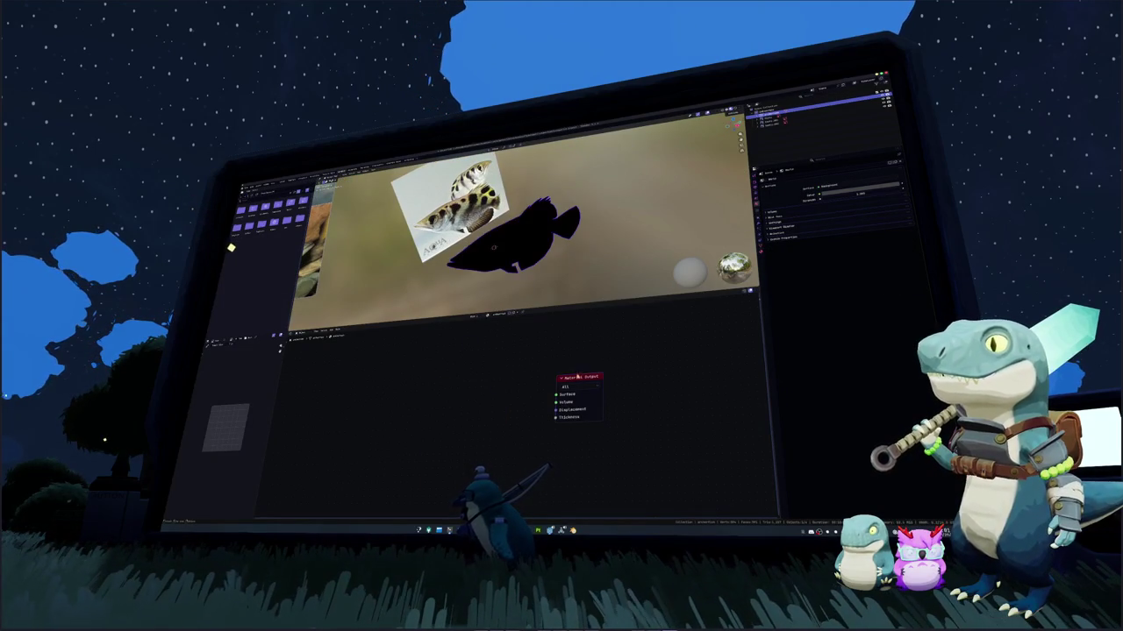
pyautogui.hotkey('ctrl', 't')
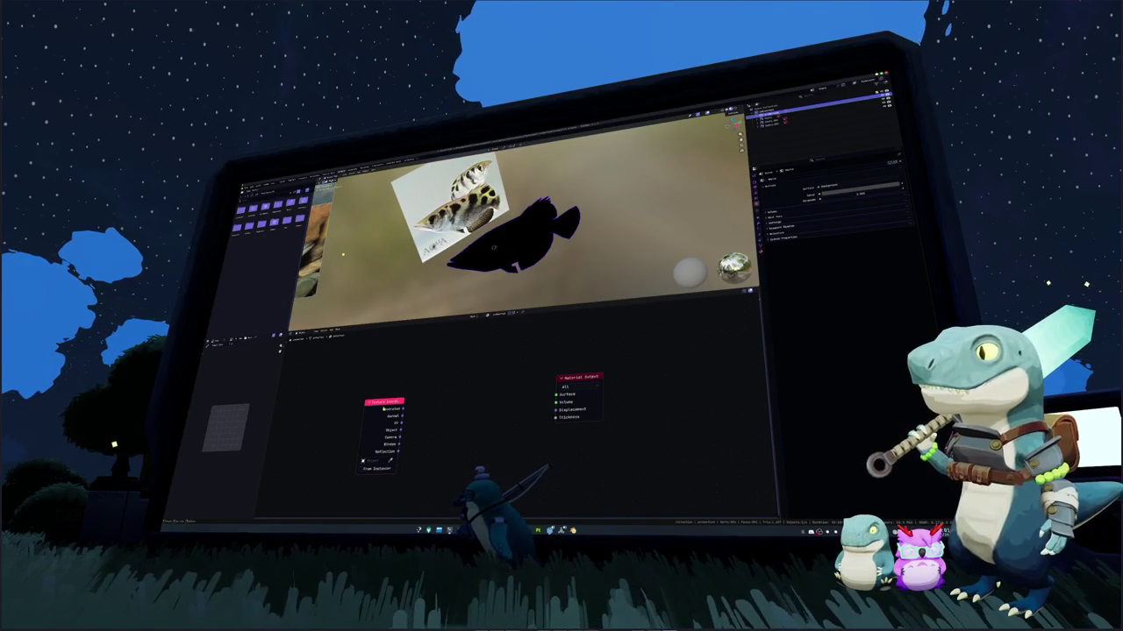
pyautogui.keyDown('ctrl'); pyautogui.keyDown('shift'); pyautogui.click(382, 408); pyautogui.keyUp('shift'); pyautogui.keyUp('ctrl')
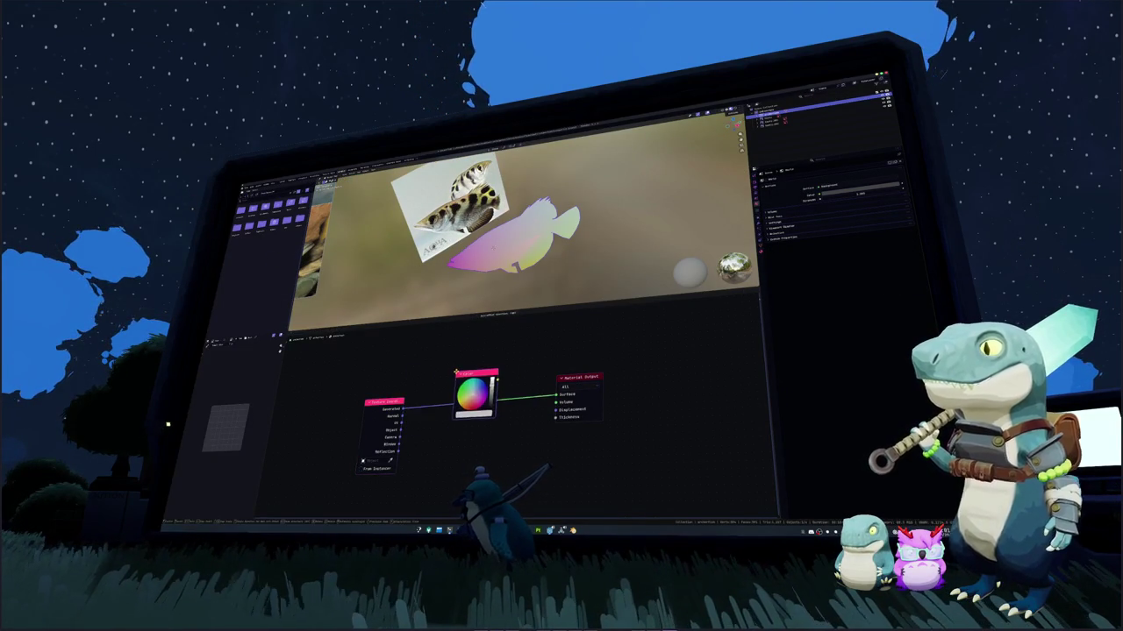
pyautogui.write('s')
pyautogui.press('Return')
pyautogui.press('Return')
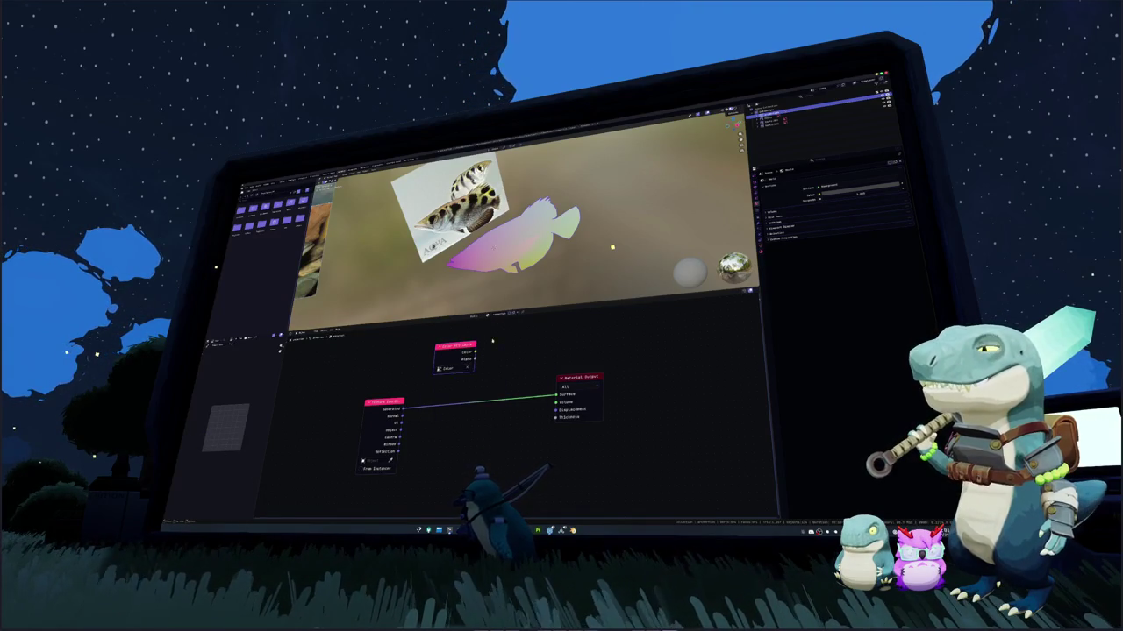
pyautogui.rightClick(555, 240)
pyautogui.press('Escape')
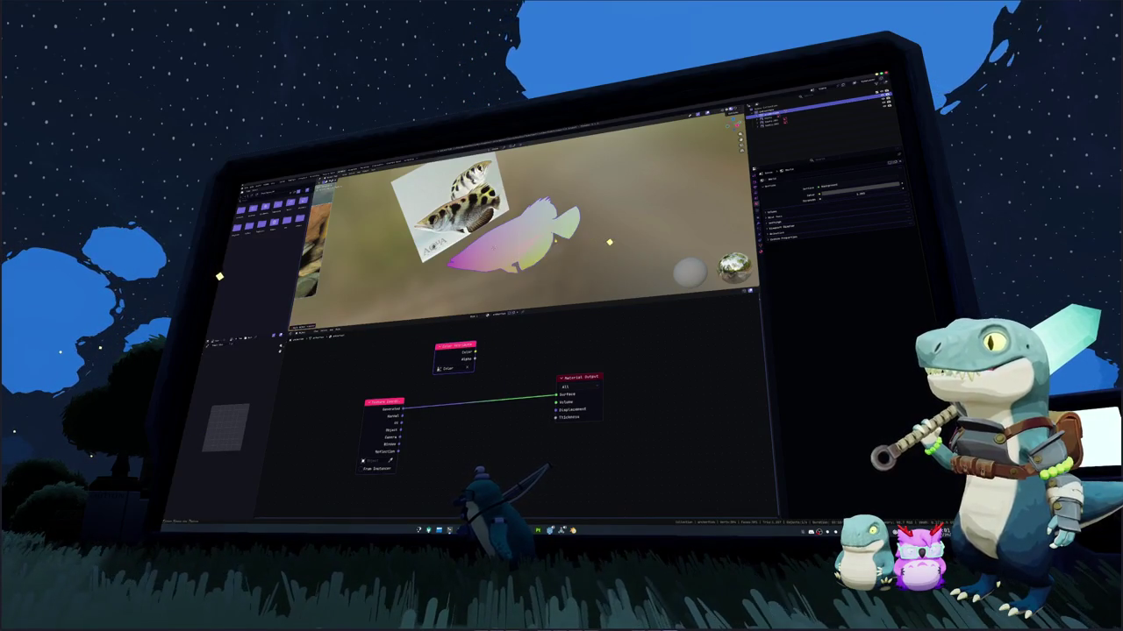
pyautogui.moveTo(610, 243); pyautogui.dragTo(605, 238, button='middle')
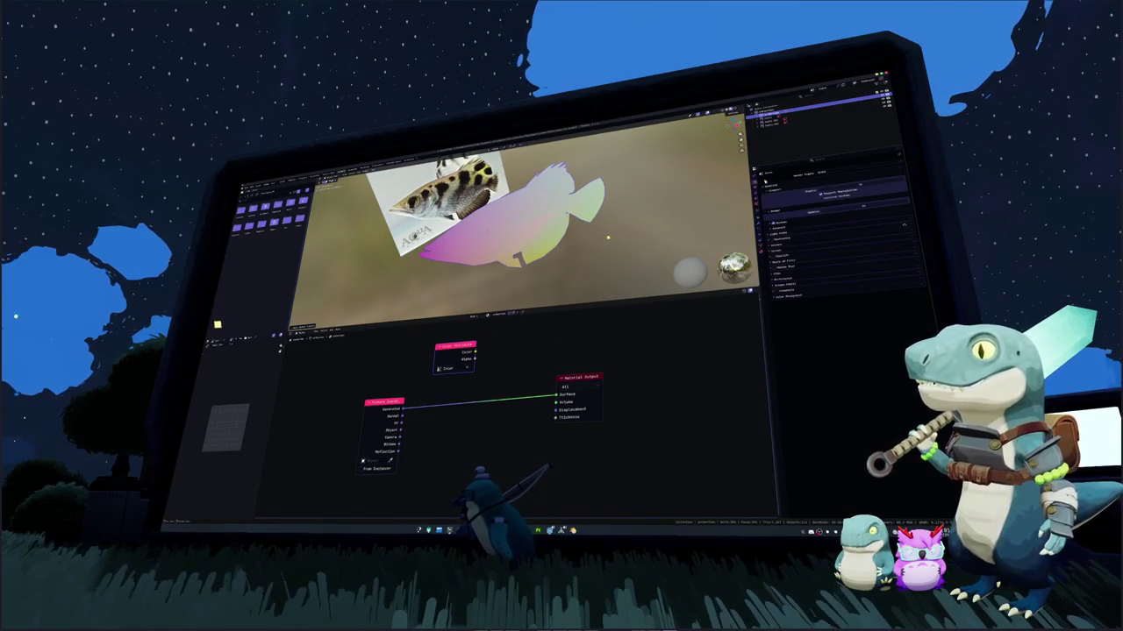
# In Render Properties, expand Film and Bake and change the Bake Target
pyautogui.click(758, 181)
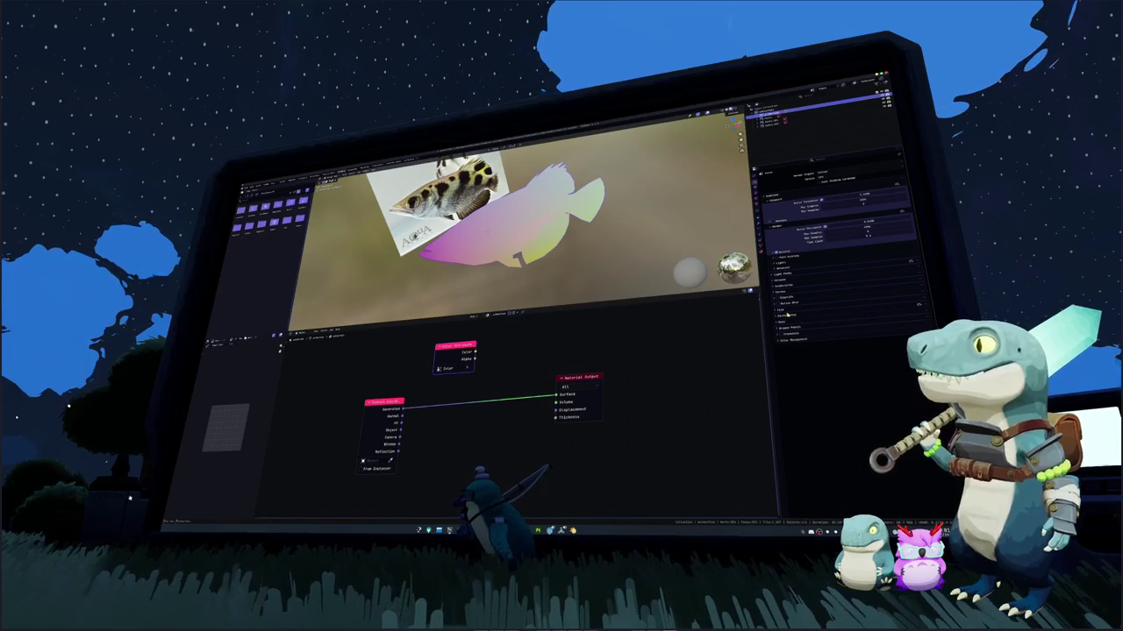
pyautogui.click(783, 310)
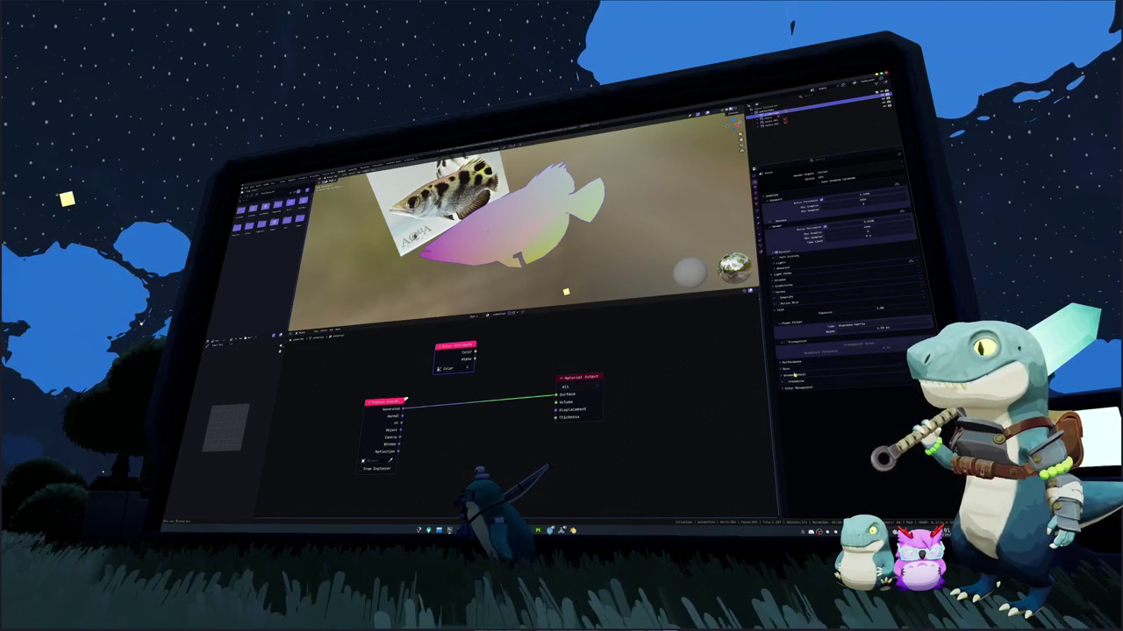
pyautogui.click(786, 369)
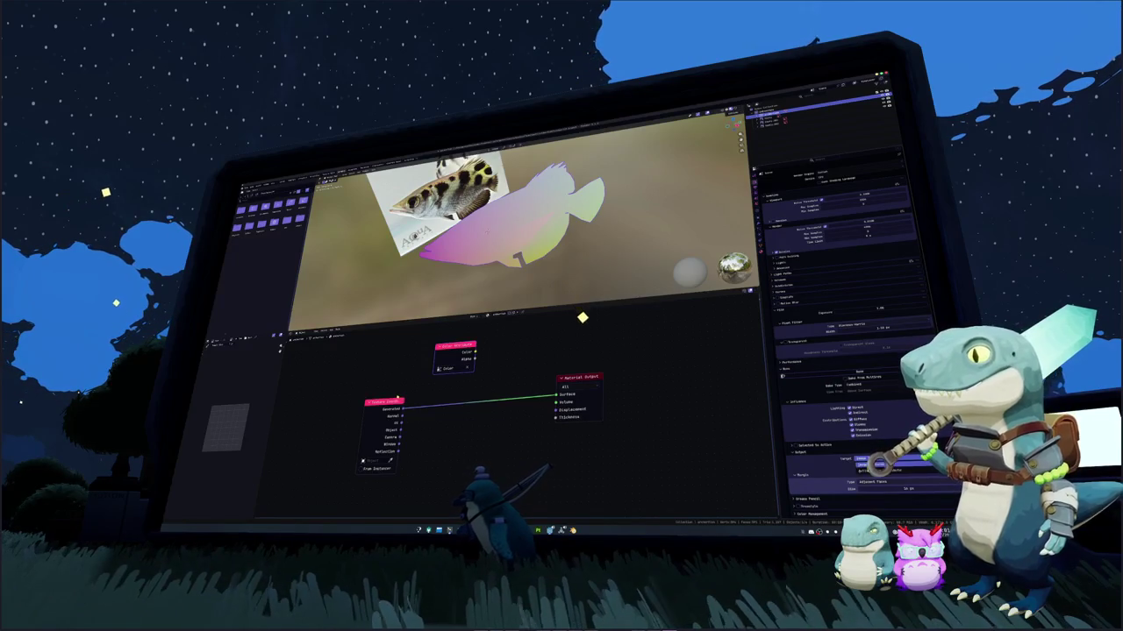
pyautogui.click(877, 465)
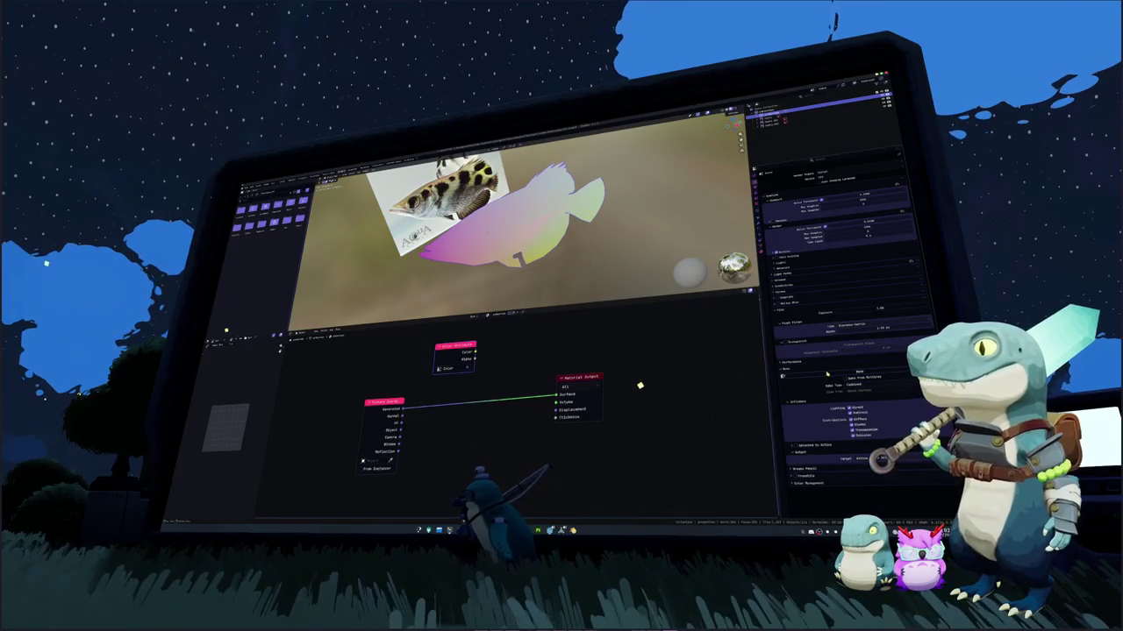
# Connect the Color Attribute Color output to the Material Output Surface
pyautogui.moveTo(475, 351); pyautogui.dragTo(556, 395)
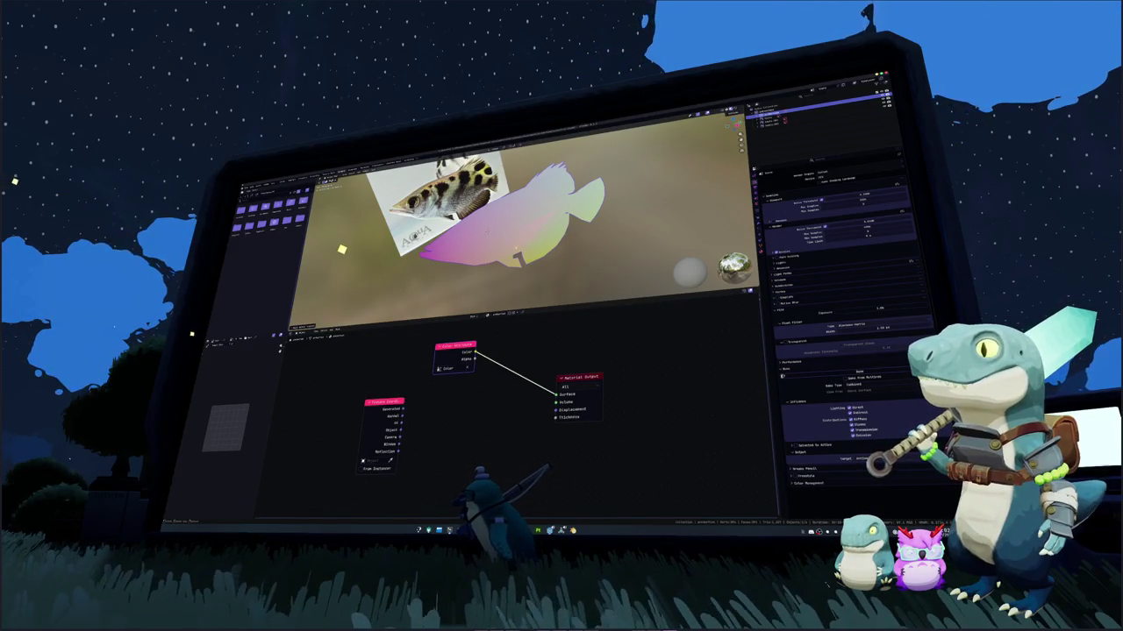
pyautogui.moveTo(526, 219); pyautogui.dragTo(561, 219, button='middle')
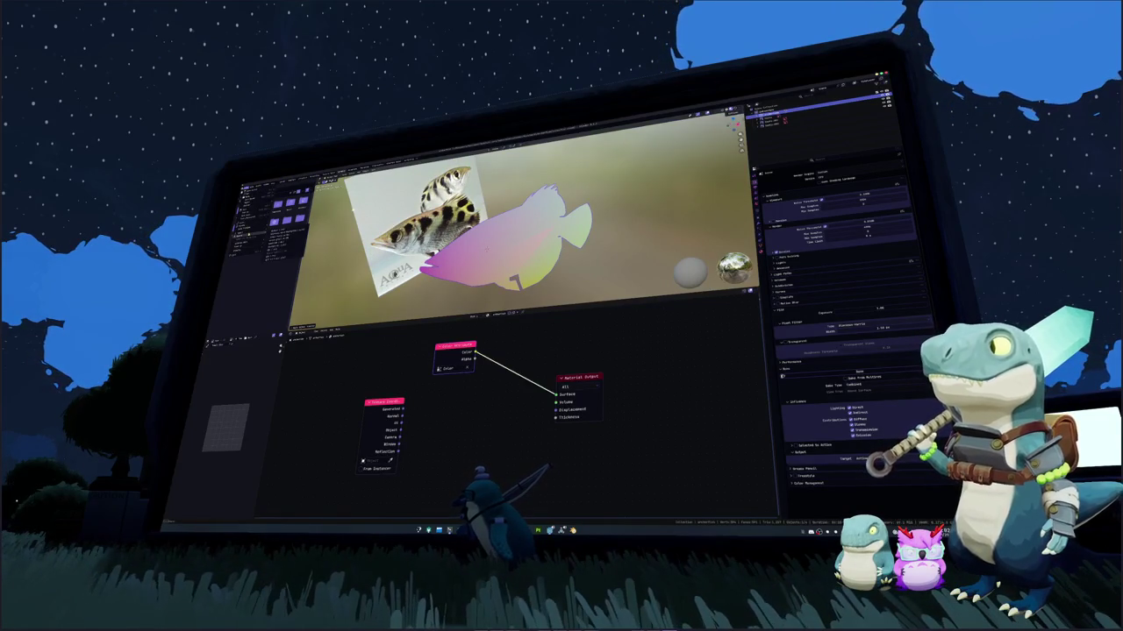
pyautogui.hotkey('ctrl', 'pagedown')
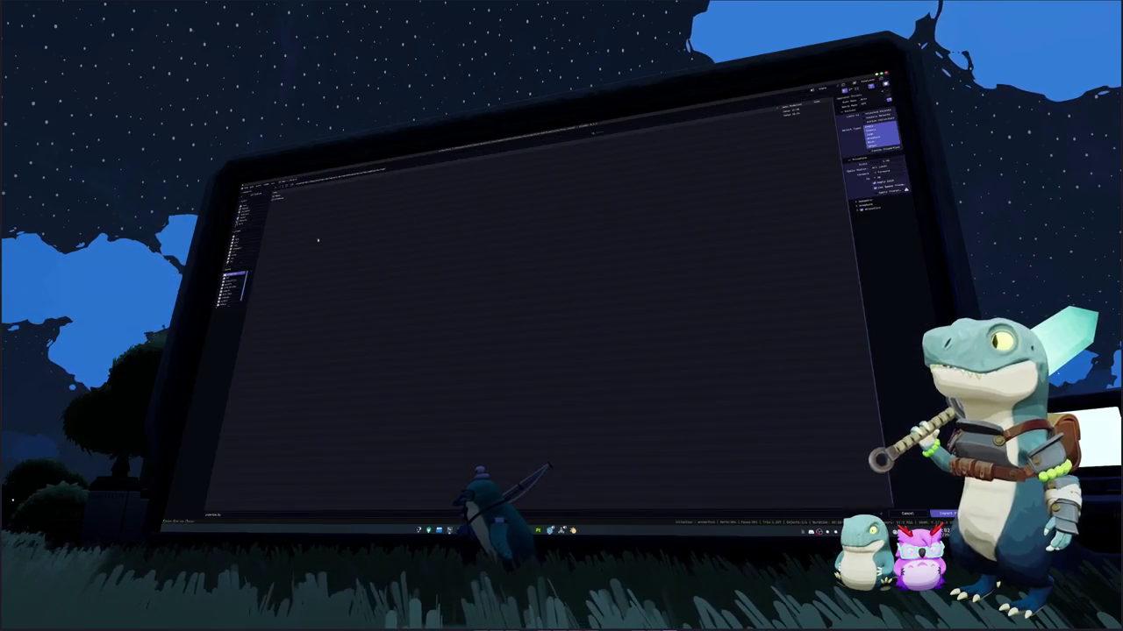
# Rotate the fish mesh to match the reference photo, then switch to Substance Painter
pyautogui.click(298, 199)
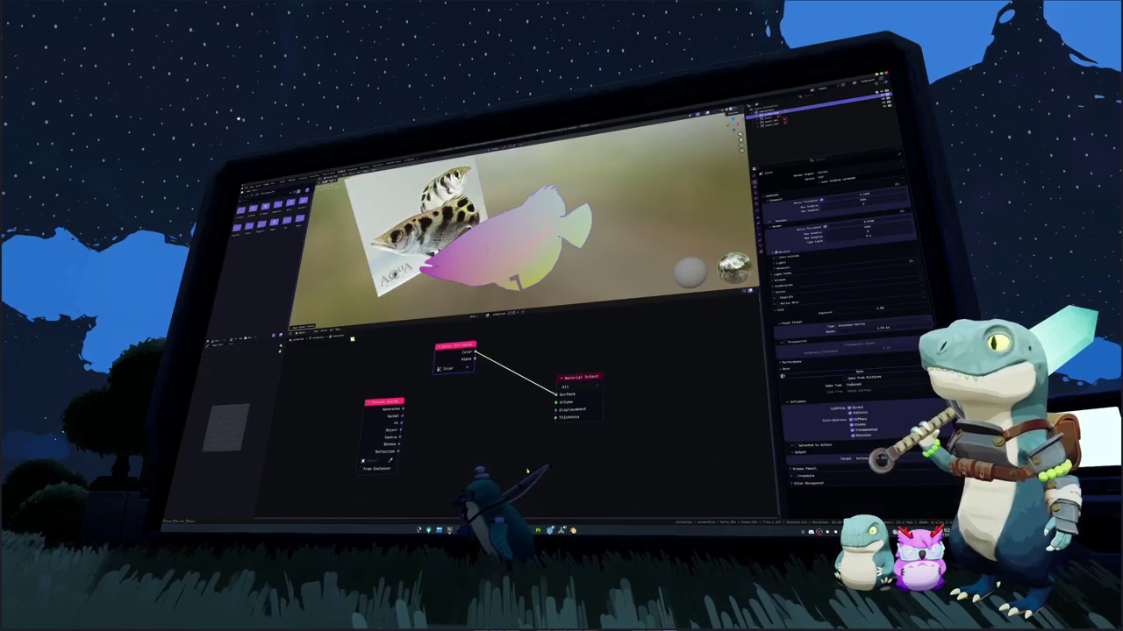
pyautogui.press('n')
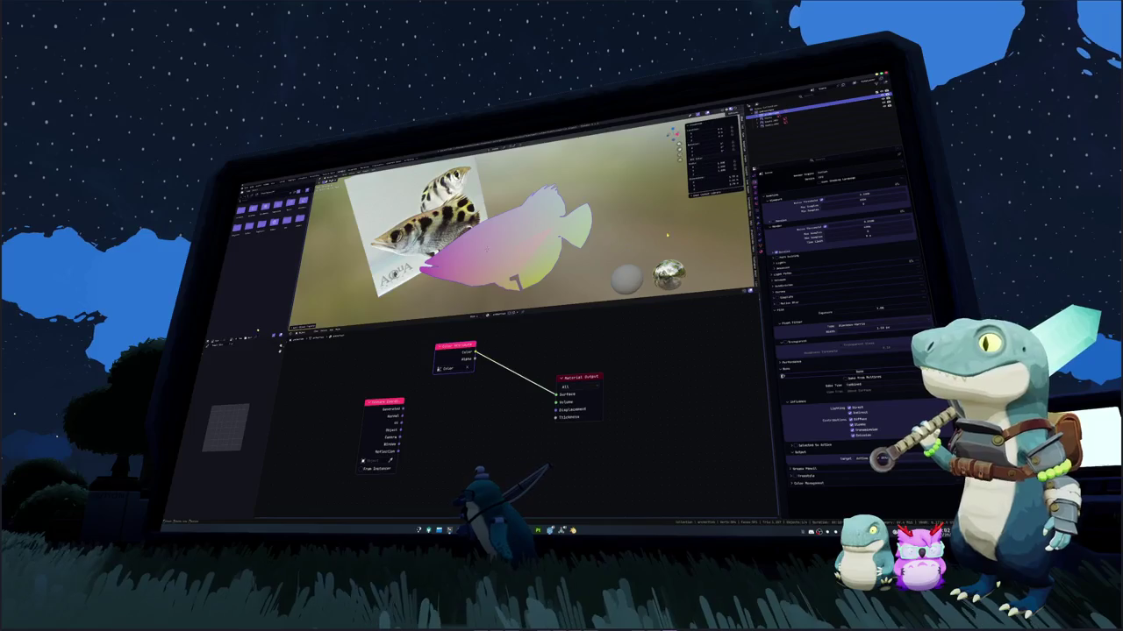
pyautogui.scroll(-5, 572, 252)
pyautogui.moveTo(596, 246); pyautogui.dragTo(623, 235, button='middle')
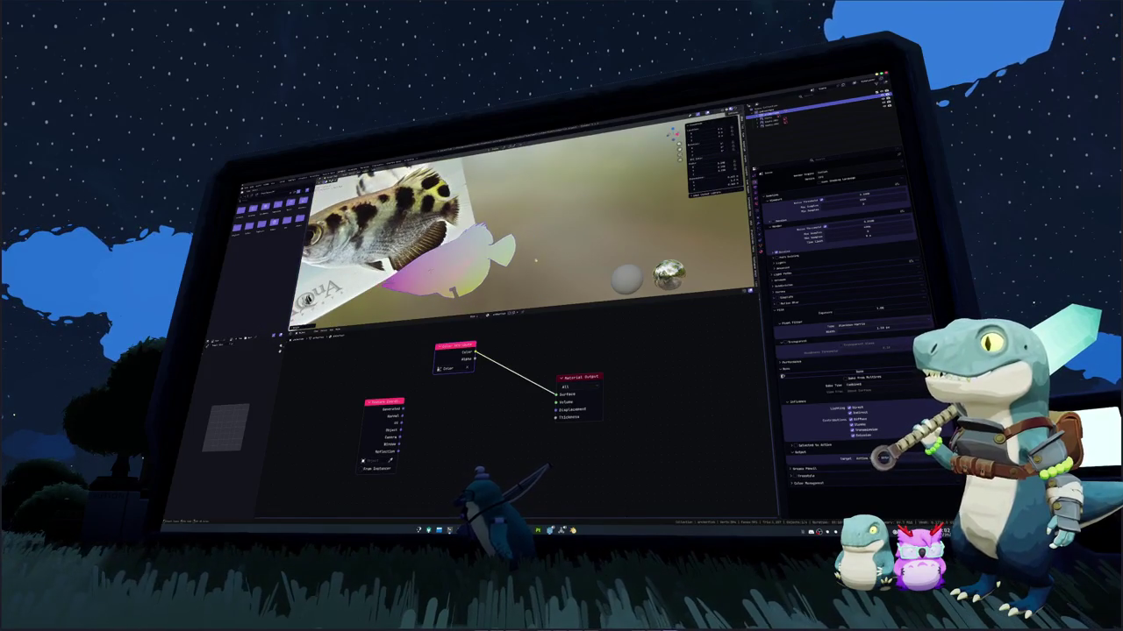
pyautogui.press('r')
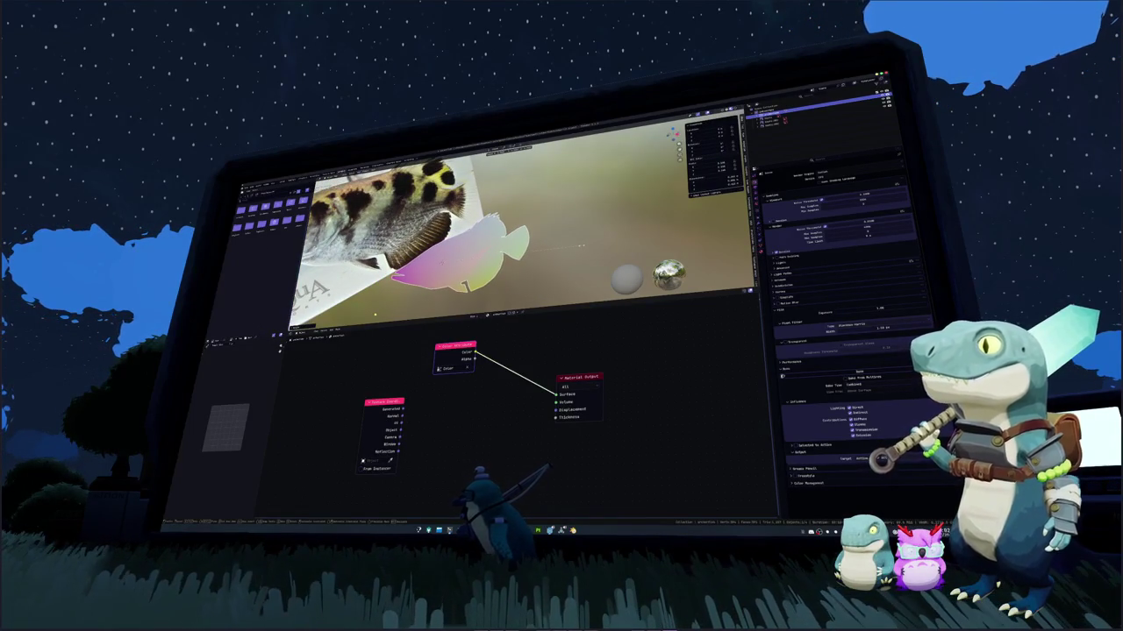
pyautogui.click(580, 247)
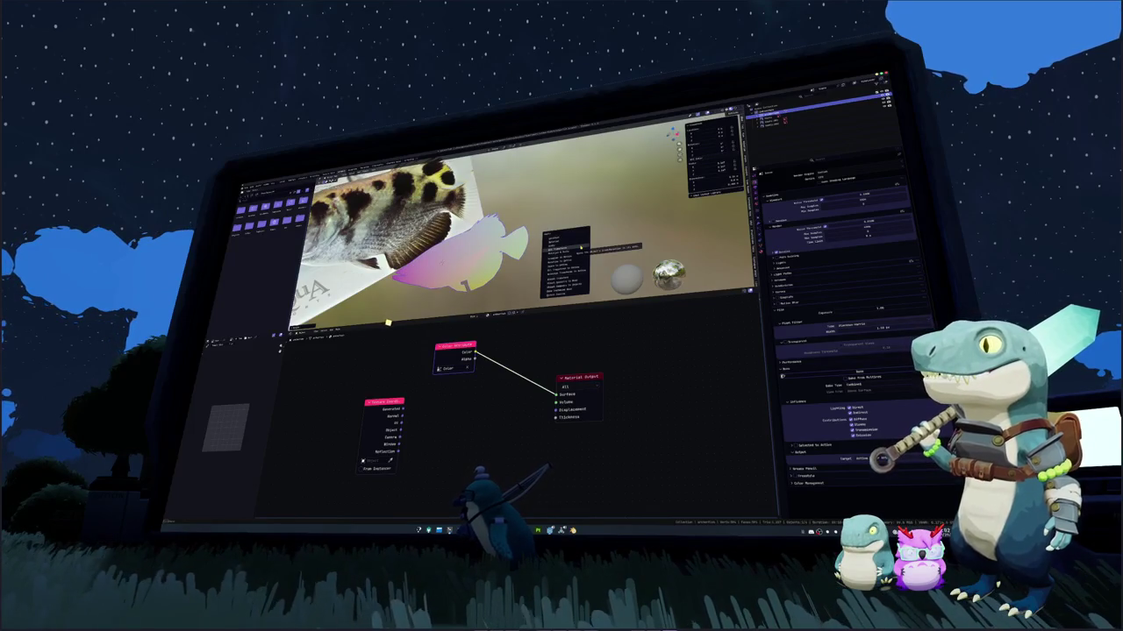
pyautogui.press('i')
pyautogui.click(250, 189)
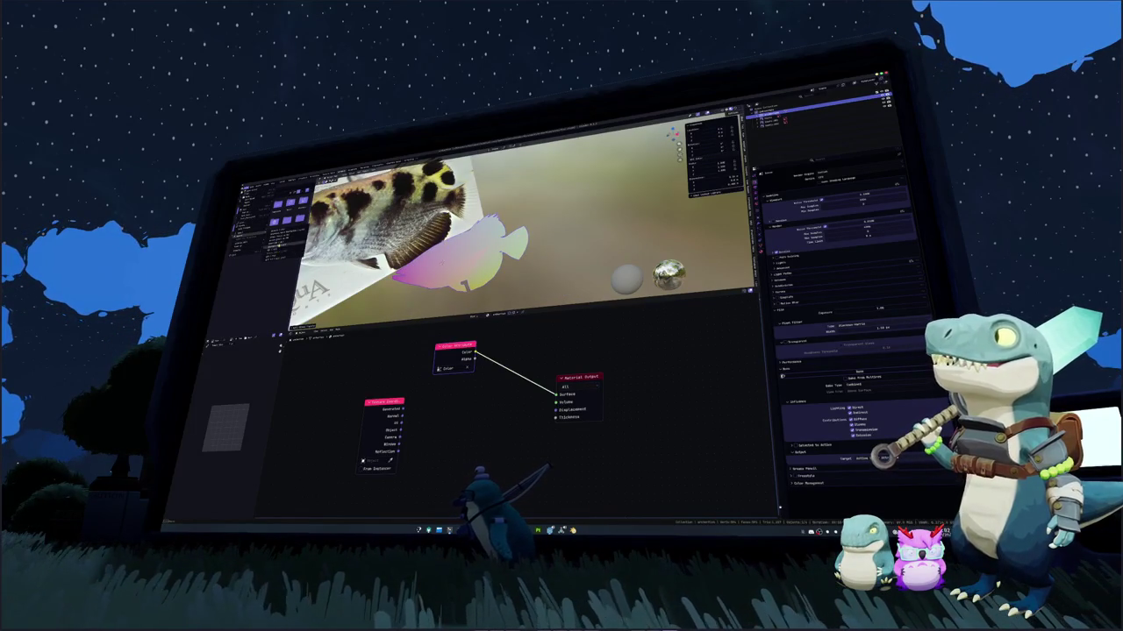
pyautogui.click(281, 243)
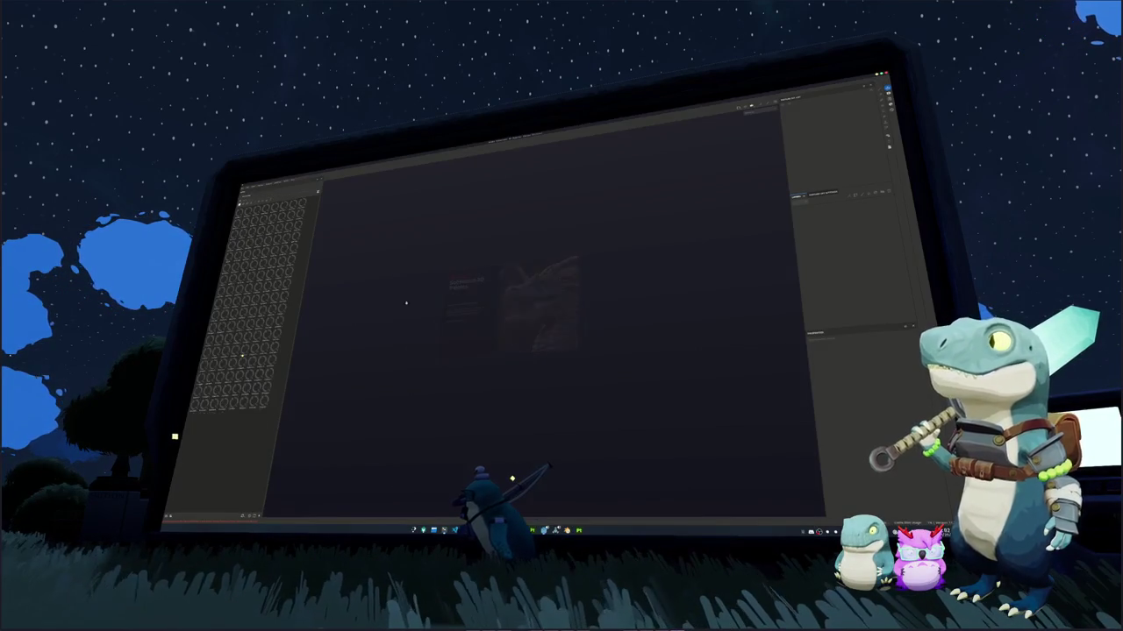
# Create a new Substance Painter project from the fish mesh in the export subfolder
pyautogui.hotkey('ctrl', 'n')
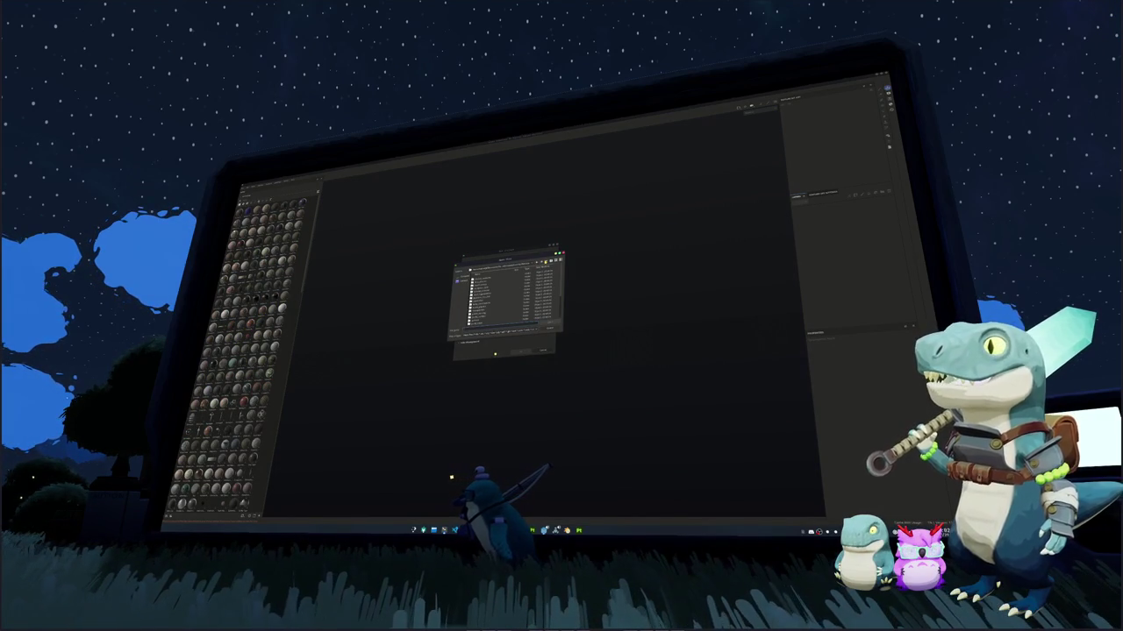
pyautogui.doubleClick(500, 282)
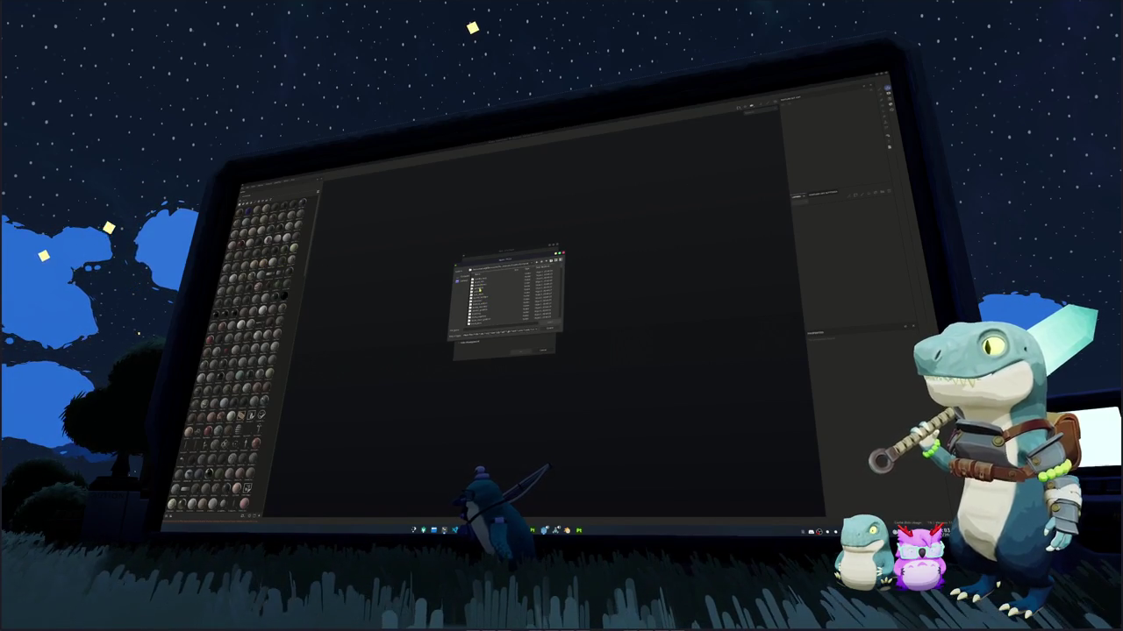
pyautogui.doubleClick(478, 289)
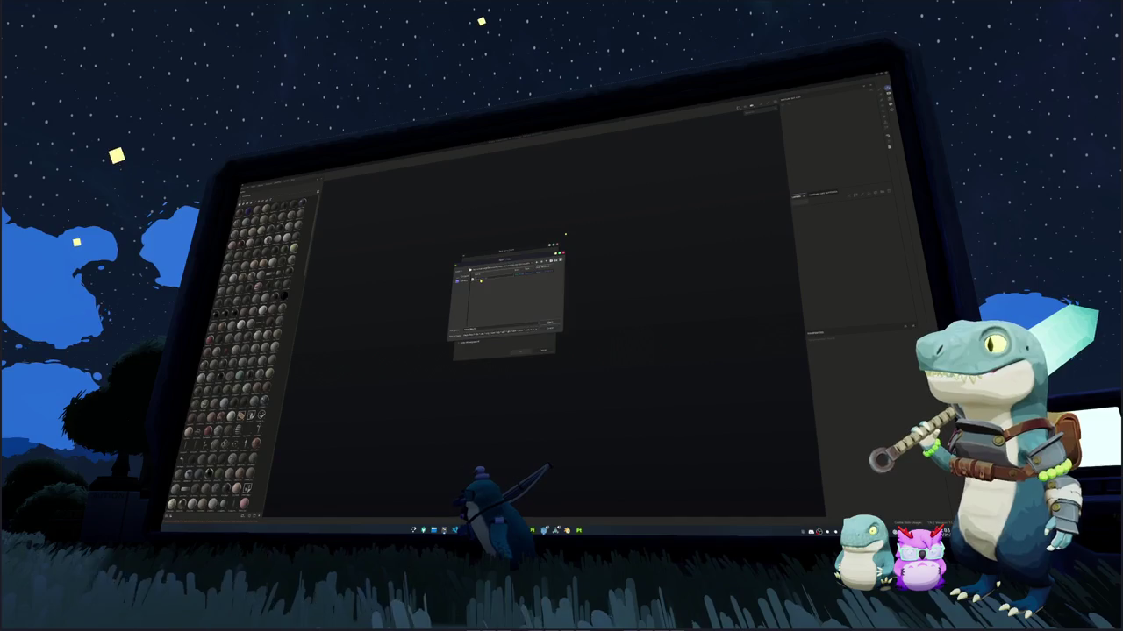
pyautogui.click(549, 323)
pyautogui.click(521, 352)
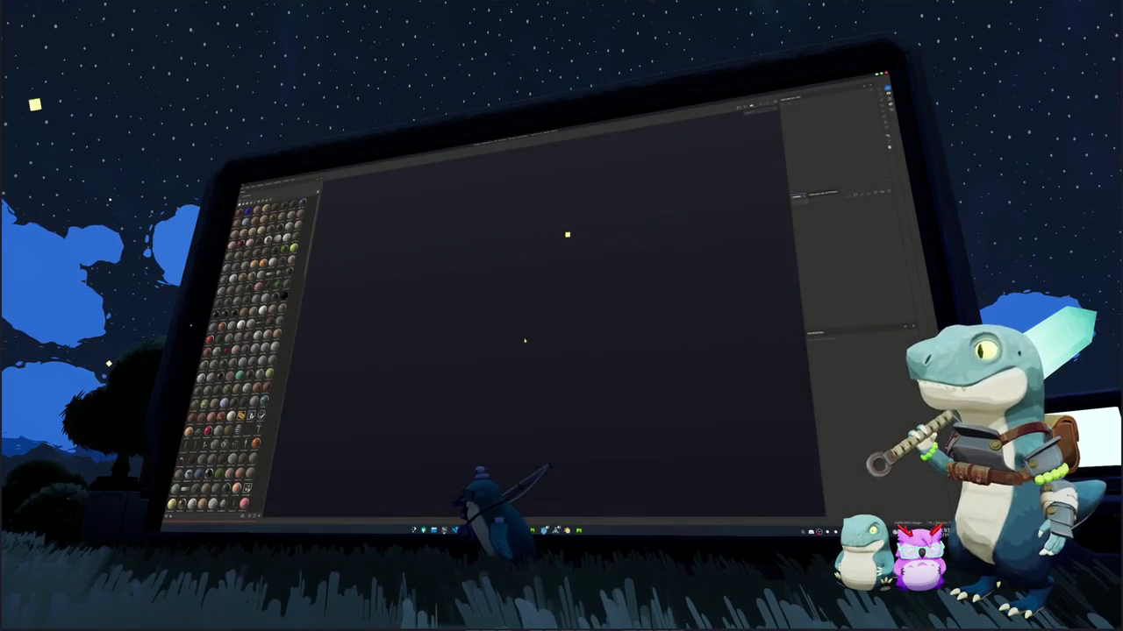
pyautogui.hotkey('ctrl', 'shift', 'b')
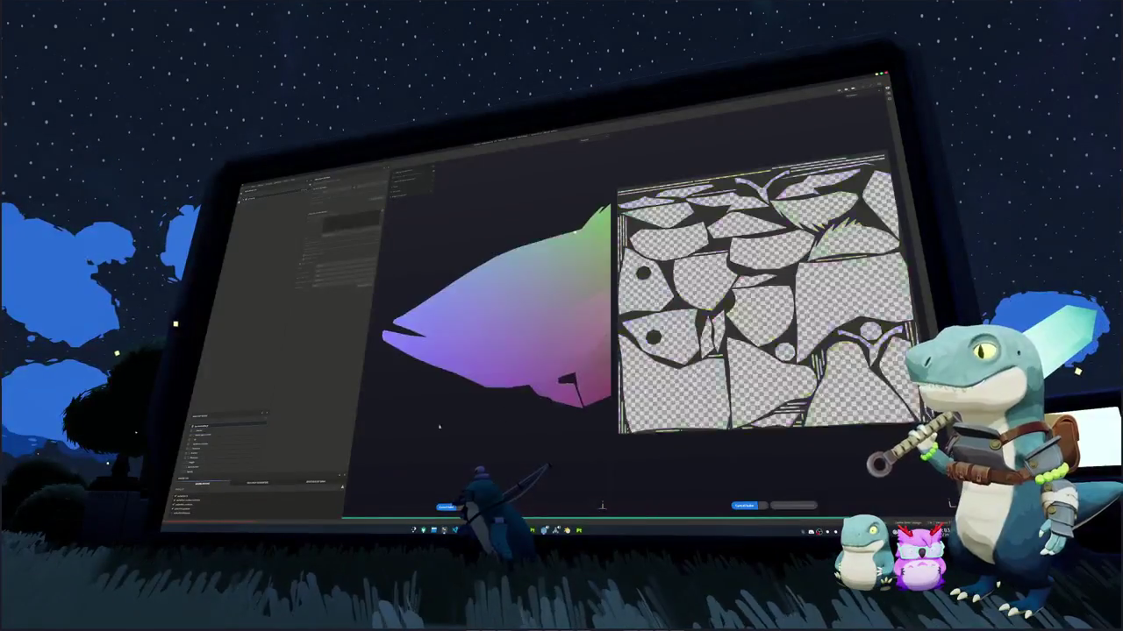
# Leave Baking mode, change the viewport display mode, orbit the fish, and briefly open the system launcher
pyautogui.hotkey('ctrl', 'shift', 'b')
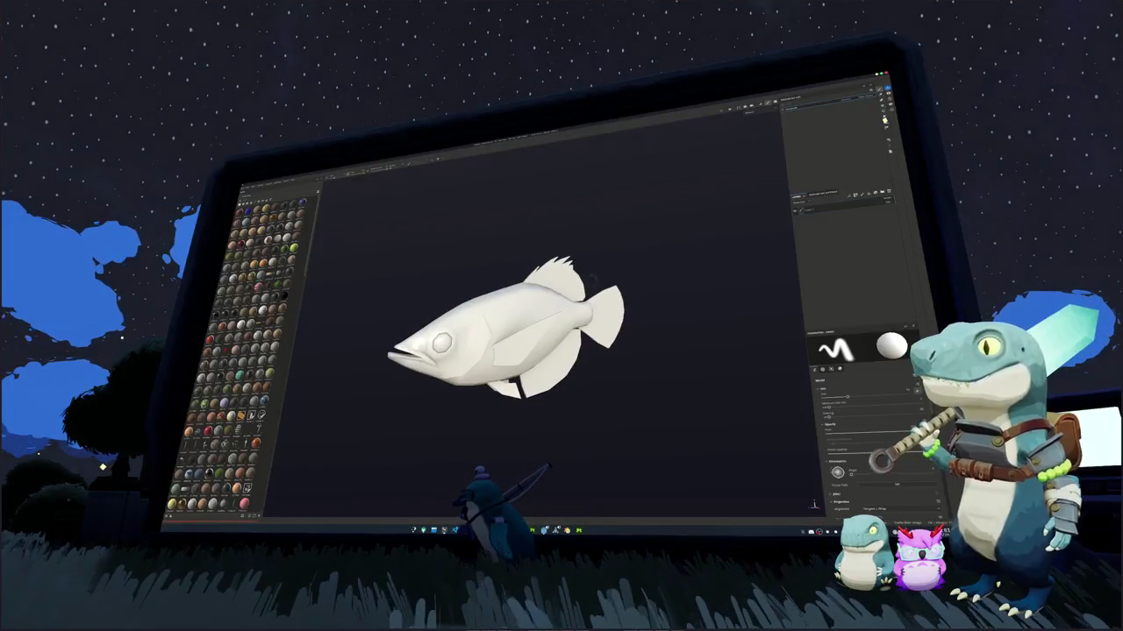
pyautogui.click(748, 112)
pyautogui.click(753, 127)
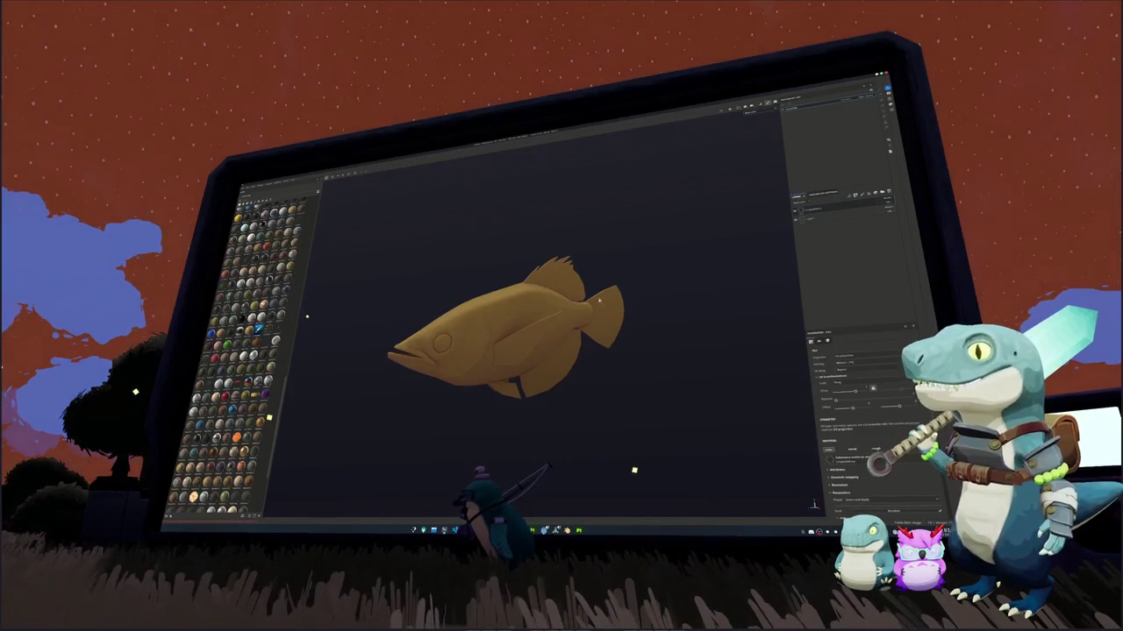
pyautogui.moveTo(705, 280)
pyautogui.keyDown('alt'); pyautogui.mouseDown()
pyautogui.moveTo(696, 271)
pyautogui.moveTo(664, 431)
pyautogui.mouseUp(); pyautogui.keyUp('alt')
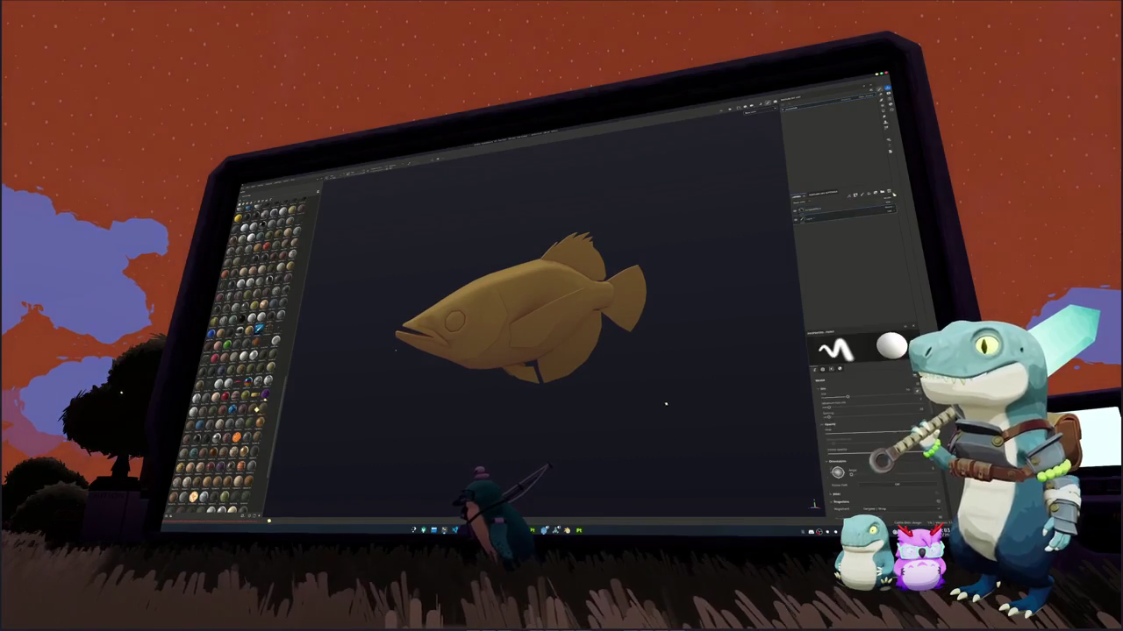
pyautogui.keyDown('alt'); pyautogui.moveTo(658, 370); pyautogui.dragTo(484, 380); pyautogui.keyUp('alt')
pyautogui.press('super')
pyautogui.press('Escape')
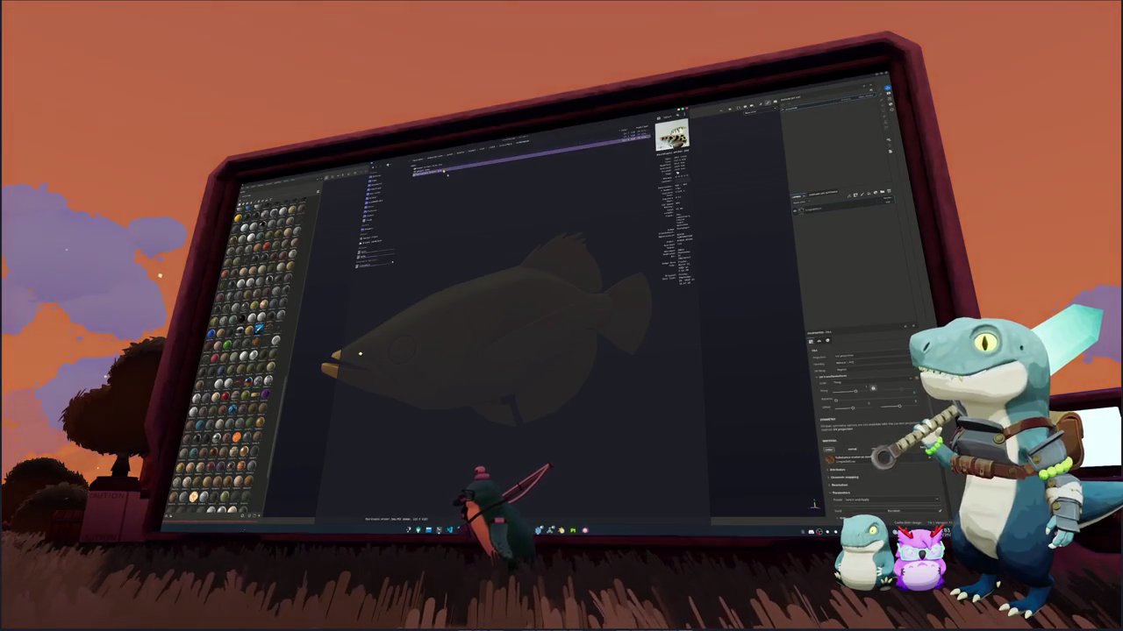
# Move the archerfish photo to the upper left and place a PowerToys colour picker above the fish
pyautogui.moveTo(513, 237); pyautogui.dragTo(383, 184)
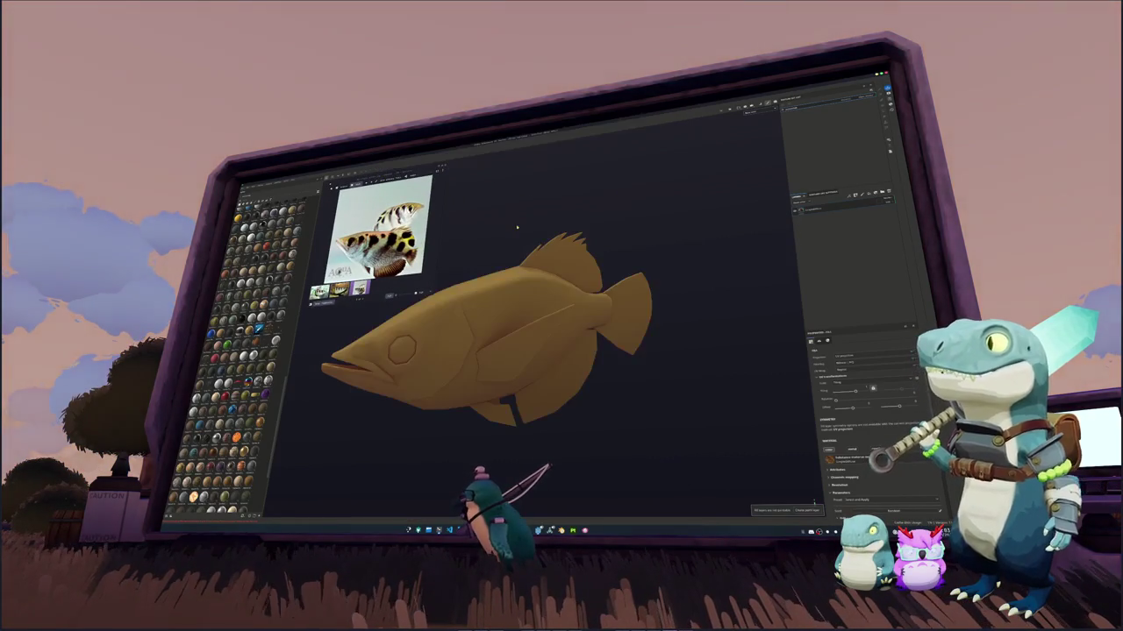
pyautogui.press('super')
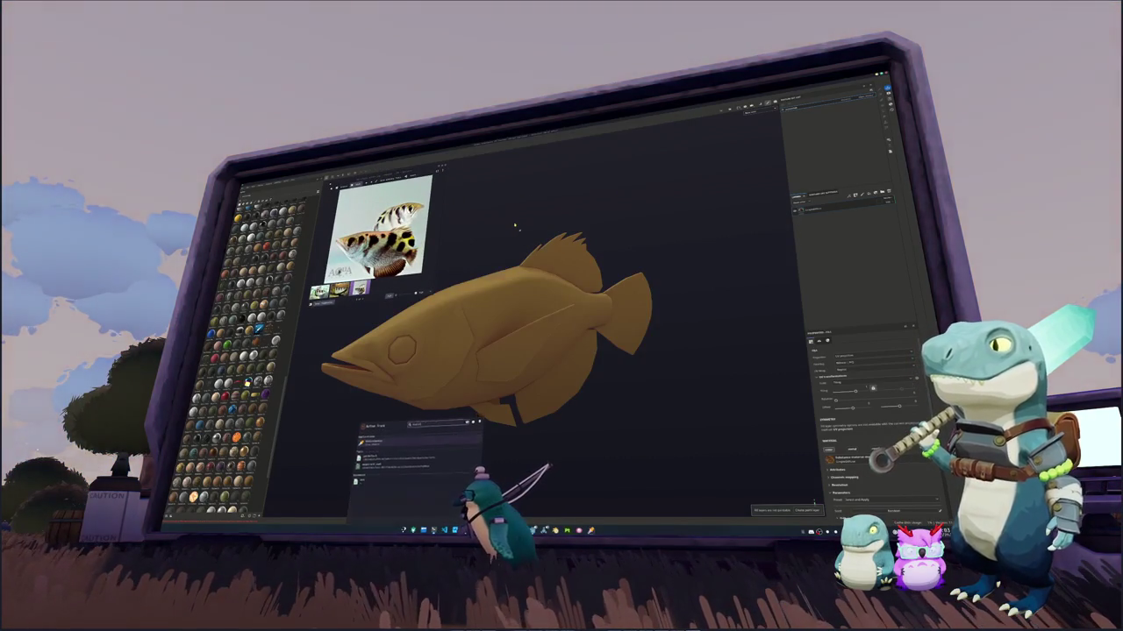
pyautogui.press('Return')
pyautogui.moveTo(559, 256)
pyautogui.mouseDown()
pyautogui.moveTo(559, 155)
pyautogui.moveTo(546, 147)
pyautogui.mouseUp()
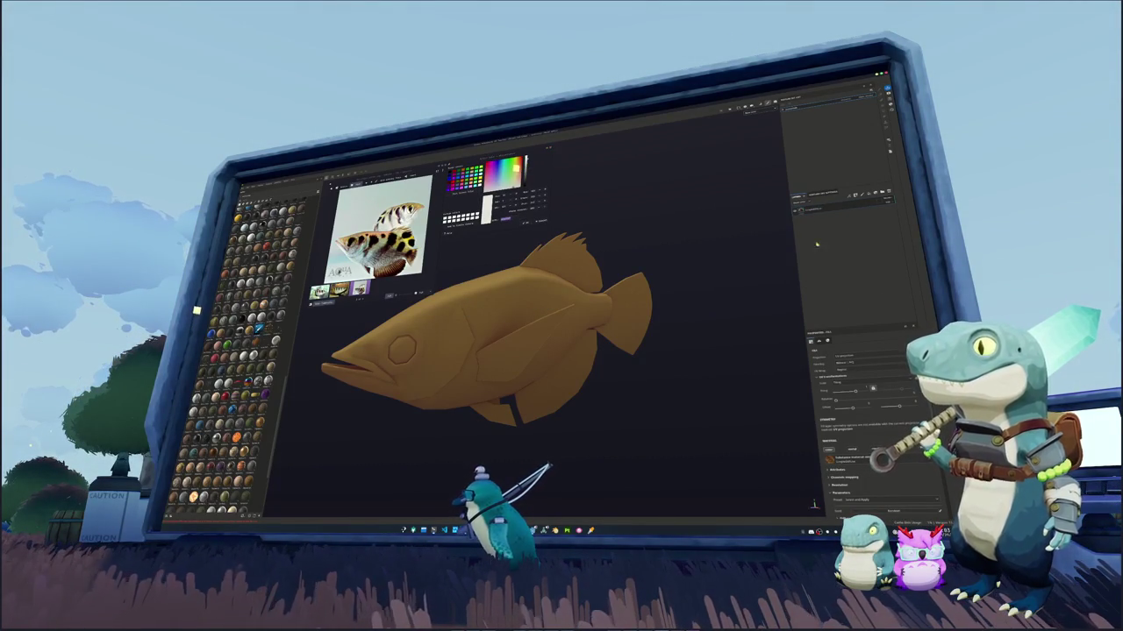
# Set the fill layer's Base Color to a pale off-white grey after trying white and other hues
pyautogui.scroll(-3, 836, 435)
pyautogui.click(877, 444)
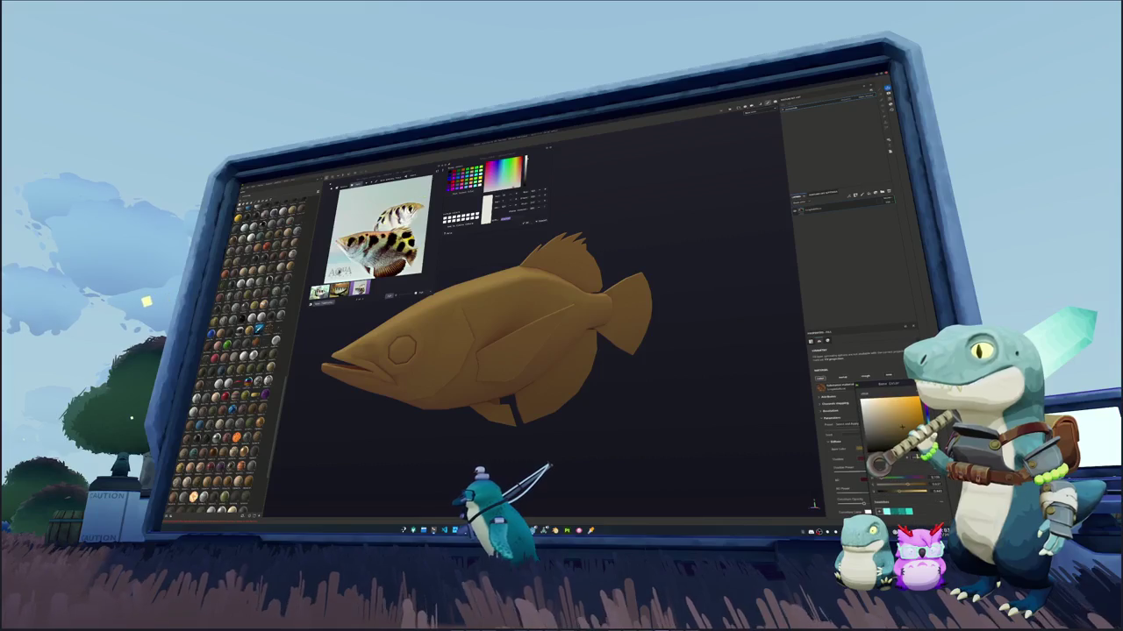
pyautogui.click(864, 402)
pyautogui.click(869, 403)
pyautogui.click(923, 421)
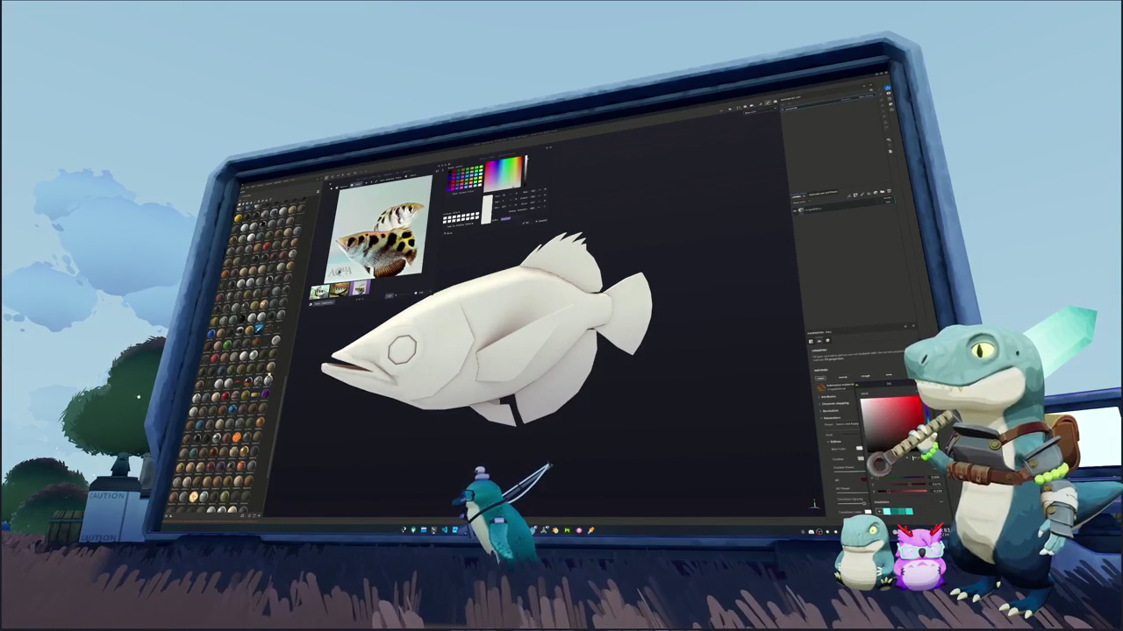
pyautogui.click(921, 408)
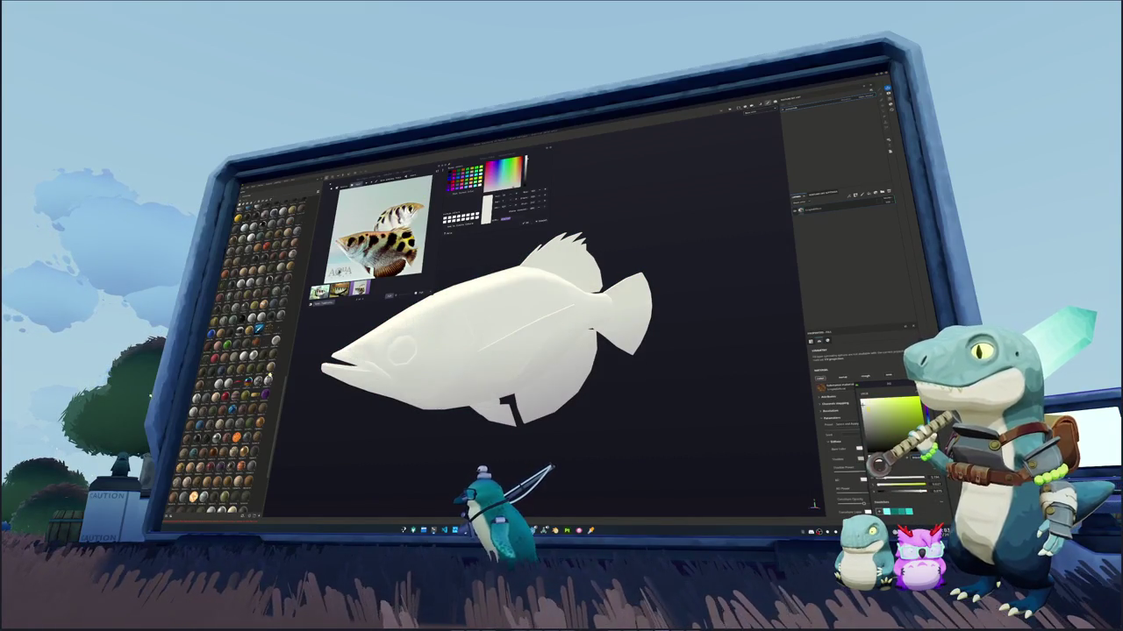
pyautogui.click(835, 228)
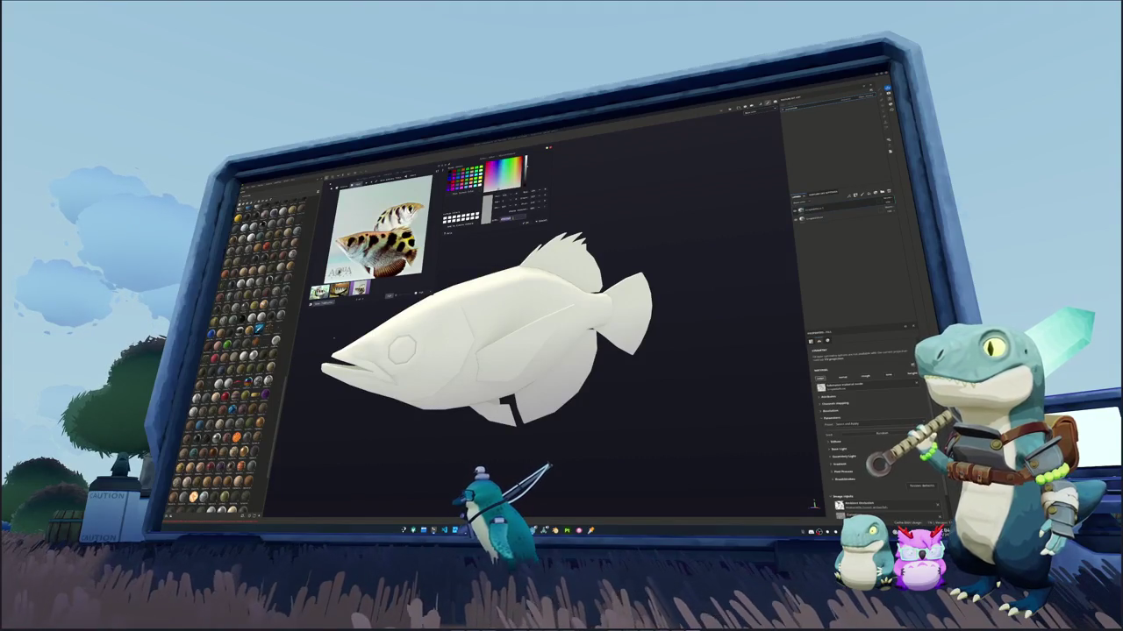
pyautogui.click(856, 448)
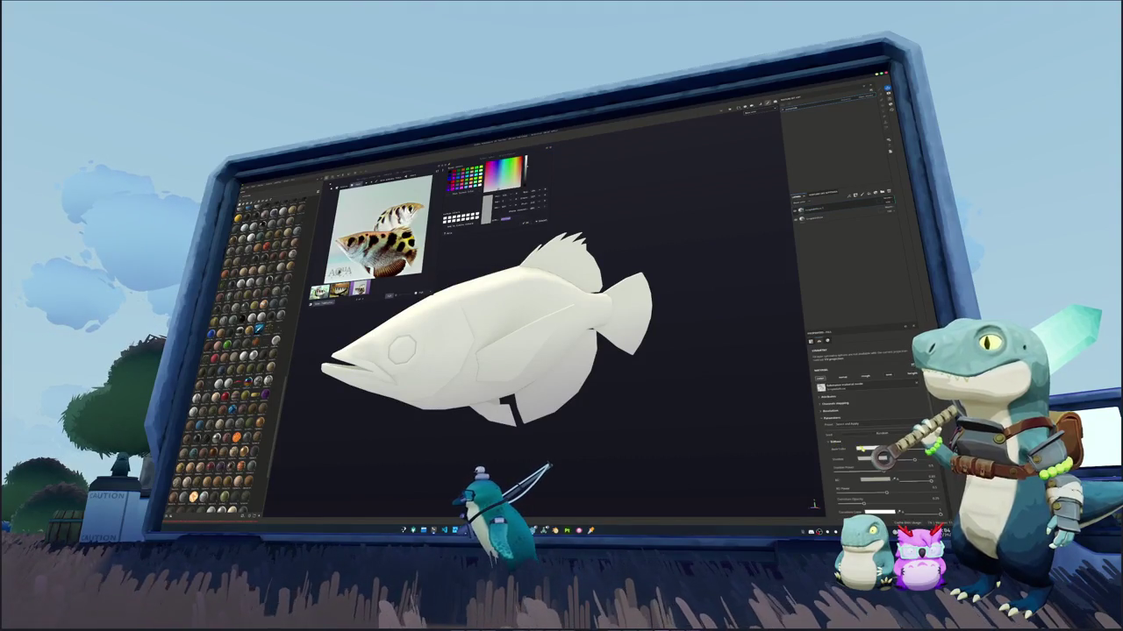
pyautogui.click(886, 412)
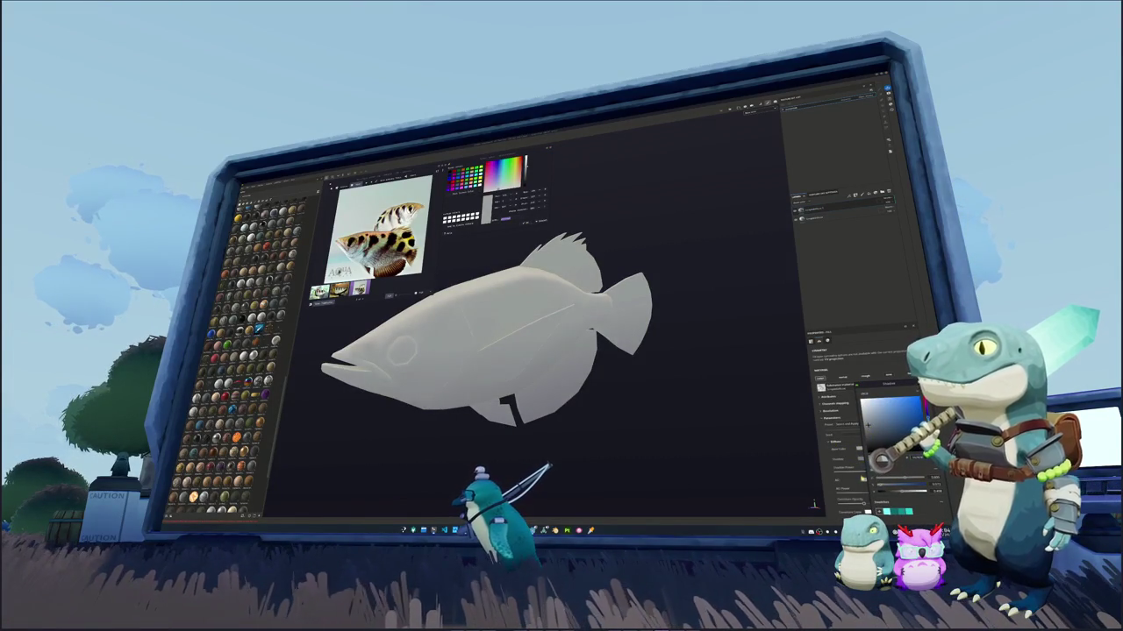
pyautogui.click(894, 484)
pyautogui.click(885, 484)
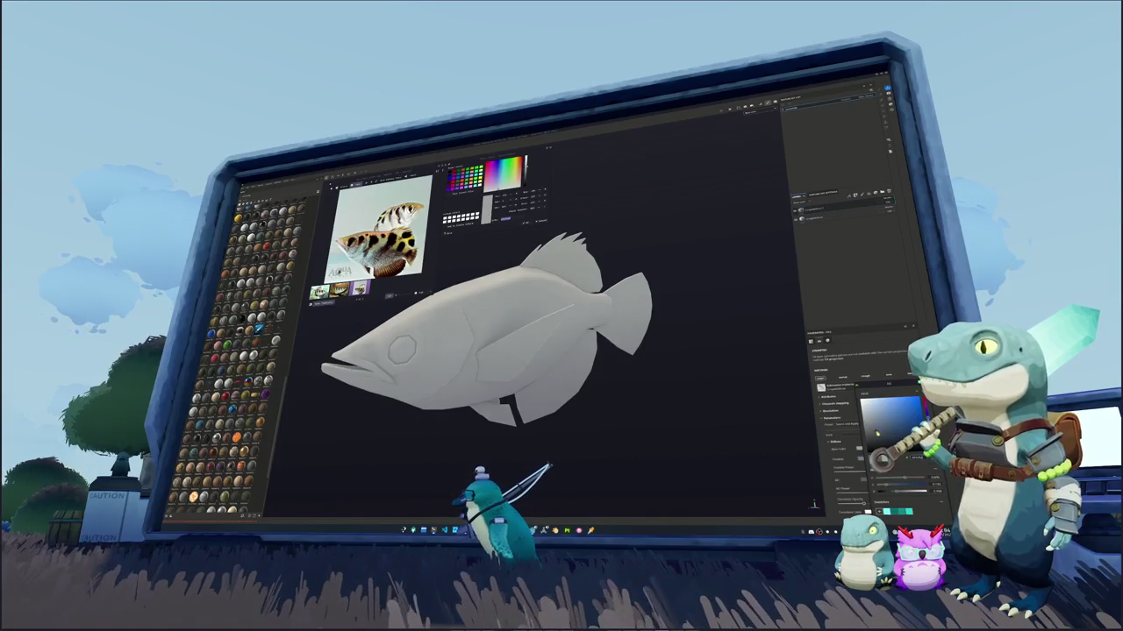
pyautogui.click(819, 211)
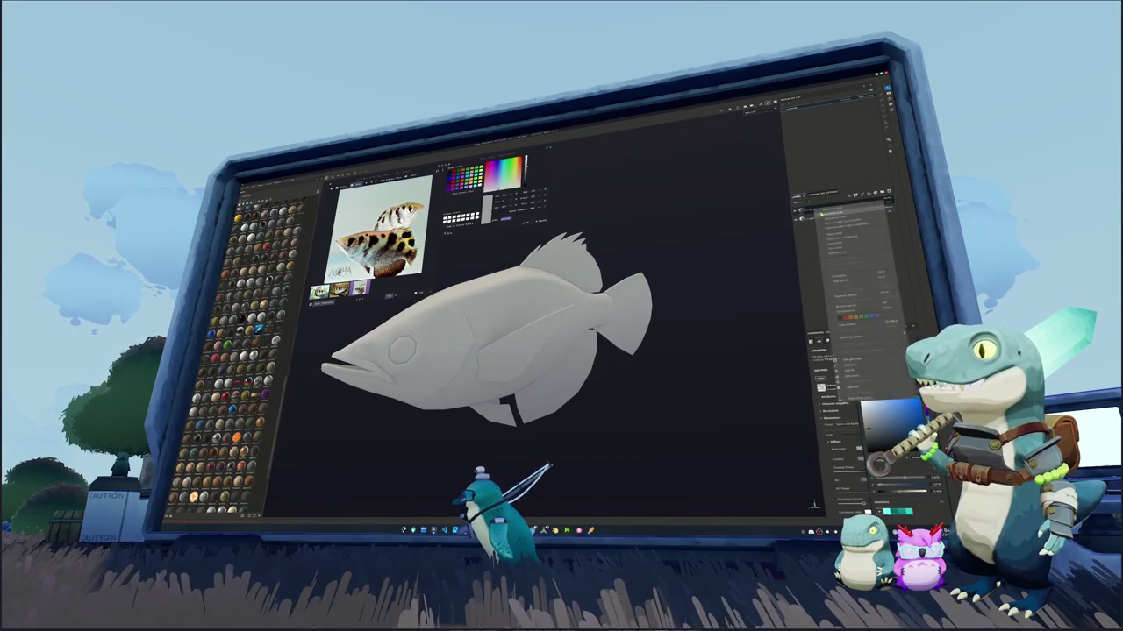
# Apply a material to the layer and make the fish's surface lighter and glossier
pyautogui.rightClick(819, 219)
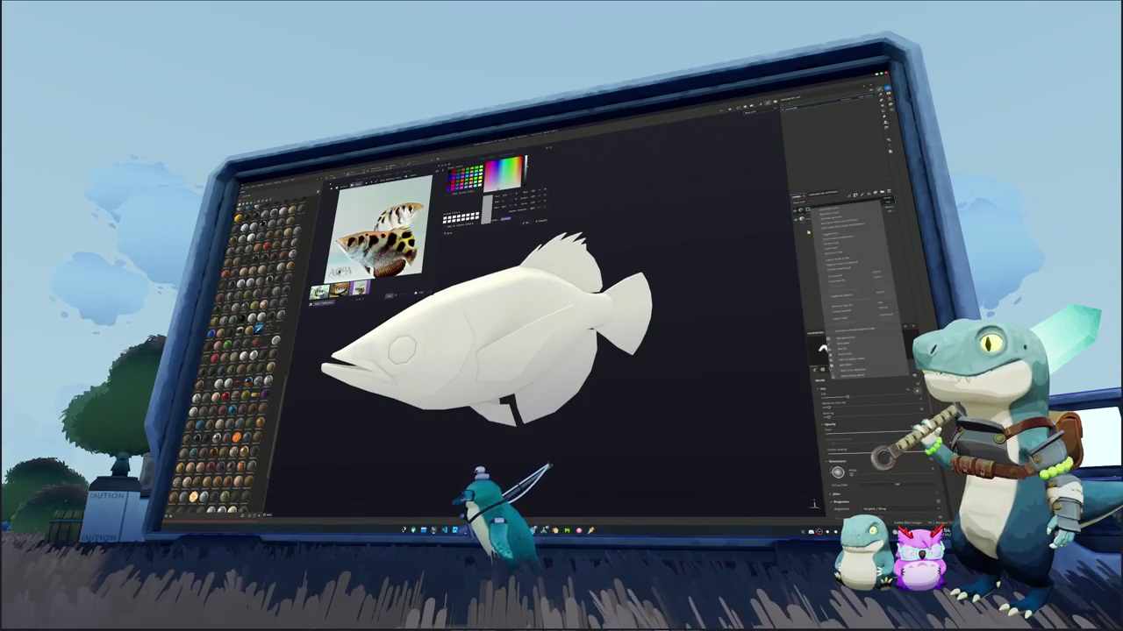
pyautogui.click(841, 346)
pyautogui.click(842, 348)
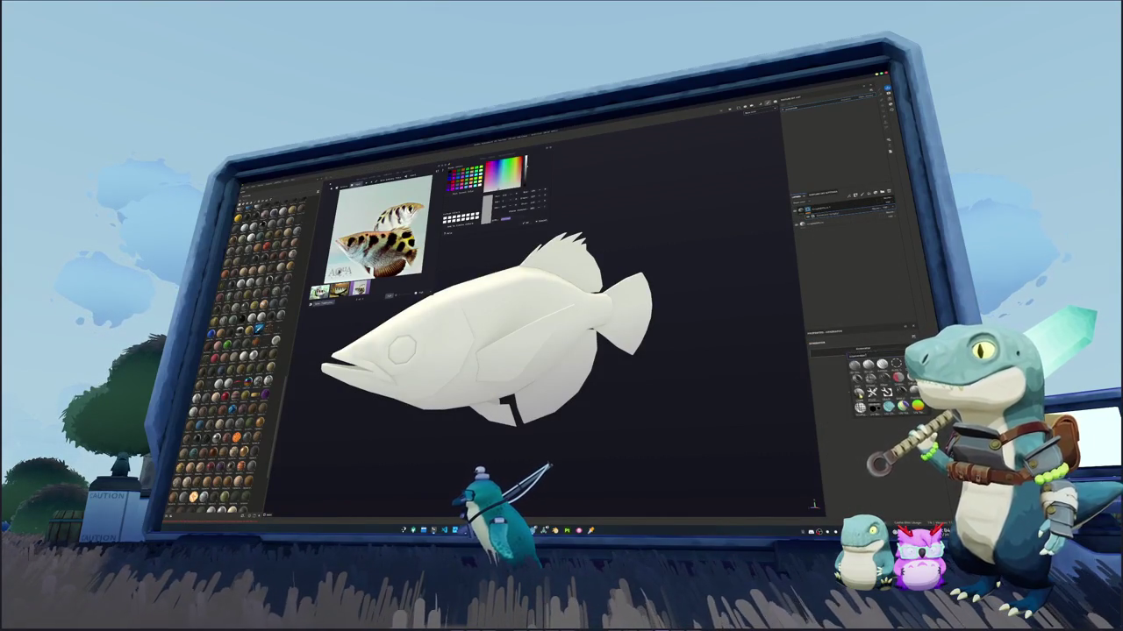
pyautogui.click(887, 405)
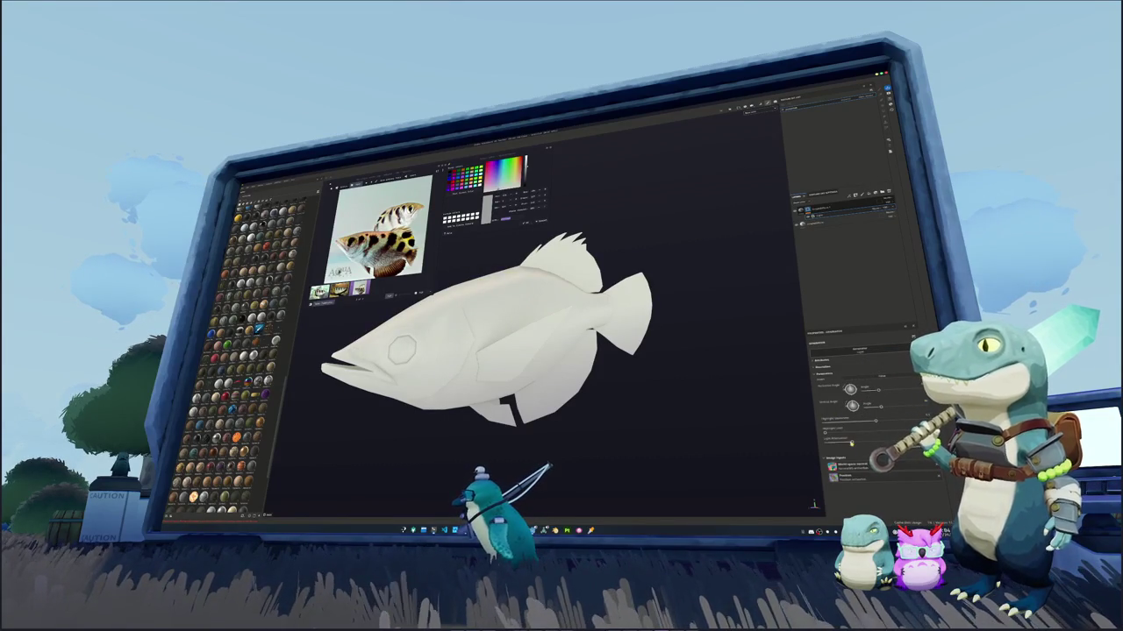
pyautogui.moveTo(828, 432)
pyautogui.mouseDown()
pyautogui.moveTo(886, 430)
pyautogui.moveTo(822, 426)
pyautogui.mouseUp()
pyautogui.keyDown('alt'); pyautogui.moveTo(653, 449); pyautogui.dragTo(719, 438); pyautogui.keyUp('alt')
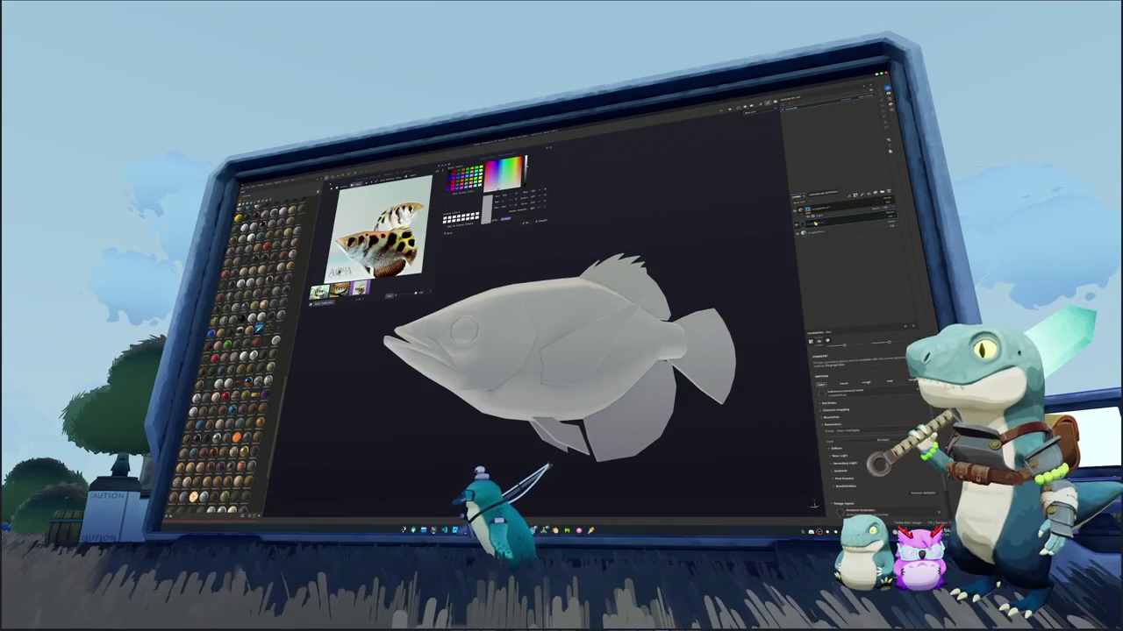
# Add a new fill layer and set its Base Color to an orange-leaning gold
pyautogui.click(829, 226)
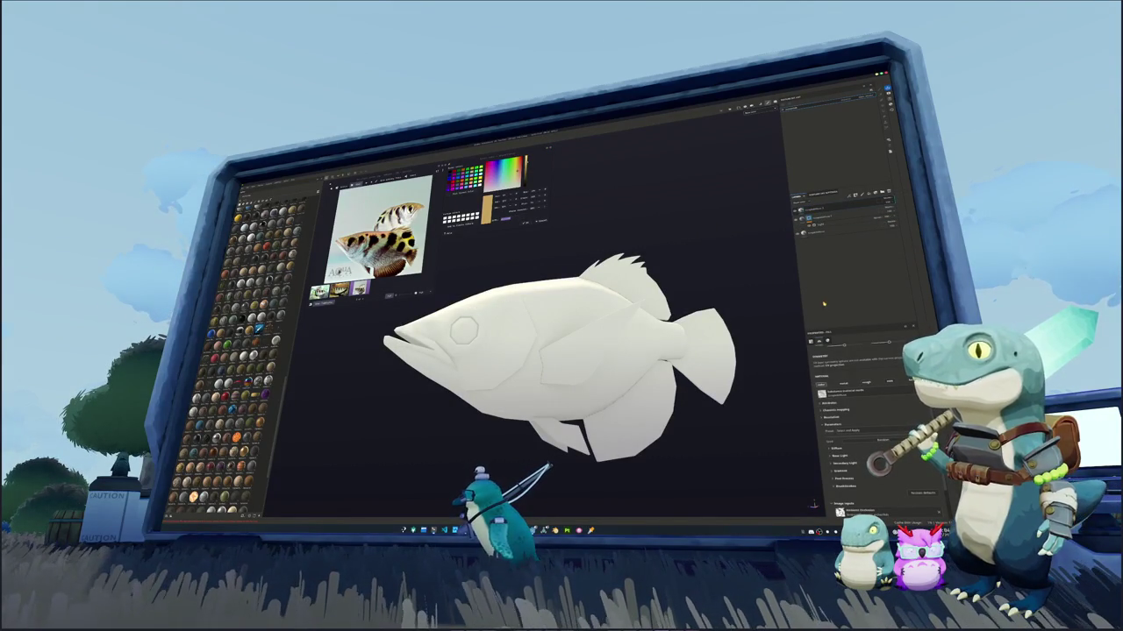
pyautogui.click(846, 453)
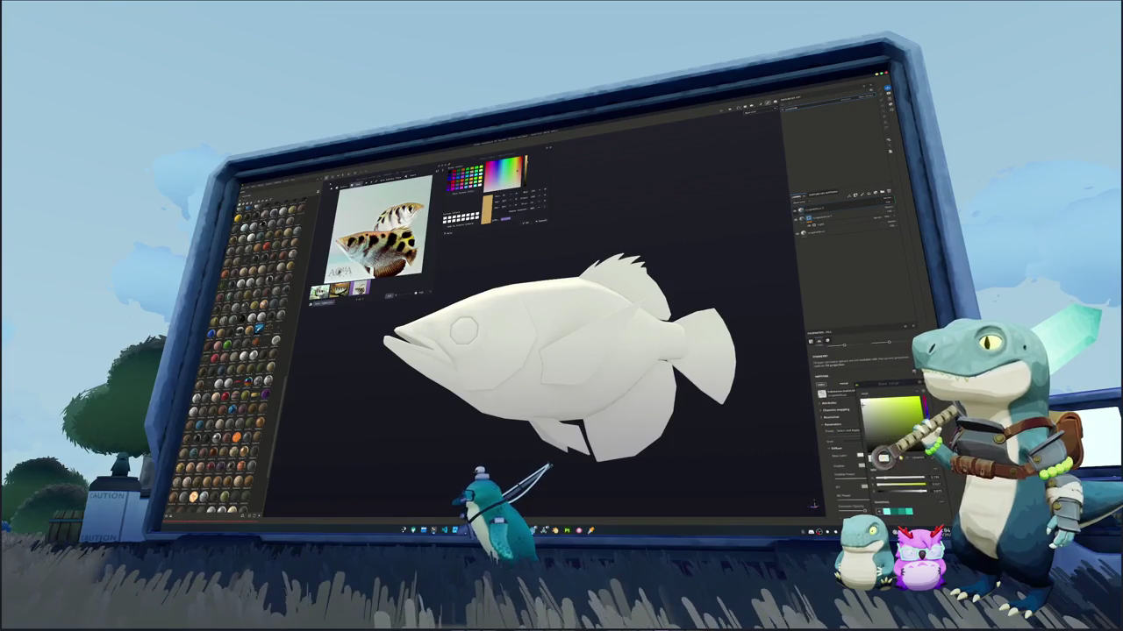
pyautogui.click(893, 407)
pyautogui.click(906, 419)
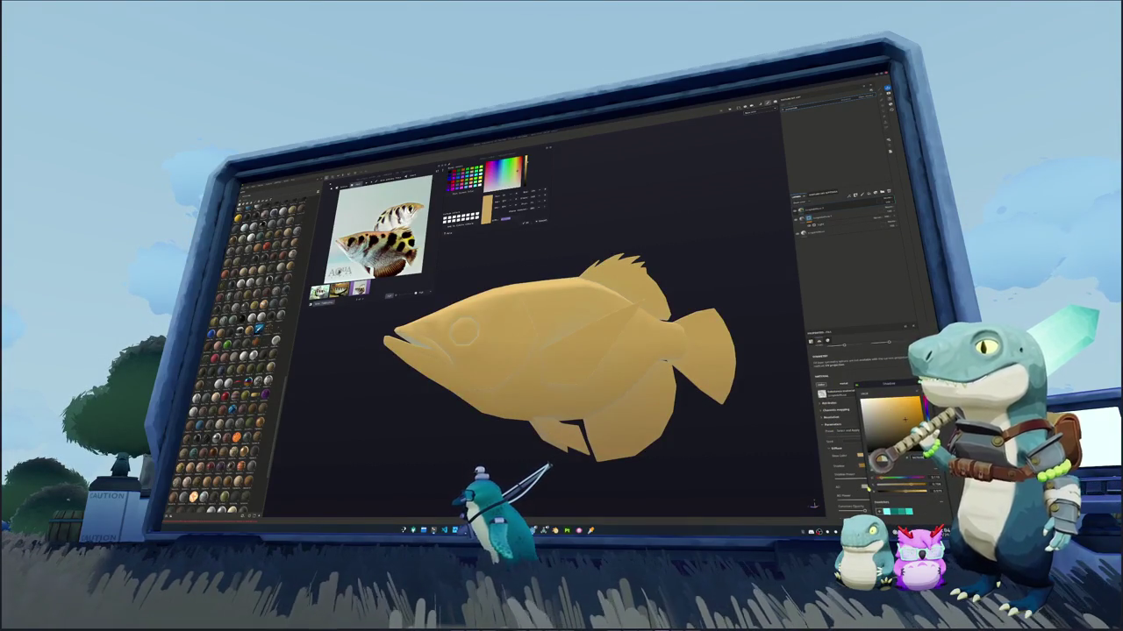
pyautogui.click(890, 482)
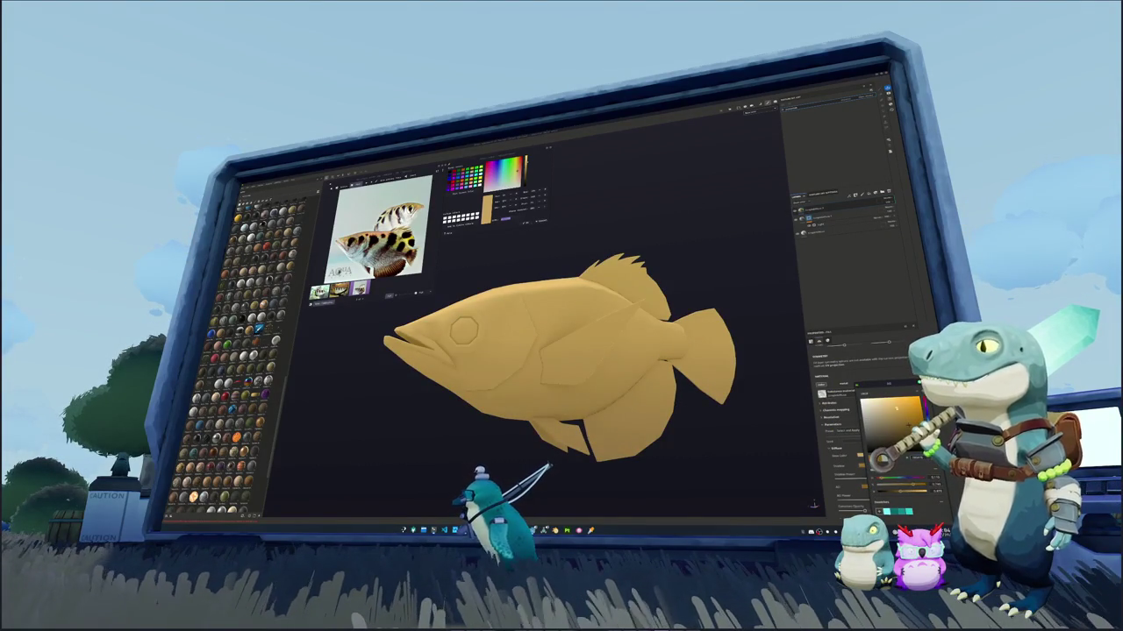
# Give the gold fill layer a black mask with a Light generator
pyautogui.rightClick(821, 211)
pyautogui.click(844, 336)
pyautogui.rightClick(821, 211)
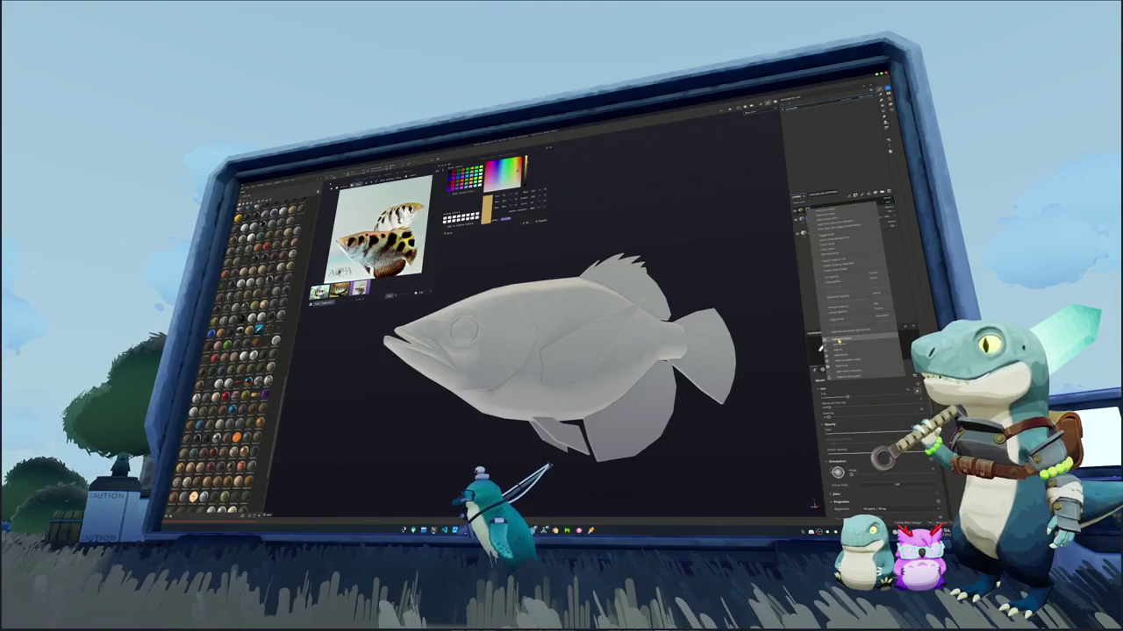
pyautogui.click(838, 341)
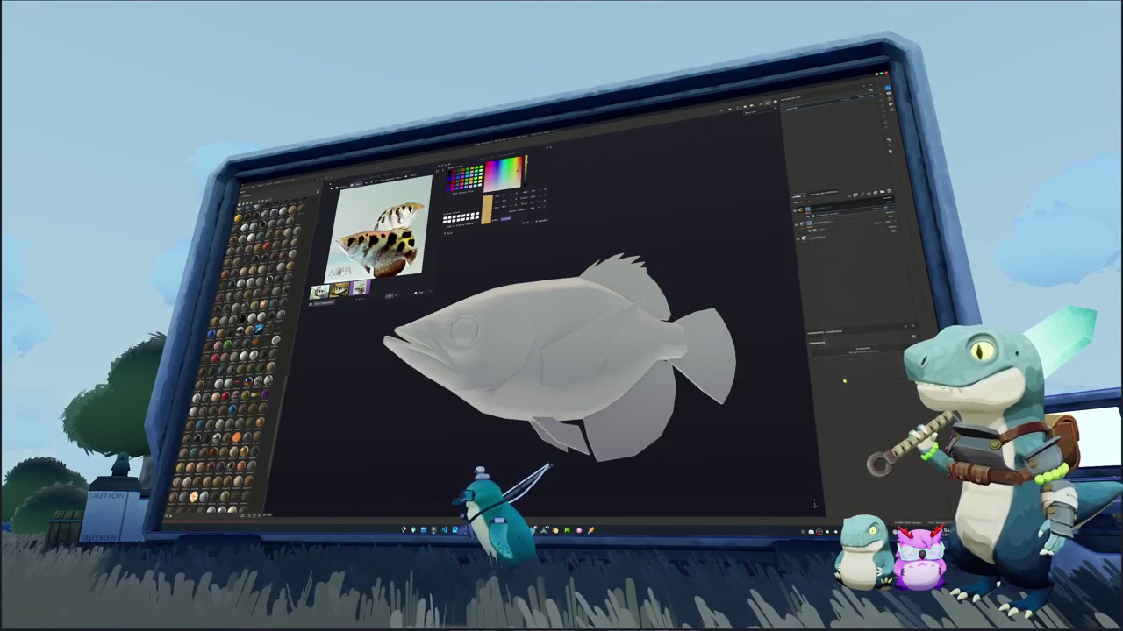
pyautogui.click(884, 386)
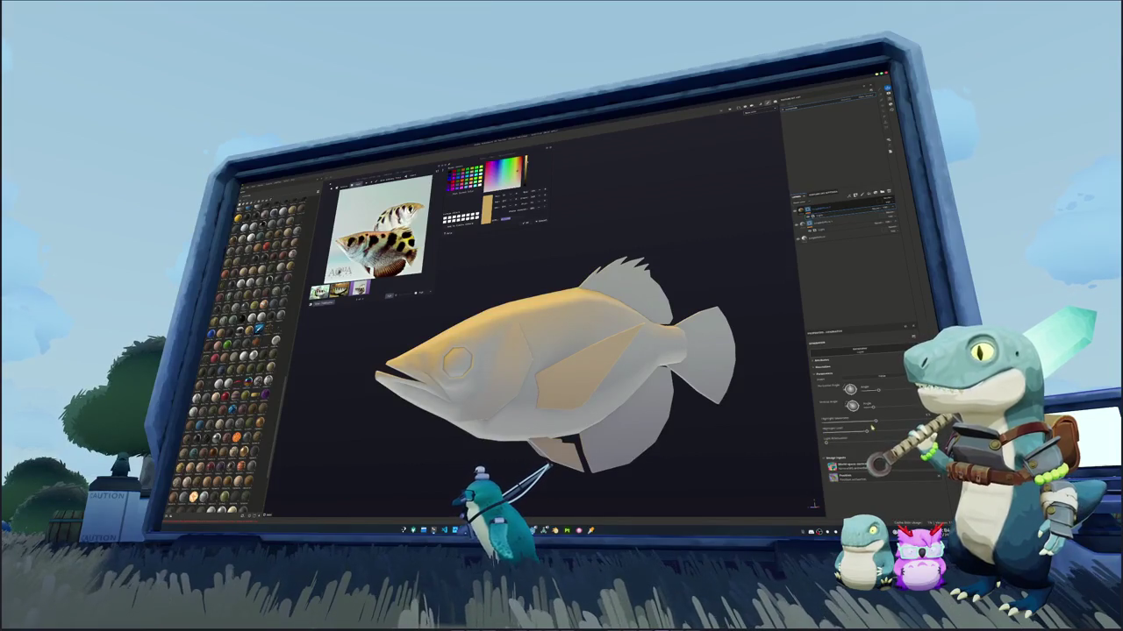
# Spread the gold shading further over the fish and sample olive and yellow reference colours
pyautogui.moveTo(873, 422); pyautogui.dragTo(863, 422)
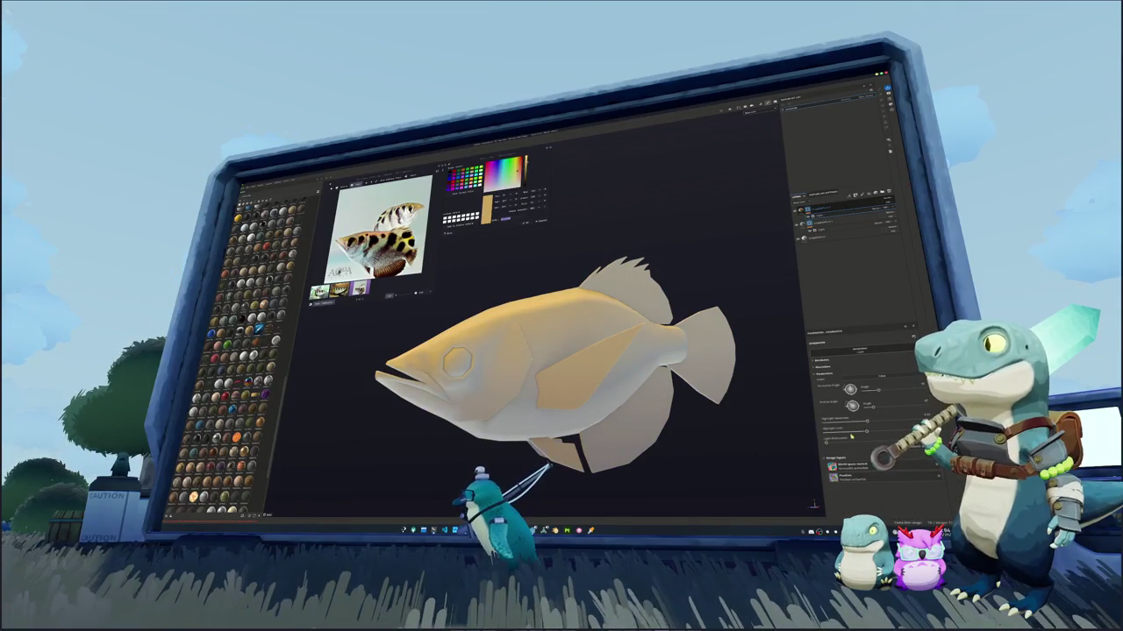
pyautogui.keyDown('alt'); pyautogui.moveTo(614, 351); pyautogui.dragTo(577, 321); pyautogui.keyUp('alt')
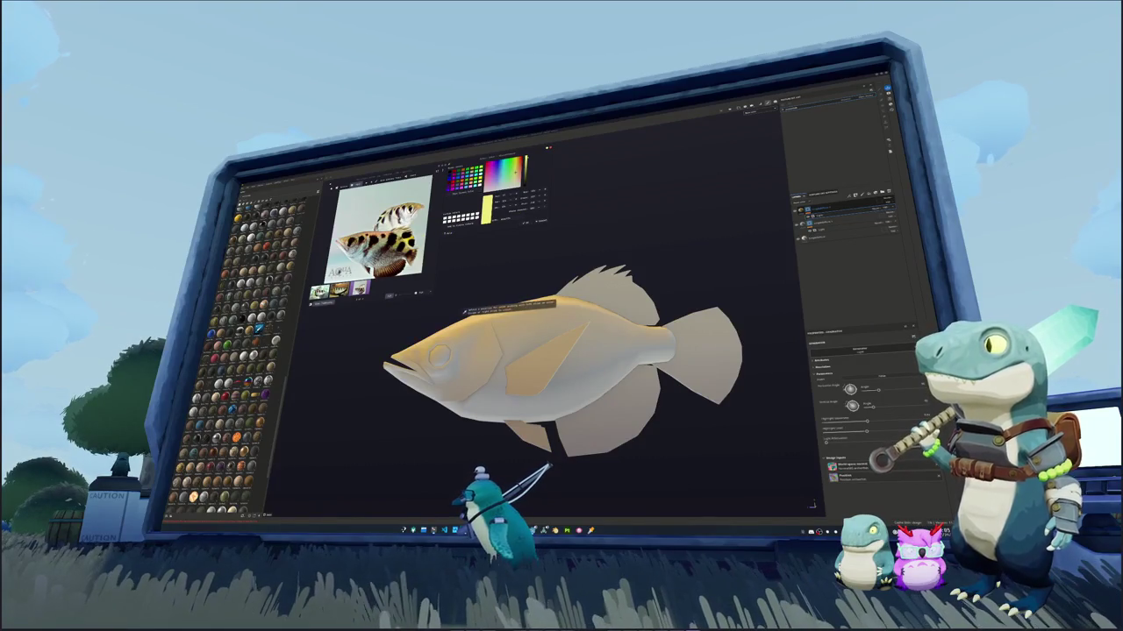
pyautogui.click(501, 220)
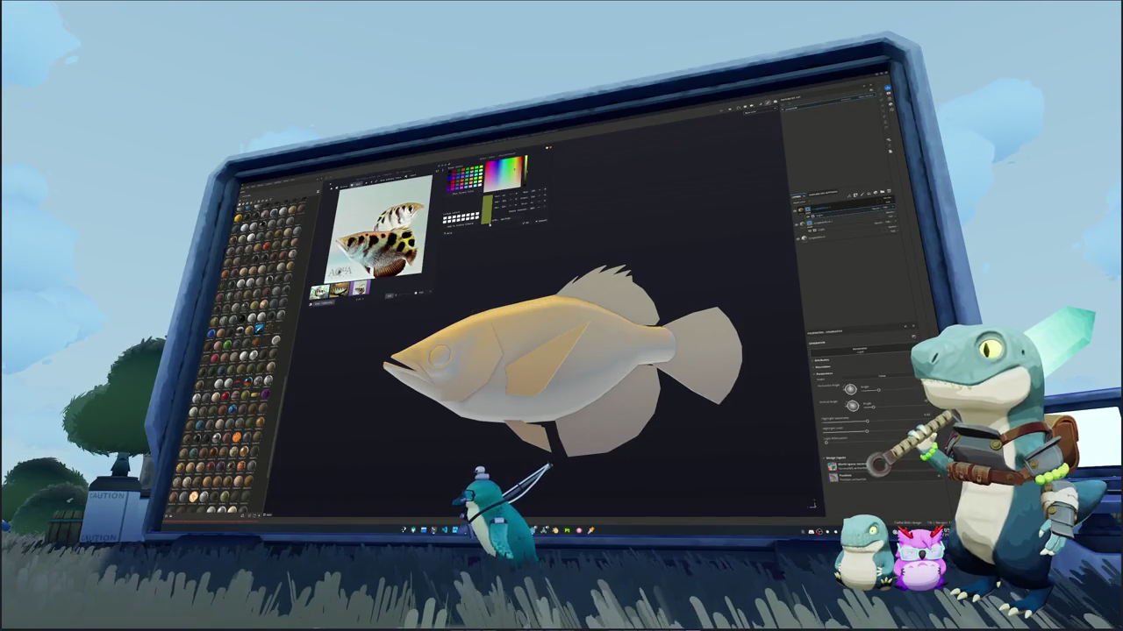
pyautogui.scroll(2, 378, 229)
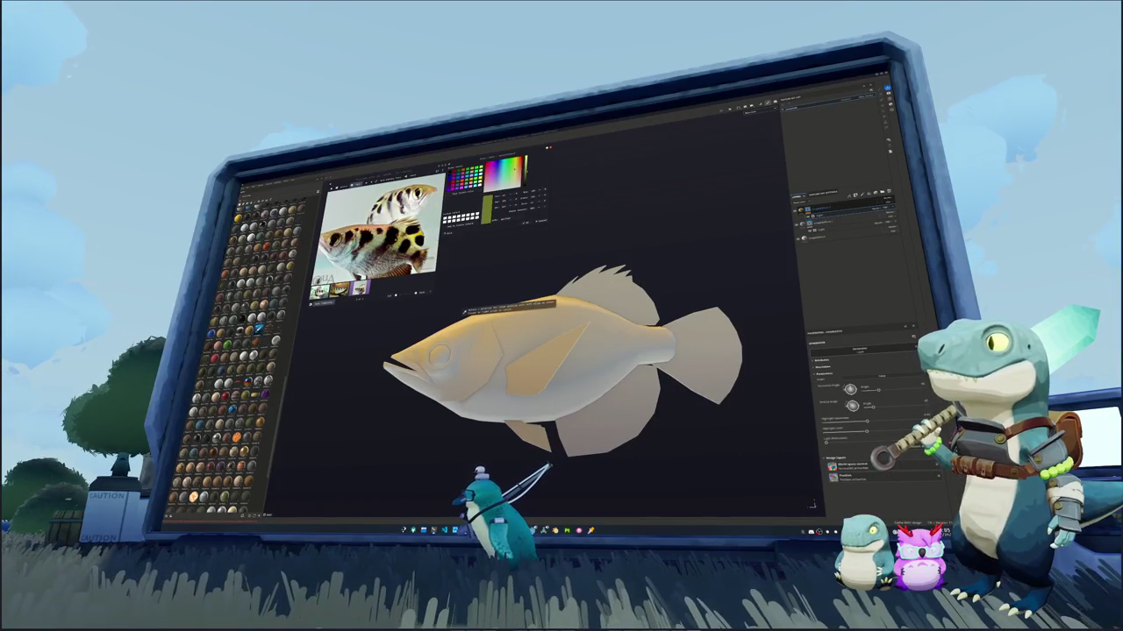
pyautogui.click(427, 263)
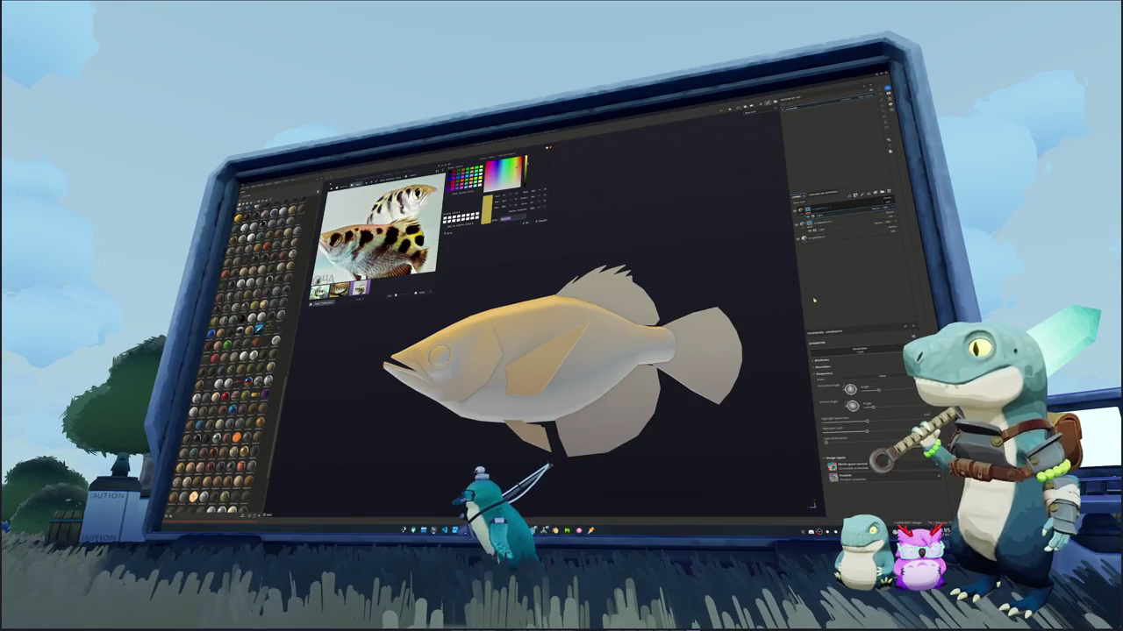
# Compare layers by toggling visibility, then set the generator's light colour to a bright yellow
pyautogui.click(832, 240)
pyautogui.click(820, 238)
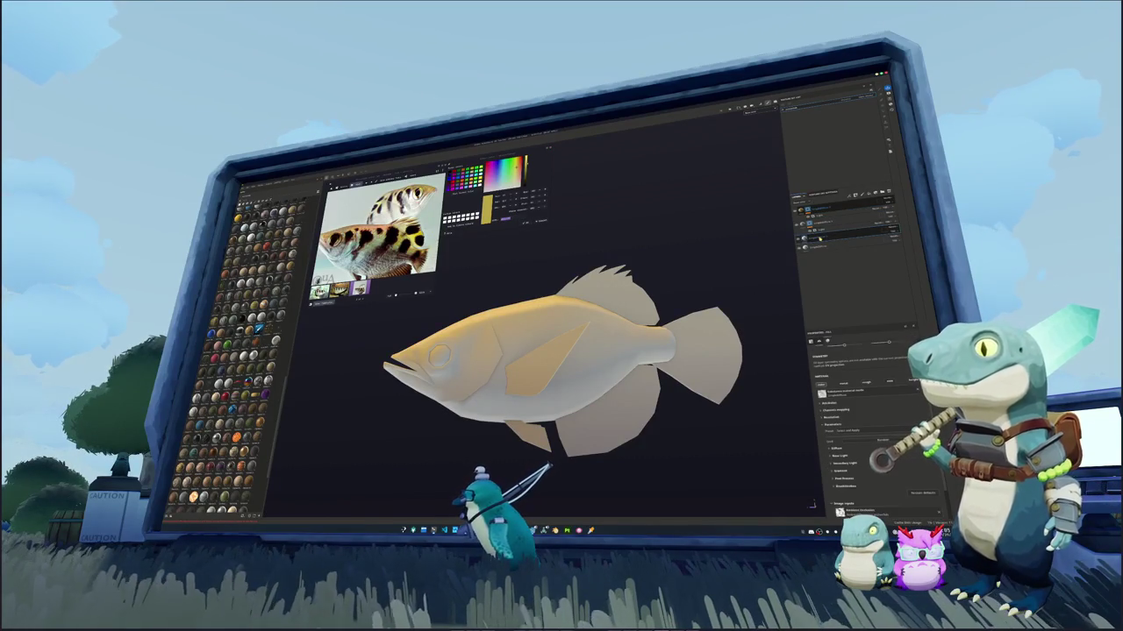
pyautogui.click(814, 223)
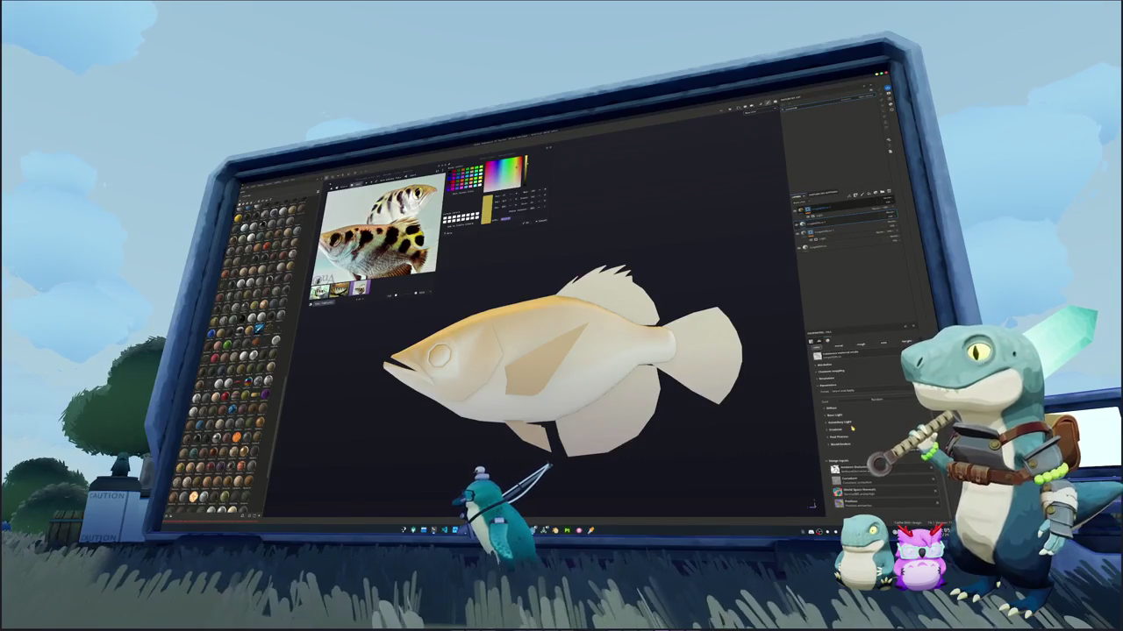
pyautogui.click(831, 410)
pyautogui.click(854, 414)
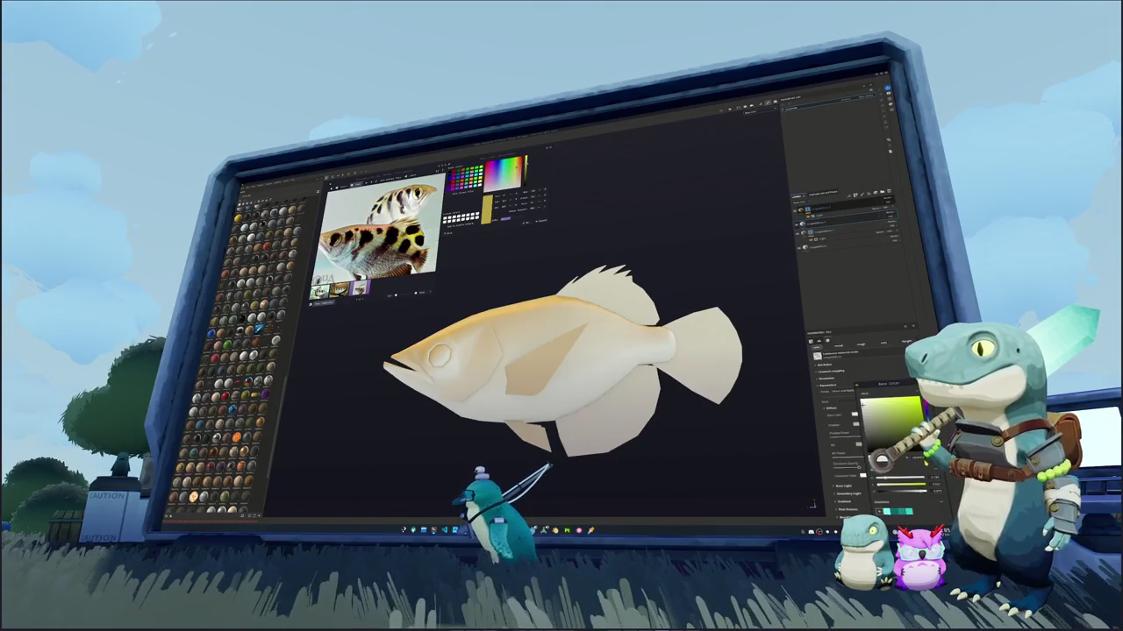
pyautogui.click(888, 409)
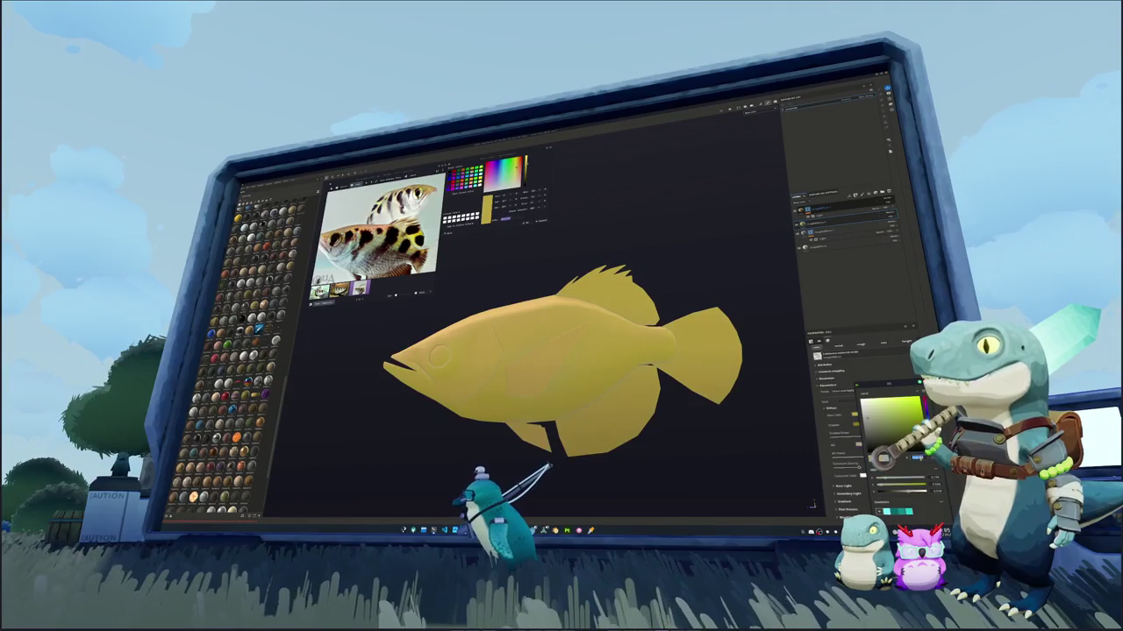
pyautogui.moveTo(901, 412); pyautogui.dragTo(908, 423)
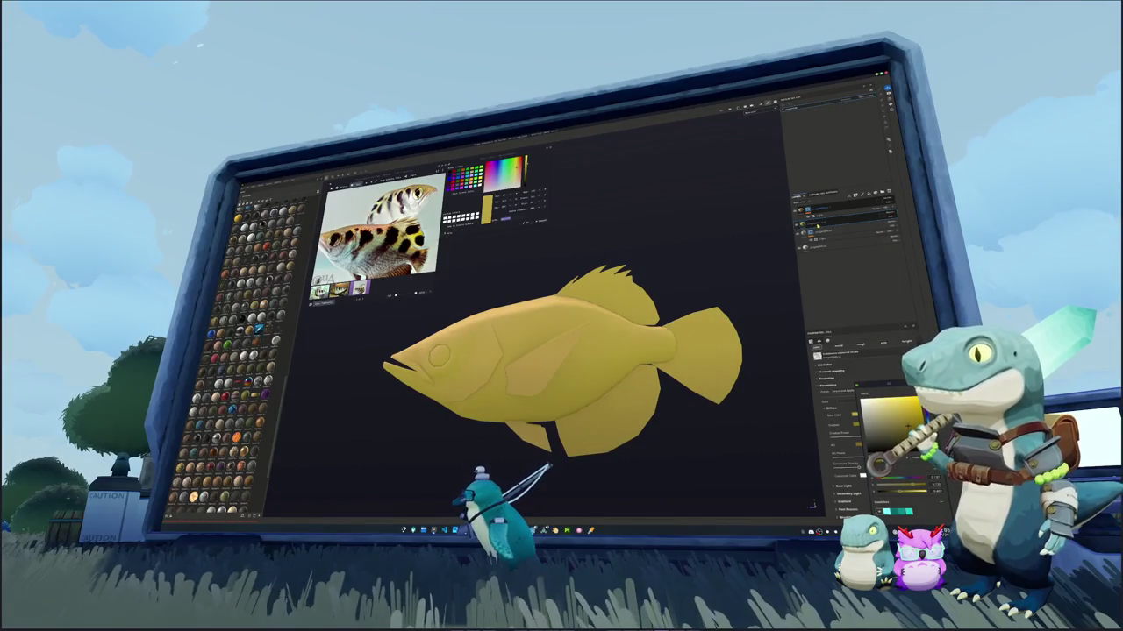
# Pick a brush shape on a paint layer, sample dark grey, and add a new top fill layer
pyautogui.click(841, 223)
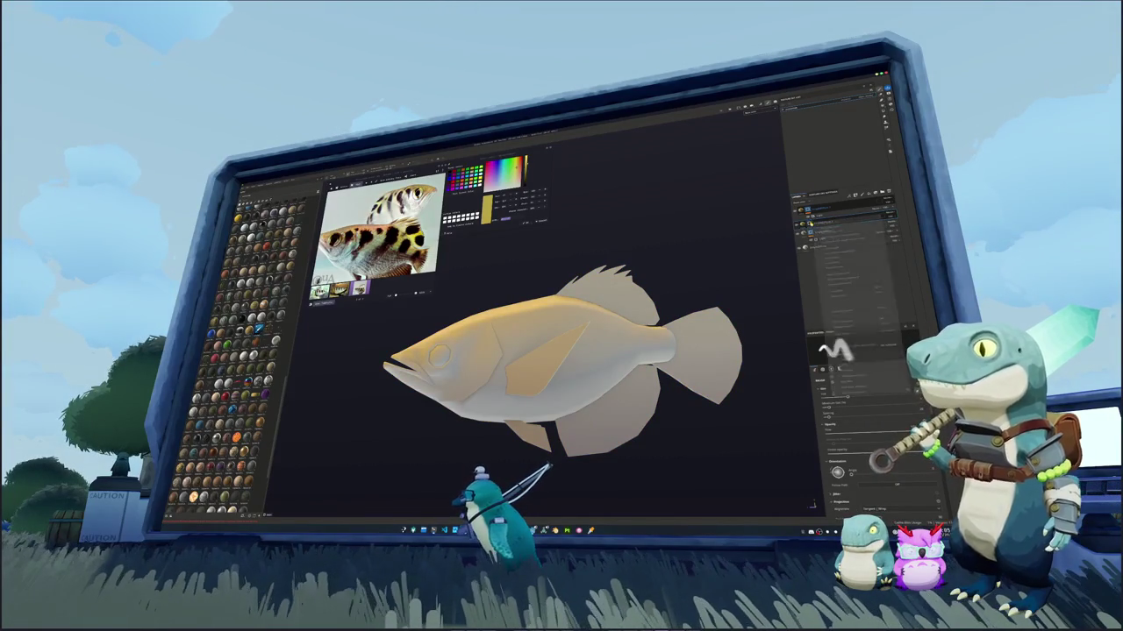
pyautogui.click(833, 350)
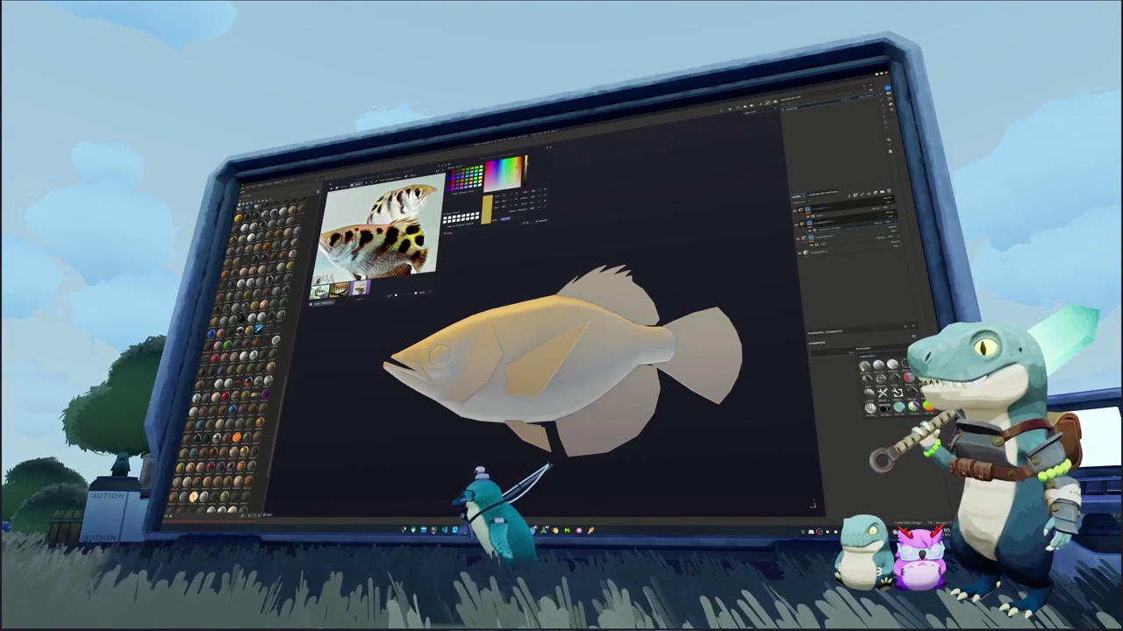
pyautogui.click(902, 396)
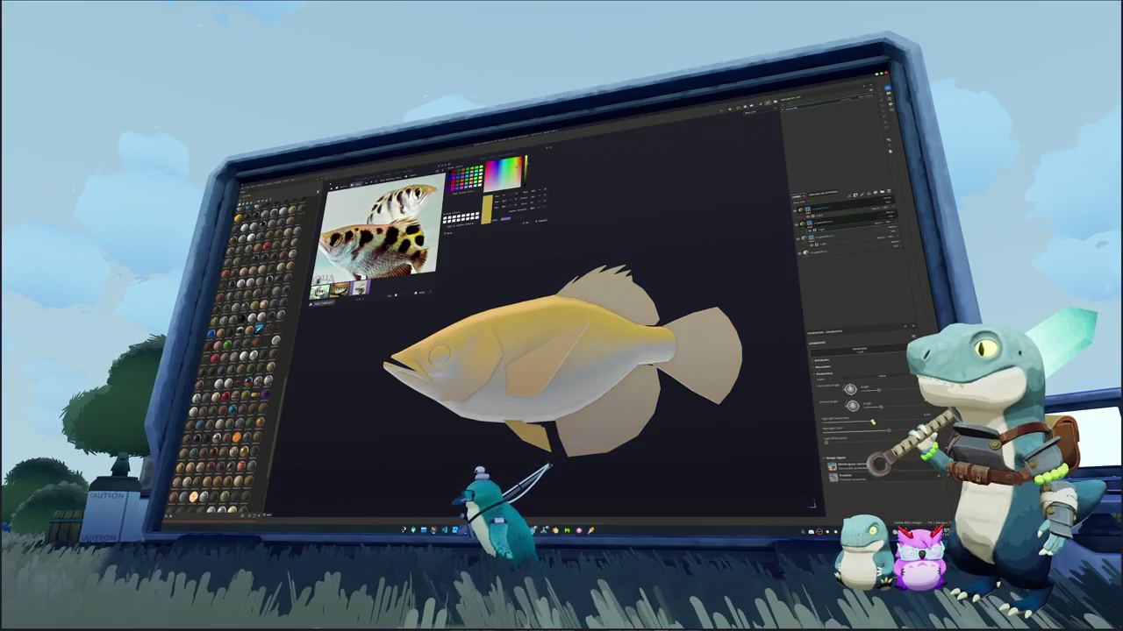
pyautogui.keyDown('alt'); pyautogui.moveTo(561, 359); pyautogui.dragTo(579, 351); pyautogui.keyUp('alt')
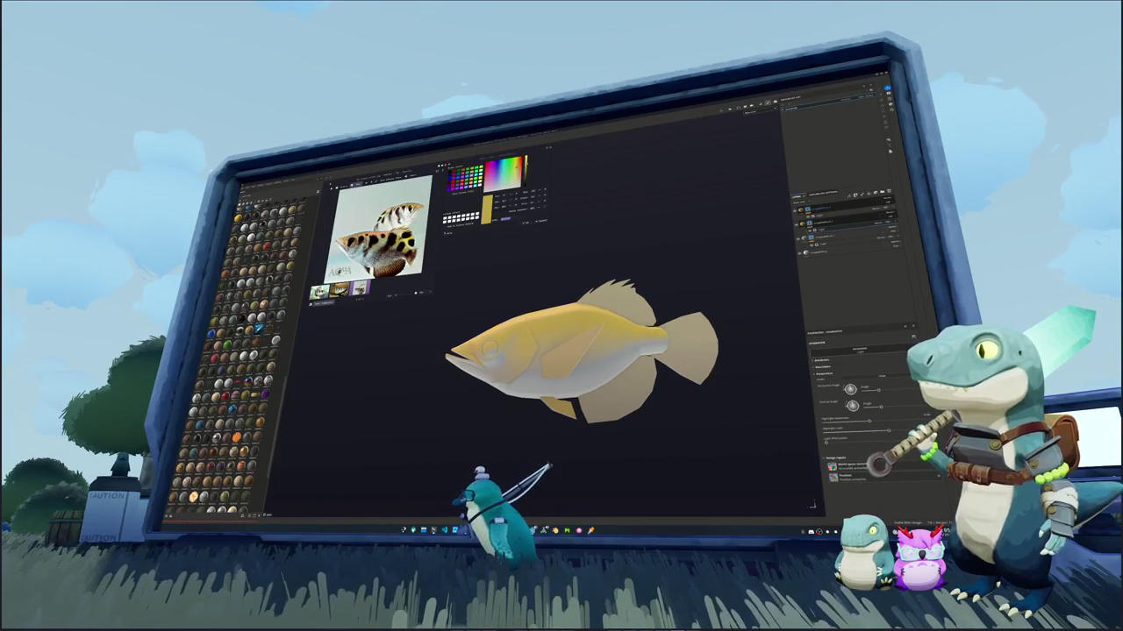
pyautogui.click(463, 311)
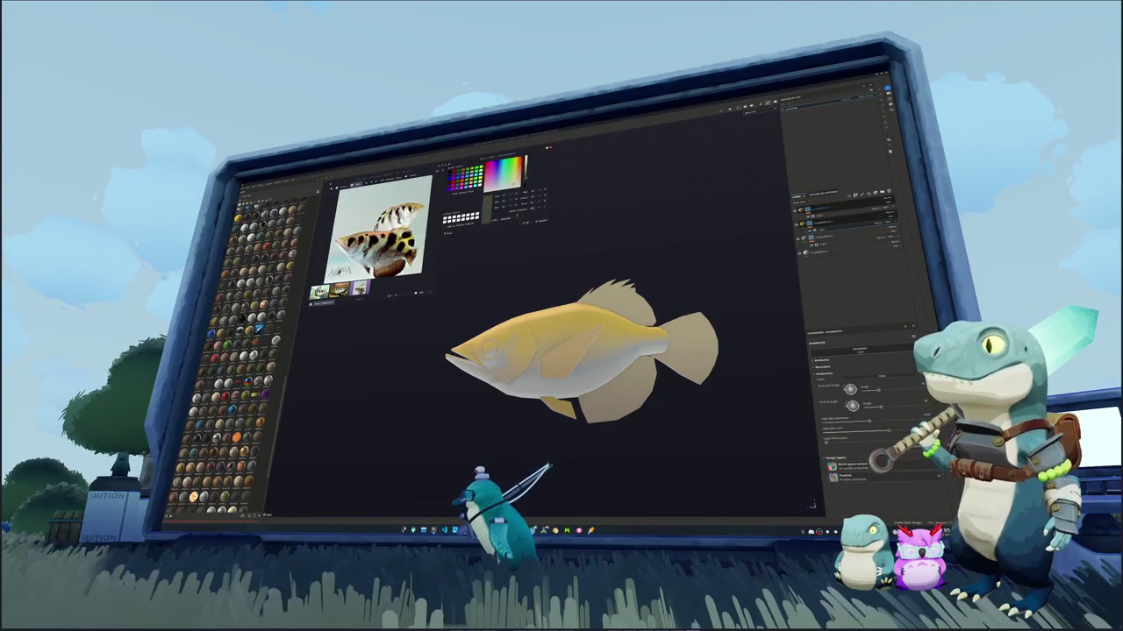
pyautogui.click(829, 209)
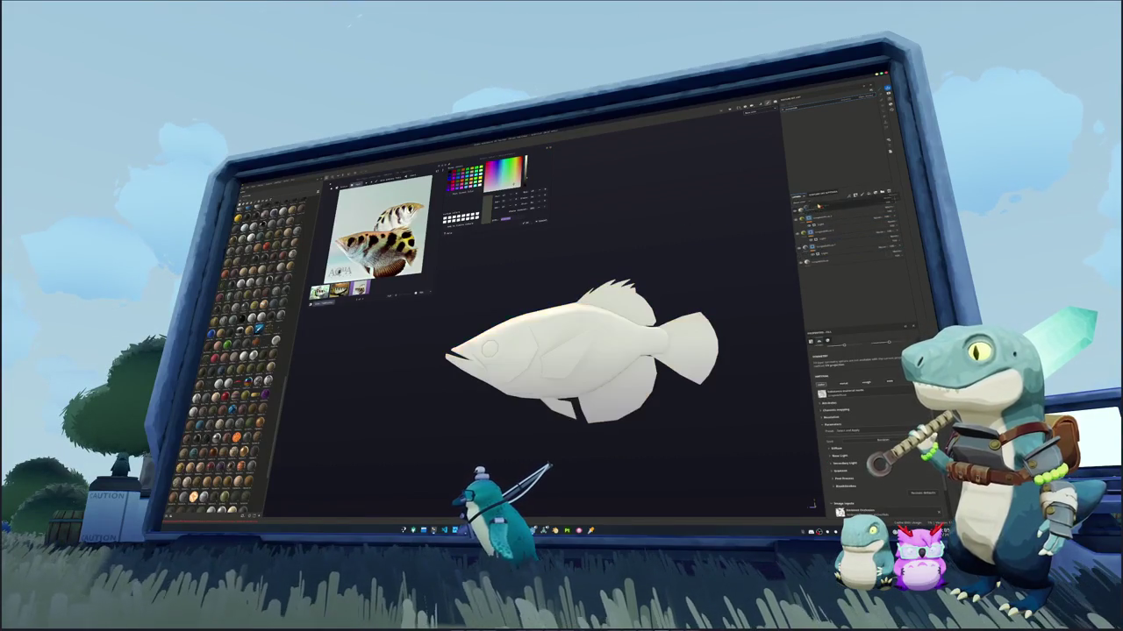
# Set the new fill layer's Base Color to a flat dark olive
pyautogui.click(836, 449)
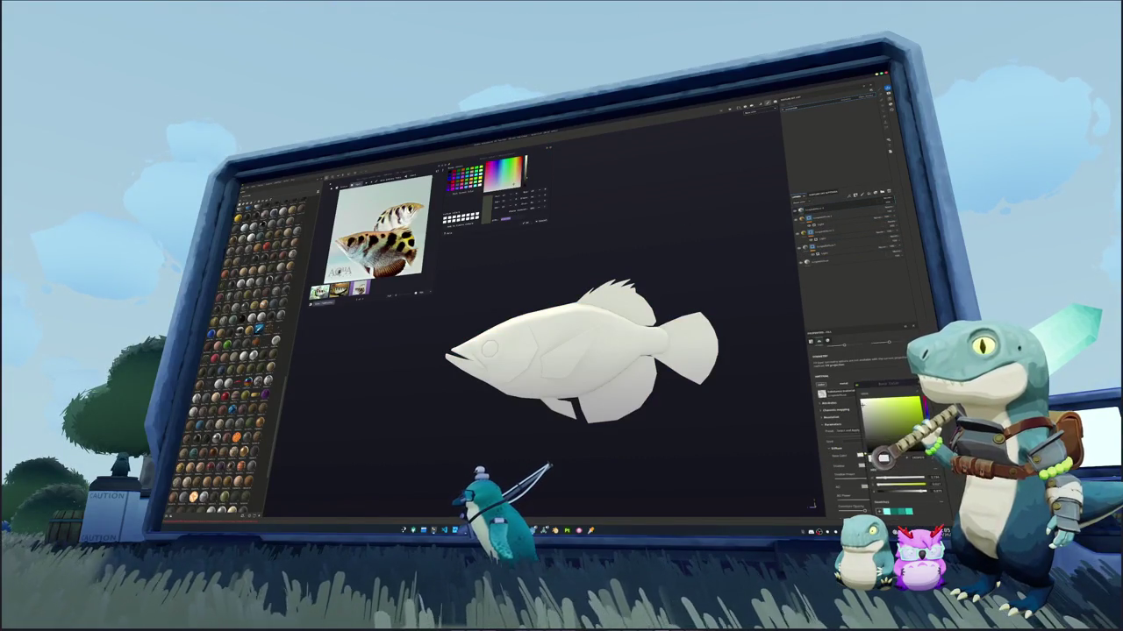
pyautogui.click(881, 458)
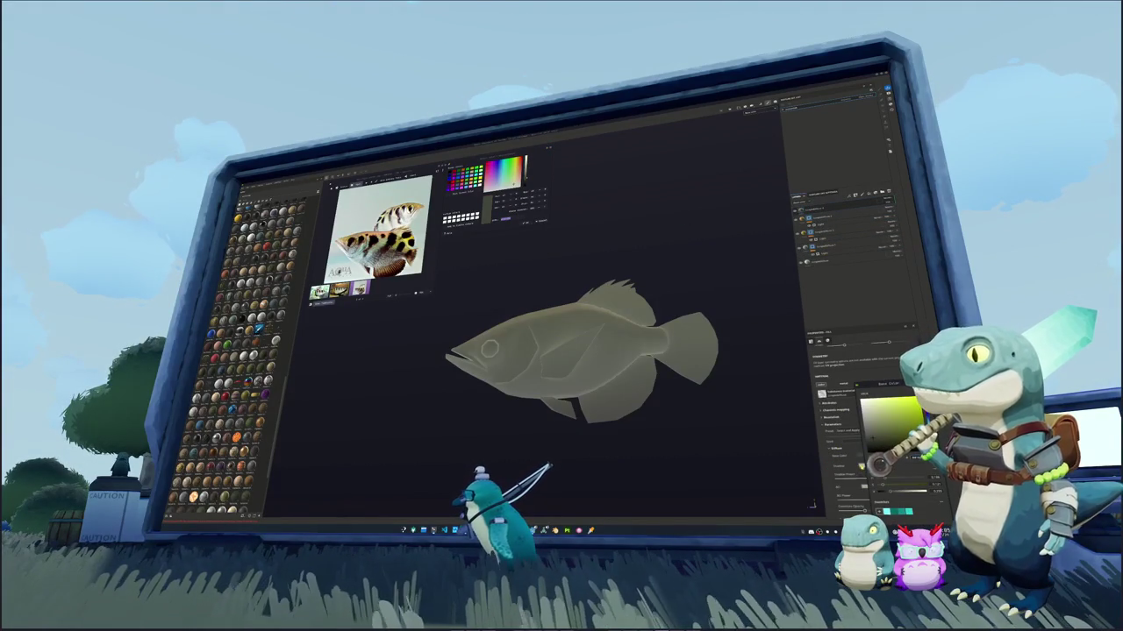
pyautogui.click(886, 485)
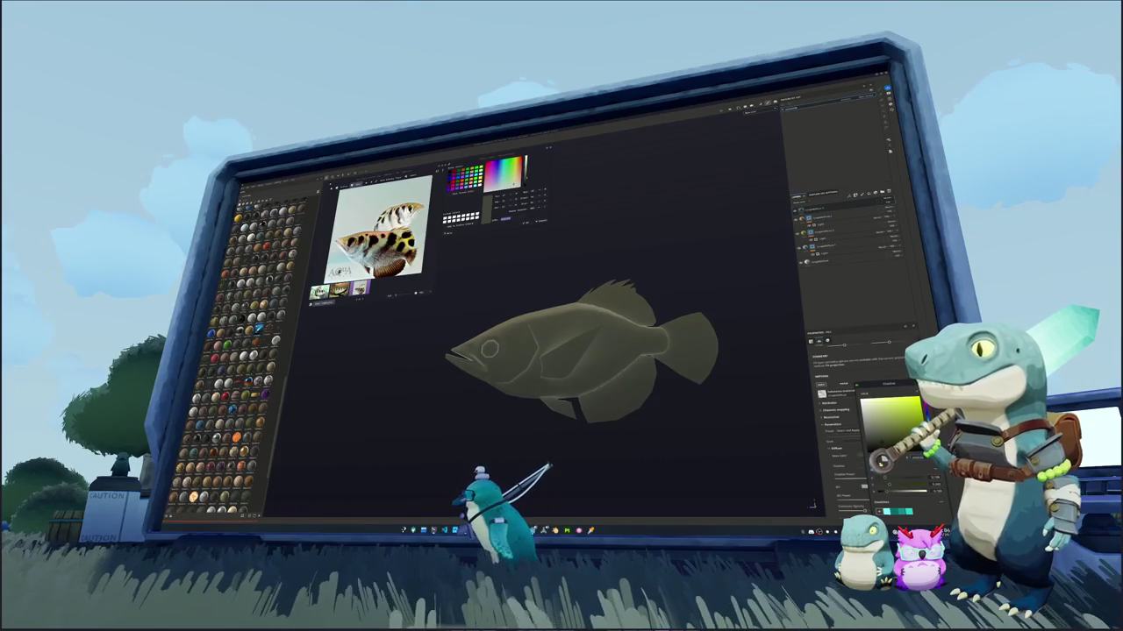
pyautogui.click(904, 470)
pyautogui.click(882, 458)
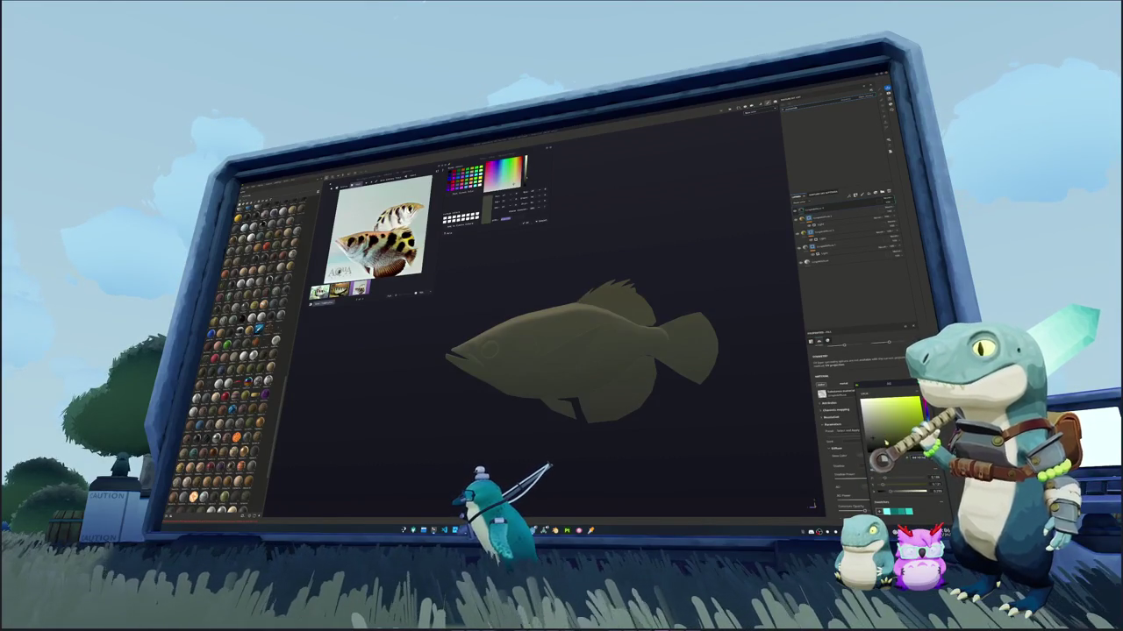
# Mask the dark olive layer with a generator and tune it so more yellow shows
pyautogui.click(842, 211)
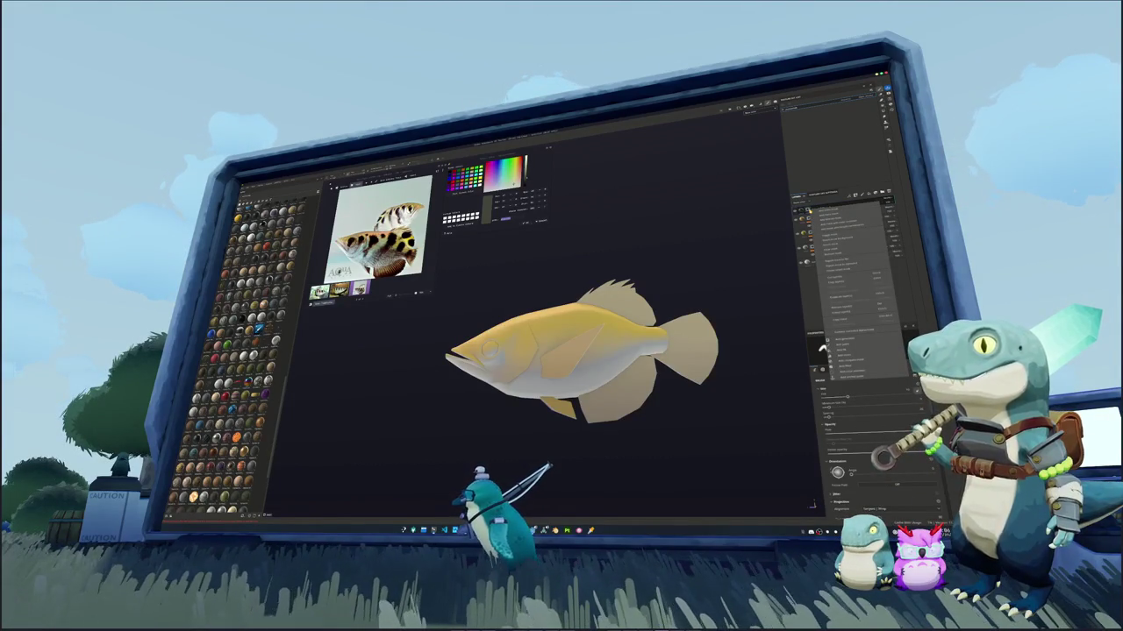
pyautogui.click(864, 344)
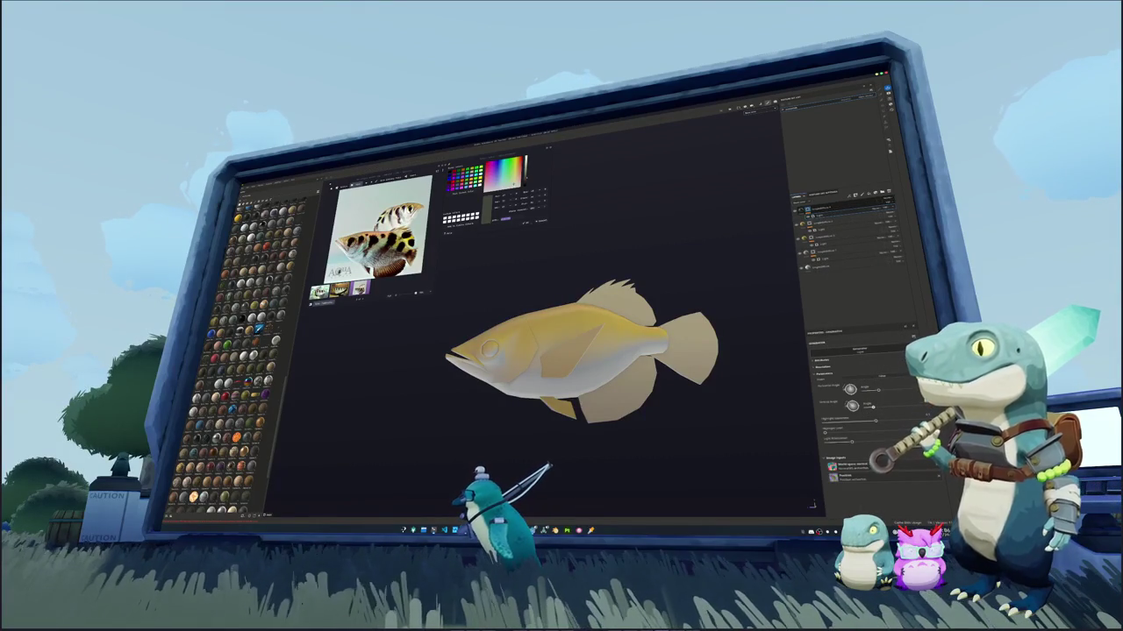
pyautogui.moveTo(844, 444)
pyautogui.mouseDown()
pyautogui.moveTo(824, 442)
pyautogui.moveTo(885, 430)
pyautogui.moveTo(835, 426)
pyautogui.mouseUp()
pyautogui.moveTo(872, 372); pyautogui.dragTo(878, 376)
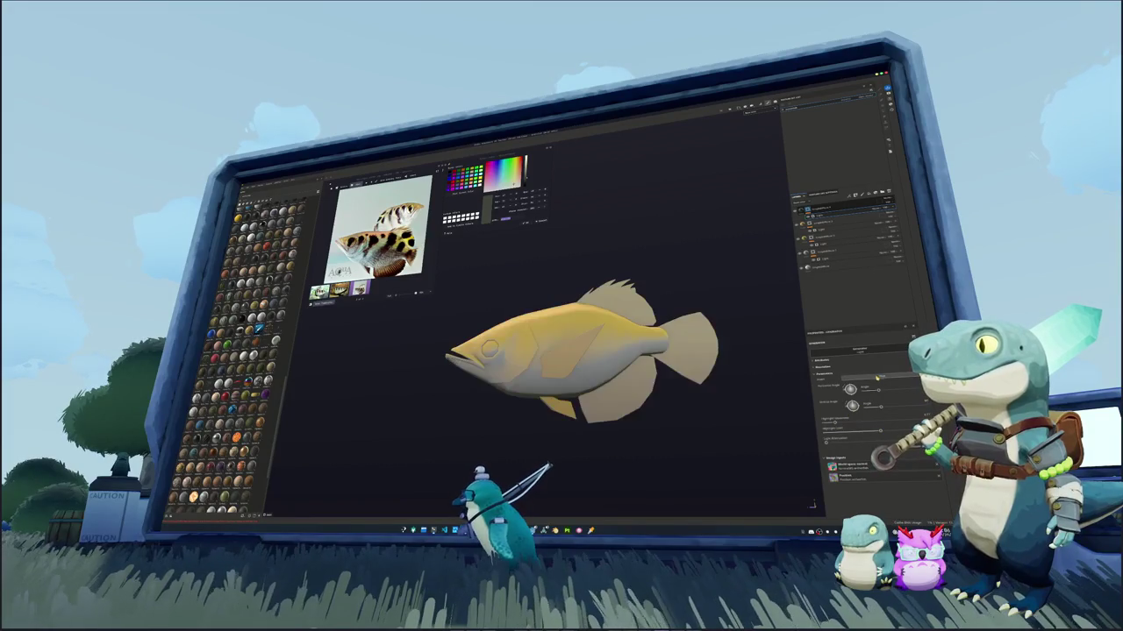
pyautogui.moveTo(879, 432); pyautogui.dragTo(867, 421)
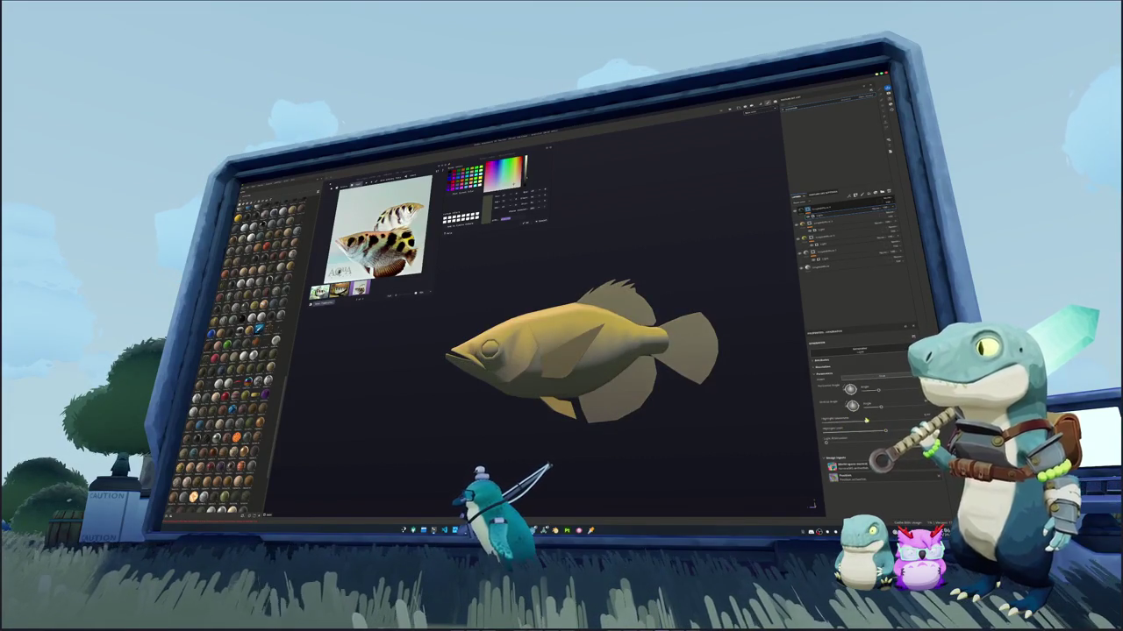
# Add another shading layer and adjust its spread and mask strength
pyautogui.click(867, 195)
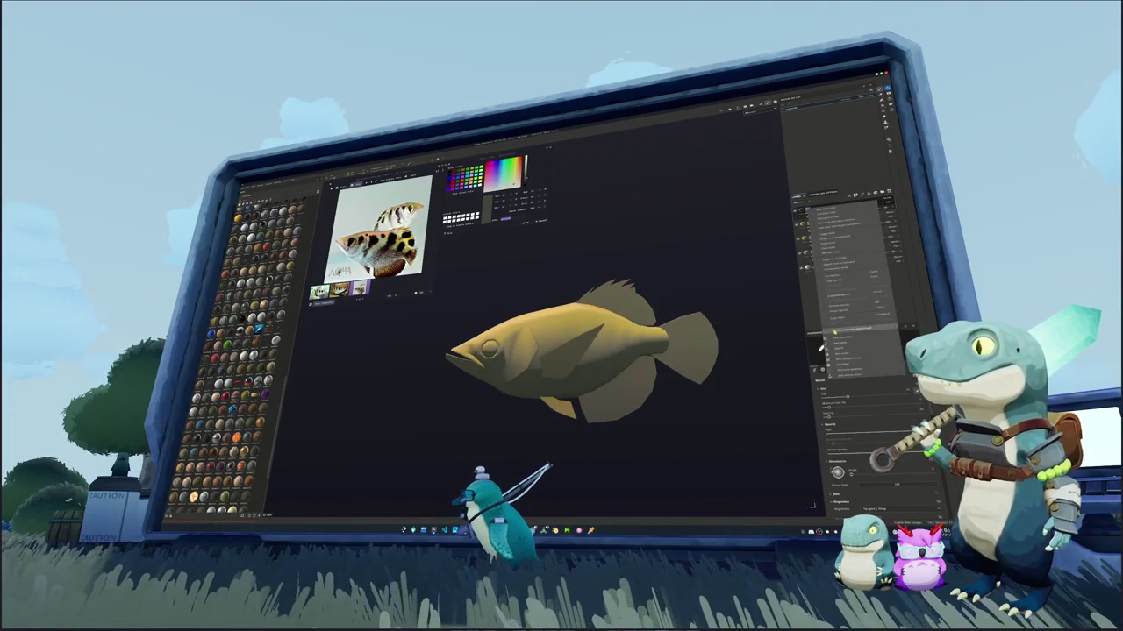
pyautogui.click(837, 337)
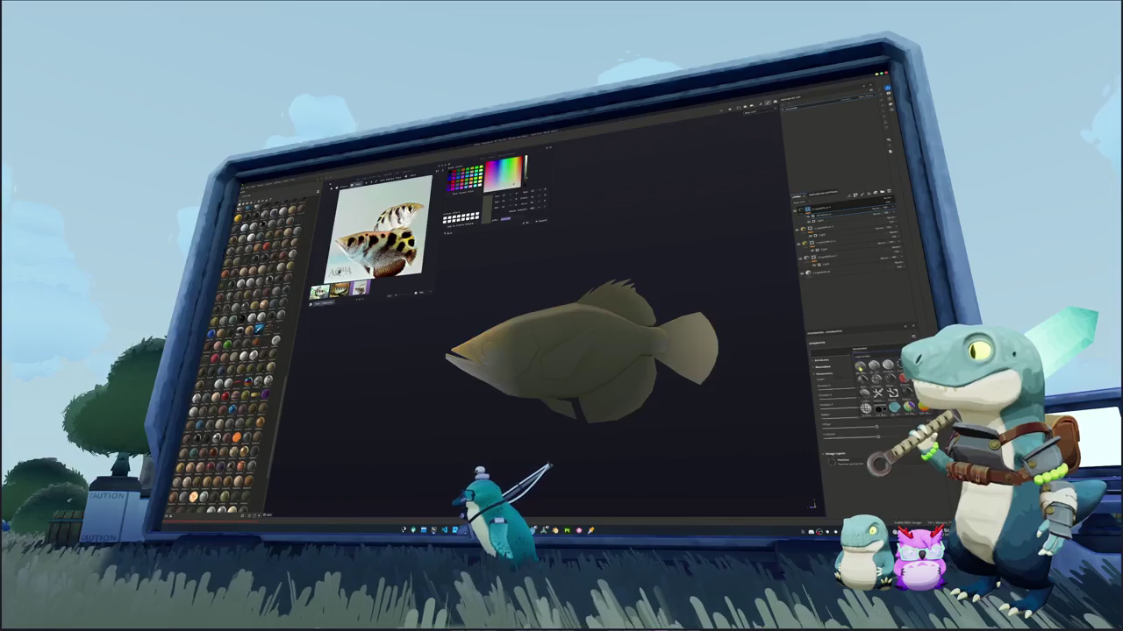
pyautogui.moveTo(873, 407); pyautogui.dragTo(845, 400)
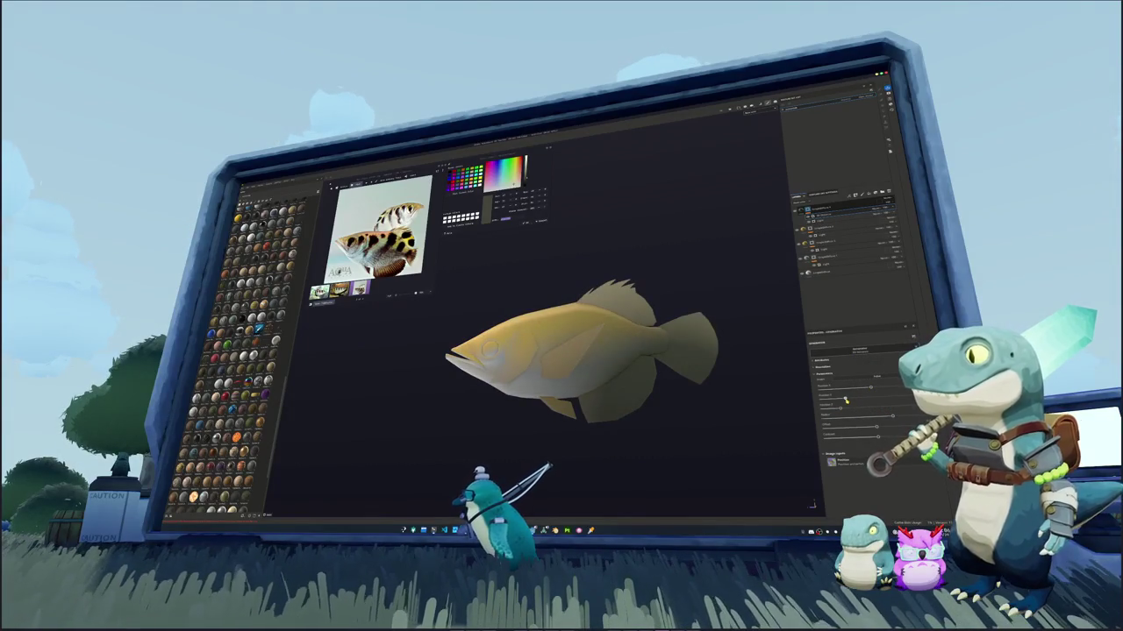
pyautogui.moveTo(877, 435); pyautogui.dragTo(846, 439)
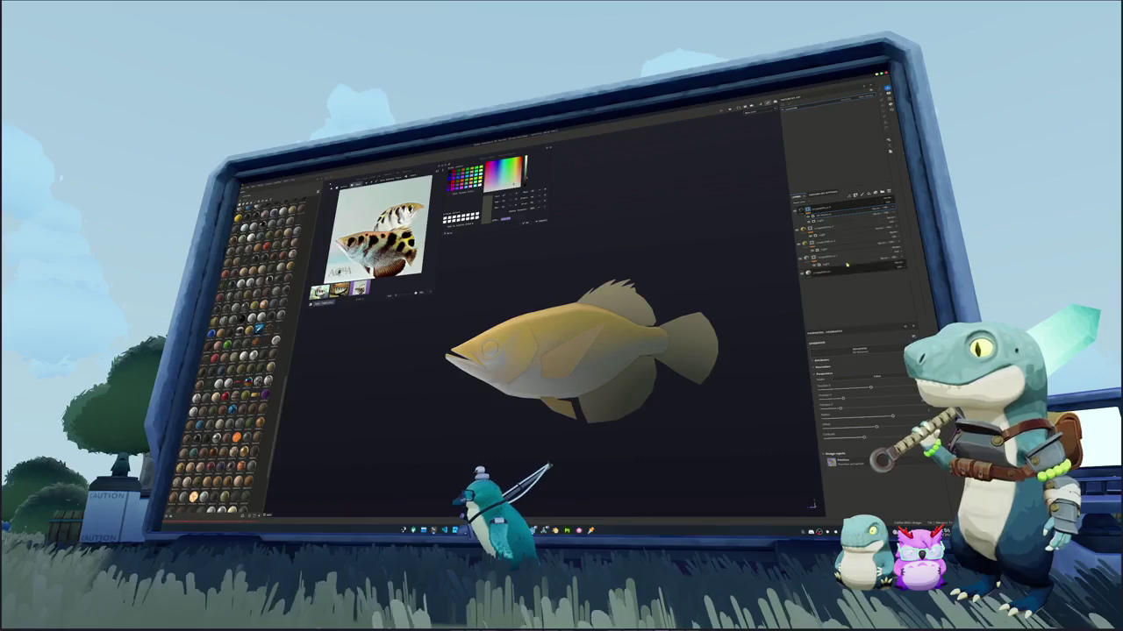
# Set the top layer's blend mode to brighten the yellow, then select the fill layer's Base Color
pyautogui.click(885, 213)
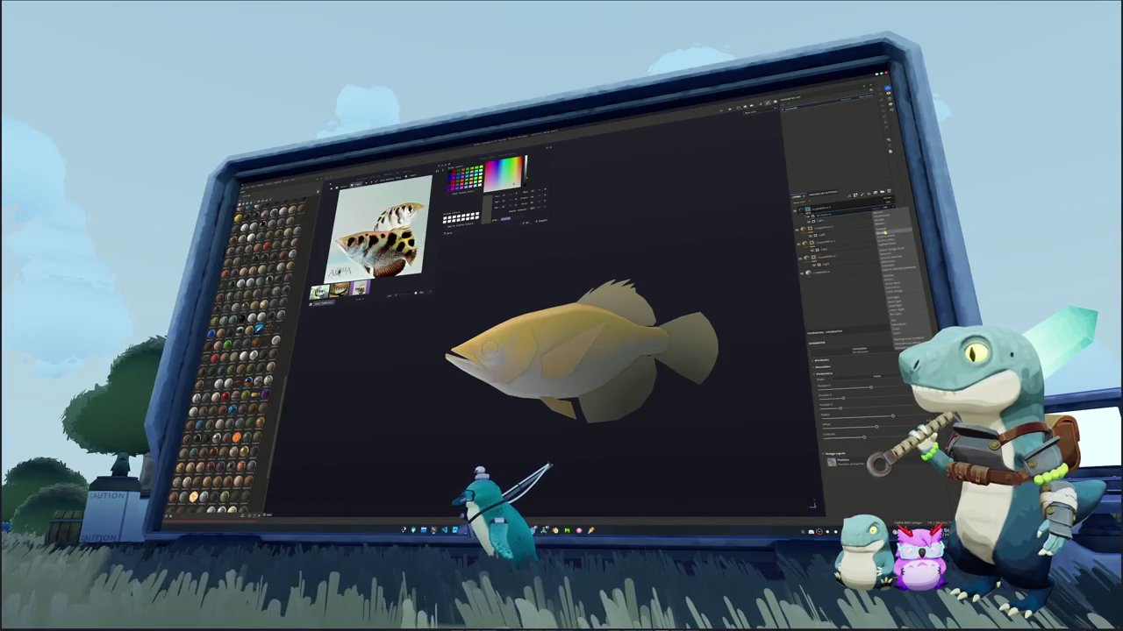
pyautogui.click(891, 230)
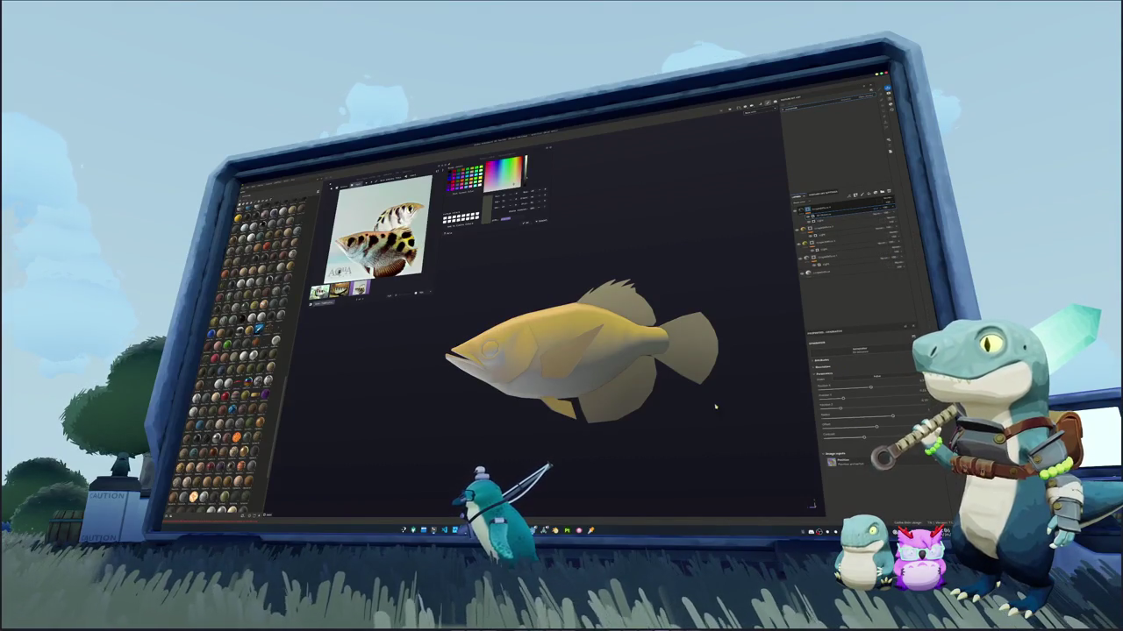
pyautogui.keyDown('alt'); pyautogui.moveTo(709, 413); pyautogui.dragTo(704, 420); pyautogui.keyUp('alt')
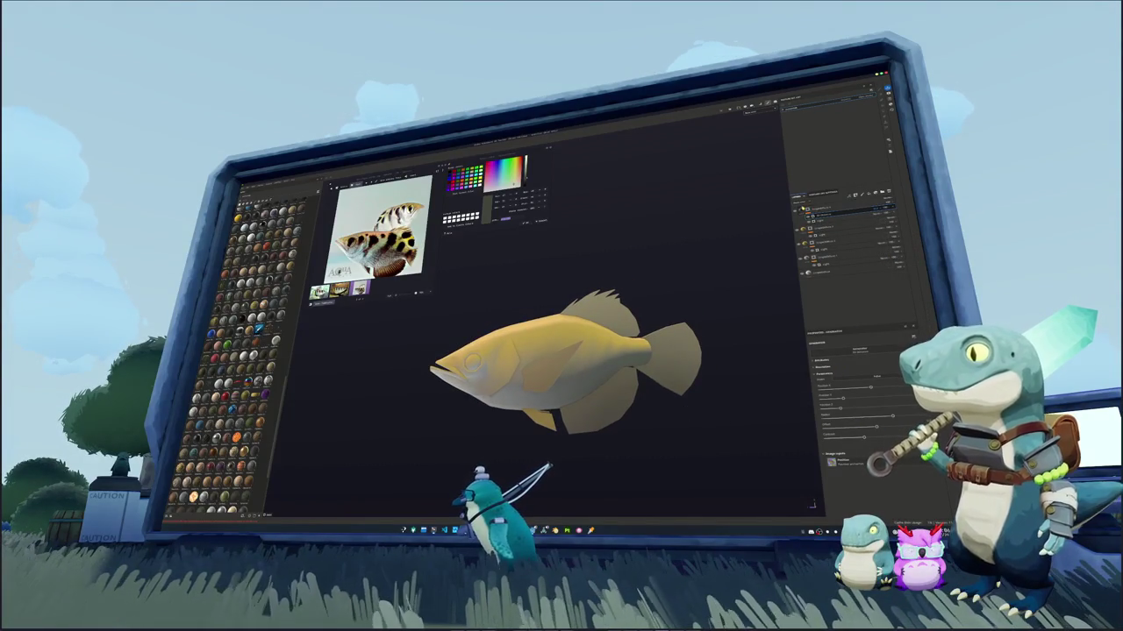
pyautogui.click(837, 211)
pyautogui.click(882, 457)
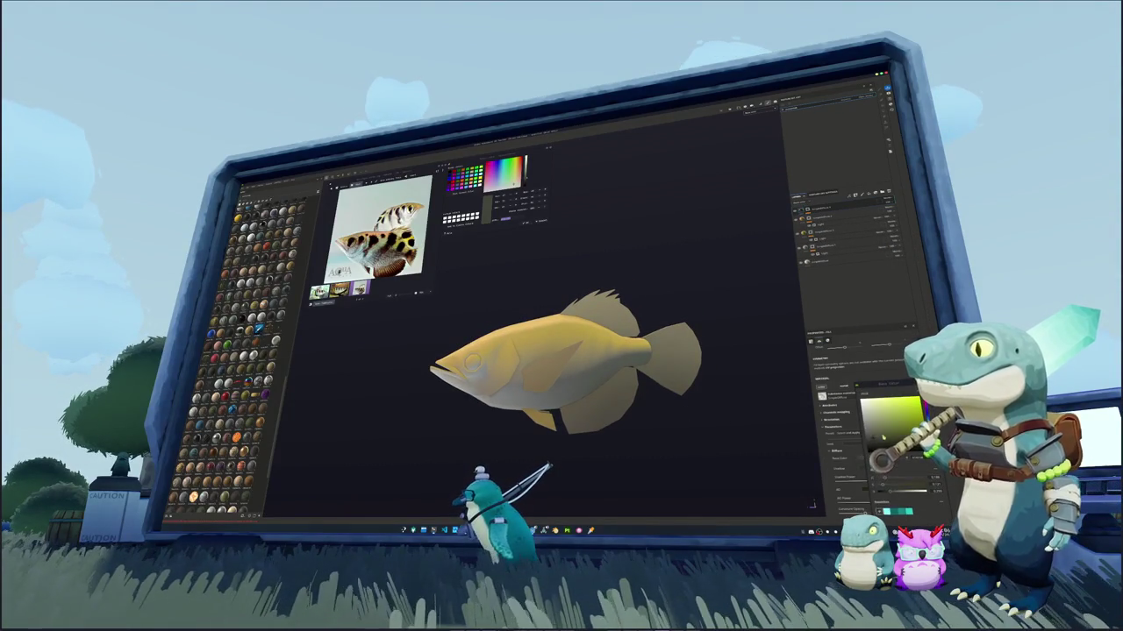
pyautogui.keyDown('alt'); pyautogui.moveTo(730, 419); pyautogui.dragTo(721, 409, button='middle'); pyautogui.keyUp('alt')
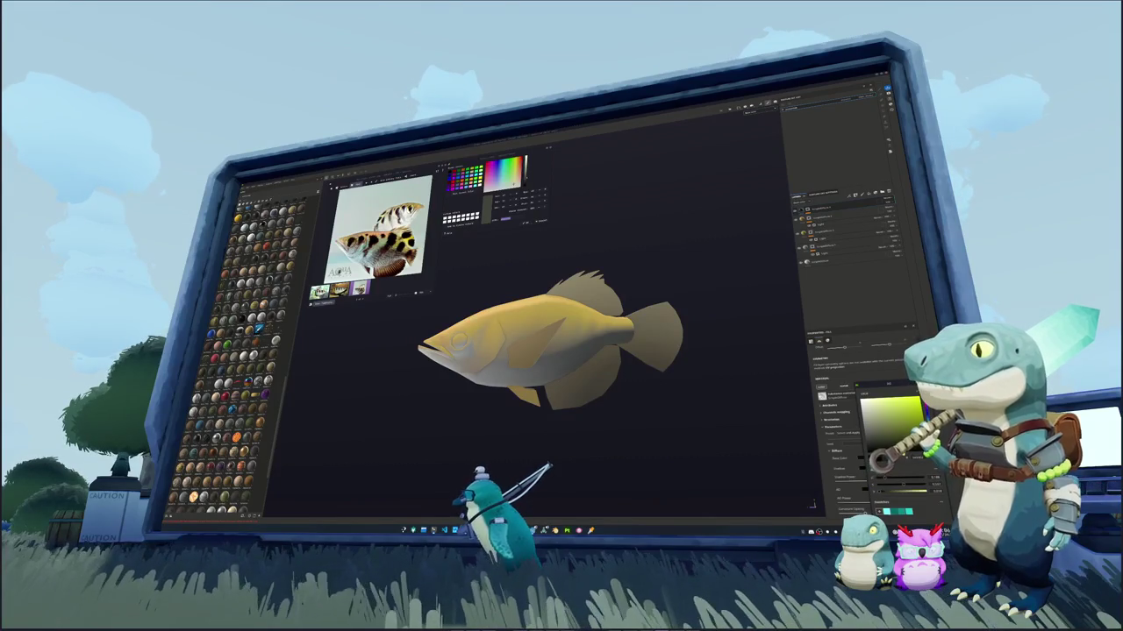
pyautogui.click(786, 394)
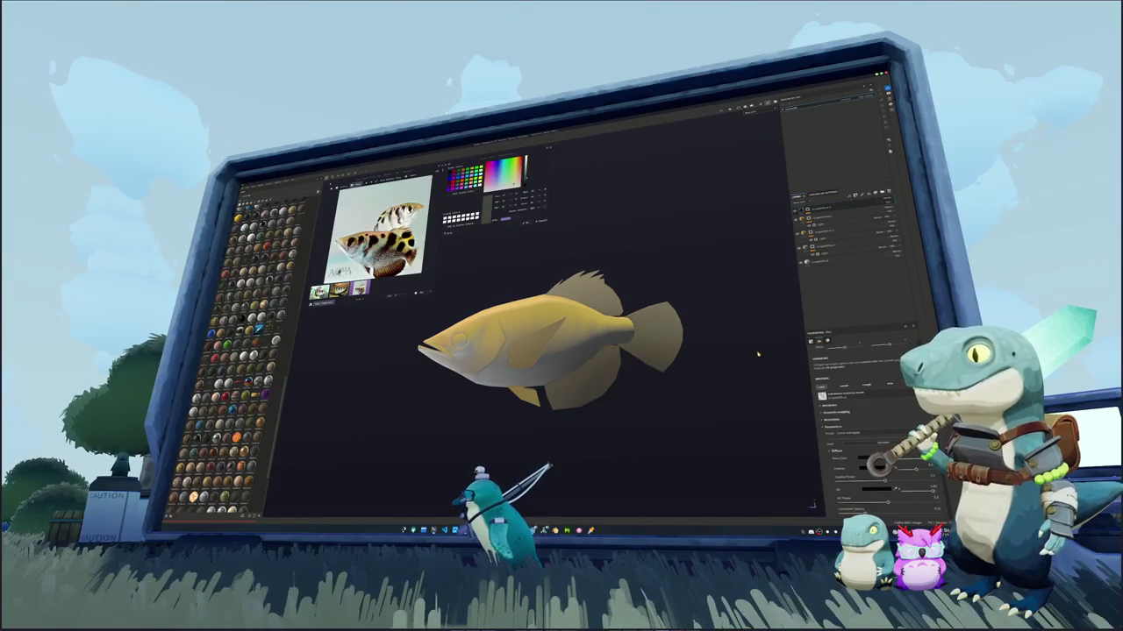
pyautogui.keyDown('alt'); pyautogui.moveTo(721, 304); pyautogui.dragTo(732, 307); pyautogui.keyUp('alt')
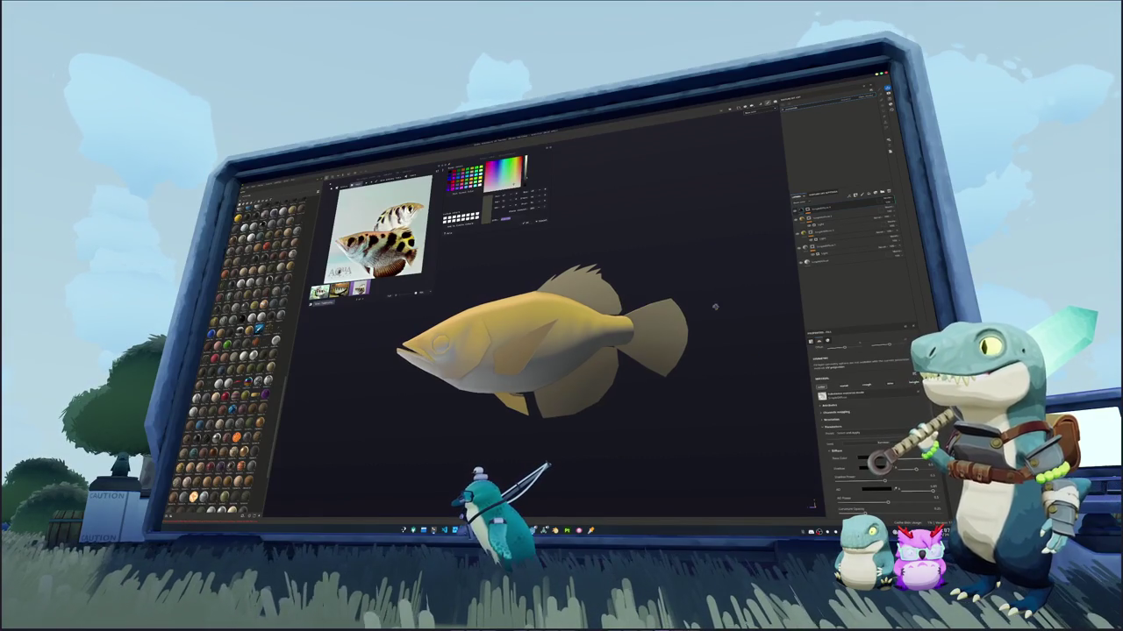
pyautogui.click(824, 210)
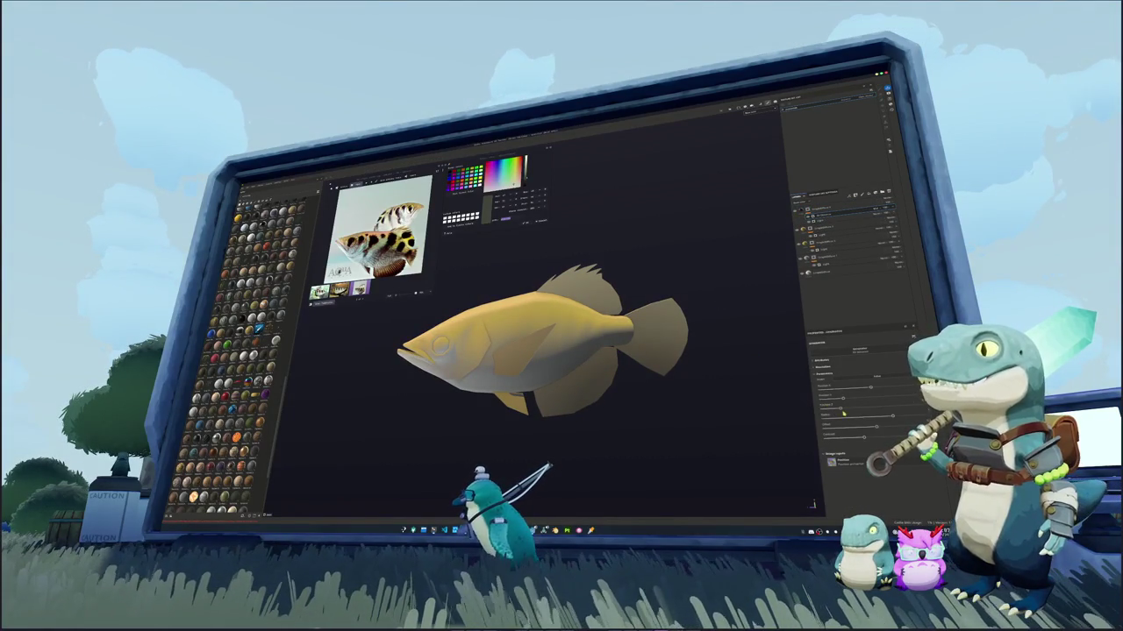
pyautogui.moveTo(862, 438); pyautogui.dragTo(870, 441)
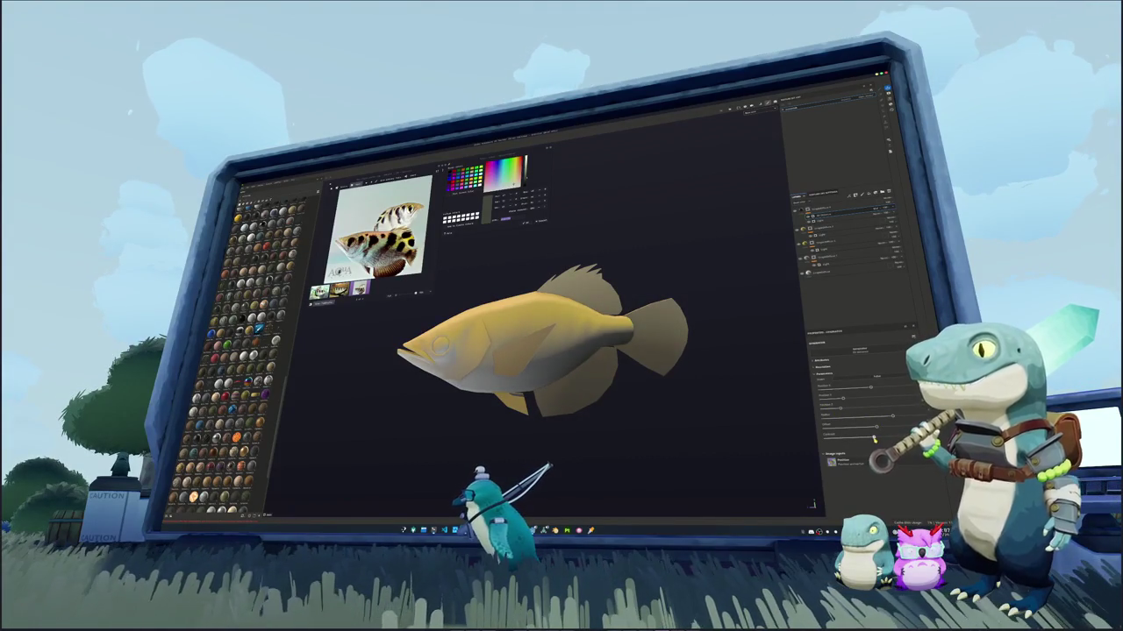
pyautogui.keyDown('alt'); pyautogui.moveTo(692, 333); pyautogui.dragTo(715, 278); pyautogui.keyUp('alt')
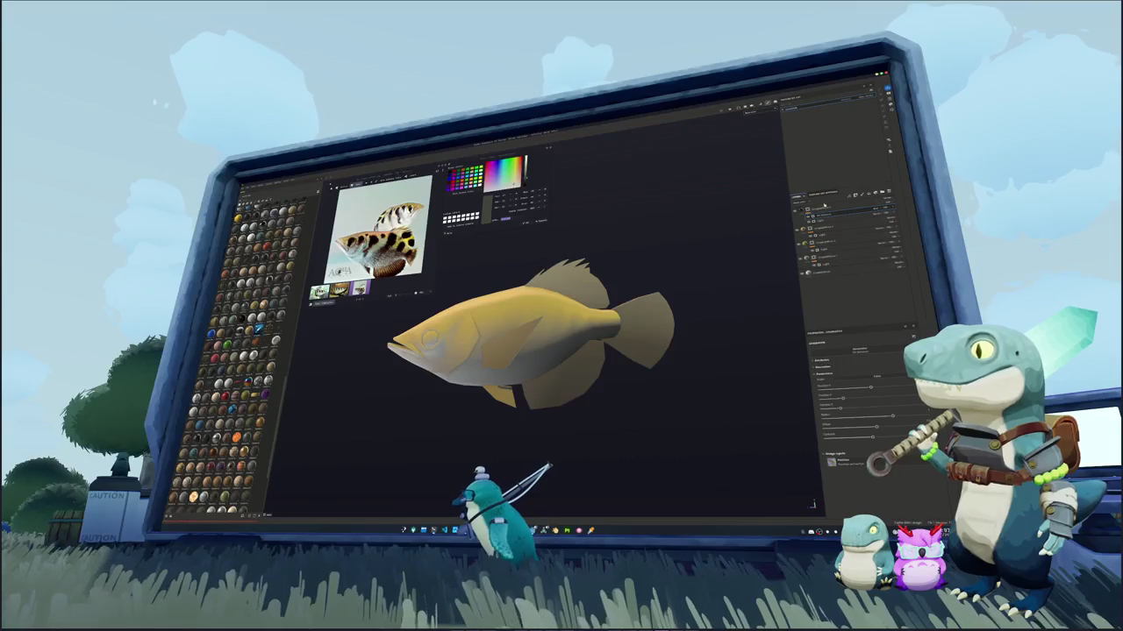
pyautogui.click(815, 273)
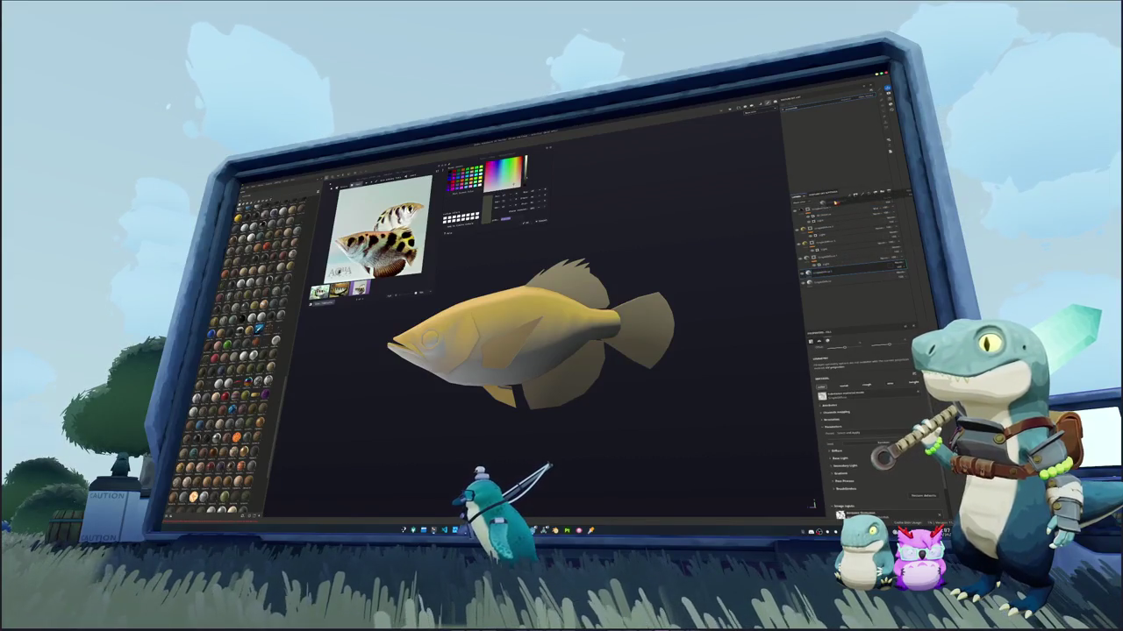
# Add a new fill layer and set its Base Color to dark brown
pyautogui.click(868, 194)
pyautogui.moveTo(701, 289)
pyautogui.keyDown('alt'); pyautogui.mouseDown()
pyautogui.moveTo(672, 282)
pyautogui.moveTo(544, 303)
pyautogui.mouseUp(); pyautogui.keyUp('alt')
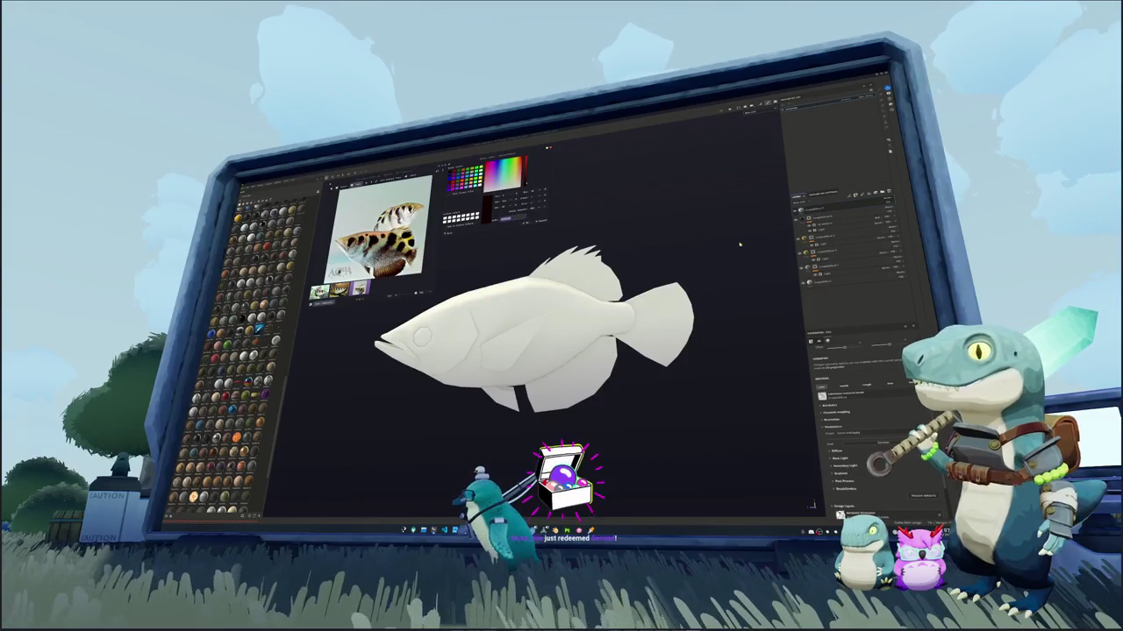
pyautogui.keyDown('alt'); pyautogui.moveTo(740, 246); pyautogui.dragTo(704, 286); pyautogui.keyUp('alt')
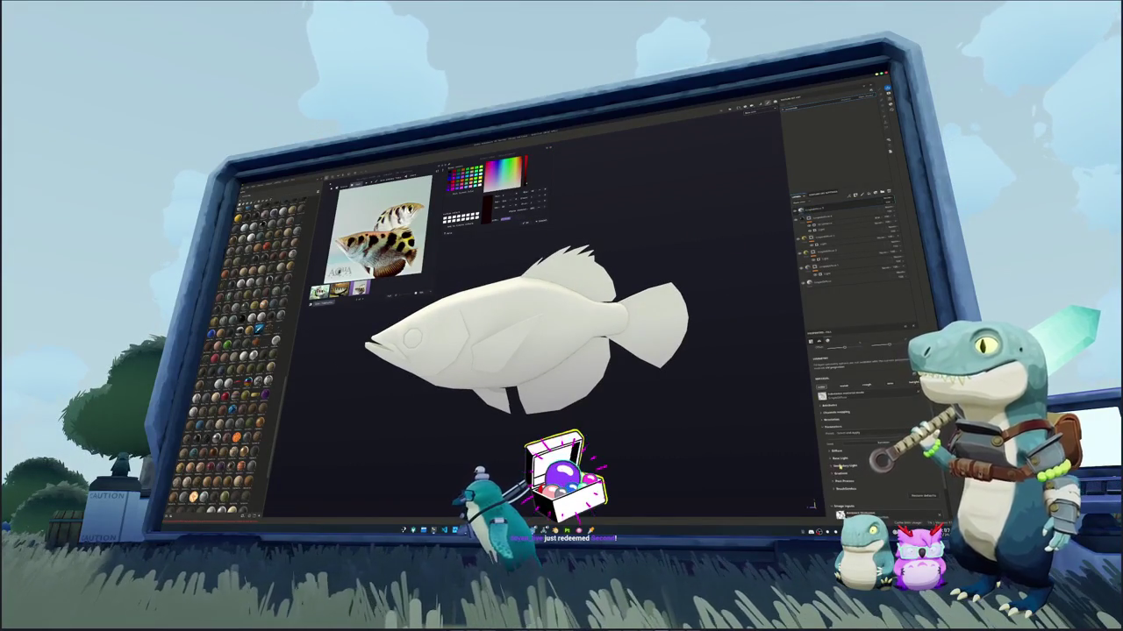
pyautogui.click(868, 458)
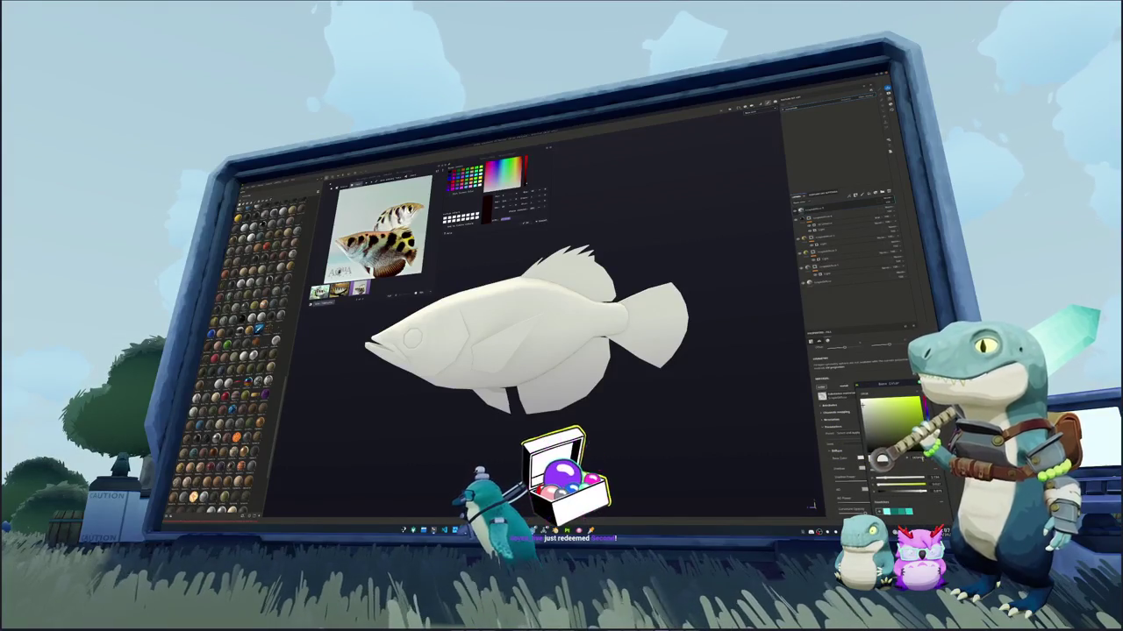
pyautogui.moveTo(895, 412); pyautogui.dragTo(886, 439)
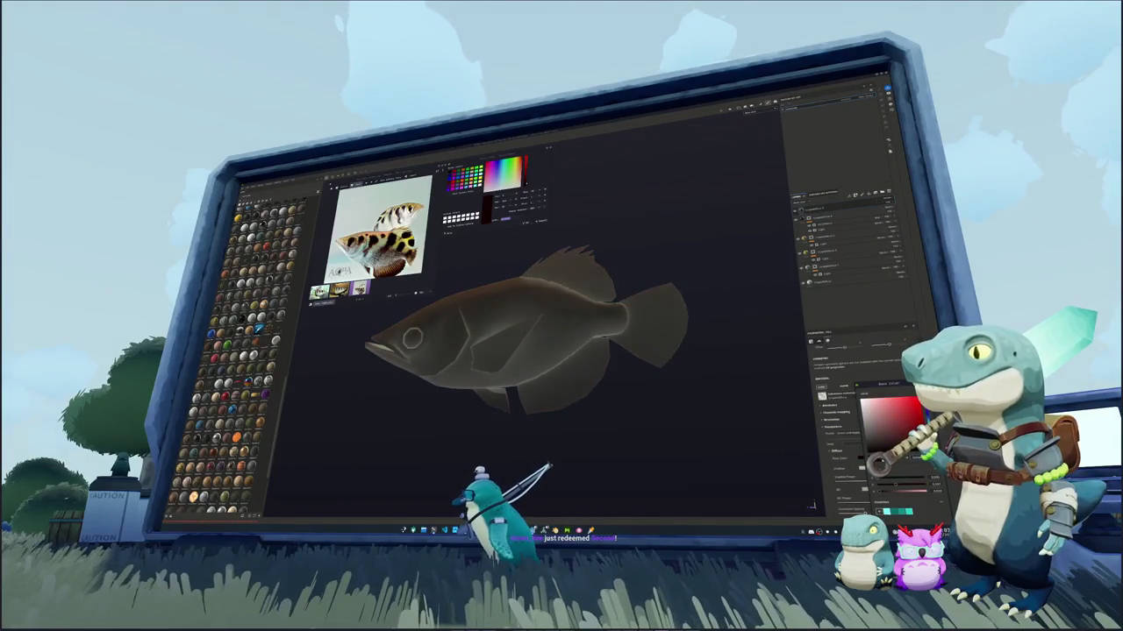
pyautogui.click(924, 412)
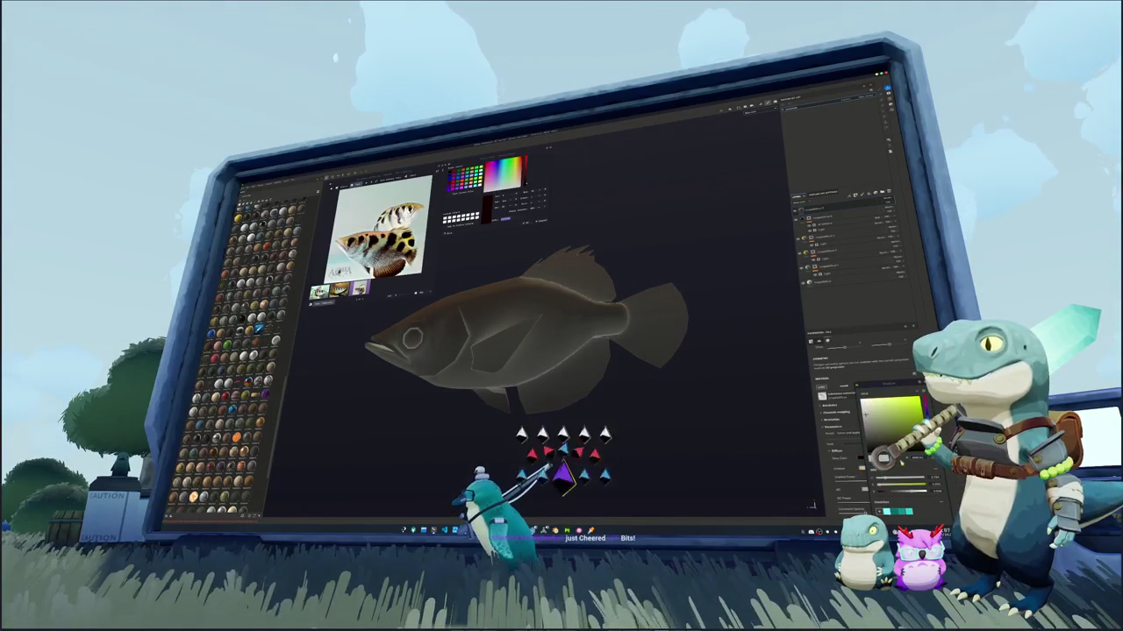
pyautogui.hotkey('ctrl', 'z')
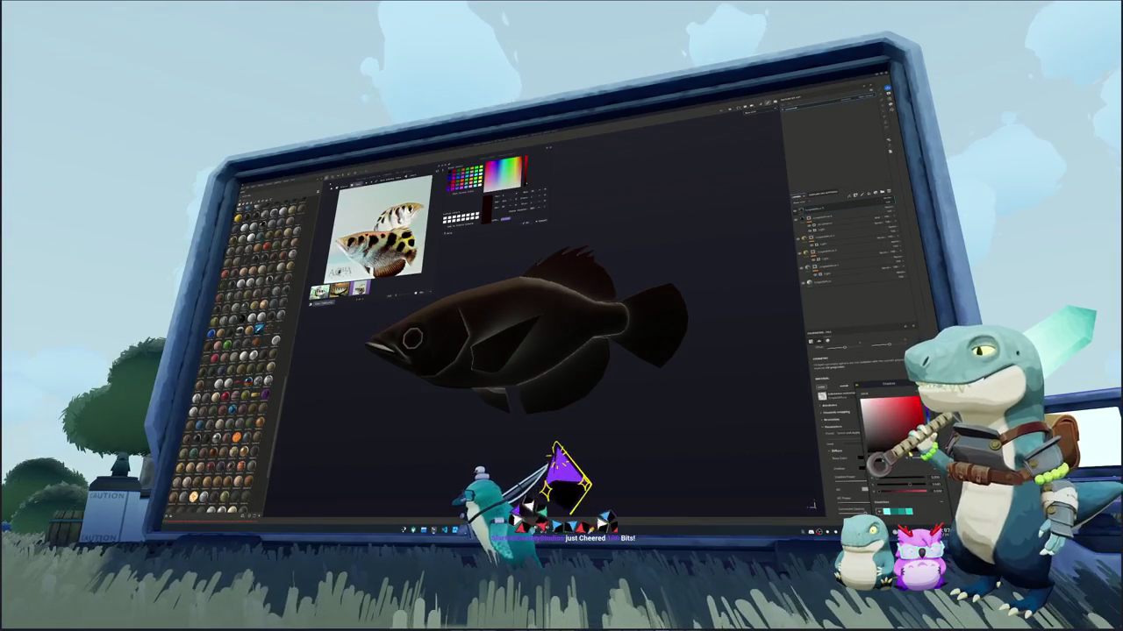
pyautogui.click(924, 412)
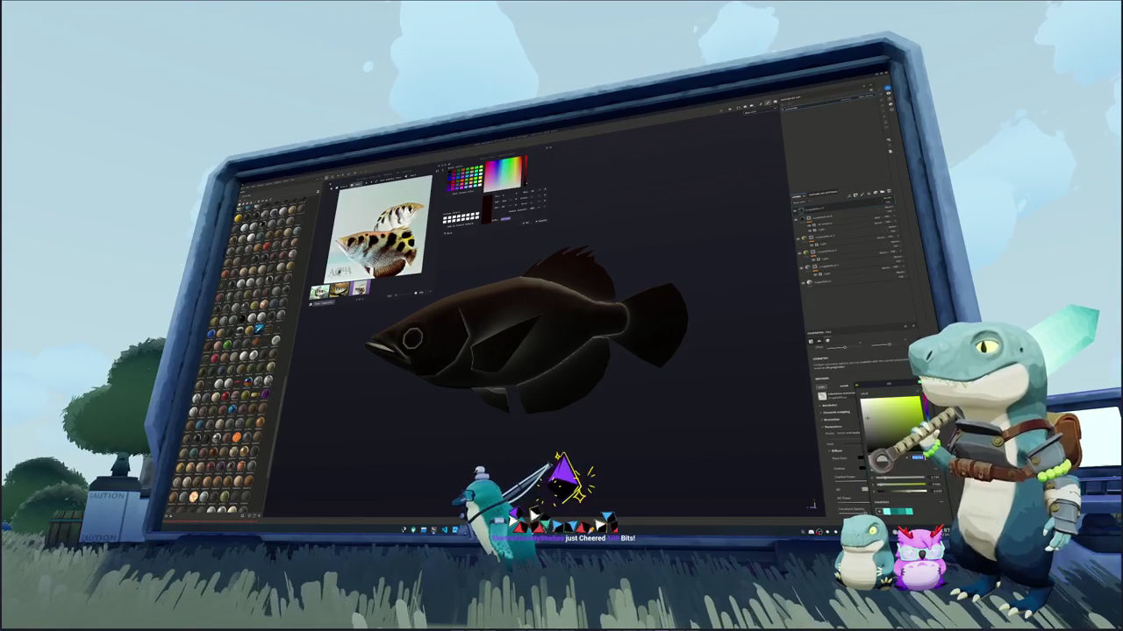
pyautogui.hotkey('ctrl', 'z')
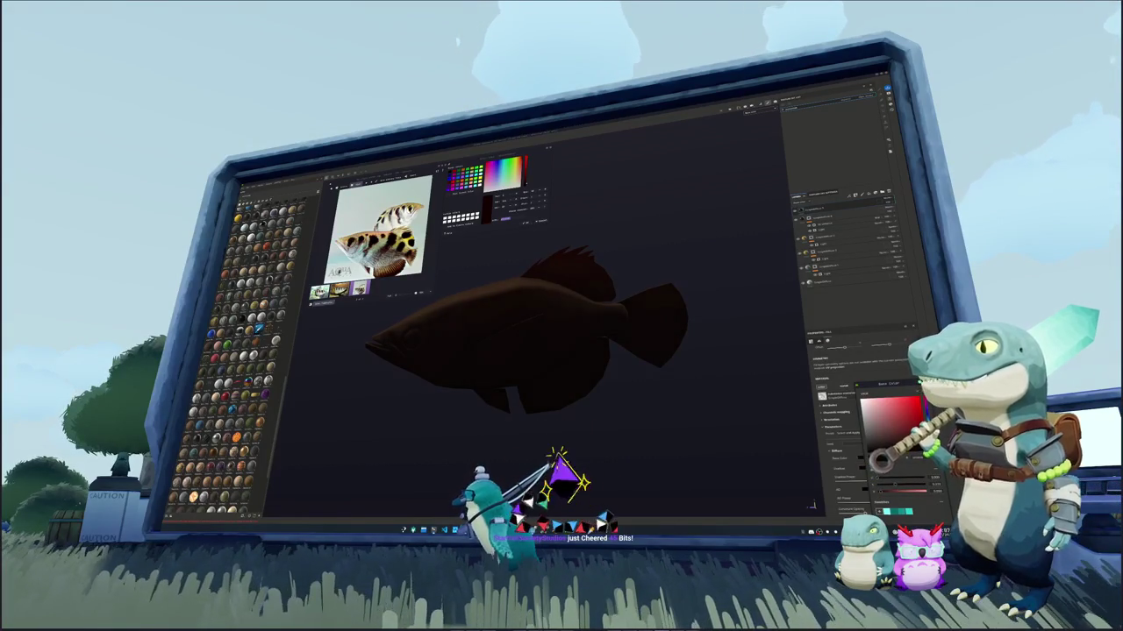
# Add a black paint mask to the top dark brown layer
pyautogui.click(841, 209)
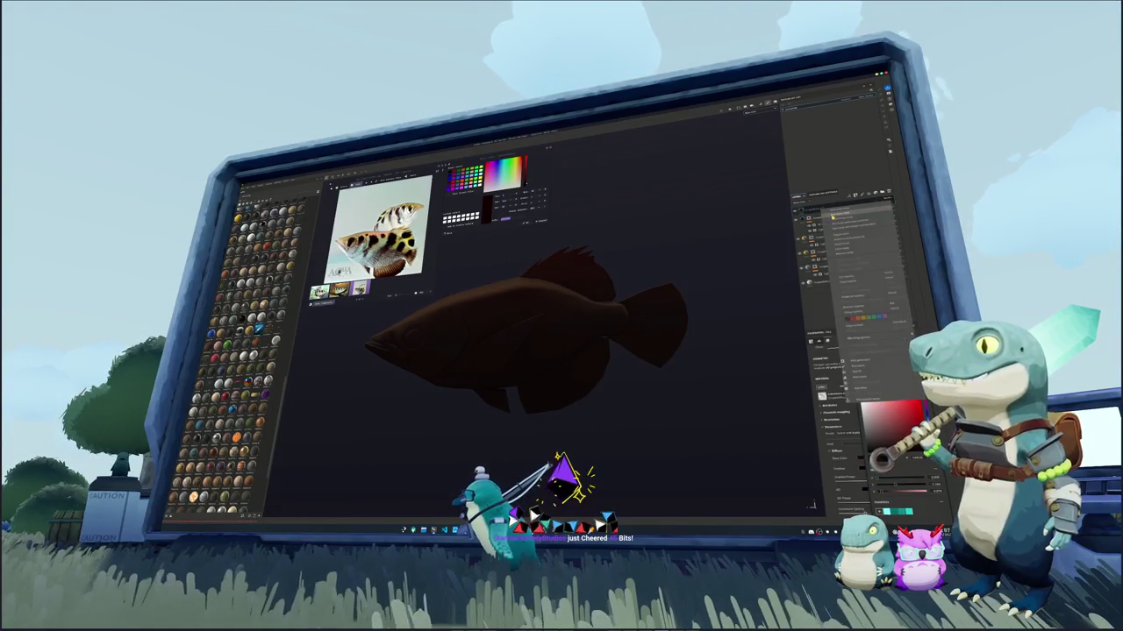
pyautogui.rightClick(811, 207)
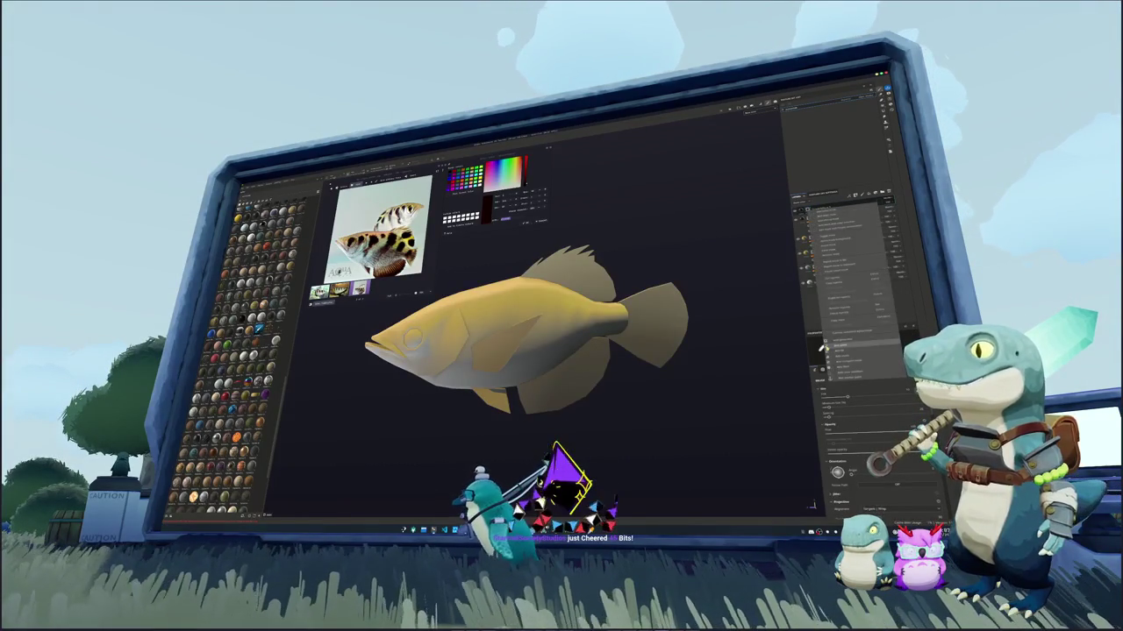
pyautogui.click(824, 347)
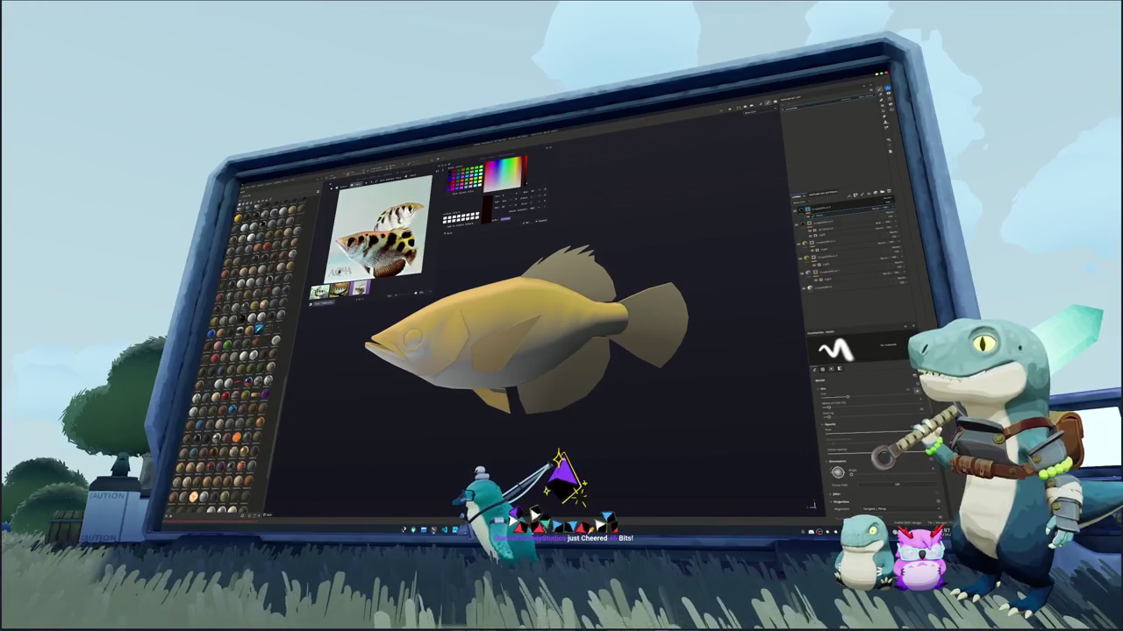
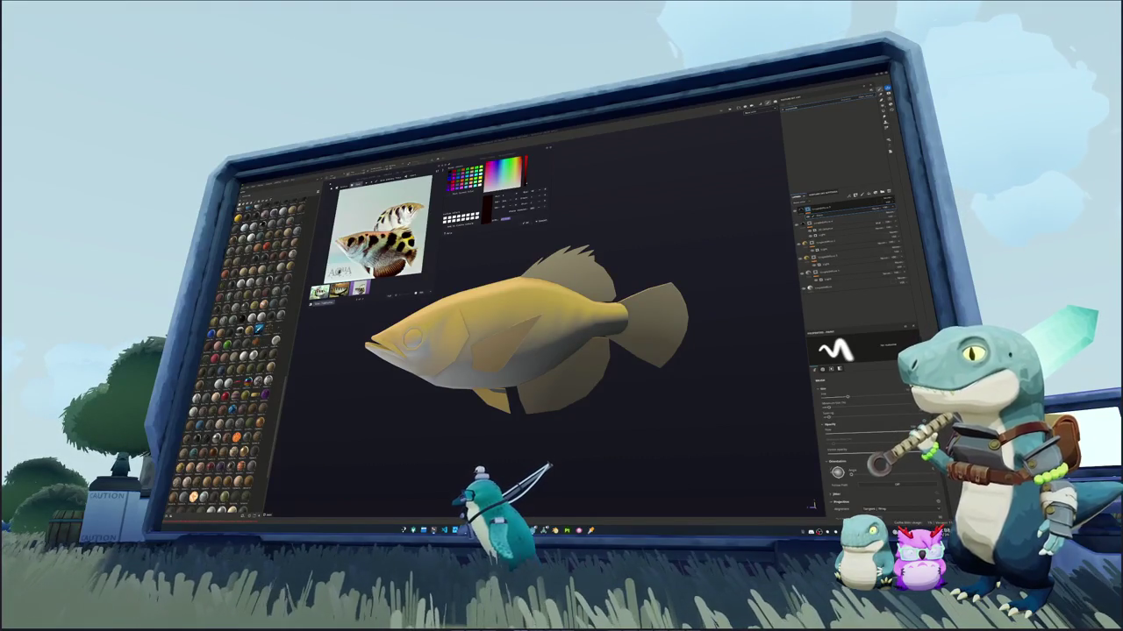
# Turn the fish side-on and paint a dark round spot mid-body
pyautogui.moveTo(645, 353)
pyautogui.keyDown('alt'); pyautogui.mouseDown()
pyautogui.moveTo(569, 351)
pyautogui.moveTo(618, 346)
pyautogui.moveTo(605, 364)
pyautogui.moveTo(617, 348)
pyautogui.moveTo(550, 349)
pyautogui.mouseUp(); pyautogui.keyUp('alt')
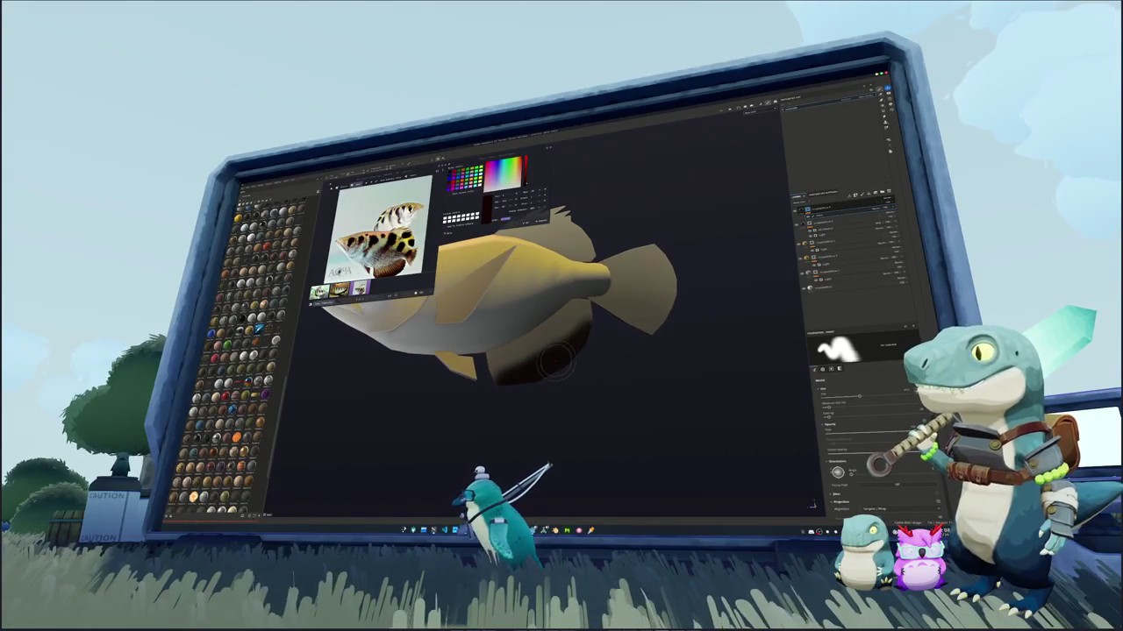
pyautogui.moveTo(529, 370)
pyautogui.keyDown('alt'); pyautogui.mouseDown()
pyautogui.moveTo(574, 346)
pyautogui.moveTo(589, 309)
pyautogui.moveTo(537, 373)
pyautogui.mouseUp(); pyautogui.keyUp('alt')
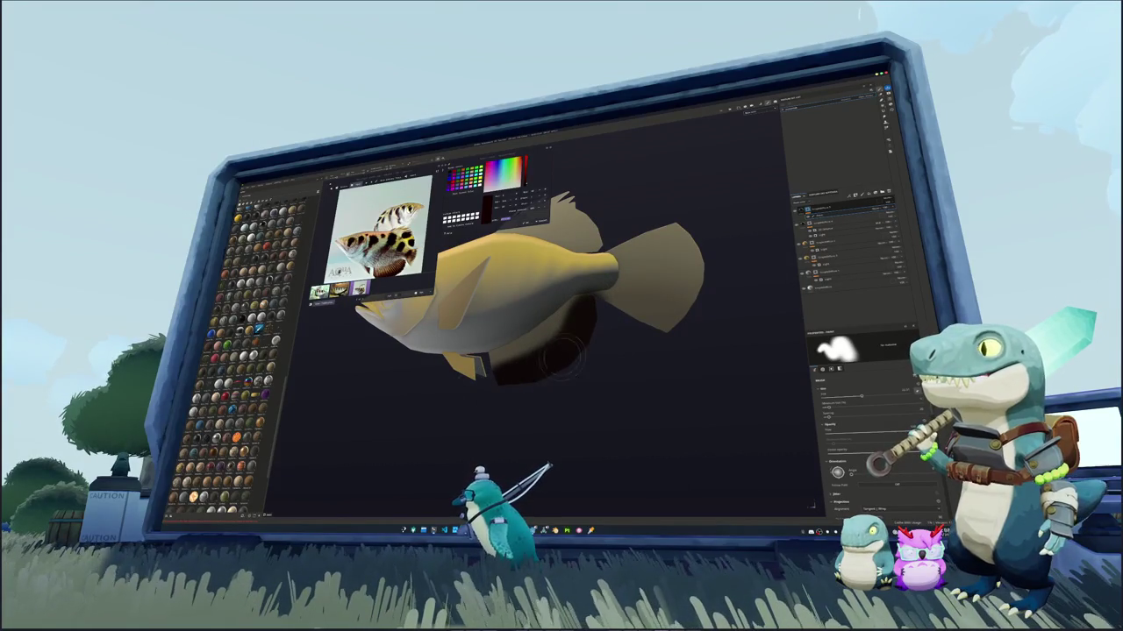
pyautogui.keyDown('alt'); pyautogui.moveTo(535, 364); pyautogui.dragTo(570, 268); pyautogui.keyUp('alt')
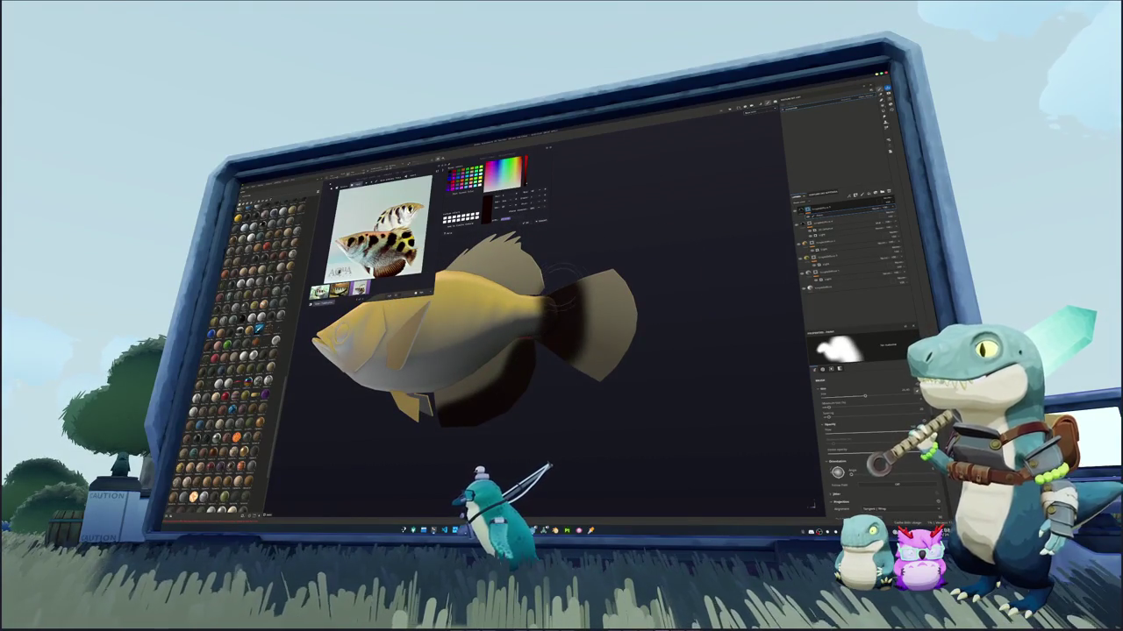
pyautogui.moveTo(566, 293)
pyautogui.keyDown('alt'); pyautogui.mouseDown()
pyautogui.moveTo(579, 281)
pyautogui.moveTo(639, 303)
pyautogui.moveTo(606, 295)
pyautogui.moveTo(627, 328)
pyautogui.moveTo(607, 291)
pyautogui.moveTo(630, 309)
pyautogui.moveTo(609, 281)
pyautogui.moveTo(579, 303)
pyautogui.mouseUp(); pyautogui.keyUp('alt')
pyautogui.scroll(2, 579, 281)
pyautogui.scroll(3, 579, 280)
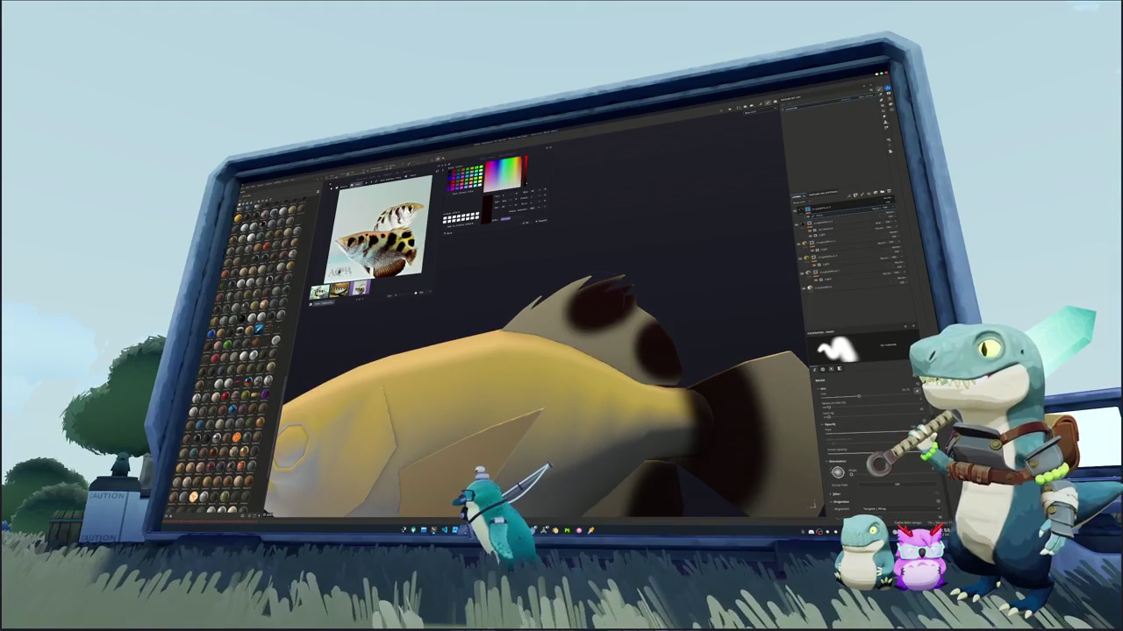
pyautogui.keyDown('alt'); pyautogui.moveTo(570, 307); pyautogui.dragTo(552, 316, button='right'); pyautogui.keyUp('alt')
pyautogui.keyDown('alt'); pyautogui.moveTo(553, 315); pyautogui.dragTo(474, 325); pyautogui.keyUp('alt')
pyautogui.moveTo(606, 346)
pyautogui.mouseDown()
pyautogui.moveTo(565, 347)
pyautogui.moveTo(583, 325)
pyautogui.moveTo(561, 333)
pyautogui.moveTo(579, 344)
pyautogui.moveTo(526, 342)
pyautogui.mouseUp()
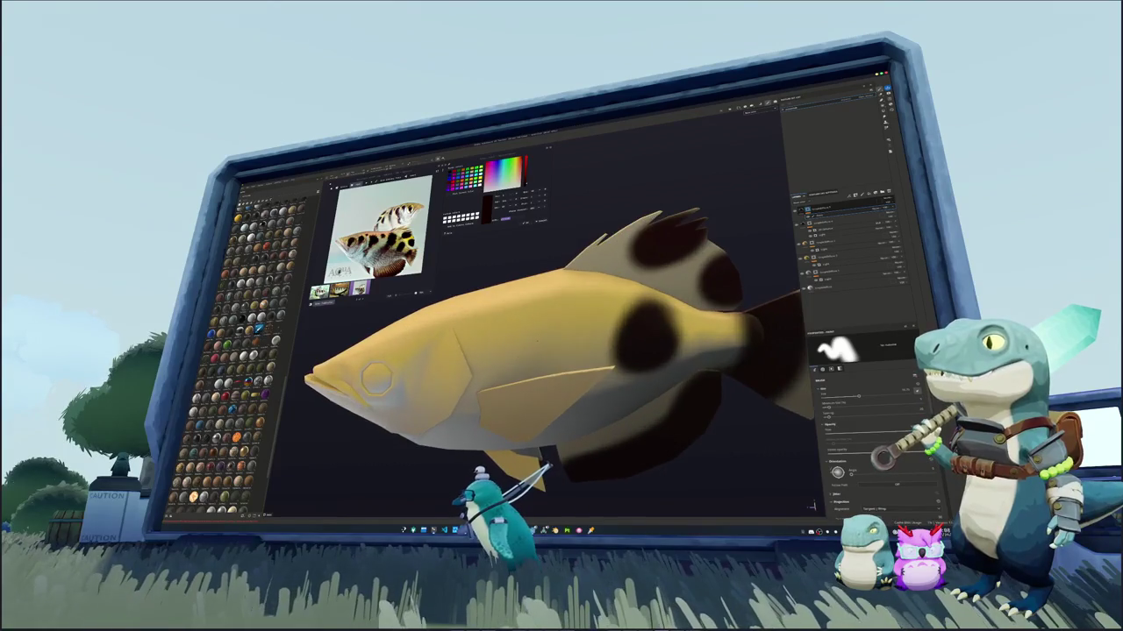
# Paint dark patches beside and above the pectoral fin and dab a small dark spot
pyautogui.keyDown('alt'); pyautogui.moveTo(526, 343); pyautogui.dragTo(562, 342, button='right'); pyautogui.keyUp('alt')
pyautogui.moveTo(561, 351)
pyautogui.keyDown('alt'); pyautogui.mouseDown()
pyautogui.moveTo(535, 355)
pyautogui.moveTo(540, 386)
pyautogui.moveTo(556, 386)
pyautogui.mouseUp(); pyautogui.keyUp('alt')
pyautogui.moveTo(557, 368)
pyautogui.keyDown('alt'); pyautogui.mouseDown()
pyautogui.moveTo(540, 368)
pyautogui.moveTo(557, 347)
pyautogui.moveTo(557, 315)
pyautogui.moveTo(530, 316)
pyautogui.moveTo(540, 347)
pyautogui.moveTo(531, 343)
pyautogui.moveTo(548, 294)
pyautogui.moveTo(505, 355)
pyautogui.mouseUp(); pyautogui.keyUp('alt')
pyautogui.moveTo(526, 286)
pyautogui.mouseDown()
pyautogui.moveTo(508, 346)
pyautogui.moveTo(504, 337)
pyautogui.moveTo(561, 299)
pyautogui.mouseUp()
pyautogui.keyDown('alt'); pyautogui.moveTo(541, 344); pyautogui.dragTo(537, 320); pyautogui.keyUp('alt')
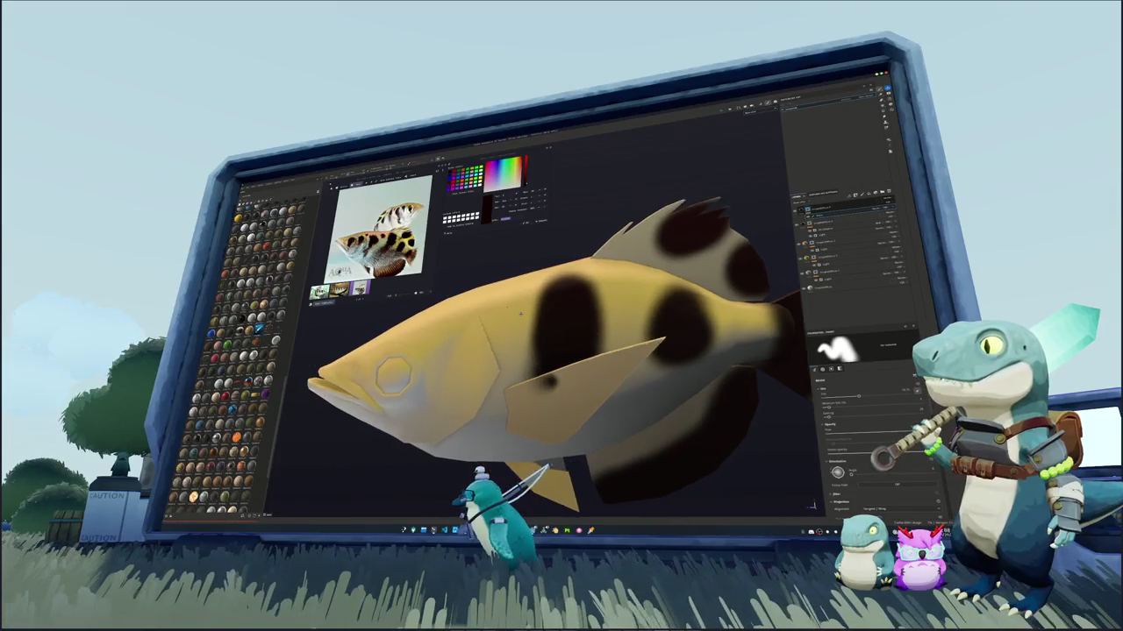
pyautogui.click(536, 318)
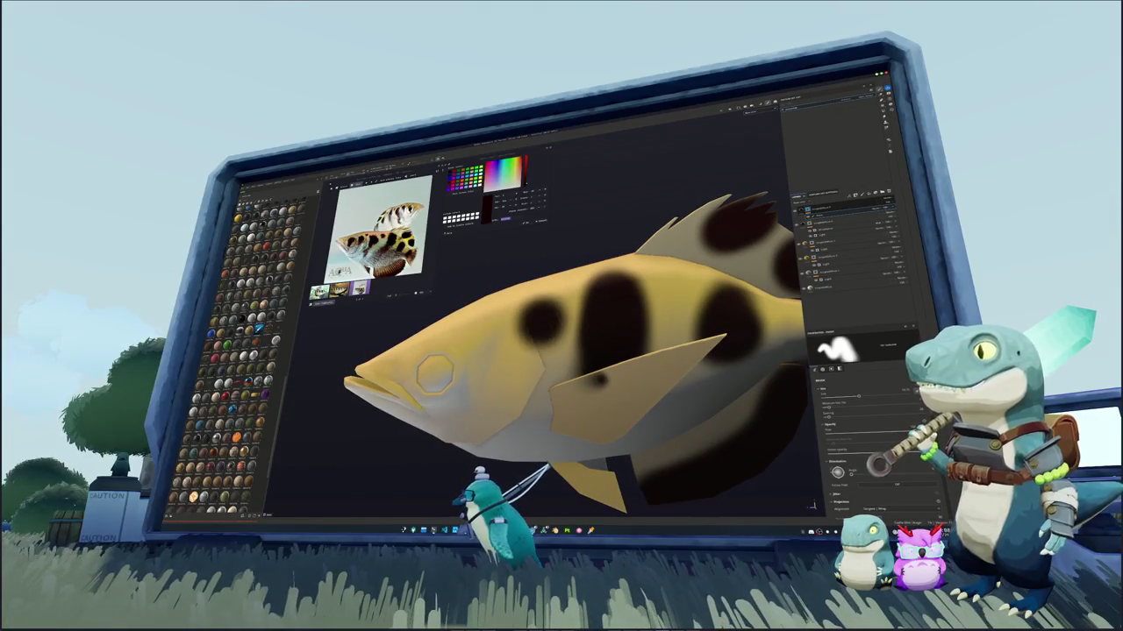
# Undo the stray dab and paint a larger dark spot above the fin
pyautogui.hotkey('ctrl', 'z')
pyautogui.scroll(2, 535, 311)
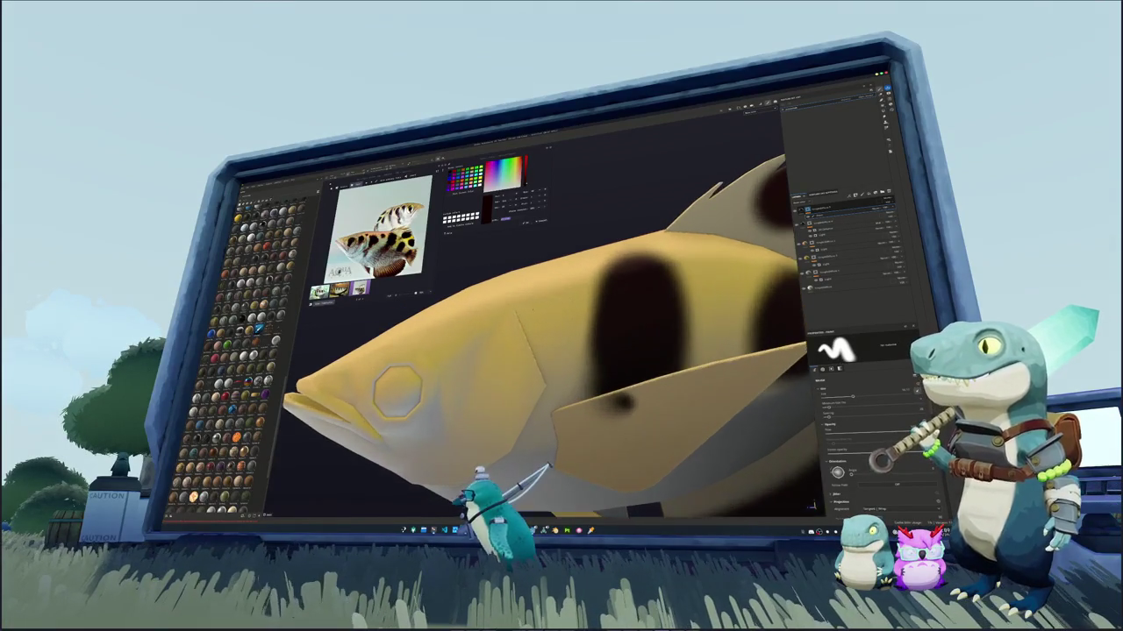
pyautogui.click(537, 310)
pyautogui.moveTo(535, 309); pyautogui.dragTo(552, 314)
# Paint and darken a round spot behind the head, then view the whole fish
pyautogui.keyDown('alt'); pyautogui.moveTo(395, 386); pyautogui.dragTo(450, 356); pyautogui.keyUp('alt')
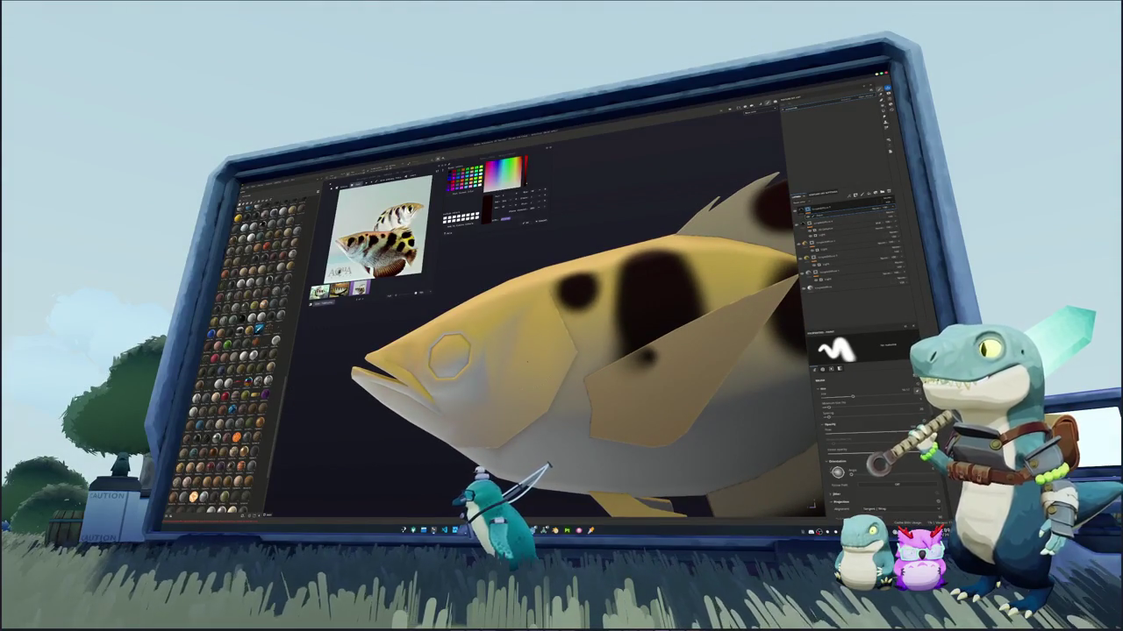
pyautogui.moveTo(526, 351)
pyautogui.keyDown('alt'); pyautogui.mouseDown()
pyautogui.moveTo(548, 352)
pyautogui.moveTo(531, 321)
pyautogui.moveTo(566, 334)
pyautogui.moveTo(527, 303)
pyautogui.mouseUp(); pyautogui.keyUp('alt')
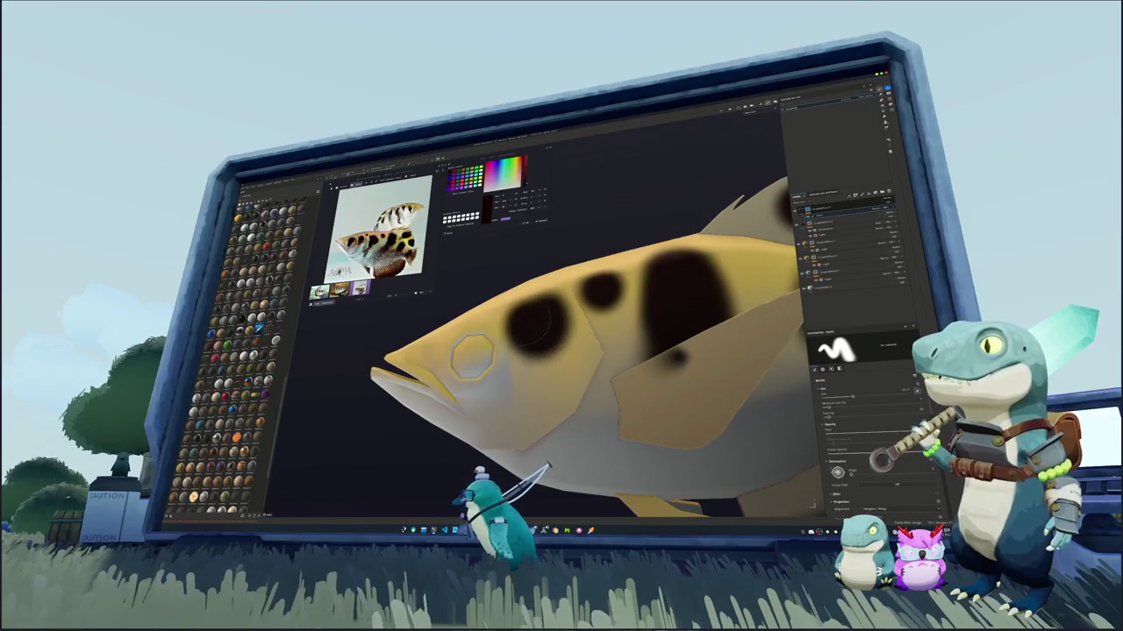
pyautogui.keyDown('alt'); pyautogui.moveTo(472, 357); pyautogui.dragTo(465, 357); pyautogui.keyUp('alt')
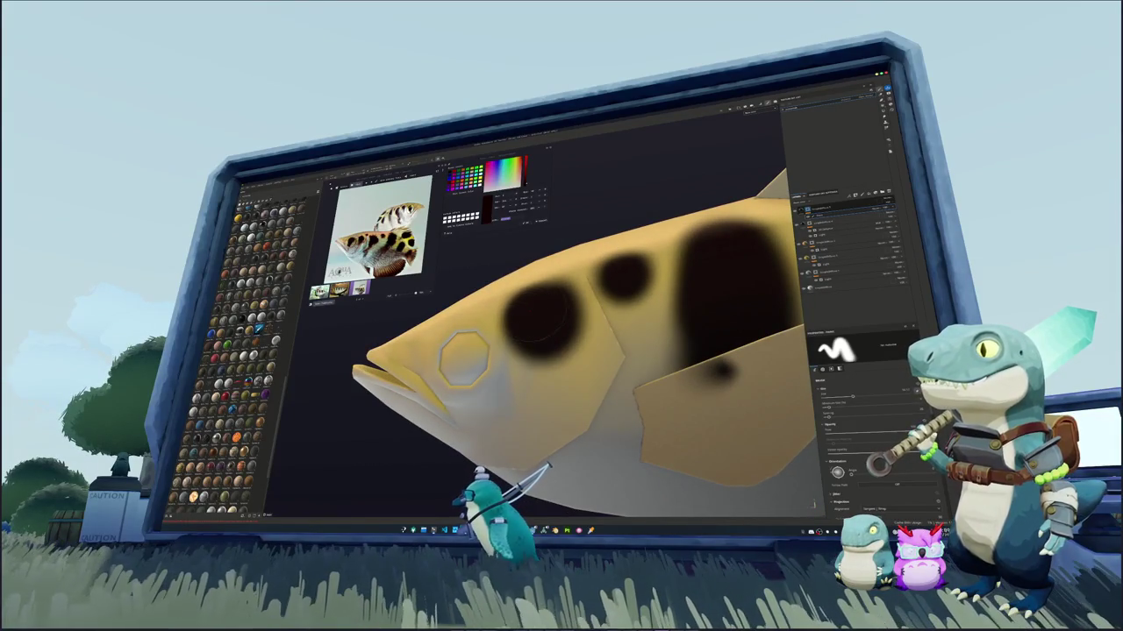
pyautogui.moveTo(545, 309)
pyautogui.mouseDown()
pyautogui.moveTo(557, 285)
pyautogui.moveTo(532, 338)
pyautogui.mouseUp()
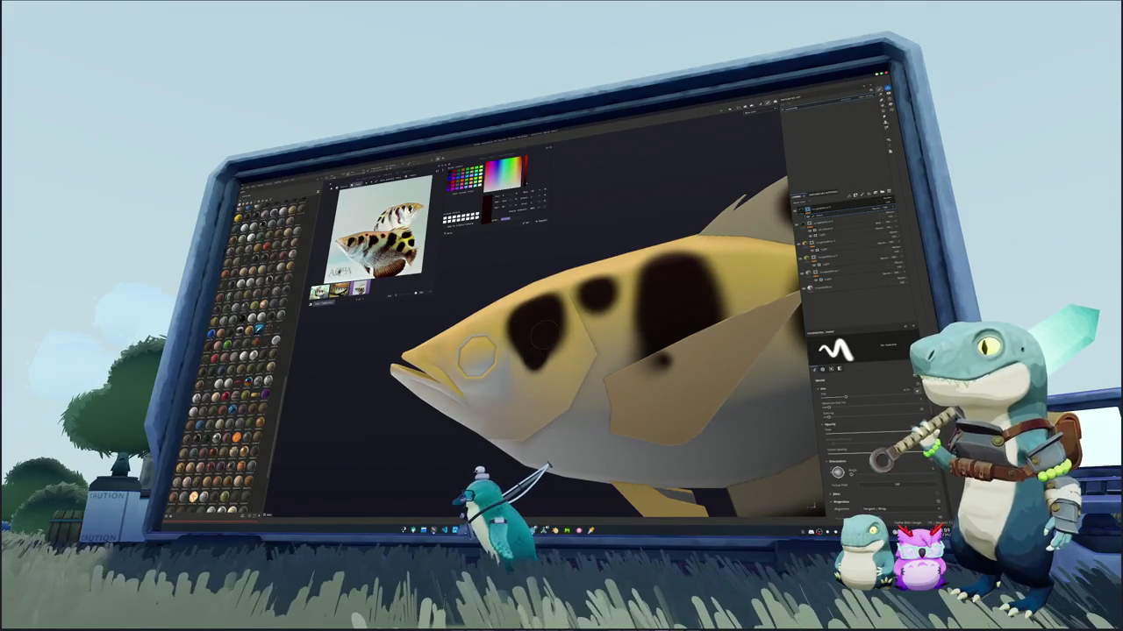
pyautogui.moveTo(549, 327)
pyautogui.keyDown('alt'); pyautogui.mouseDown()
pyautogui.moveTo(537, 333)
pyautogui.moveTo(554, 312)
pyautogui.moveTo(532, 326)
pyautogui.moveTo(543, 355)
pyautogui.mouseUp(); pyautogui.keyUp('alt')
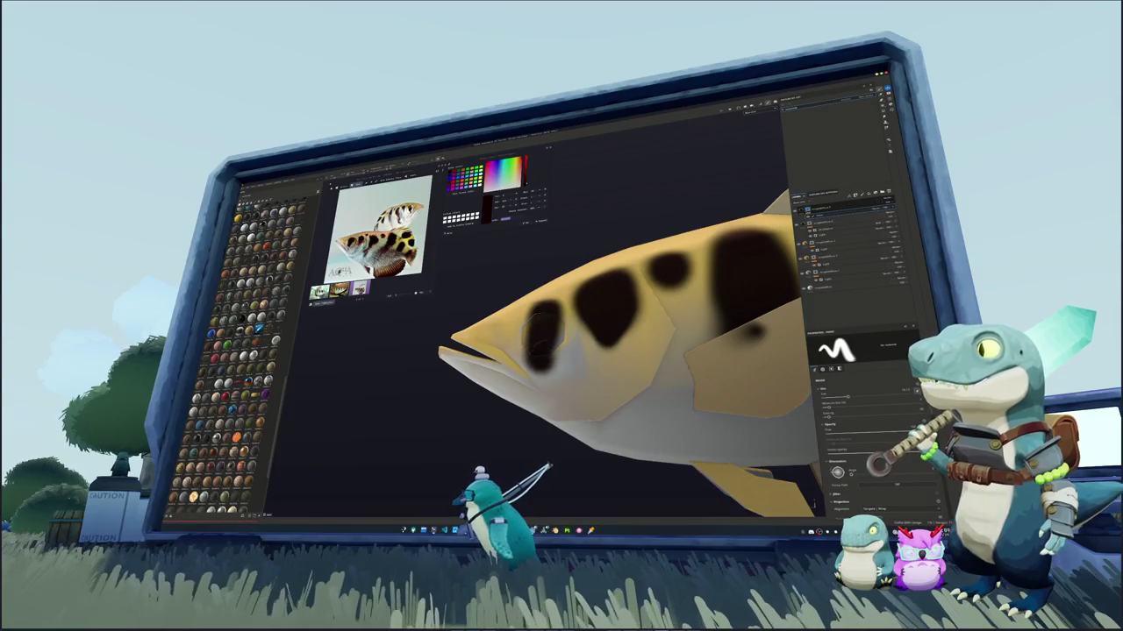
pyautogui.scroll(2, 543, 330)
pyautogui.scroll(1, 544, 329)
pyautogui.scroll(2, 545, 324)
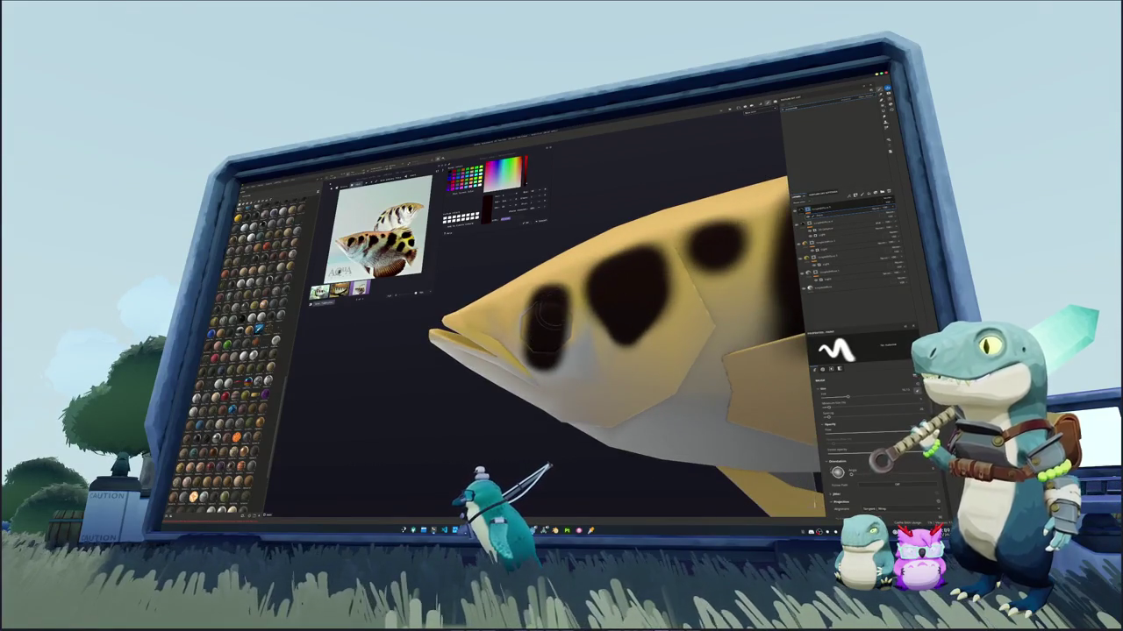
pyautogui.moveTo(544, 325)
pyautogui.keyDown('alt'); pyautogui.mouseDown()
pyautogui.moveTo(460, 342)
pyautogui.moveTo(478, 377)
pyautogui.mouseUp(); pyautogui.keyUp('alt')
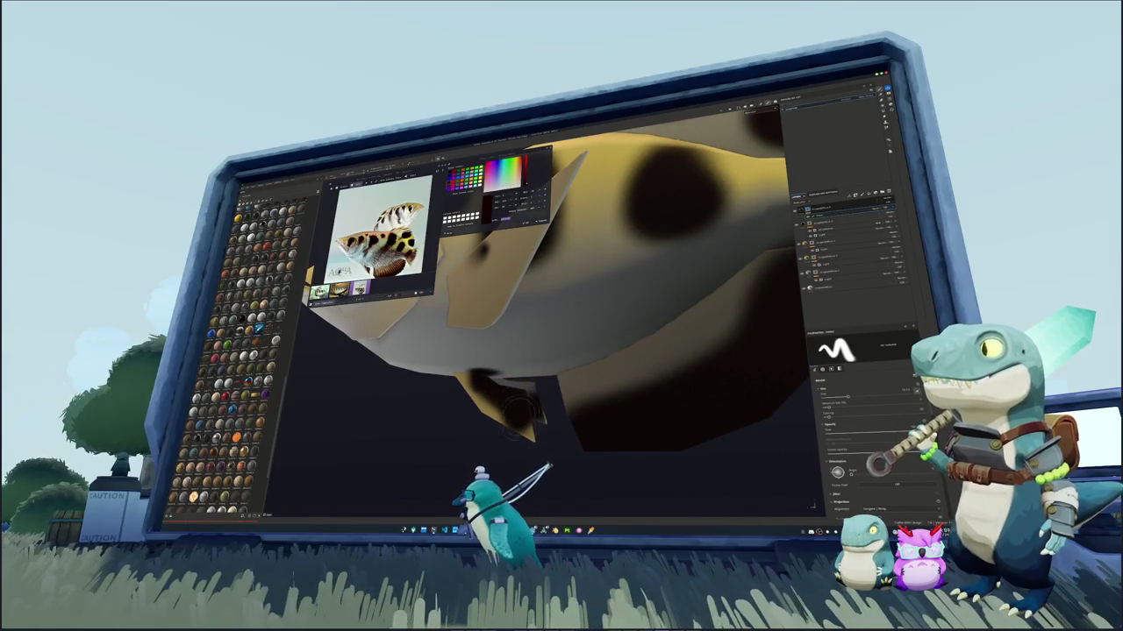
# Paint dark patches on the lower fins from below, then return to the spotted back
pyautogui.moveTo(516, 412)
pyautogui.keyDown('alt'); pyautogui.mouseDown()
pyautogui.moveTo(522, 360)
pyautogui.moveTo(537, 375)
pyautogui.moveTo(473, 351)
pyautogui.mouseUp(); pyautogui.keyUp('alt')
pyautogui.keyDown('alt'); pyautogui.moveTo(539, 454); pyautogui.dragTo(552, 419); pyautogui.keyUp('alt')
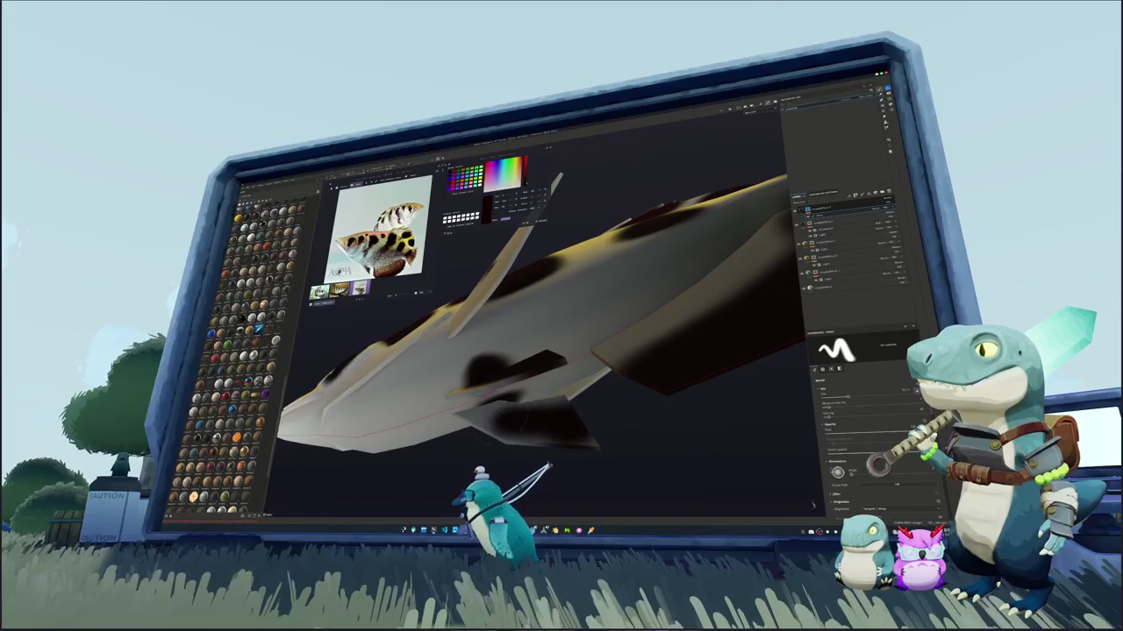
pyautogui.scroll(-5, 864, 421)
pyautogui.keyDown('alt'); pyautogui.moveTo(641, 430); pyautogui.dragTo(540, 385); pyautogui.keyUp('alt')
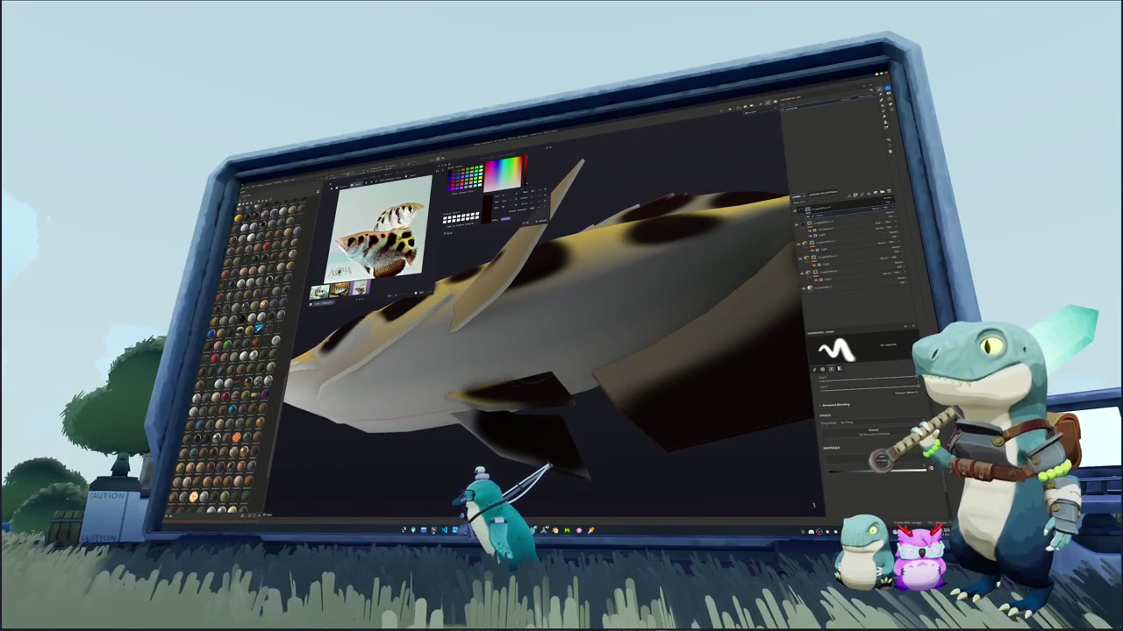
pyautogui.moveTo(535, 385)
pyautogui.keyDown('alt'); pyautogui.mouseDown()
pyautogui.moveTo(484, 399)
pyautogui.moveTo(496, 390)
pyautogui.mouseUp(); pyautogui.keyUp('alt')
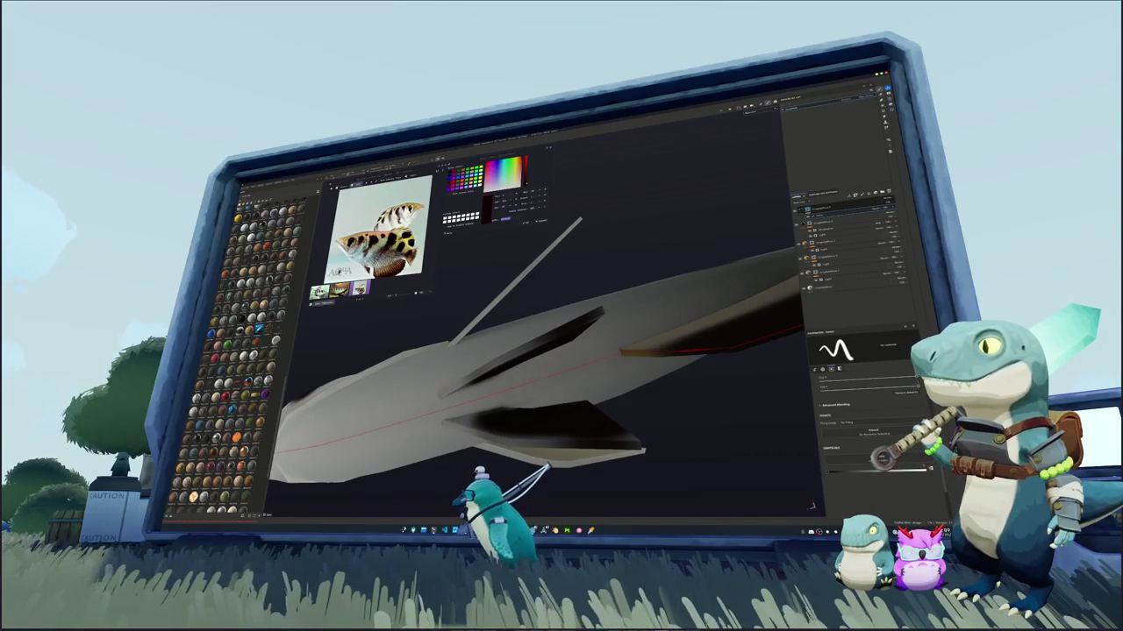
pyautogui.moveTo(526, 386)
pyautogui.keyDown('alt'); pyautogui.mouseDown()
pyautogui.moveTo(563, 379)
pyautogui.moveTo(526, 395)
pyautogui.mouseUp(); pyautogui.keyUp('alt')
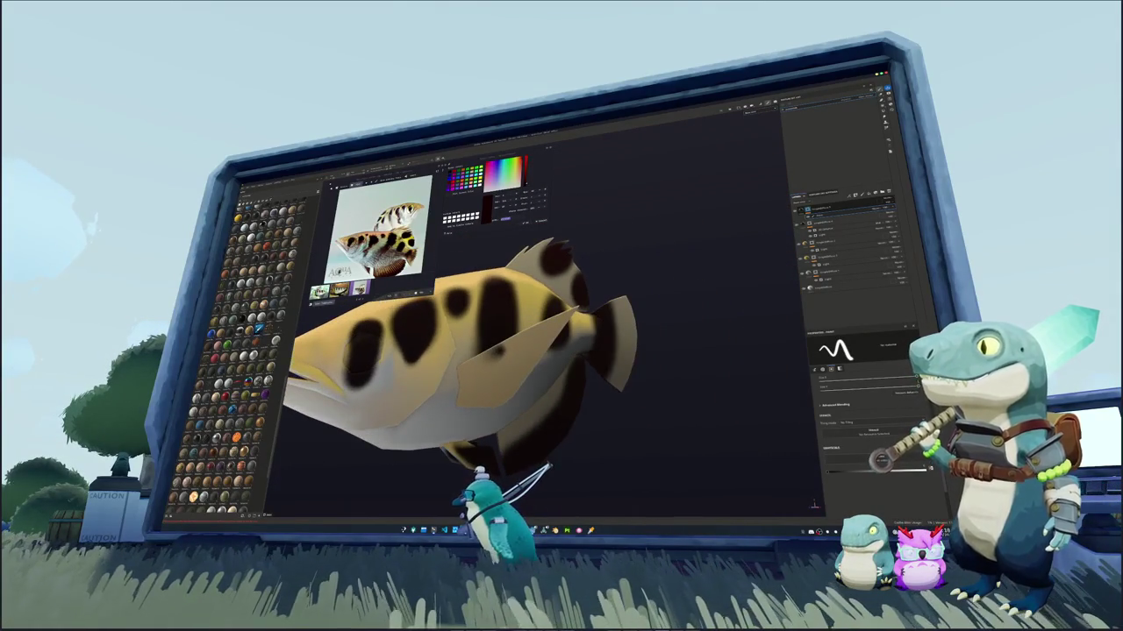
# Select the bottom layer and add a fill layer, turning the fish flat grey
pyautogui.moveTo(526, 395)
pyautogui.keyDown('alt'); pyautogui.mouseDown()
pyautogui.moveTo(436, 377)
pyautogui.moveTo(553, 358)
pyautogui.mouseUp(); pyautogui.keyUp('alt')
pyautogui.scroll(-3, 561, 334)
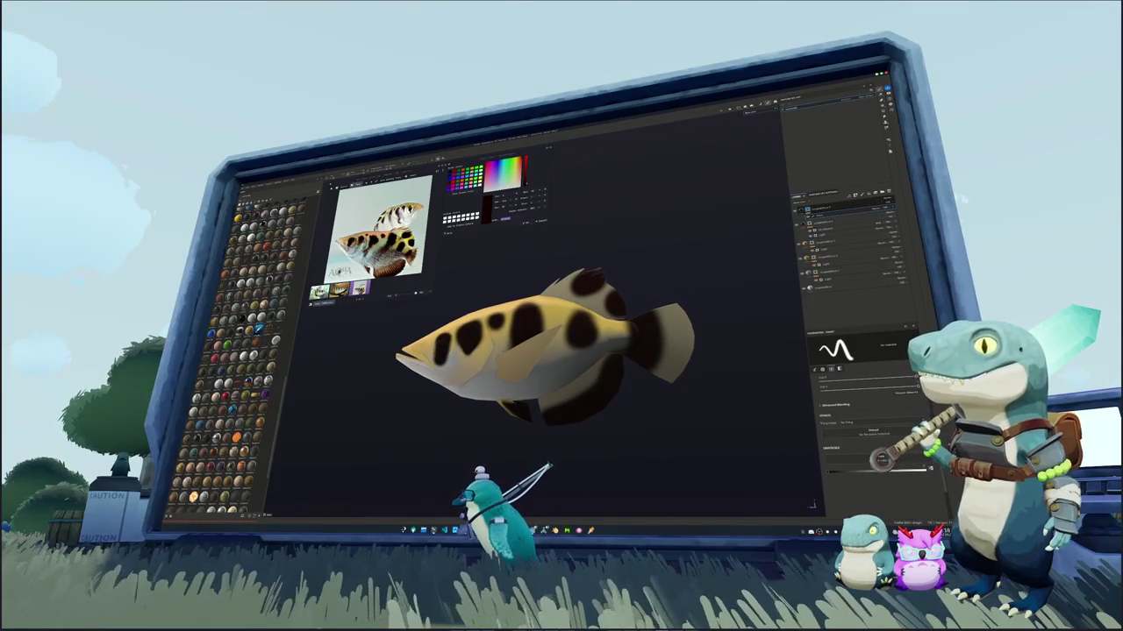
pyautogui.scroll(2, 553, 346)
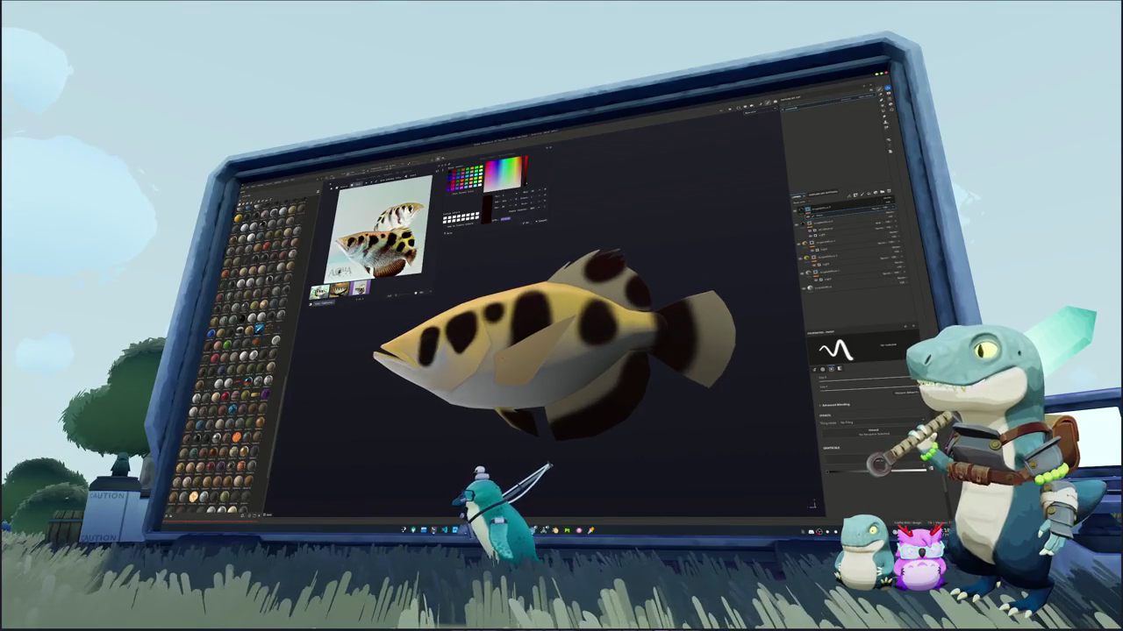
pyautogui.keyDown('alt'); pyautogui.moveTo(553, 358); pyautogui.dragTo(571, 351); pyautogui.keyUp('alt')
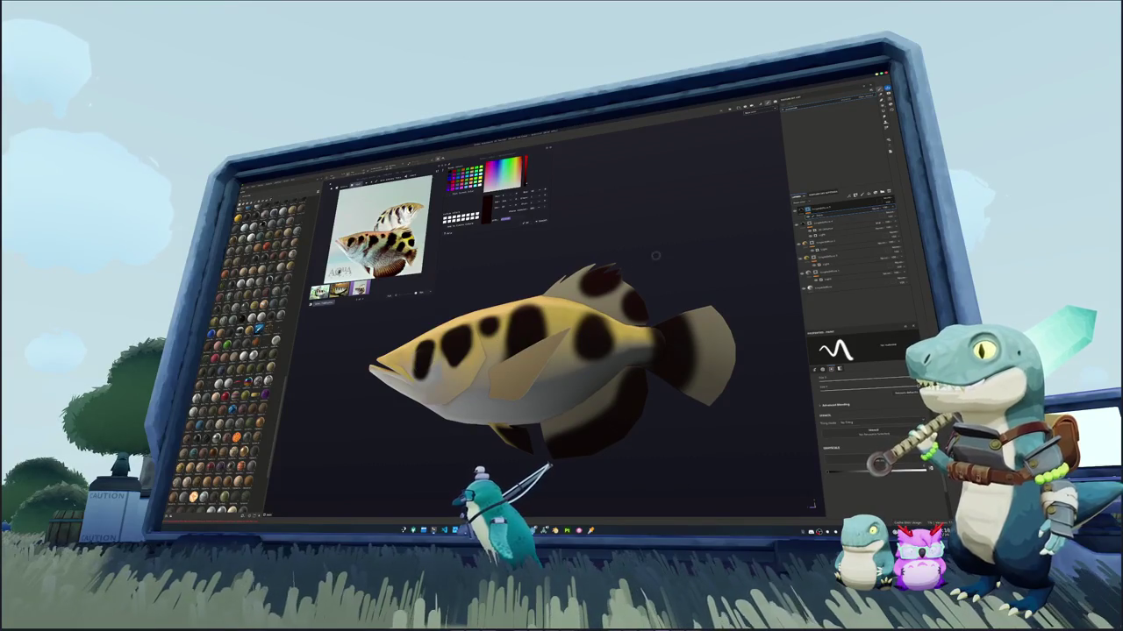
pyautogui.click(809, 286)
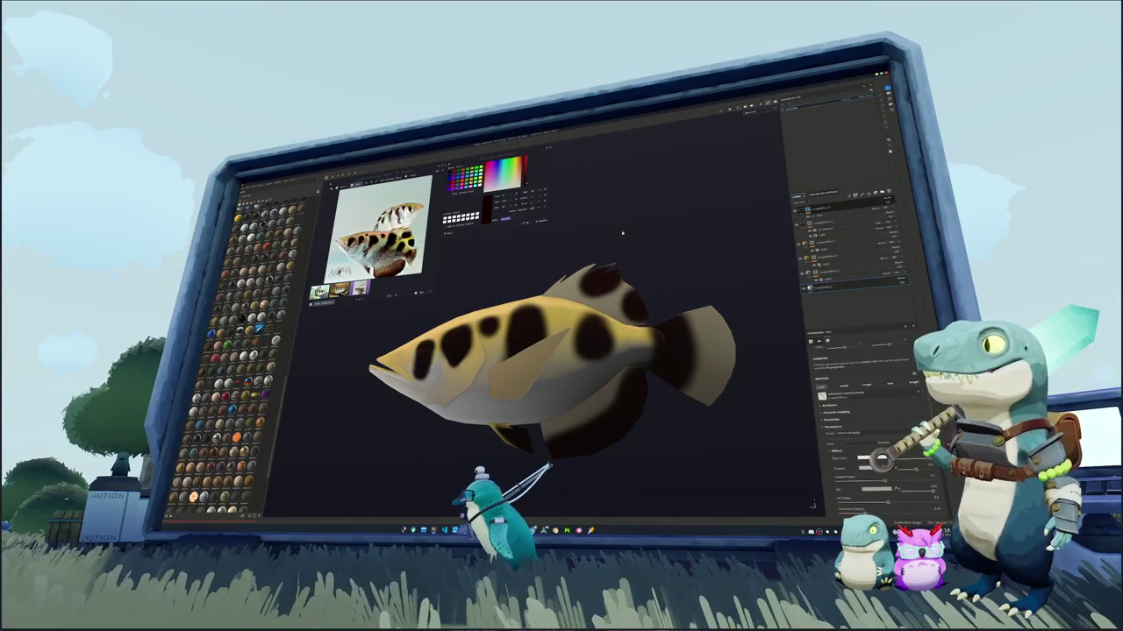
pyautogui.keyDown('alt'); pyautogui.moveTo(619, 234); pyautogui.dragTo(432, 254); pyautogui.keyUp('alt')
pyautogui.keyDown('alt'); pyautogui.moveTo(530, 256); pyautogui.dragTo(463, 312); pyautogui.keyUp('alt')
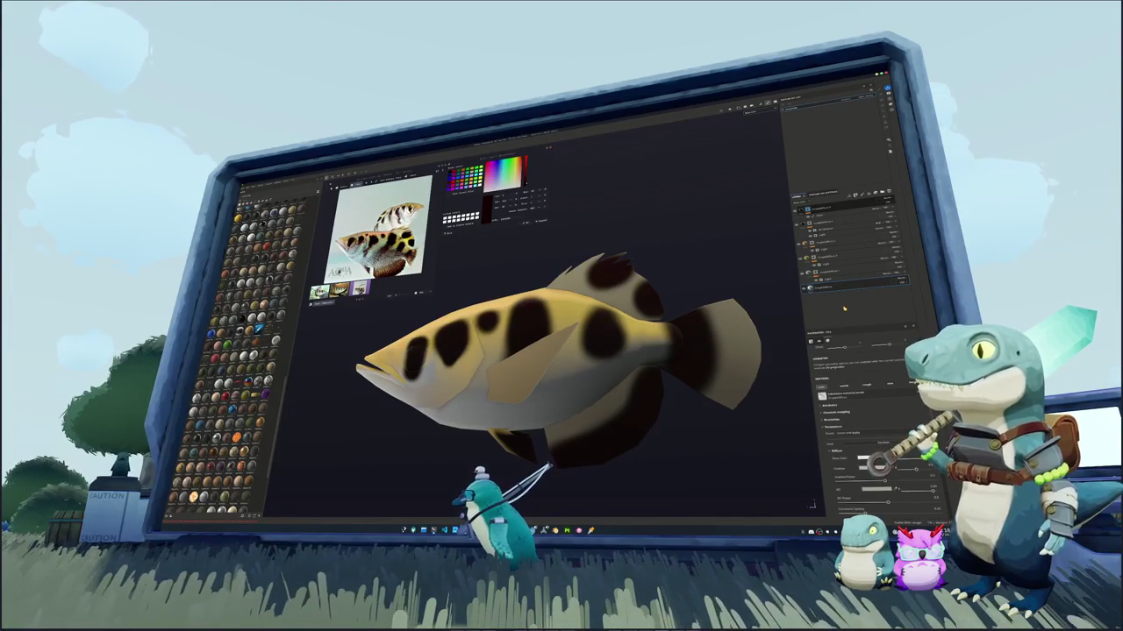
pyautogui.click(866, 202)
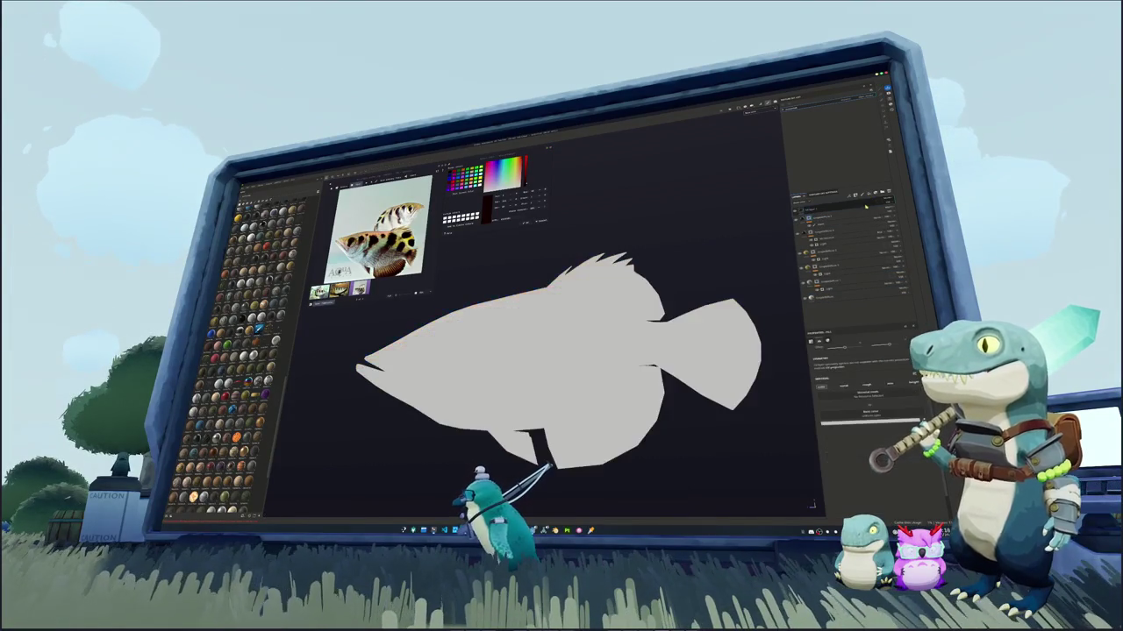
# Set the new fill layer's base colour to black
pyautogui.rightClick(825, 208)
pyautogui.click(842, 230)
pyautogui.click(868, 386)
pyautogui.click(870, 421)
pyautogui.moveTo(869, 421); pyautogui.dragTo(867, 436)
# Add a black mask to the fill layer so the spotted fish texture shows again
pyautogui.click(880, 204)
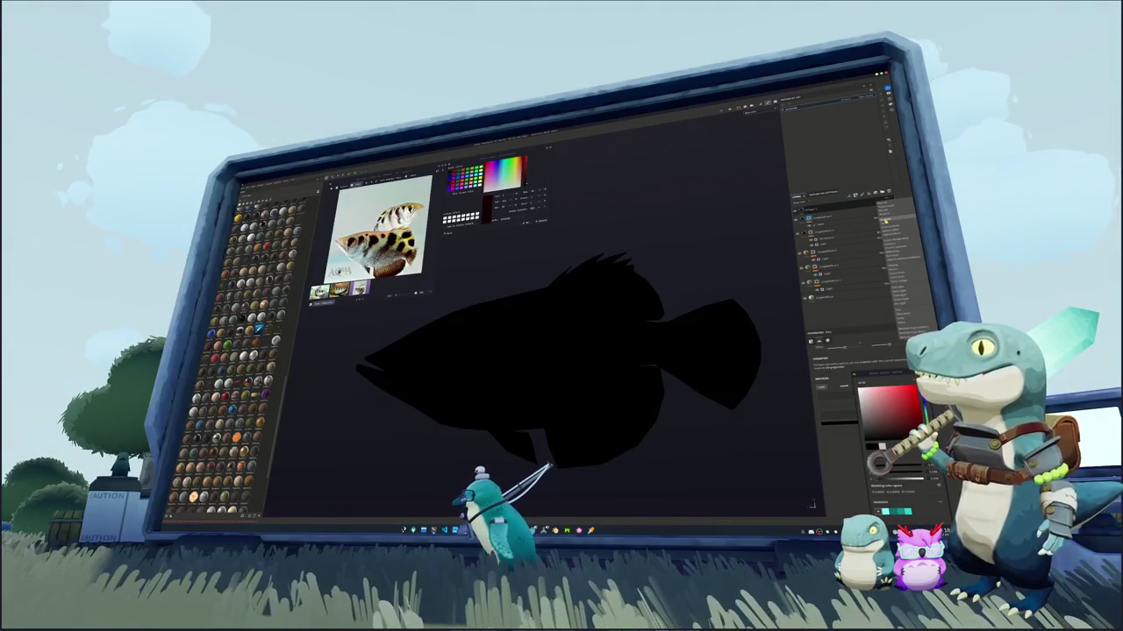
pyautogui.click(903, 263)
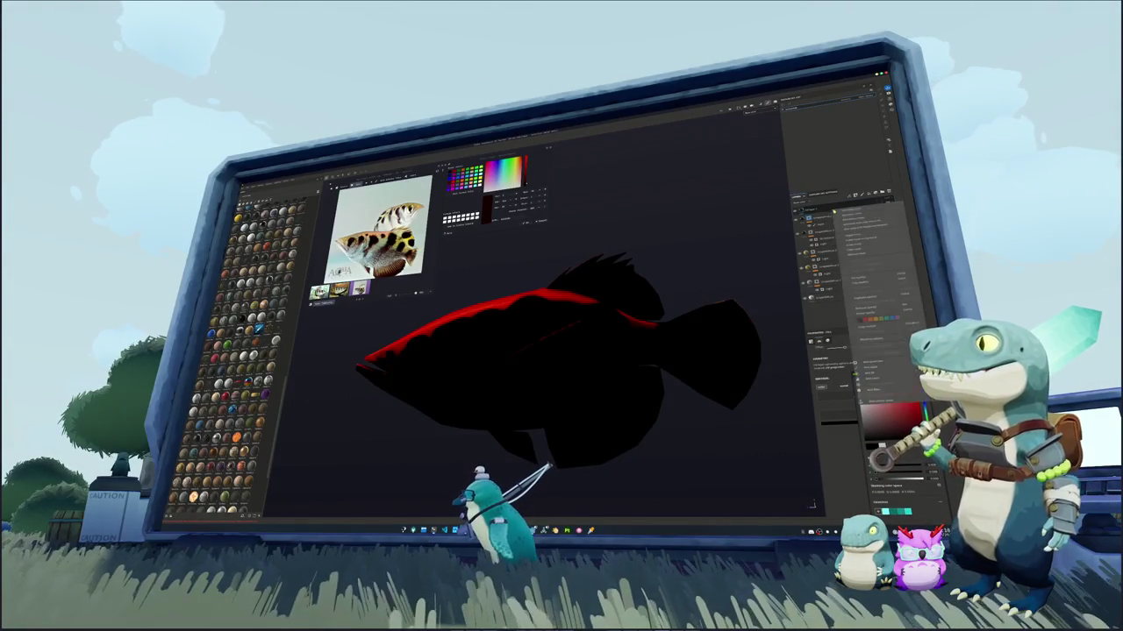
pyautogui.doubleClick(842, 214)
pyautogui.rightClick(842, 213)
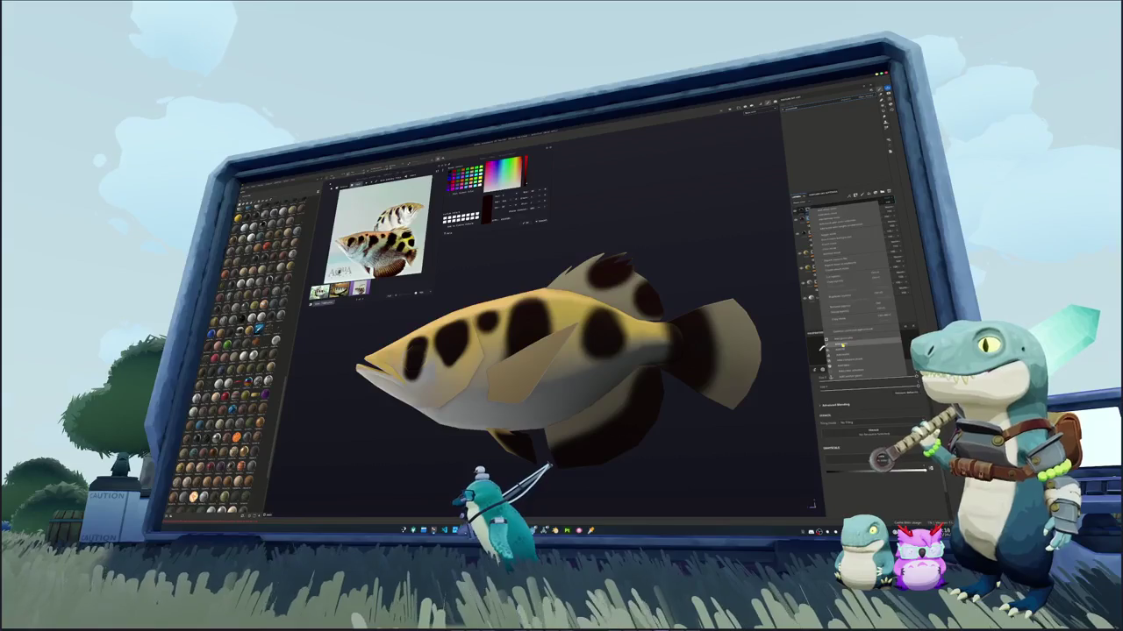
pyautogui.click(842, 348)
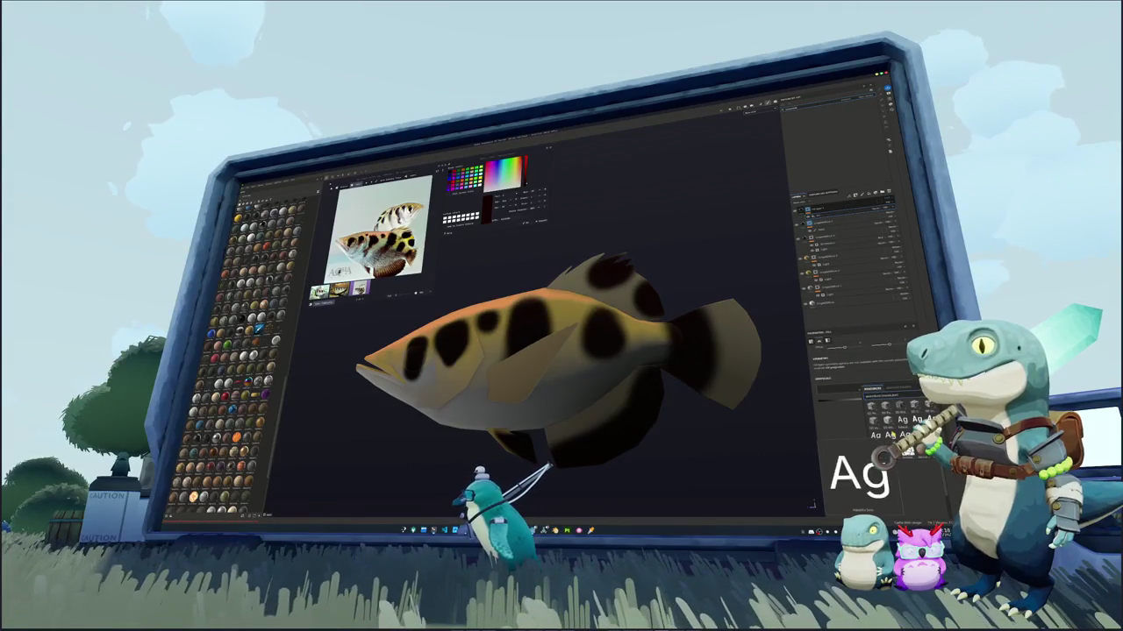
# Assign a pattern texture from Resources to the fill layer for a black-and-cream camo look
pyautogui.scroll(3, 881, 430)
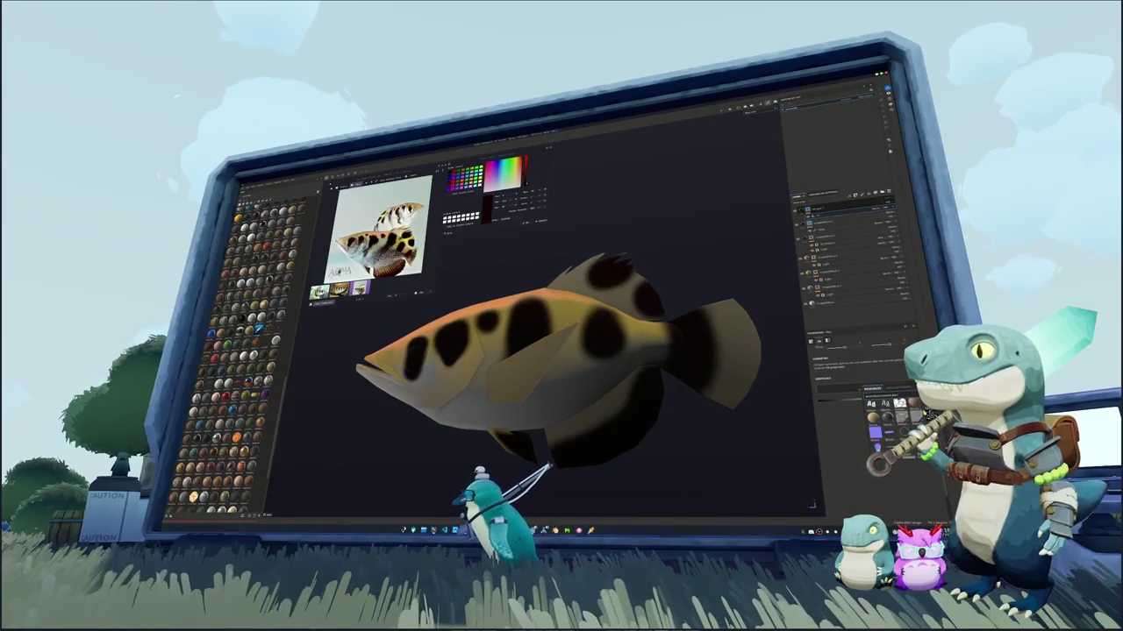
pyautogui.scroll(-3, 885, 417)
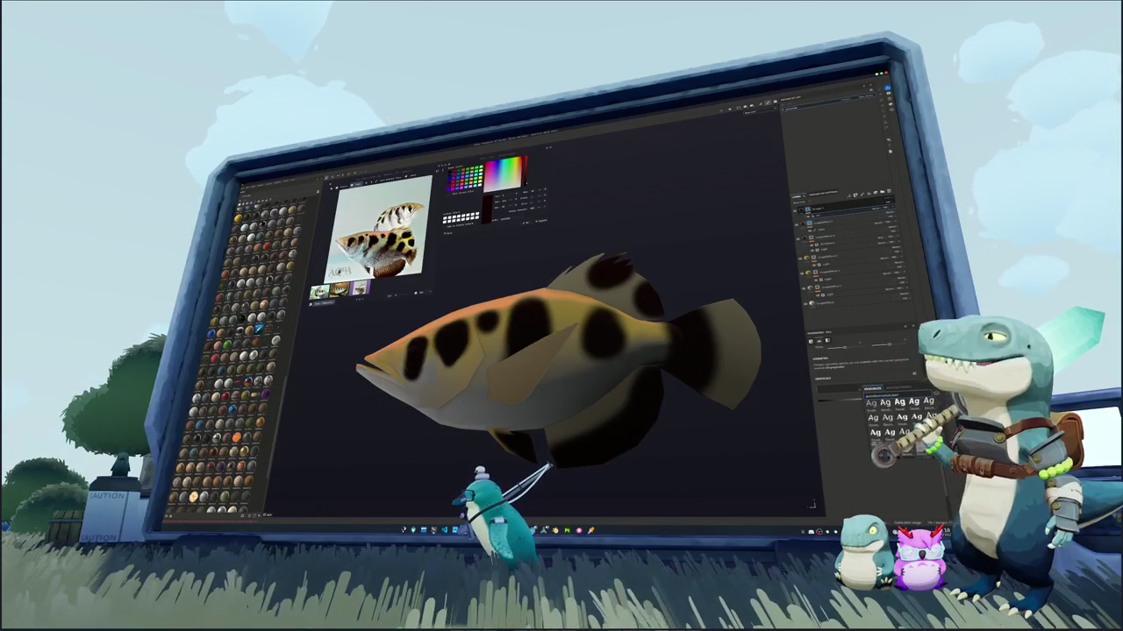
pyautogui.scroll(3, 894, 416)
pyautogui.scroll(2, 886, 421)
pyautogui.scroll(1, 885, 419)
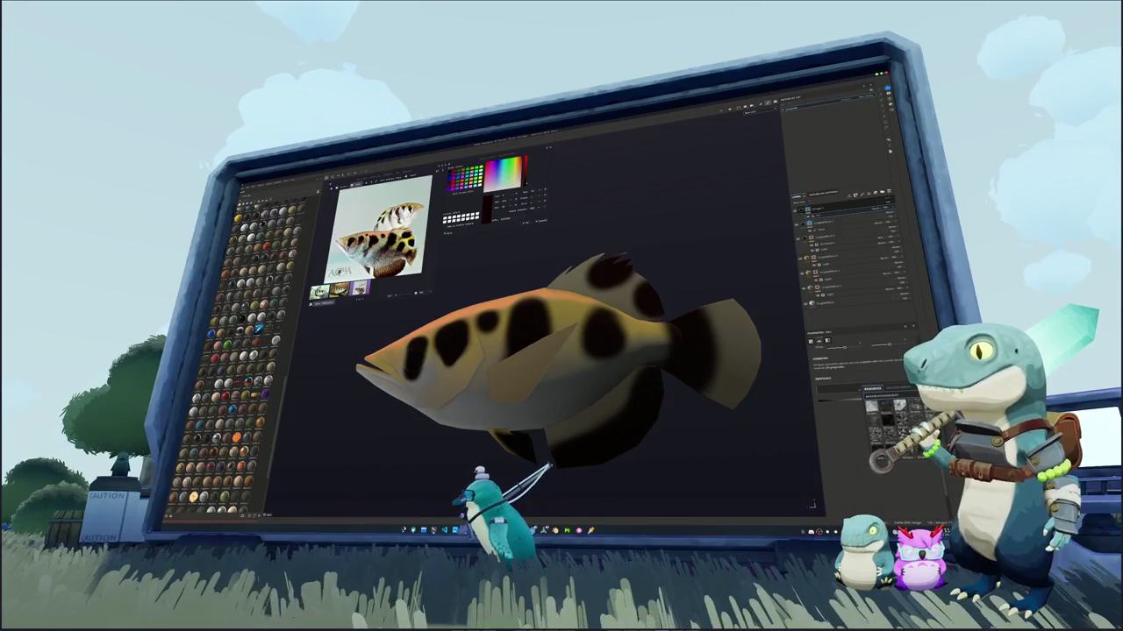
pyautogui.scroll(-1, 885, 417)
pyautogui.scroll(-1, 885, 416)
pyautogui.scroll(-1, 885, 417)
pyautogui.scroll(-1, 886, 416)
pyautogui.scroll(1, 886, 417)
pyautogui.scroll(1, 886, 417)
pyautogui.scroll(1, 886, 416)
pyautogui.scroll(1, 886, 416)
pyautogui.click(882, 425)
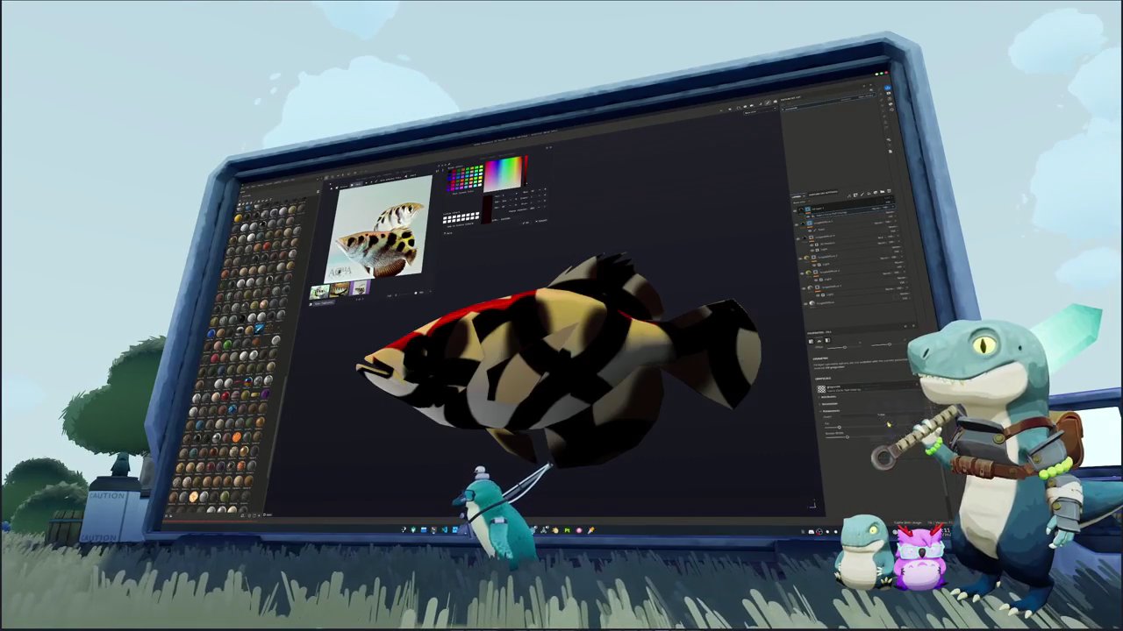
# Switch the fill projection to tri-planar and adjust the pattern's UV scale and placement
pyautogui.click(845, 355)
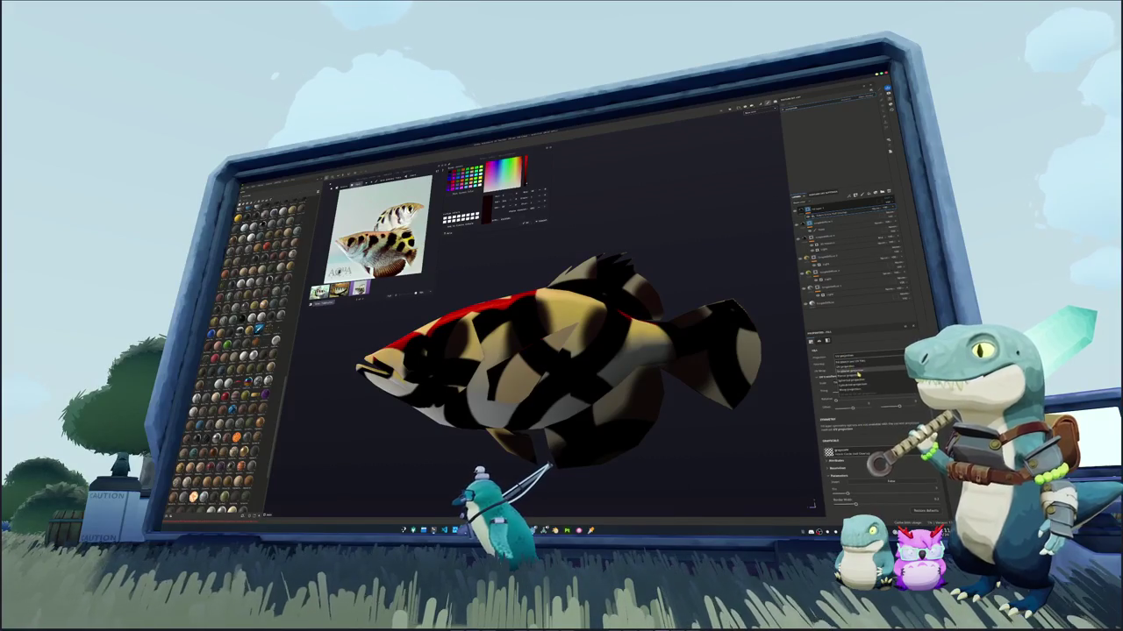
pyautogui.click(853, 378)
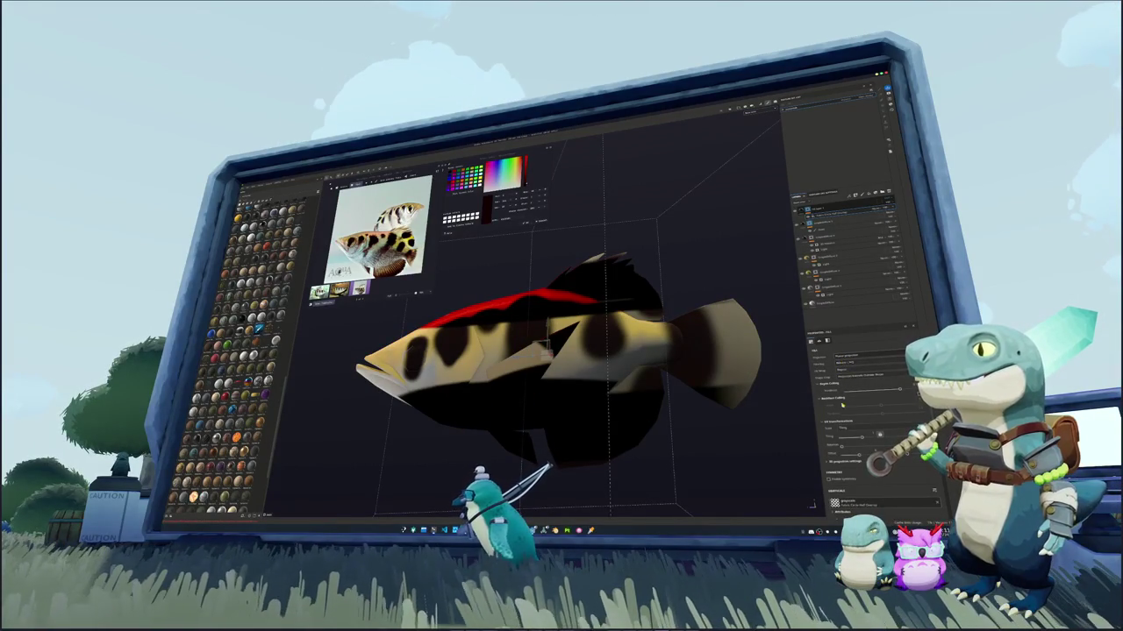
pyautogui.scroll(-2, 829, 416)
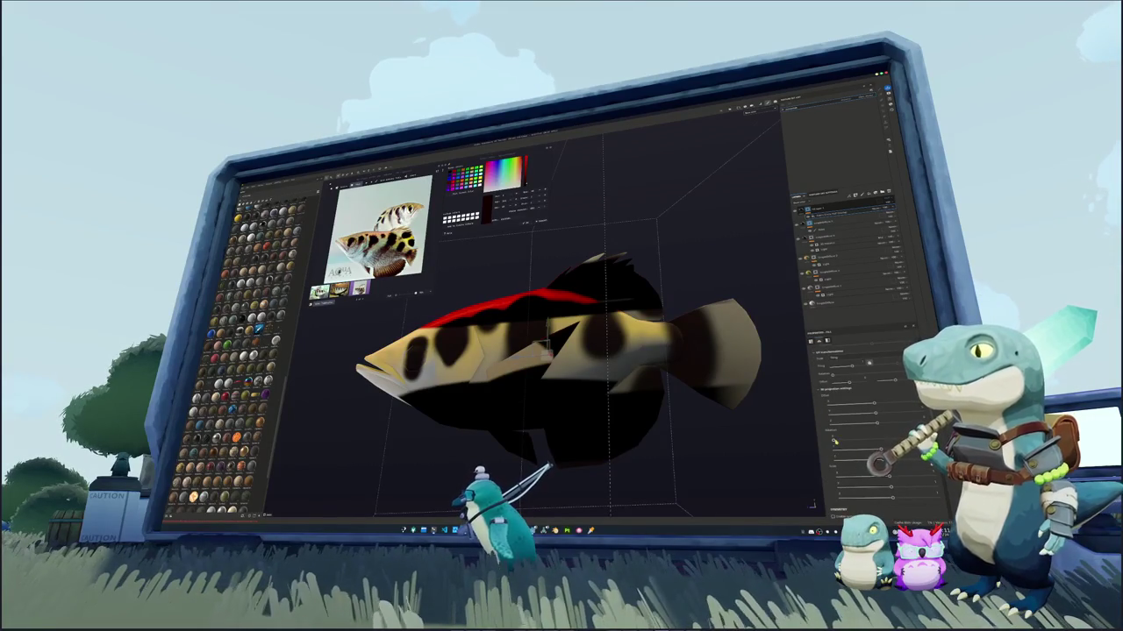
pyautogui.moveTo(859, 441); pyautogui.dragTo(878, 441)
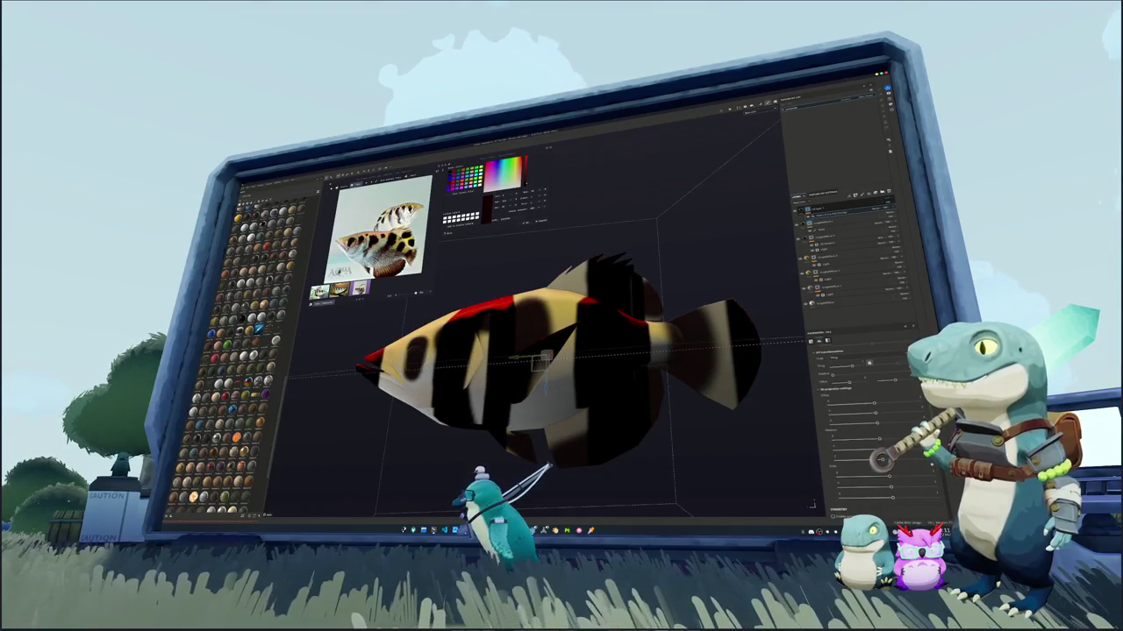
pyautogui.moveTo(835, 449); pyautogui.dragTo(858, 449)
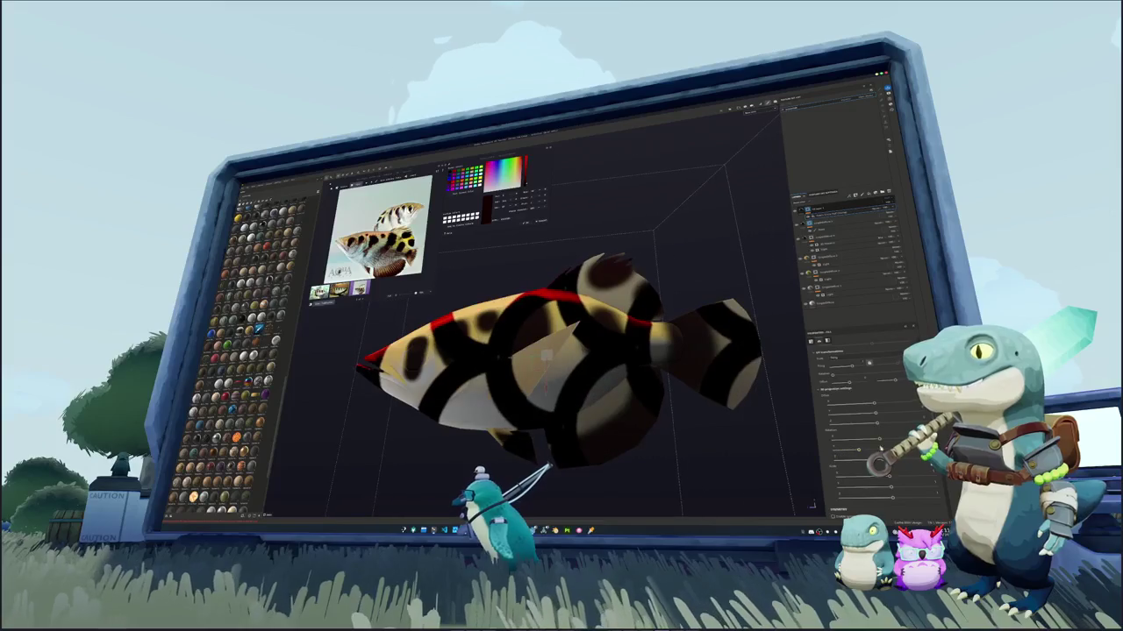
pyautogui.click(890, 472)
pyautogui.scroll(3, 814, 474)
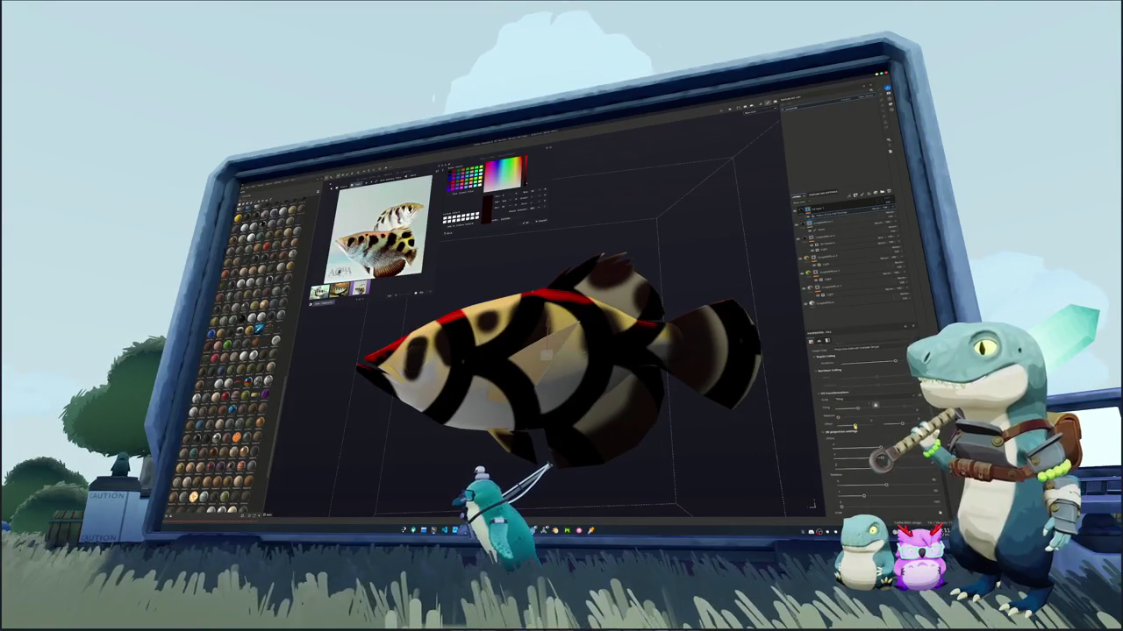
pyautogui.moveTo(853, 427); pyautogui.dragTo(858, 412)
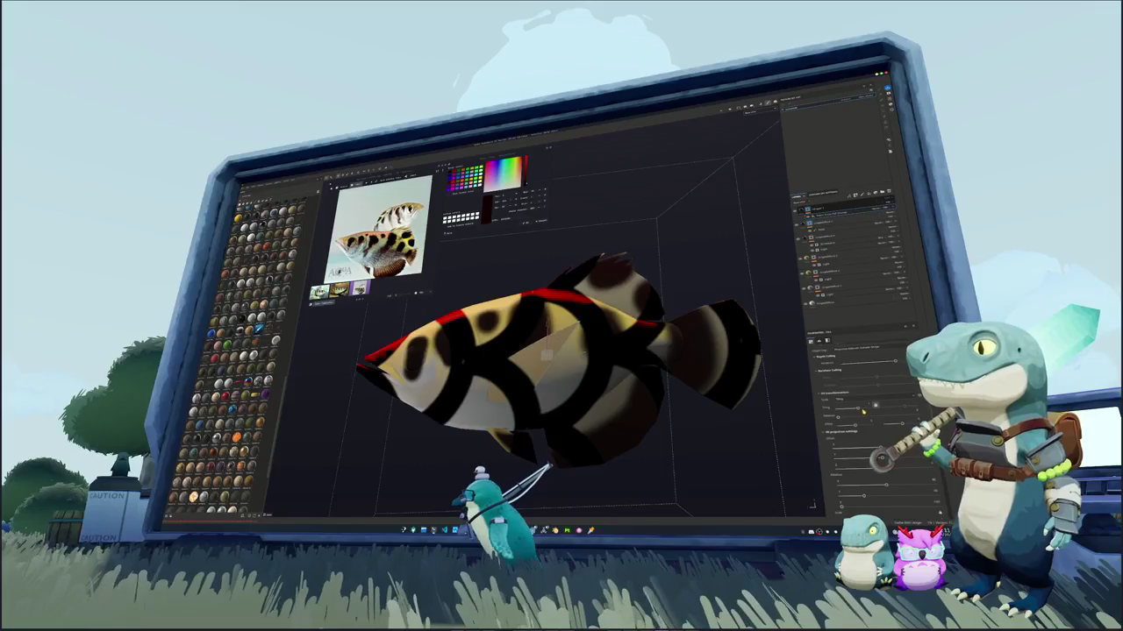
# Change the pattern texture to fish scales and make the scales larger
pyautogui.click(862, 409)
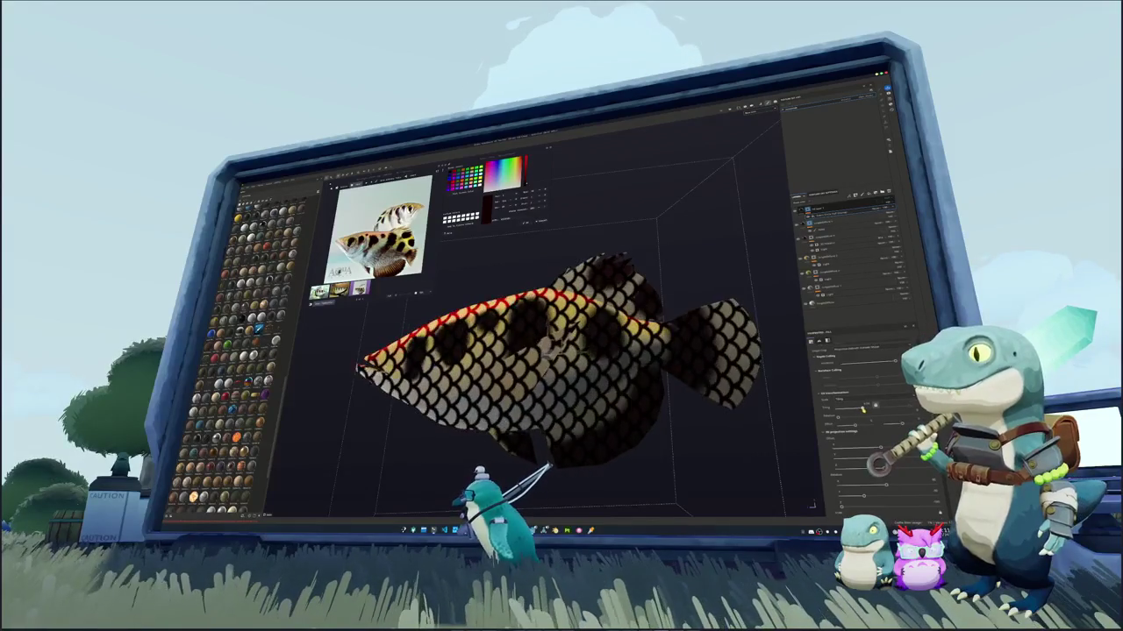
pyautogui.click(864, 408)
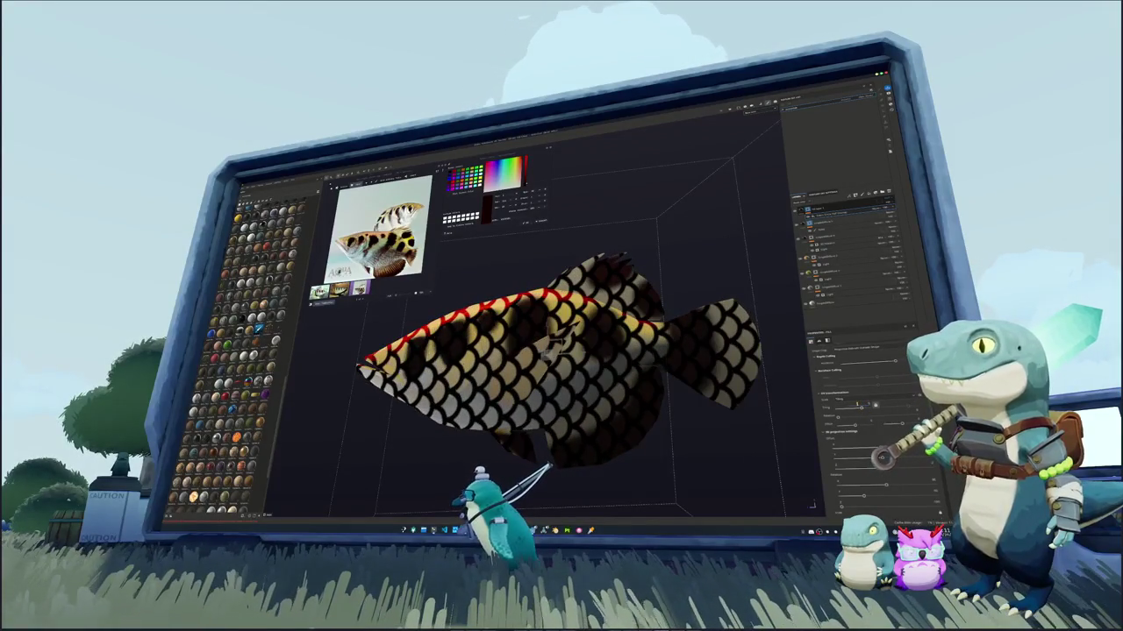
pyautogui.keyDown('alt'); pyautogui.moveTo(686, 413); pyautogui.dragTo(701, 395); pyautogui.keyUp('alt')
pyautogui.scroll(-2, 711, 382)
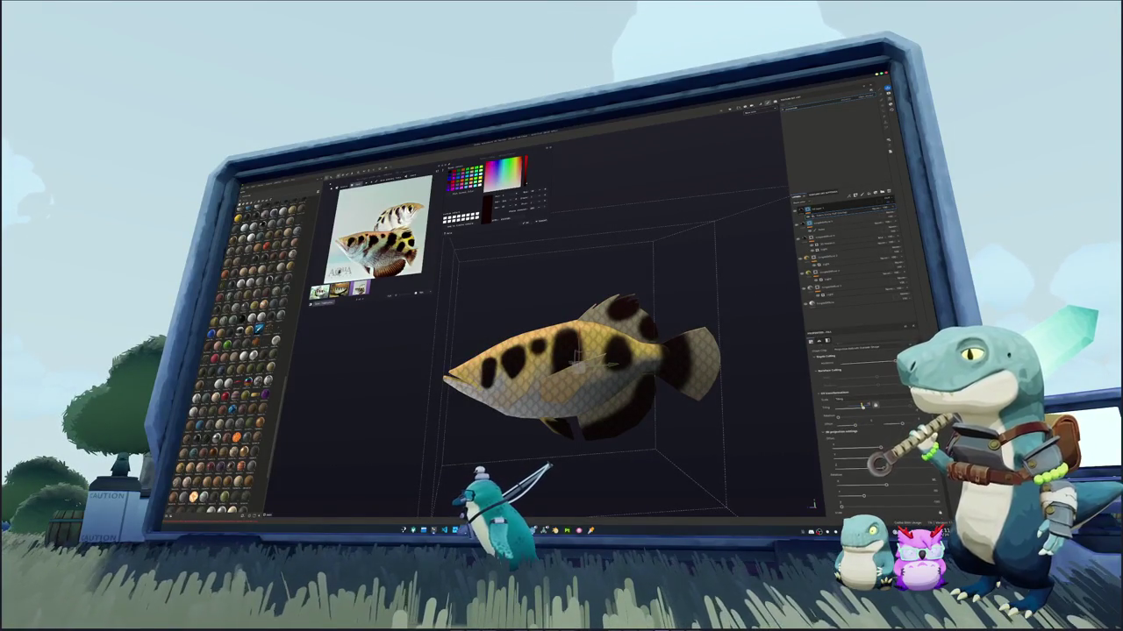
pyautogui.keyDown('alt'); pyautogui.moveTo(718, 359); pyautogui.dragTo(677, 379); pyautogui.keyUp('alt')
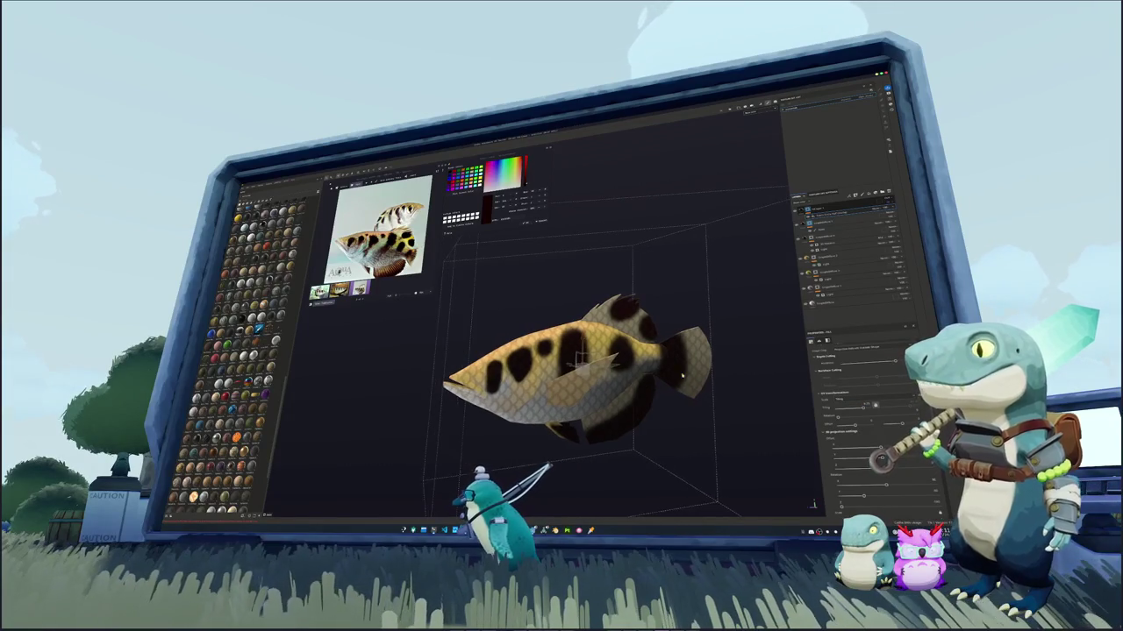
# Lower the scale layer's opacity so the scales overlay the fish subtly
pyautogui.click(746, 377)
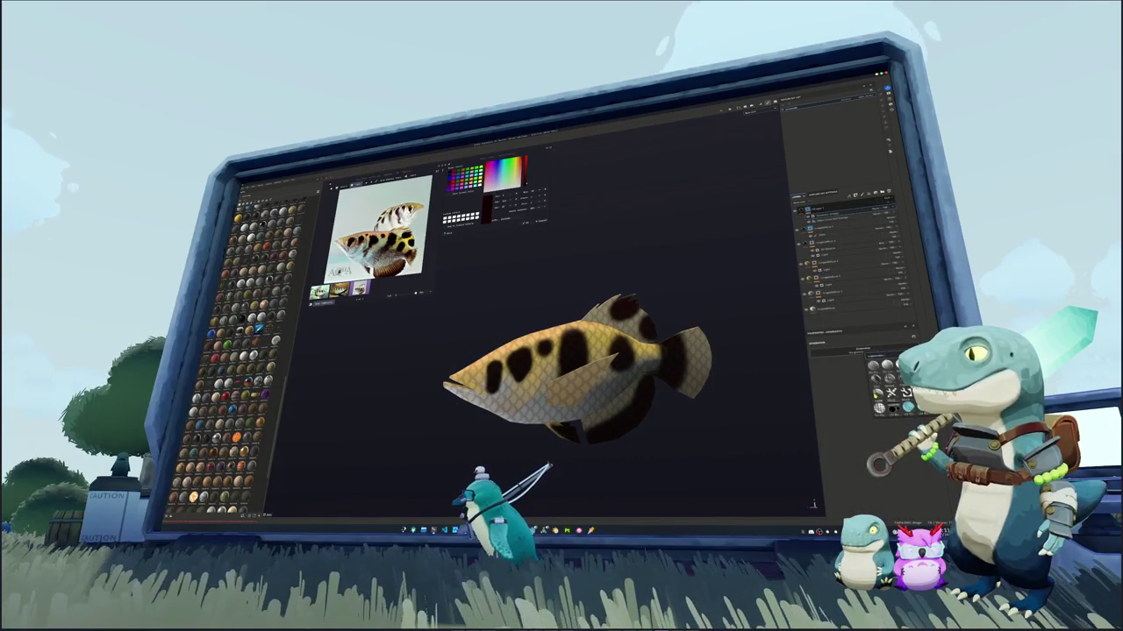
pyautogui.click(859, 213)
pyautogui.rightClick(871, 210)
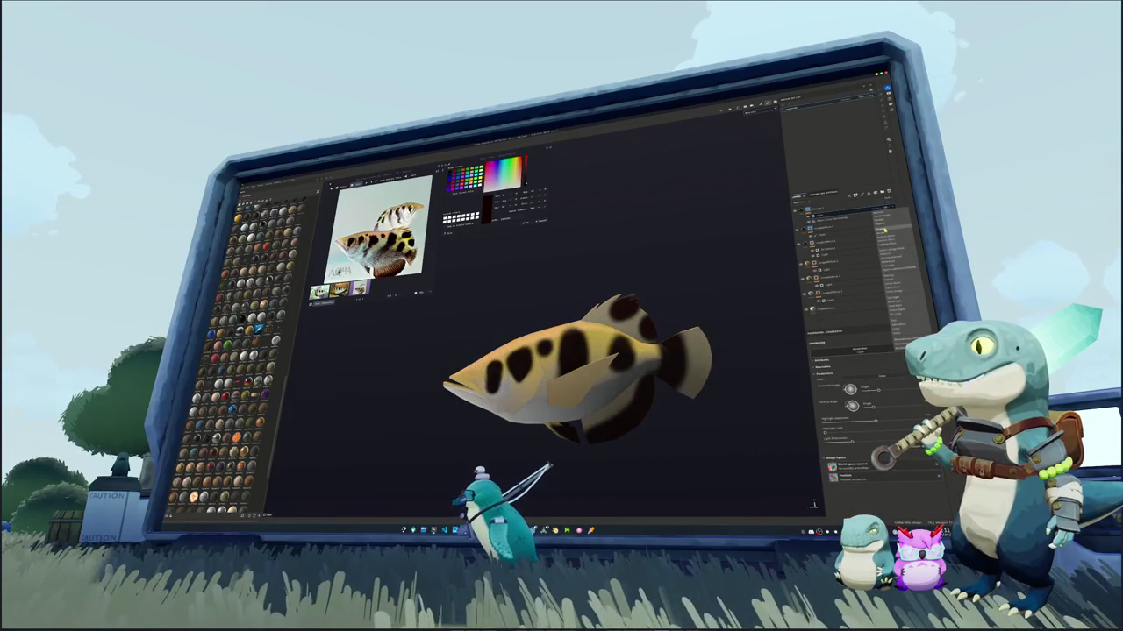
pyautogui.click(885, 230)
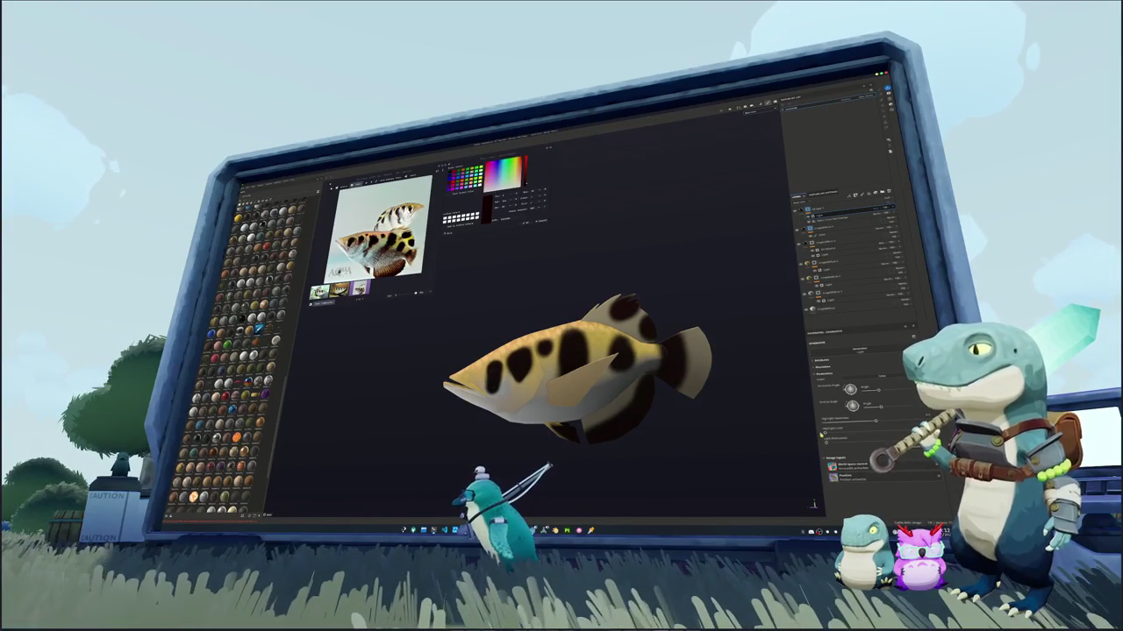
pyautogui.moveTo(873, 422); pyautogui.dragTo(847, 424)
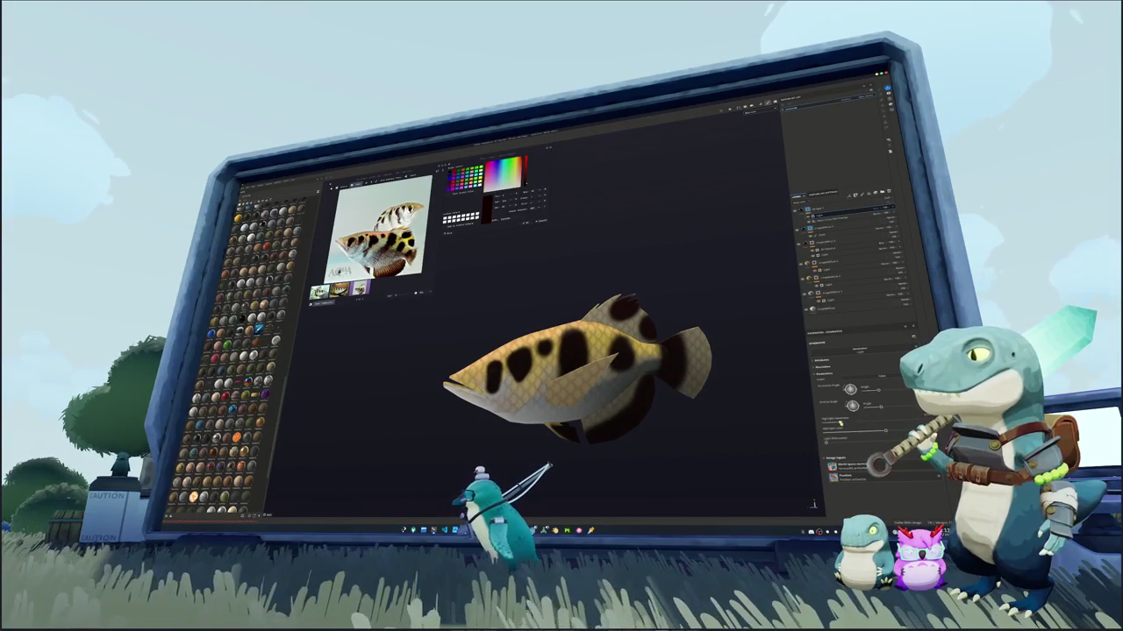
pyautogui.keyDown('alt'); pyautogui.moveTo(676, 454); pyautogui.dragTo(667, 451); pyautogui.keyUp('alt')
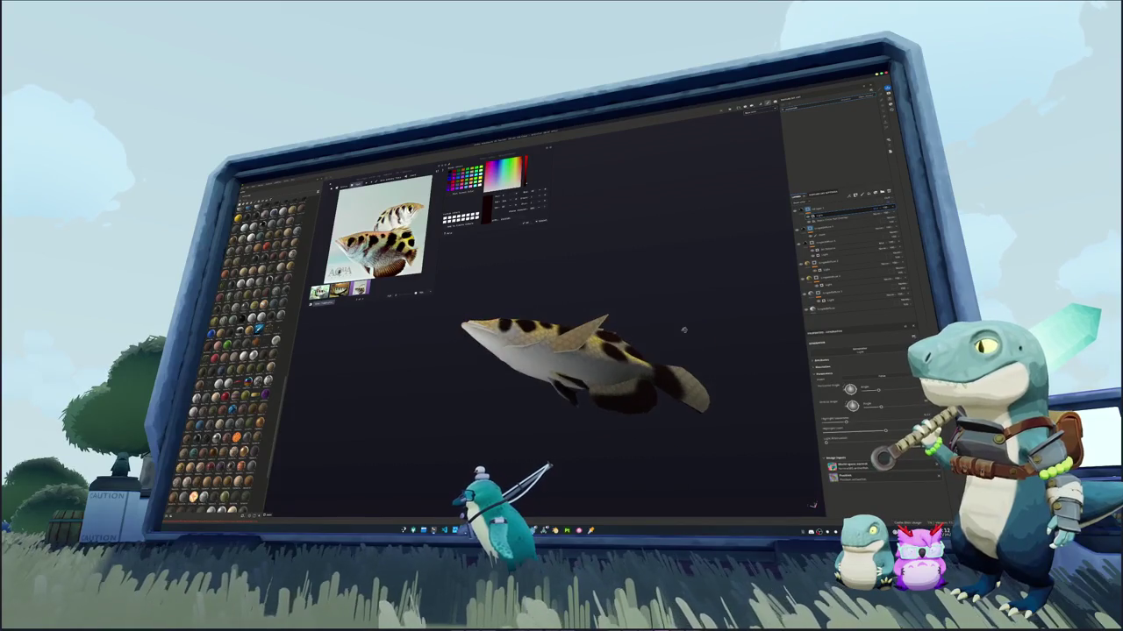
pyautogui.click(820, 217)
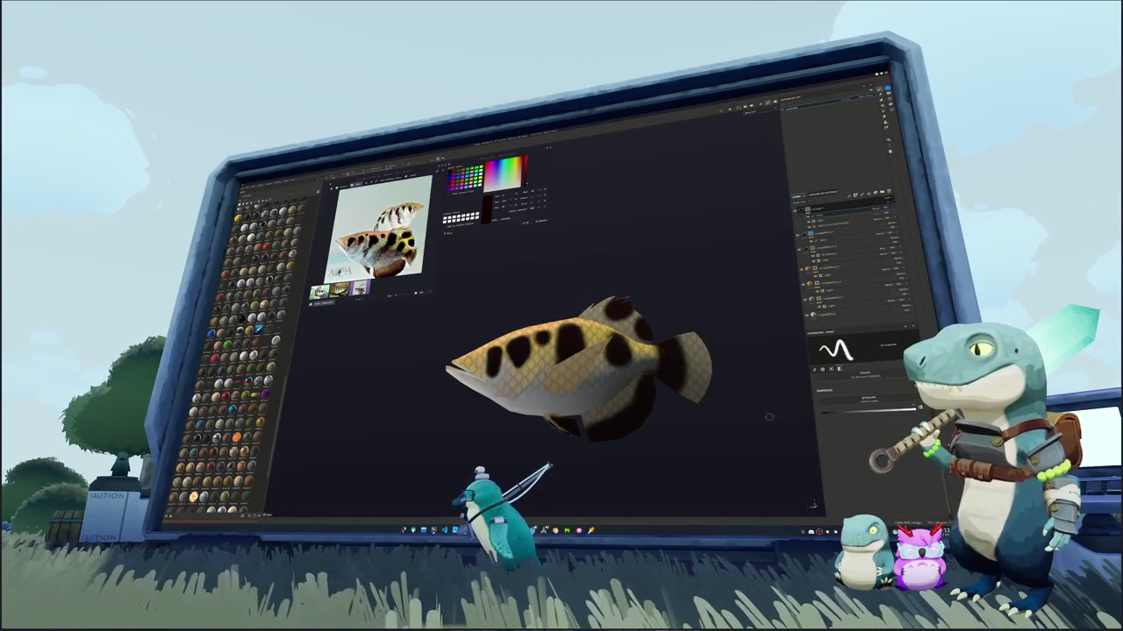
# Bring the fish's side into view, switch to Polygon Fill (4), and pick a beige paint colour
pyautogui.keyDown('alt'); pyautogui.moveTo(614, 368); pyautogui.dragTo(667, 368); pyautogui.keyUp('alt')
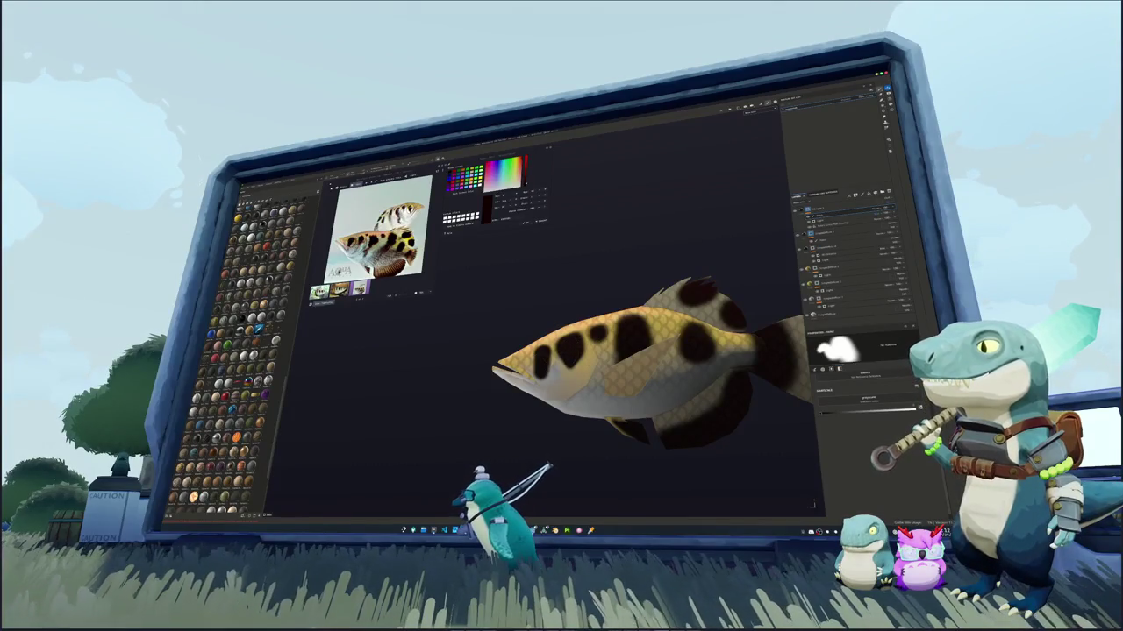
pyautogui.keyDown('alt'); pyautogui.moveTo(614, 368); pyautogui.dragTo(763, 359); pyautogui.keyUp('alt')
pyautogui.moveTo(562, 351)
pyautogui.keyDown('alt'); pyautogui.mouseDown()
pyautogui.moveTo(649, 351)
pyautogui.moveTo(649, 368)
pyautogui.moveTo(684, 369)
pyautogui.mouseUp(); pyautogui.keyUp('alt')
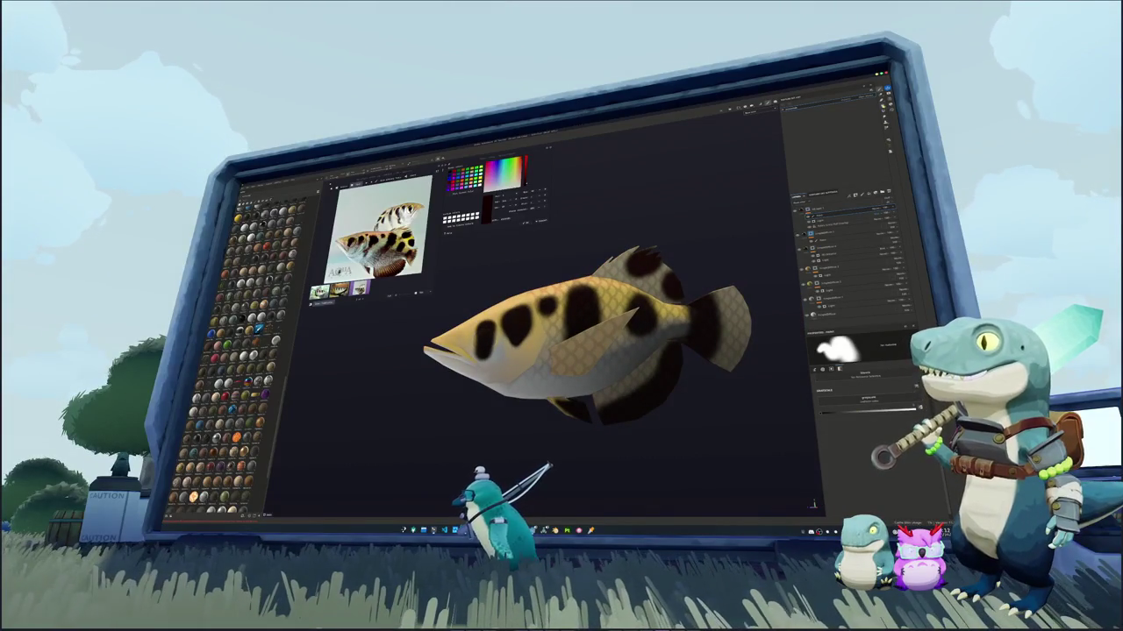
pyautogui.press('4')
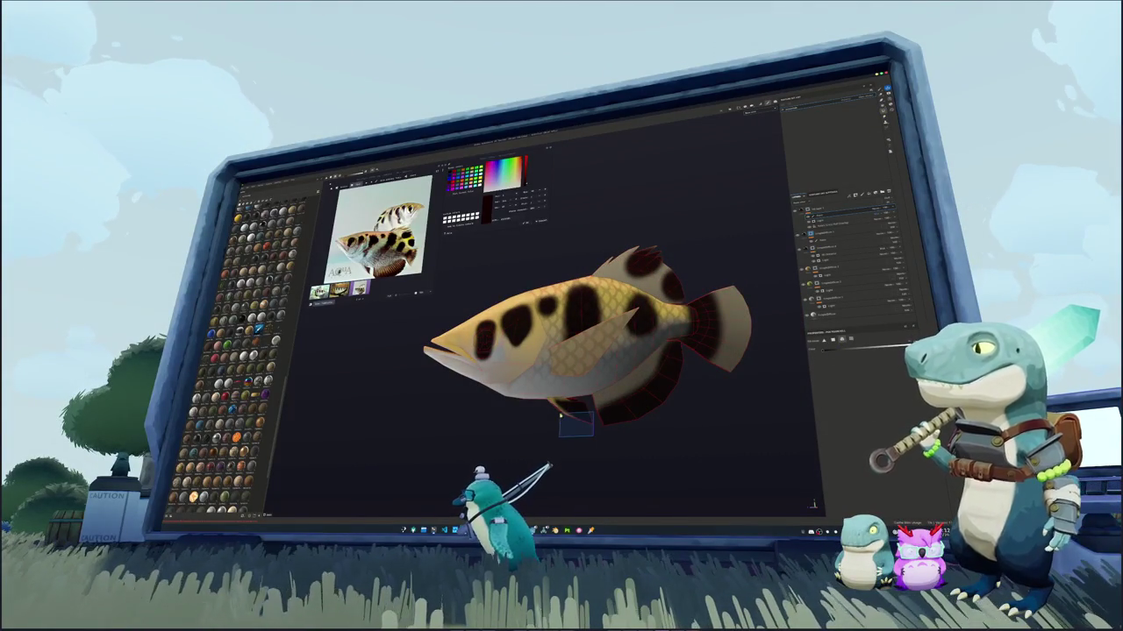
pyautogui.moveTo(646, 405)
pyautogui.keyDown('alt'); pyautogui.mouseDown()
pyautogui.moveTo(718, 256)
pyautogui.moveTo(836, 205)
pyautogui.mouseUp(); pyautogui.keyUp('alt')
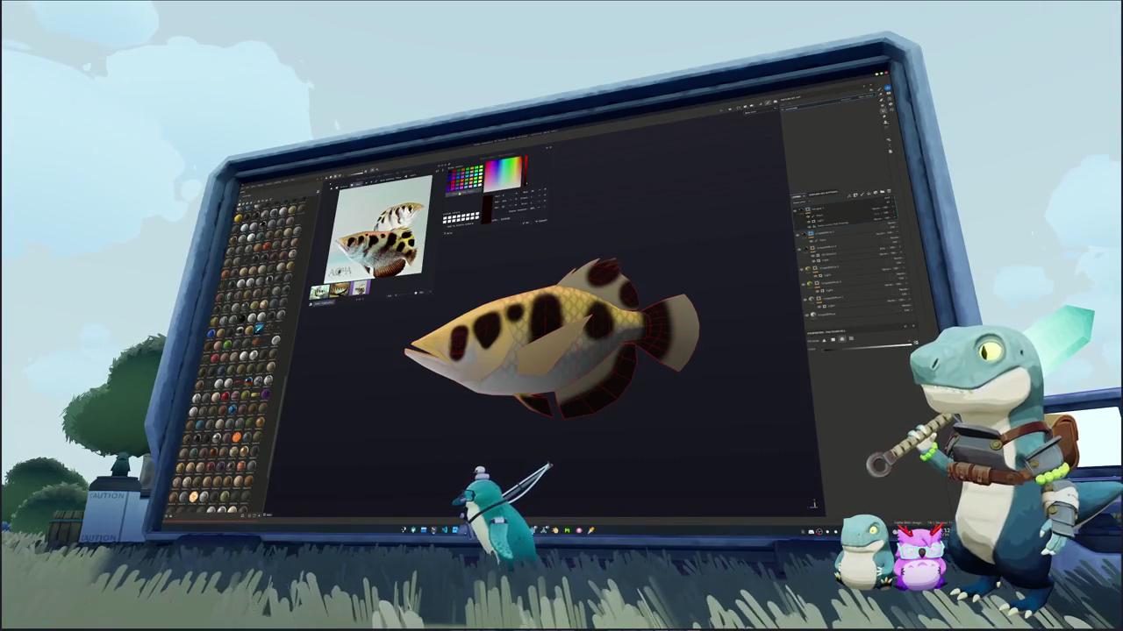
pyautogui.click(465, 309)
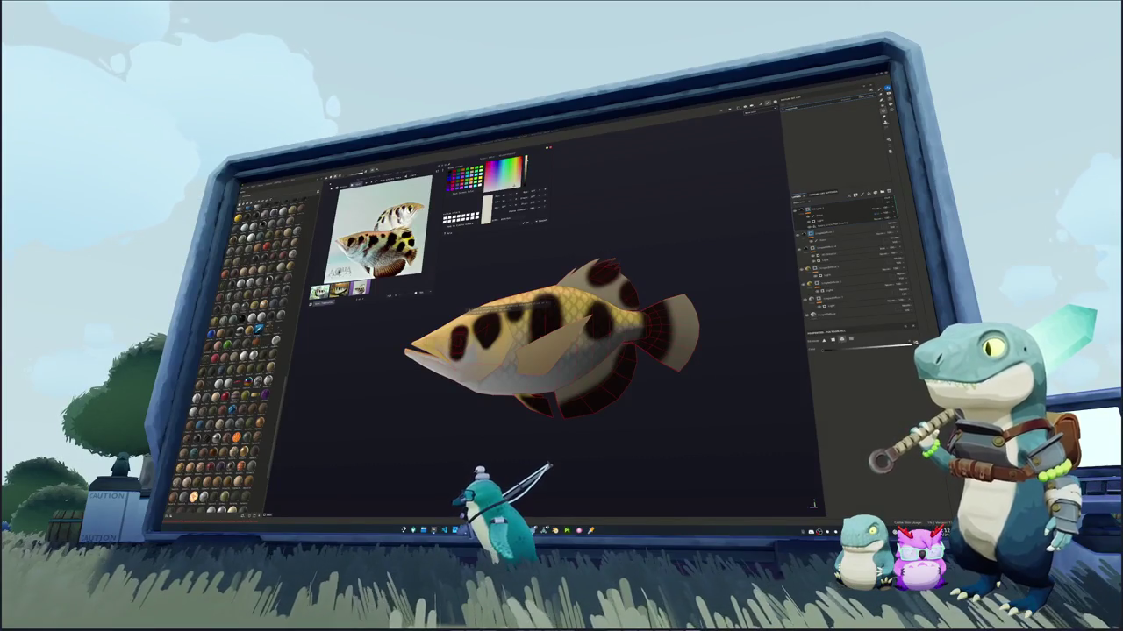
# Fill the pectoral fin's polygons with a pale flat colour
pyautogui.click(842, 299)
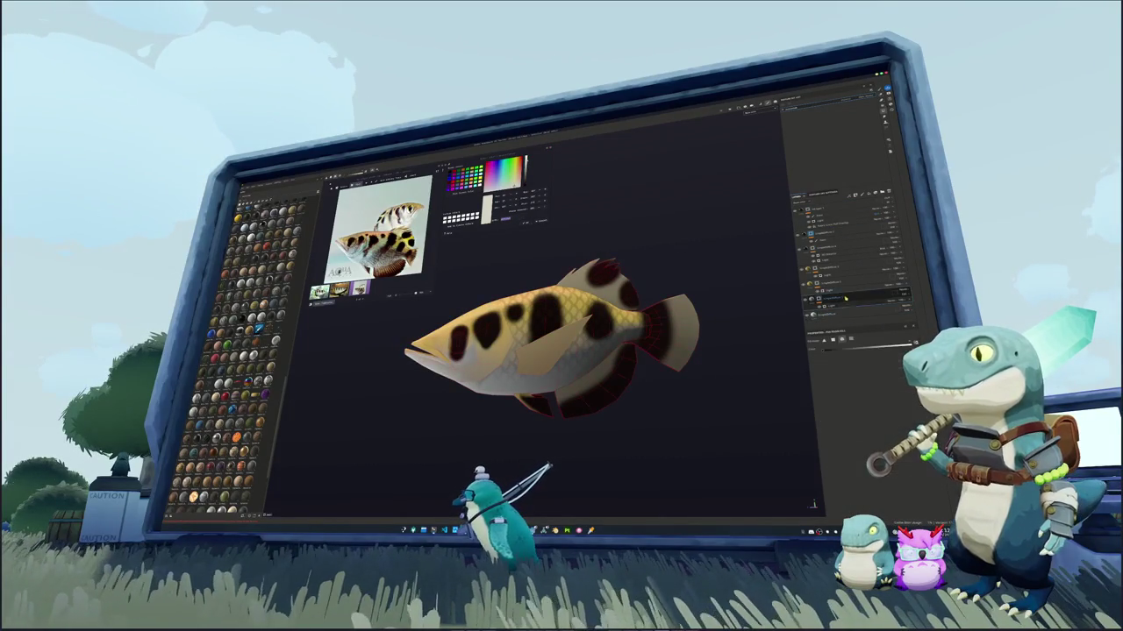
pyautogui.click(842, 313)
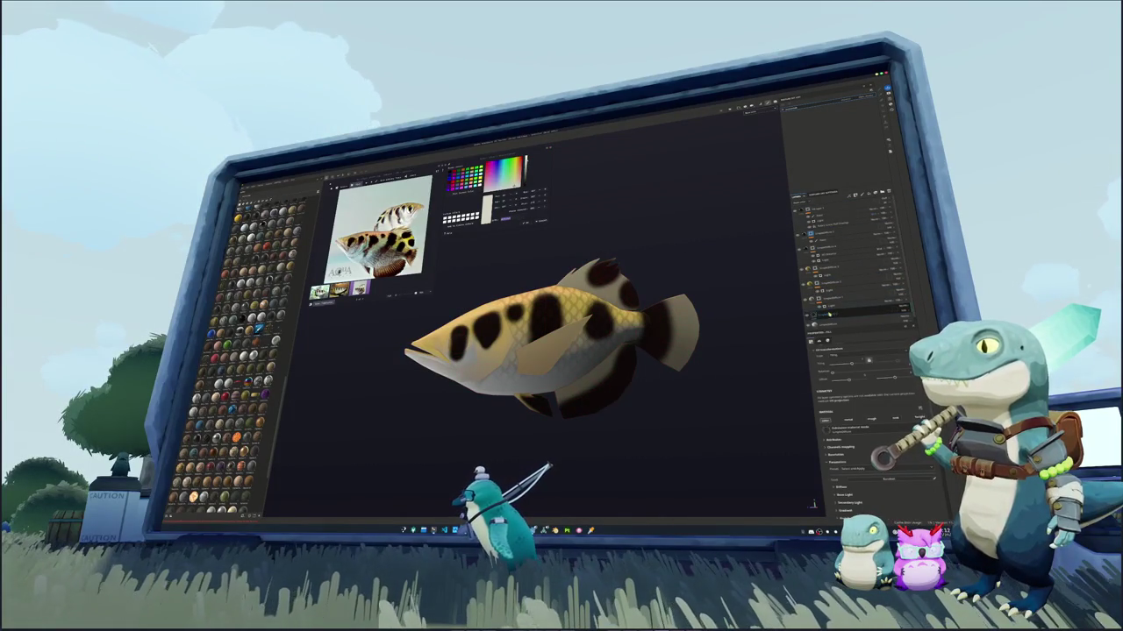
pyautogui.click(814, 209)
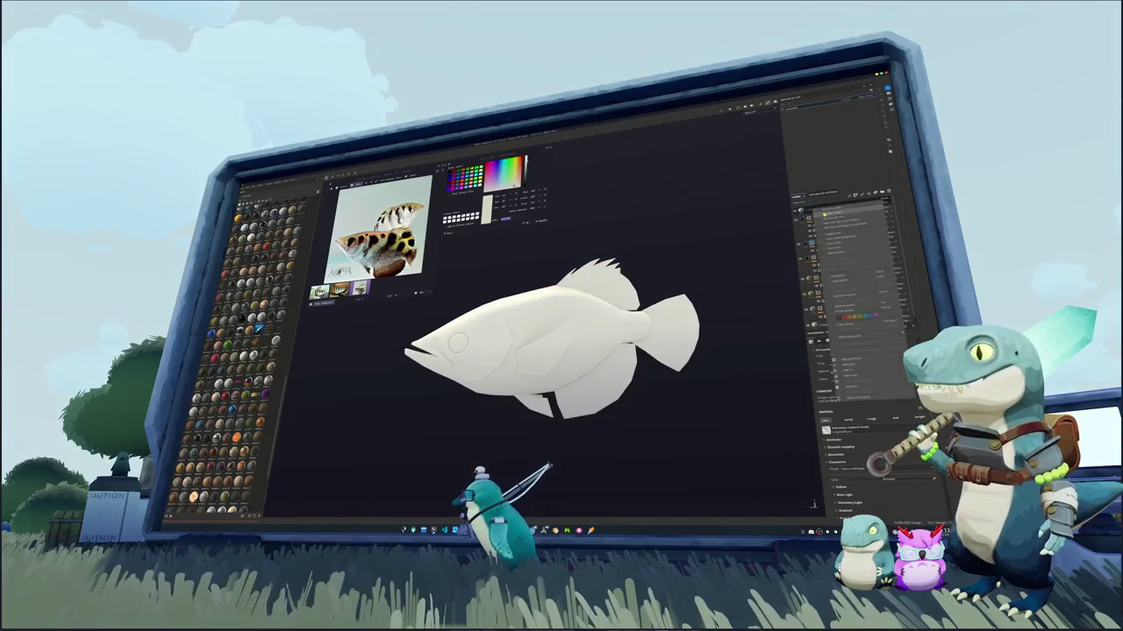
pyautogui.click(813, 209)
pyautogui.rightClick(809, 205)
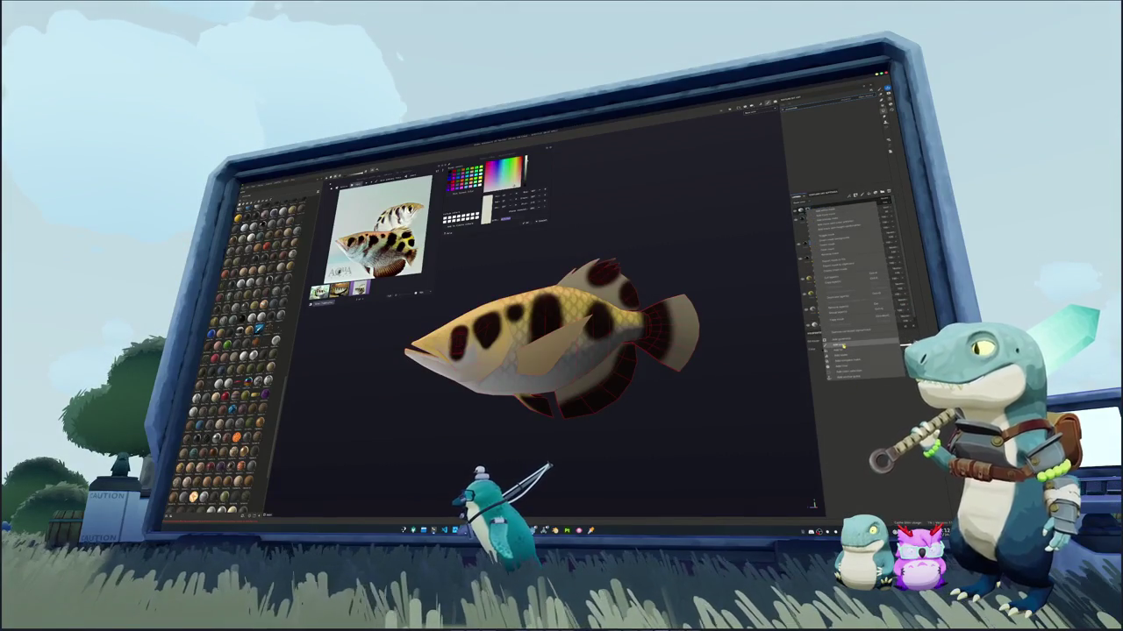
pyautogui.click(837, 342)
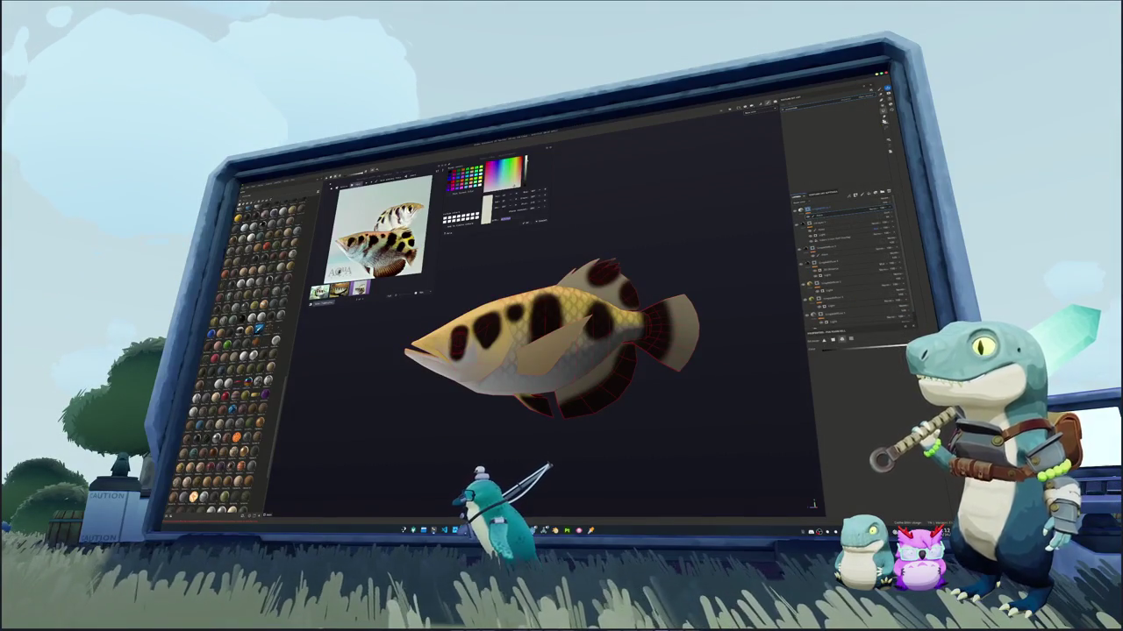
pyautogui.click(564, 357)
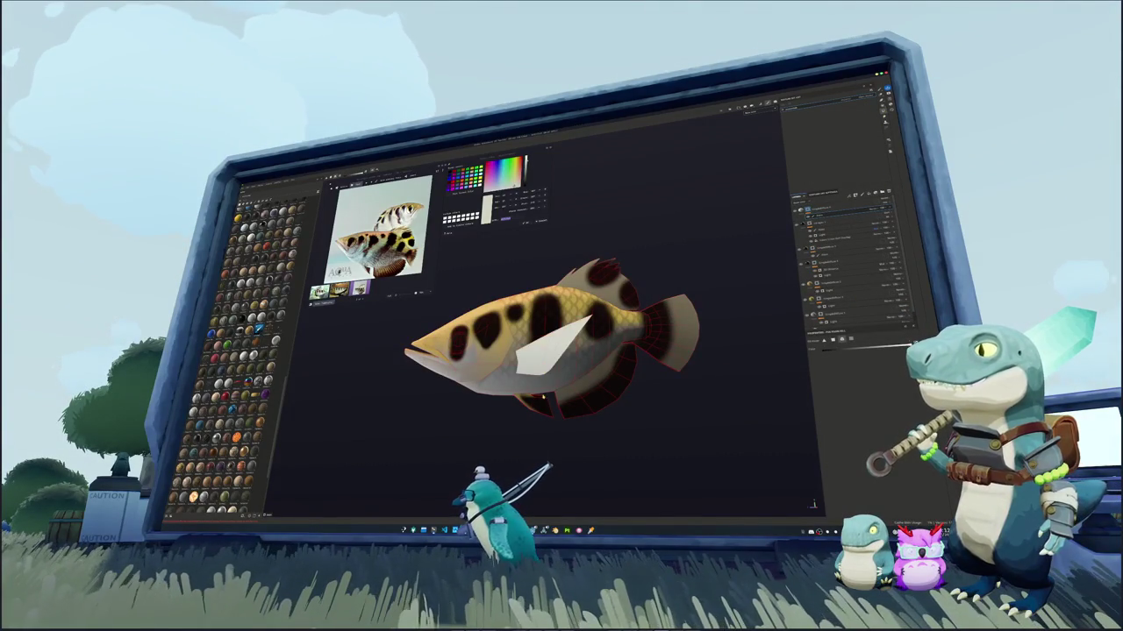
pyautogui.keyDown('alt'); pyautogui.moveTo(600, 385); pyautogui.dragTo(609, 364); pyautogui.keyUp('alt')
# Add a fill layer on top with a black base colour
pyautogui.click(823, 206)
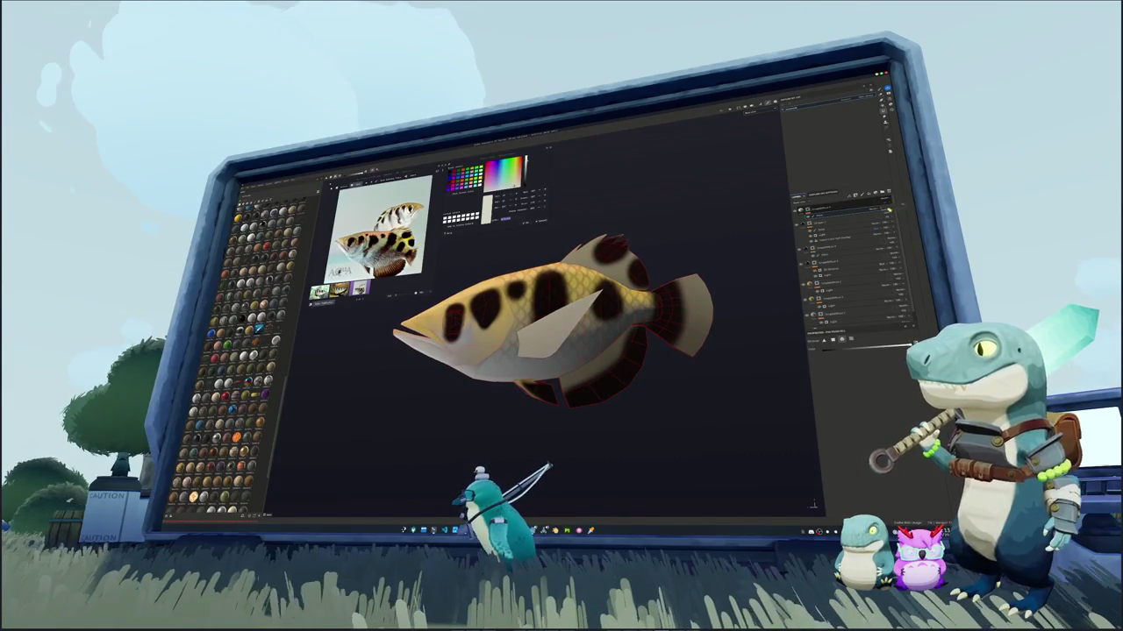
pyautogui.keyDown('alt'); pyautogui.moveTo(608, 364); pyautogui.dragTo(632, 350); pyautogui.keyUp('alt')
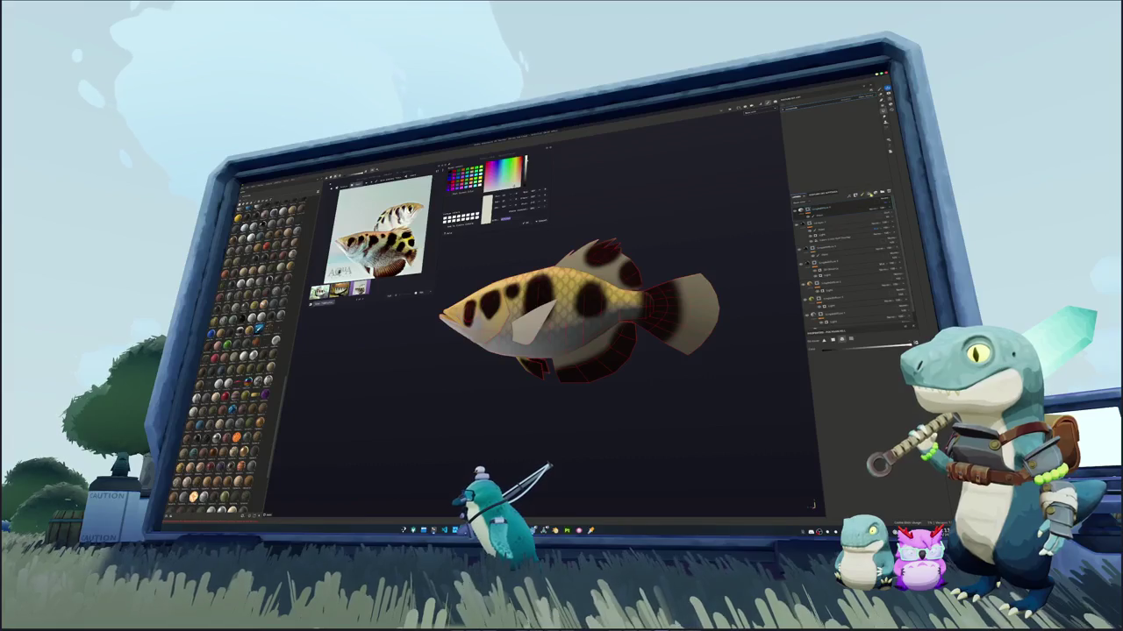
pyautogui.click(837, 222)
pyautogui.click(868, 456)
pyautogui.click(865, 434)
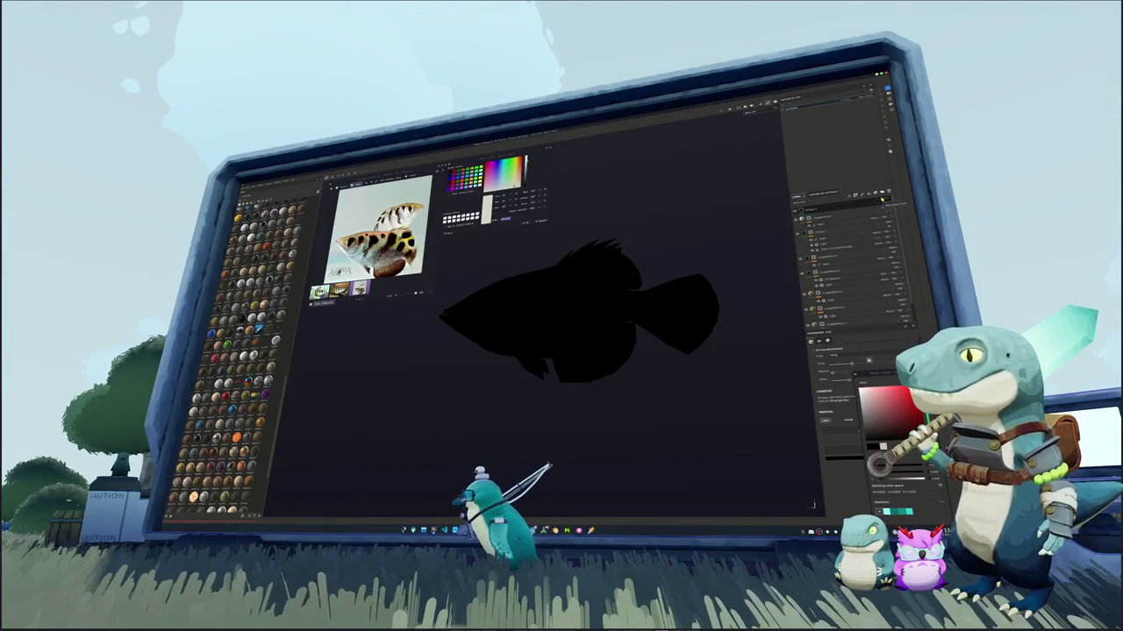
# Add a black mask to the black fill layer so the scaled, spotted texture reappears
pyautogui.click(882, 199)
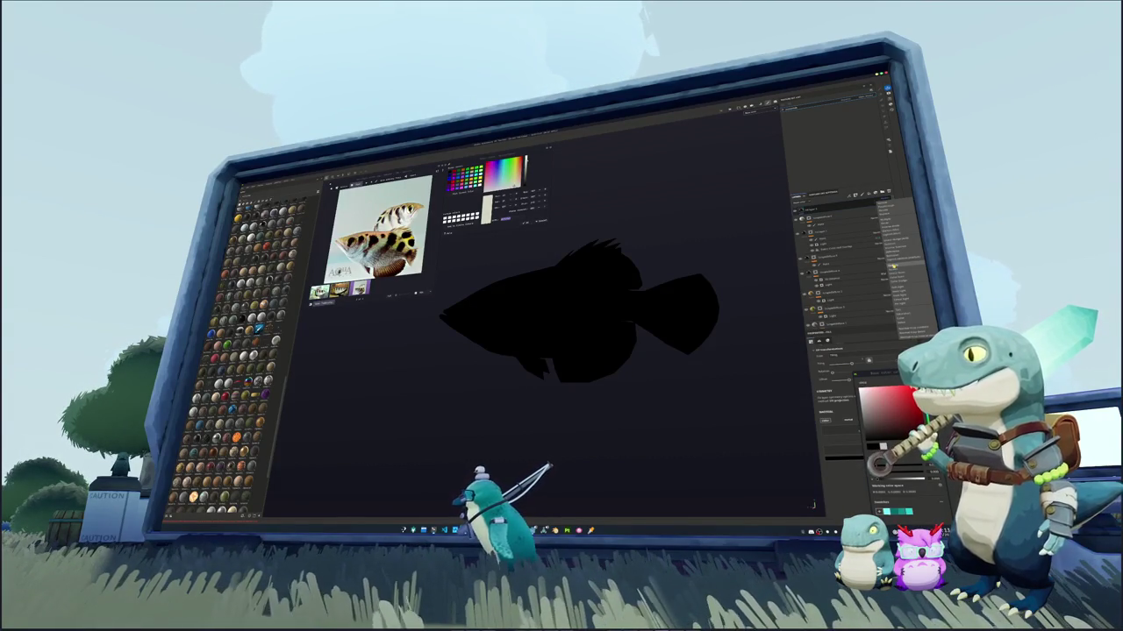
pyautogui.click(891, 218)
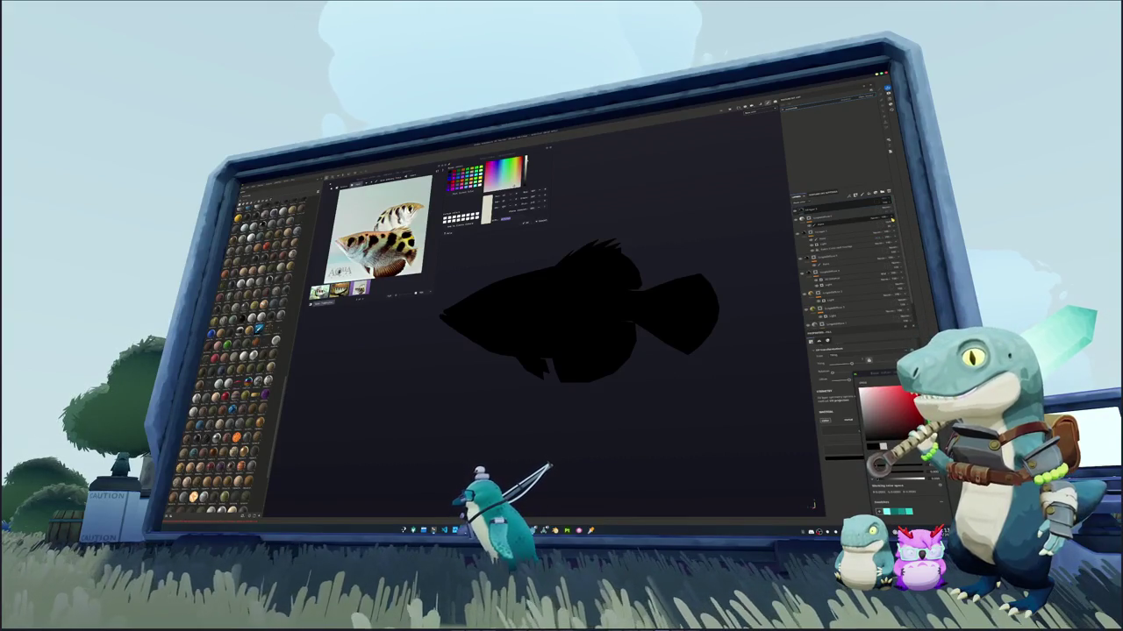
pyautogui.click(842, 210)
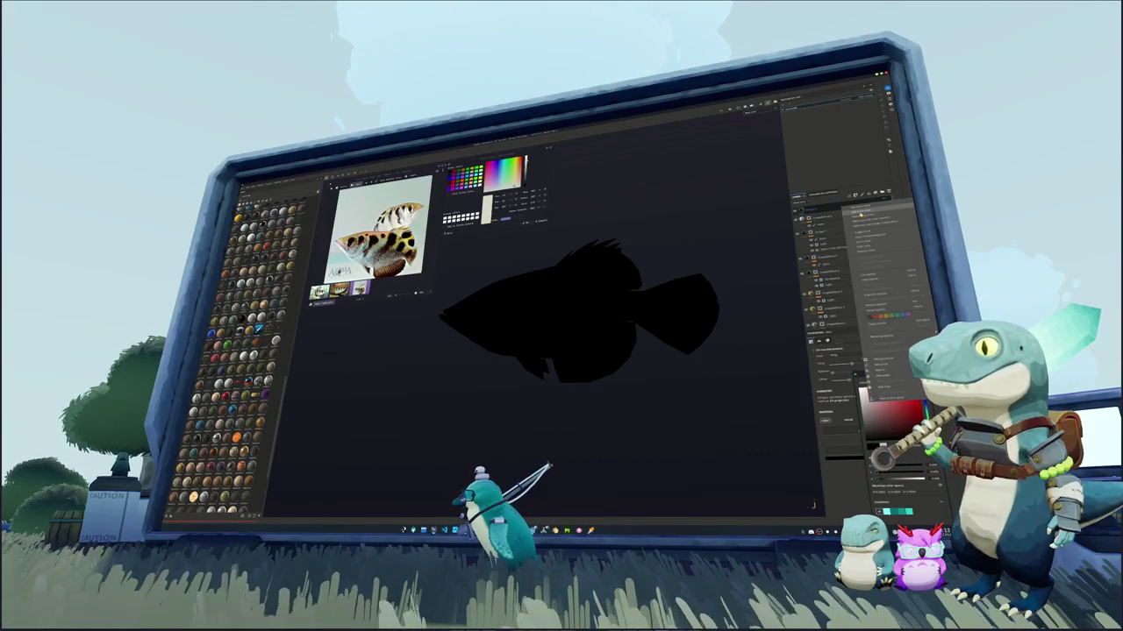
pyautogui.click(844, 214)
pyautogui.click(841, 209)
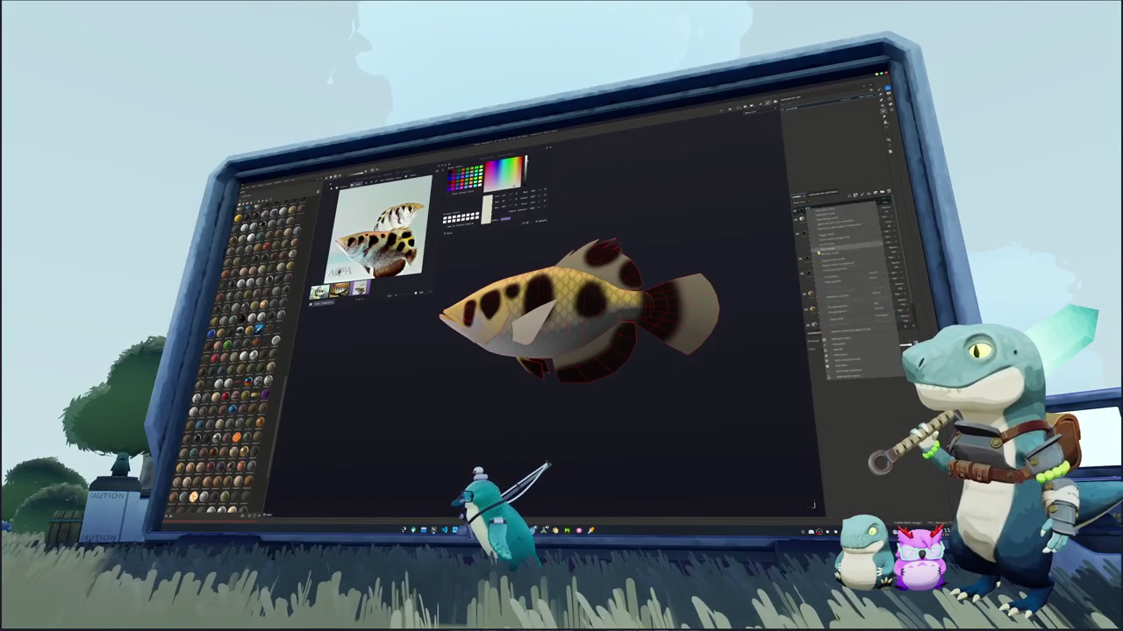
pyautogui.click(838, 347)
# Paint a dark streak on the dorsal fin, then lighten the streaks that spread too far
pyautogui.keyDown('alt'); pyautogui.moveTo(745, 369); pyautogui.dragTo(772, 377); pyautogui.keyUp('alt')
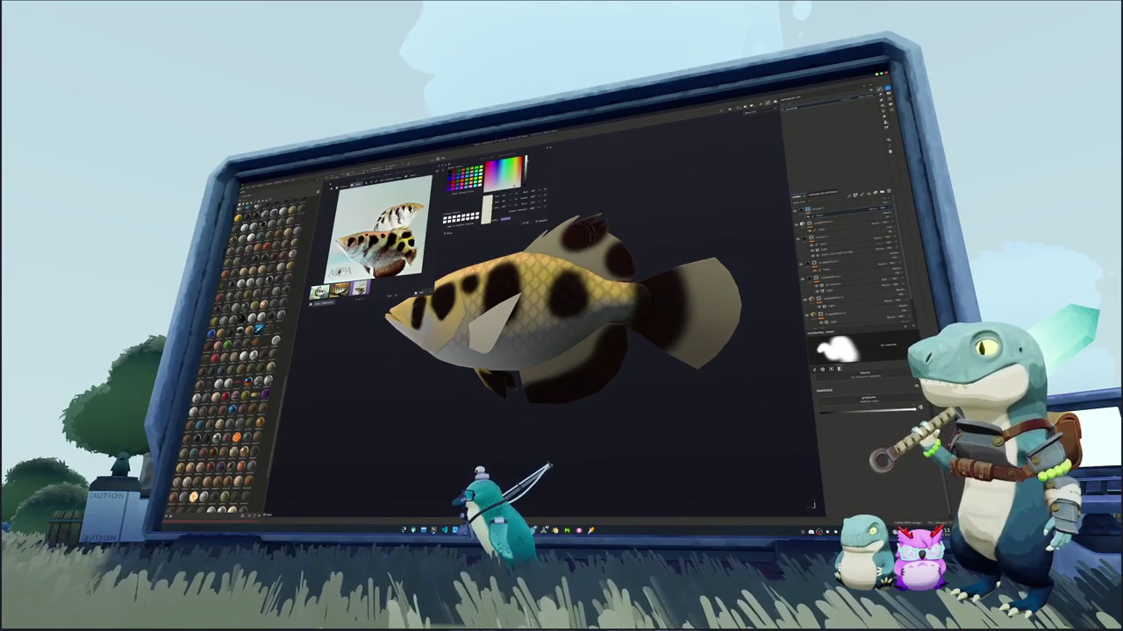
pyautogui.keyDown('alt'); pyautogui.moveTo(562, 334); pyautogui.dragTo(571, 328); pyautogui.keyUp('alt')
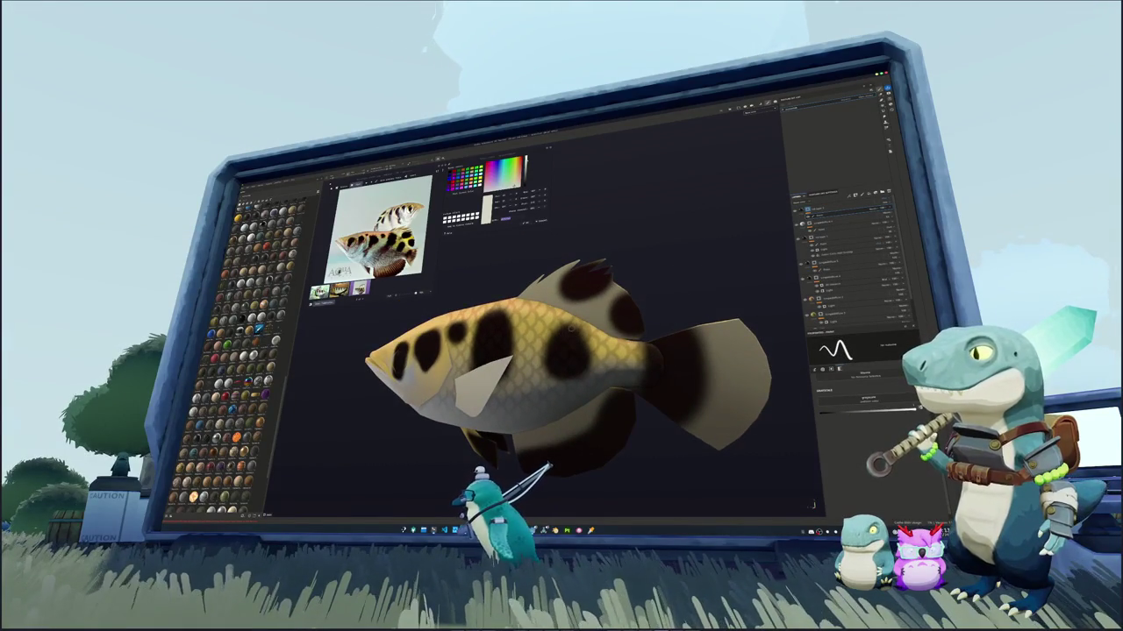
pyautogui.scroll(5, 571, 328)
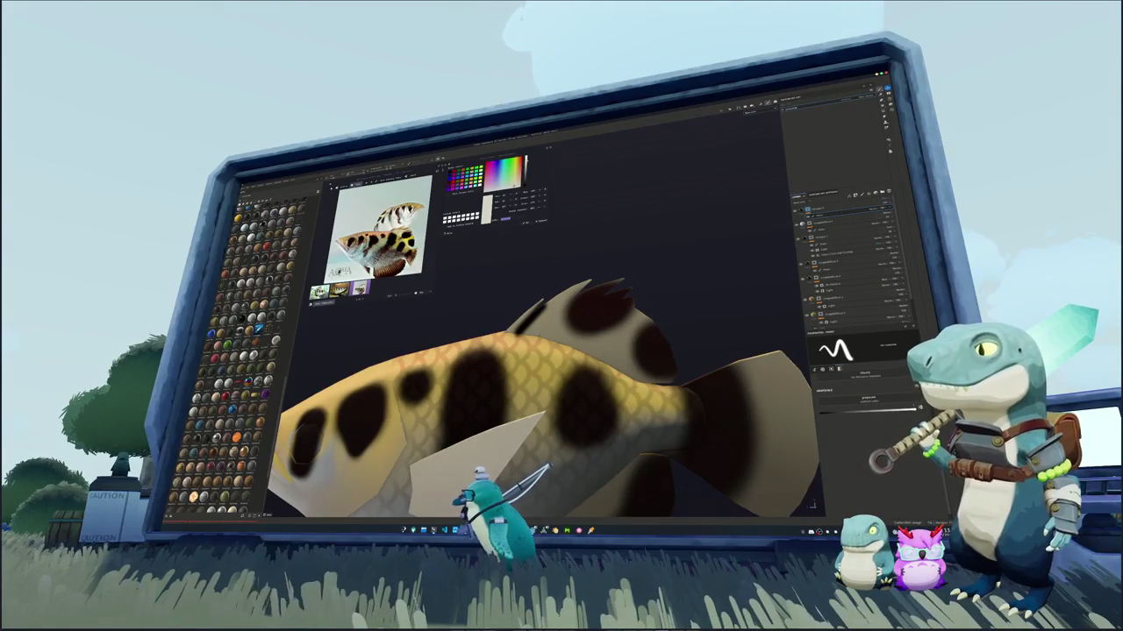
pyautogui.moveTo(542, 331)
pyautogui.mouseDown()
pyautogui.moveTo(579, 289)
pyautogui.moveTo(543, 327)
pyautogui.mouseUp()
pyautogui.moveTo(561, 267)
pyautogui.mouseDown()
pyautogui.moveTo(519, 317)
pyautogui.moveTo(496, 316)
pyautogui.mouseUp()
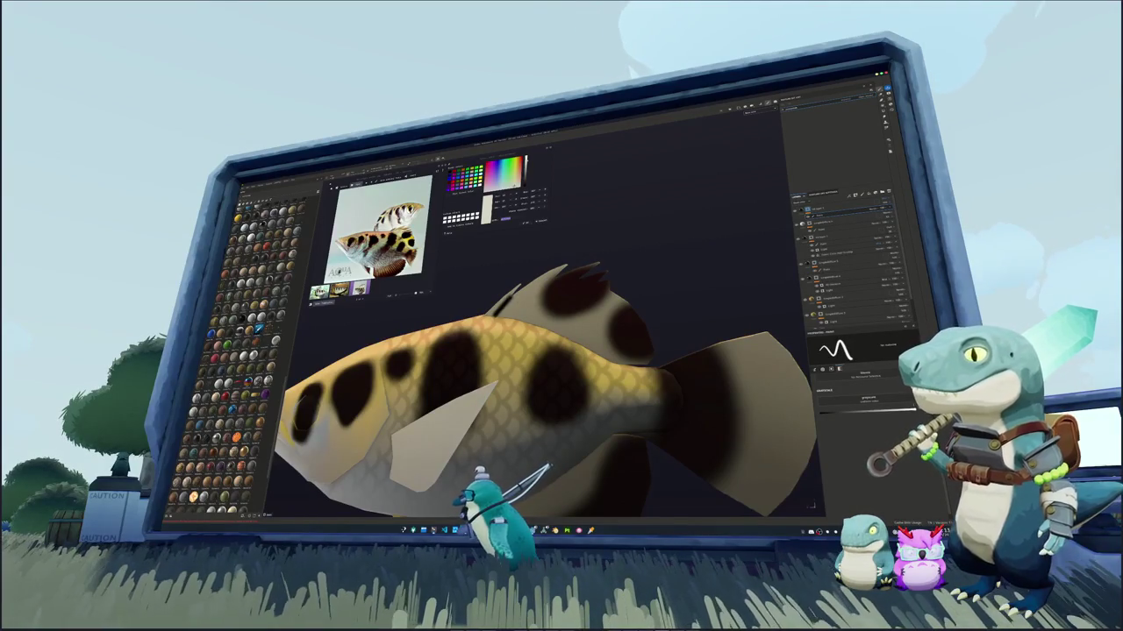
pyautogui.keyDown('alt'); pyautogui.moveTo(578, 351); pyautogui.dragTo(548, 351); pyautogui.keyUp('alt')
pyautogui.scroll(2, 544, 395)
pyautogui.scroll(2, 544, 394)
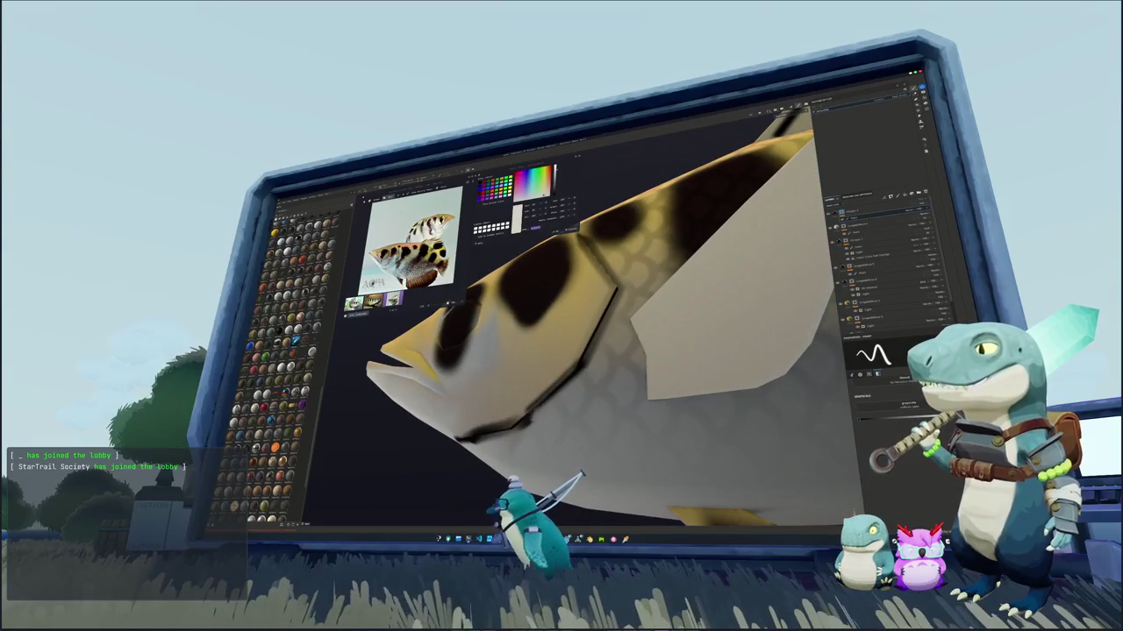
# Bring the fish's head and eye into a close-up facing the viewer
pyautogui.keyDown('alt'); pyautogui.moveTo(614, 351); pyautogui.dragTo(614, 385); pyautogui.keyUp('alt')
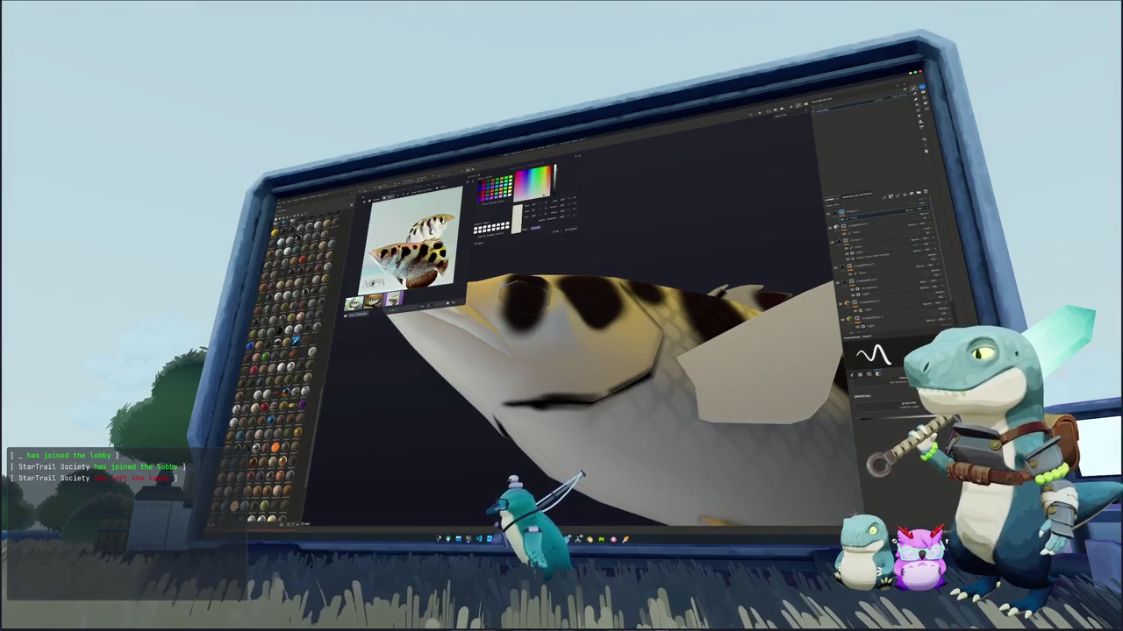
pyautogui.keyDown('alt'); pyautogui.moveTo(614, 351); pyautogui.dragTo(570, 333); pyautogui.keyUp('alt')
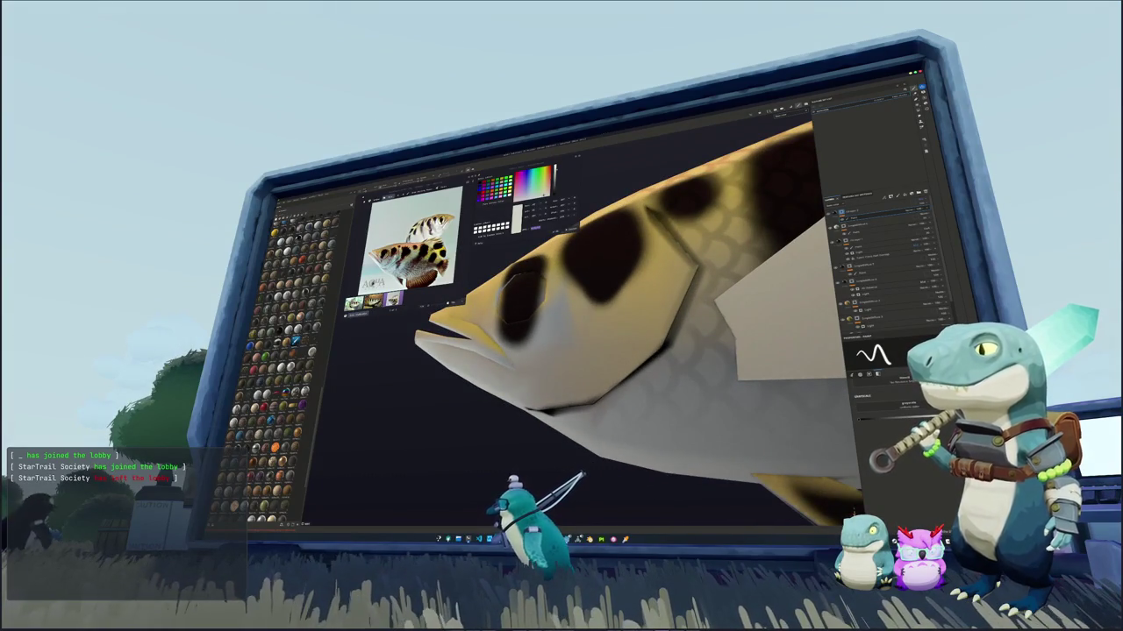
pyautogui.scroll(-3, 658, 333)
pyautogui.scroll(-2, 658, 333)
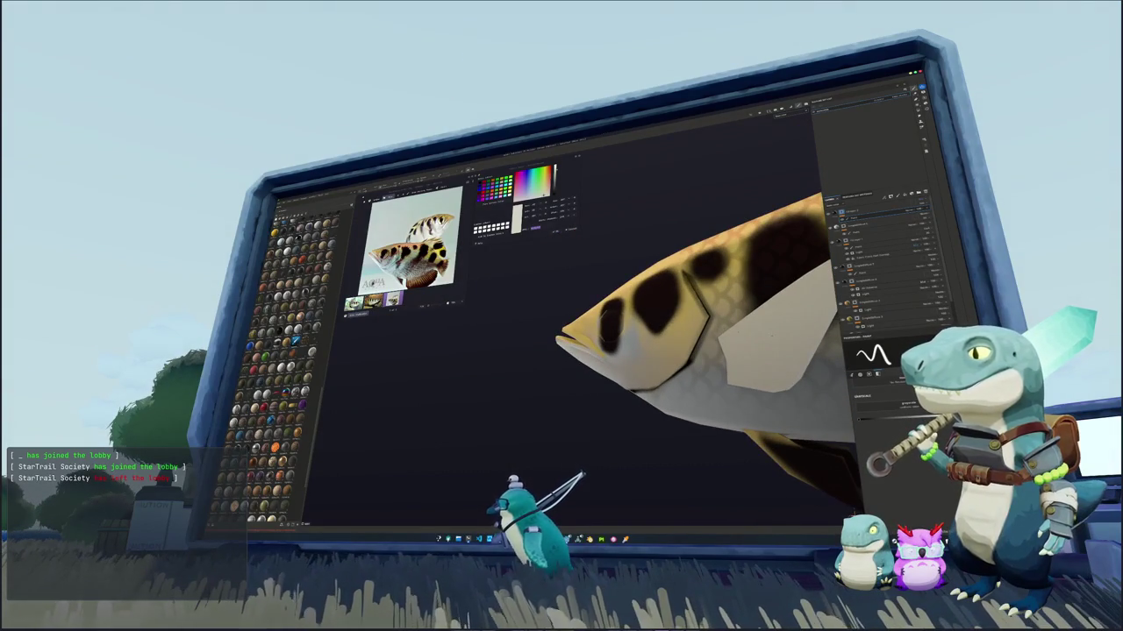
pyautogui.keyDown('alt'); pyautogui.moveTo(667, 333); pyautogui.dragTo(614, 347); pyautogui.keyUp('alt')
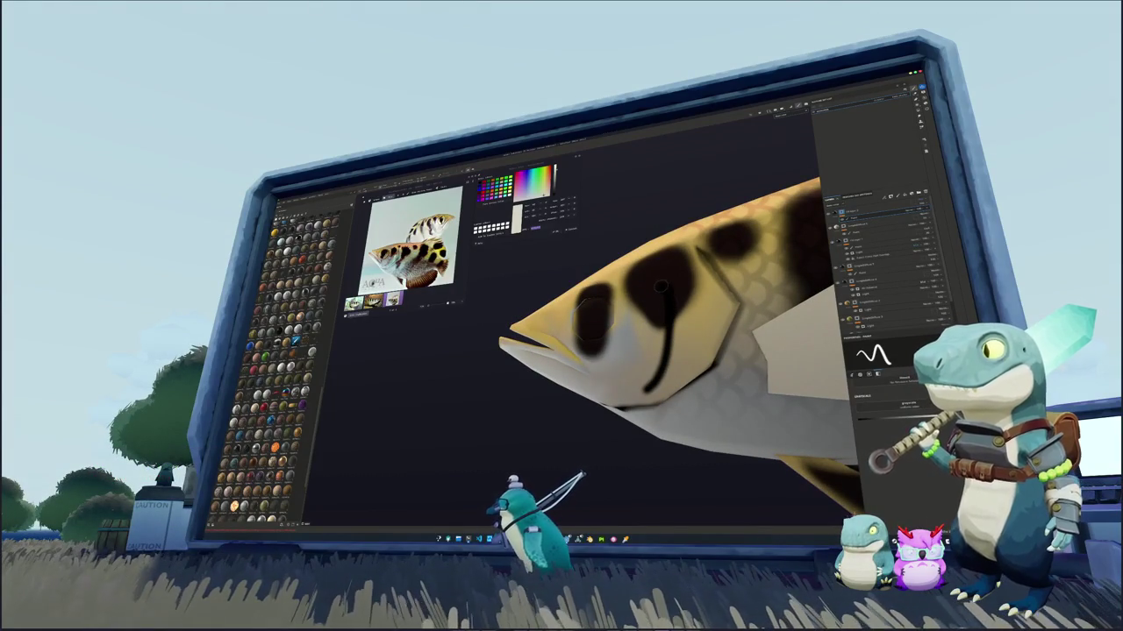
pyautogui.keyDown('alt'); pyautogui.moveTo(667, 333); pyautogui.dragTo(632, 341); pyautogui.keyUp('alt')
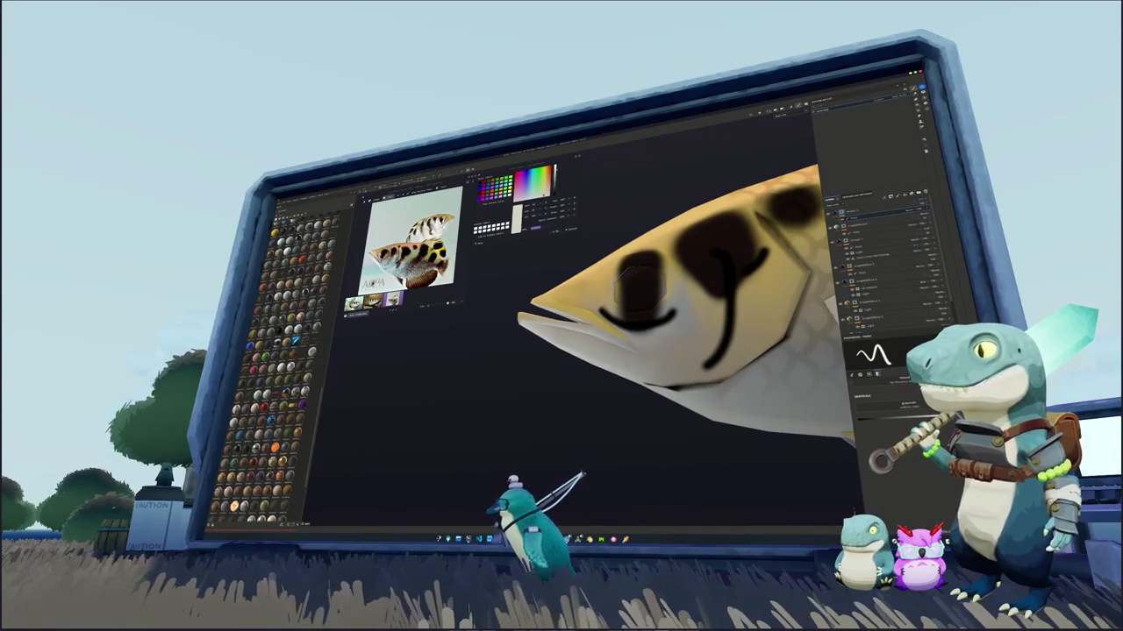
pyautogui.keyDown('alt'); pyautogui.moveTo(633, 289); pyautogui.dragTo(628, 329); pyautogui.keyUp('alt')
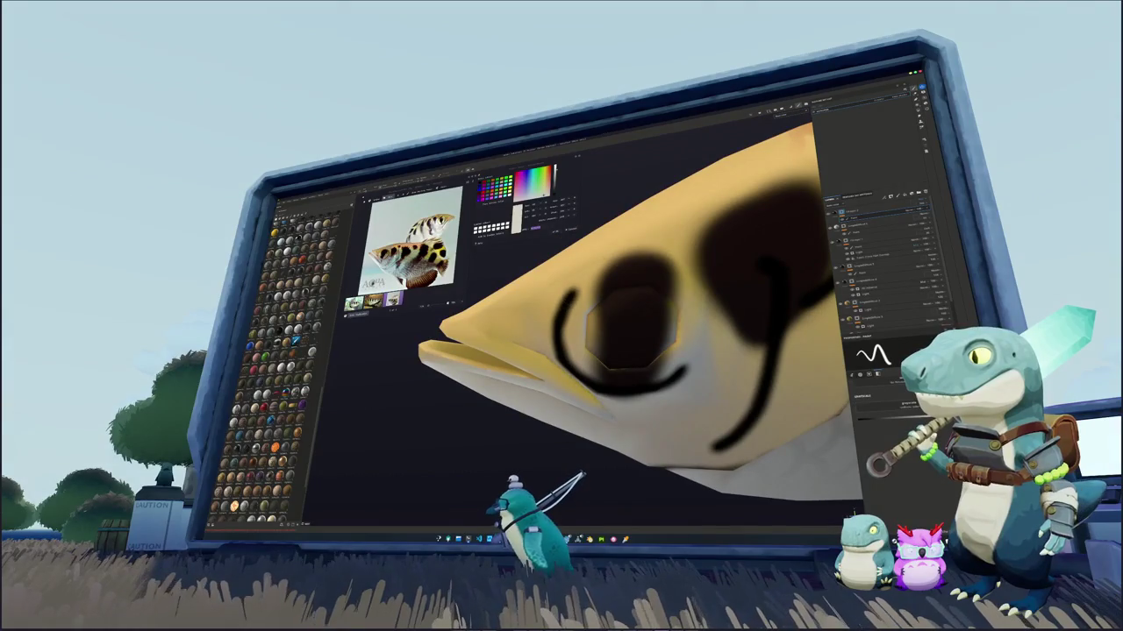
pyautogui.keyDown('alt'); pyautogui.moveTo(653, 270); pyautogui.dragTo(638, 279); pyautogui.keyUp('alt')
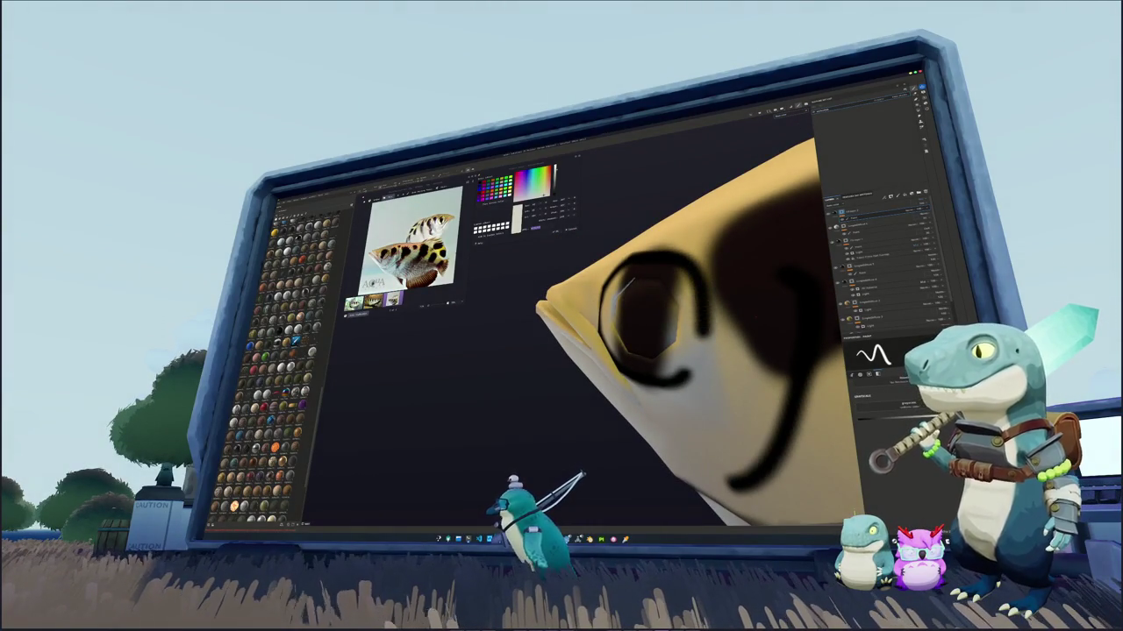
# Undo the stray eye strokes and paint the right side of the dark eye ring
pyautogui.hotkey('ctrl', 'z')
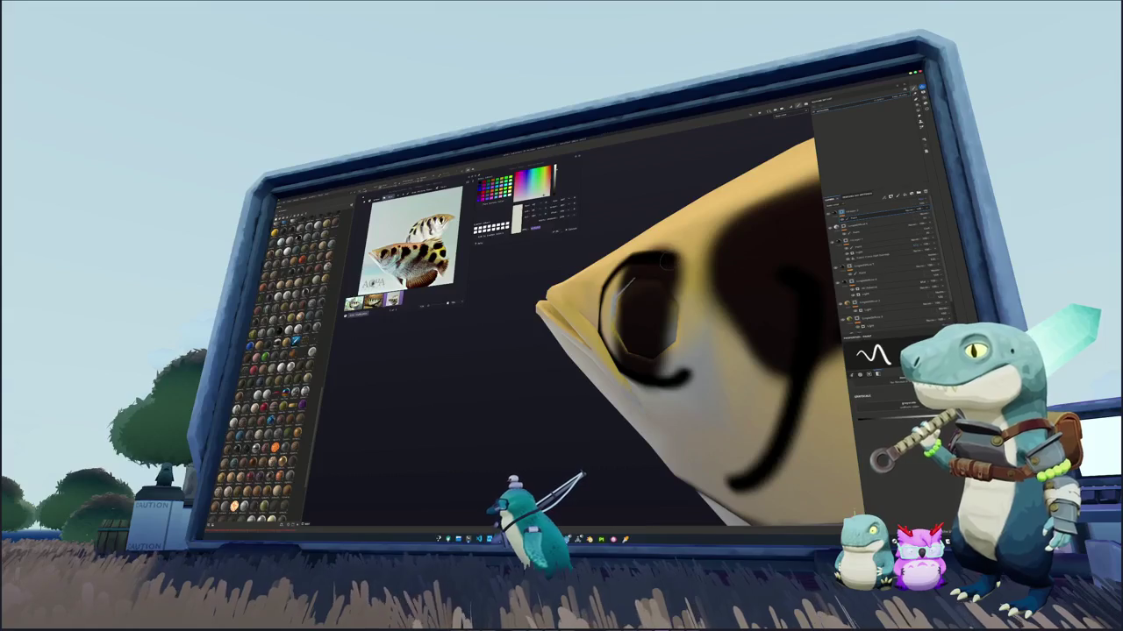
pyautogui.scroll(5, 713, 258)
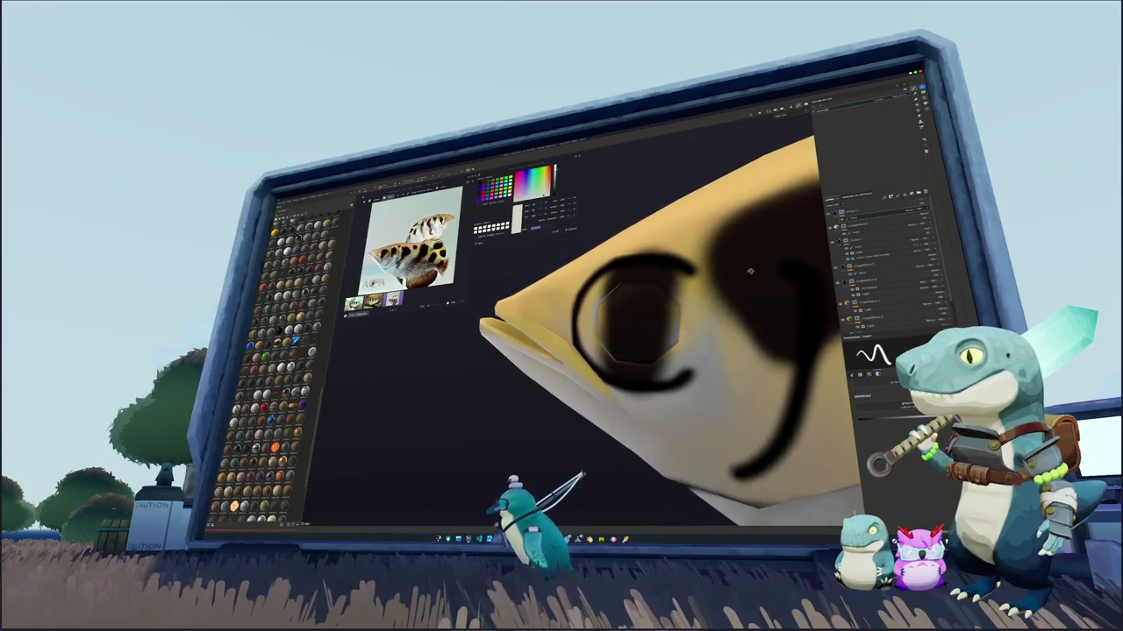
pyautogui.keyDown('alt'); pyautogui.moveTo(713, 259); pyautogui.dragTo(707, 262); pyautogui.keyUp('alt')
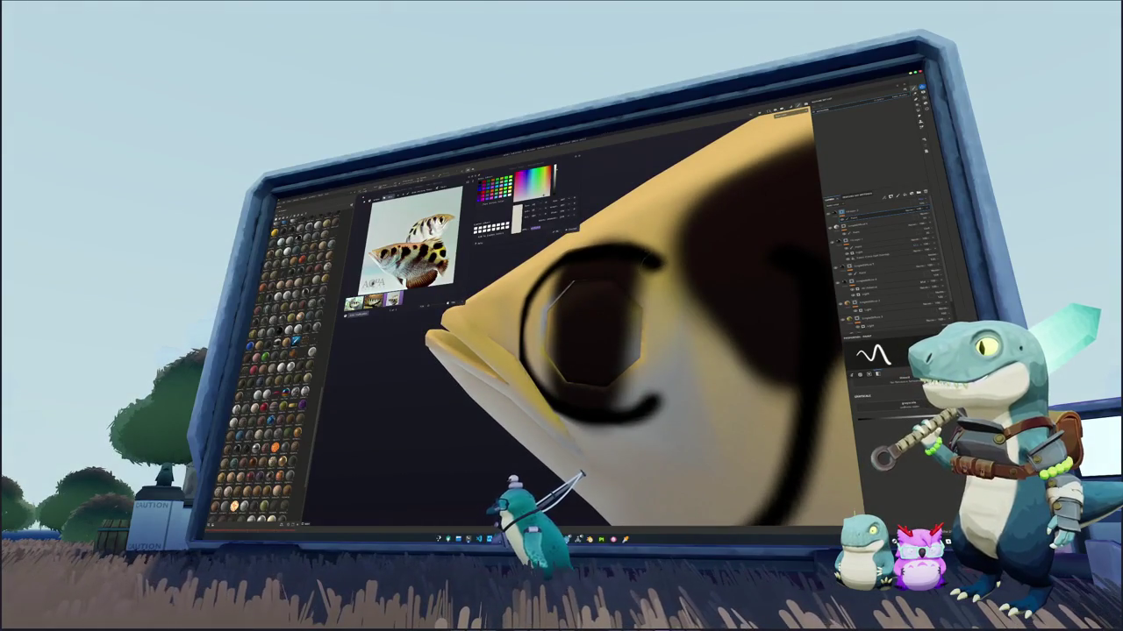
pyautogui.hotkey('ctrl', 'z')
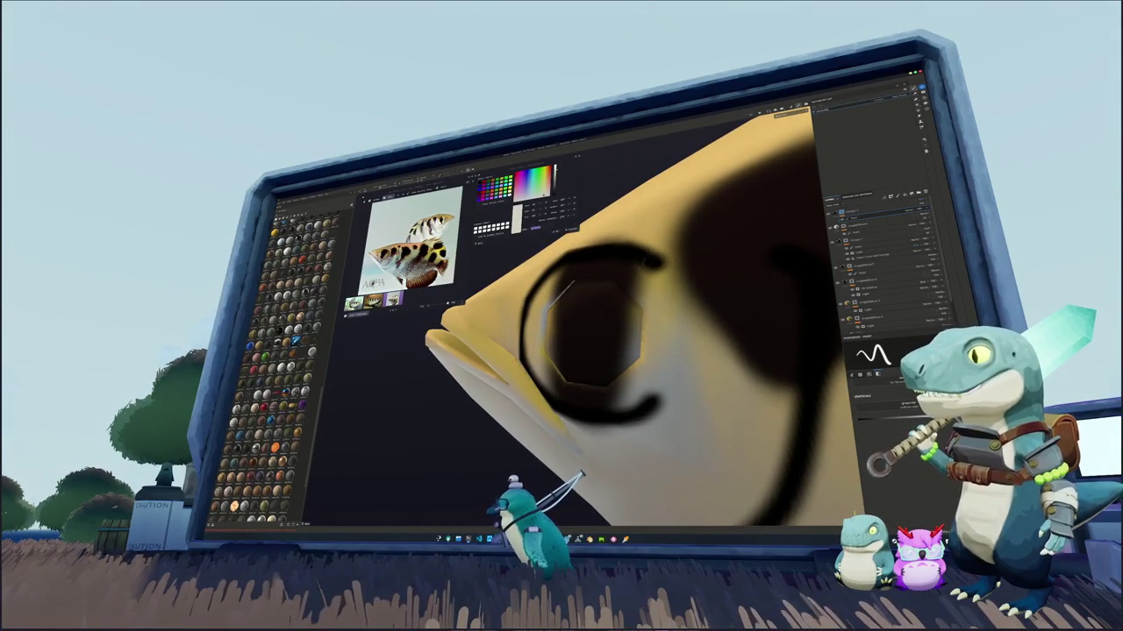
pyautogui.moveTo(676, 269)
pyautogui.mouseDown()
pyautogui.moveTo(684, 361)
pyautogui.moveTo(660, 414)
pyautogui.mouseUp()
pyautogui.hotkey('alt', 'Tab')
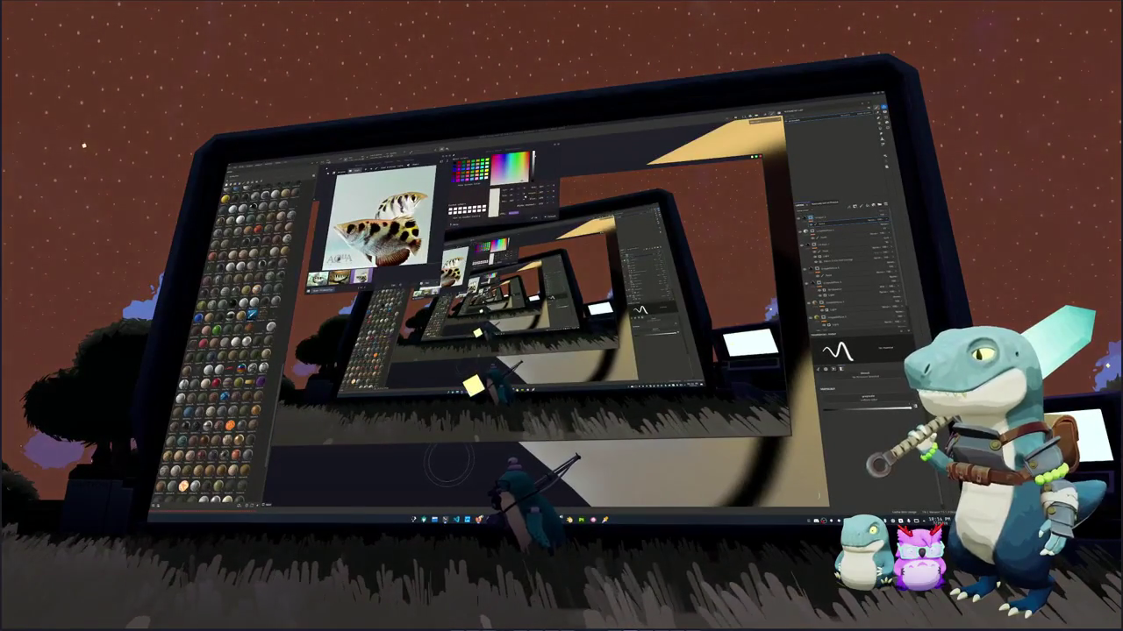
# Paint a thick black eye ring and a dark upper-jaw line, checking the head from several angles
pyautogui.hotkey('alt', 'Tab')
pyautogui.moveTo(448, 465)
pyautogui.keyDown('alt'); pyautogui.mouseDown()
pyautogui.moveTo(558, 373)
pyautogui.moveTo(425, 285)
pyautogui.moveTo(704, 437)
pyautogui.mouseUp(); pyautogui.keyUp('alt')
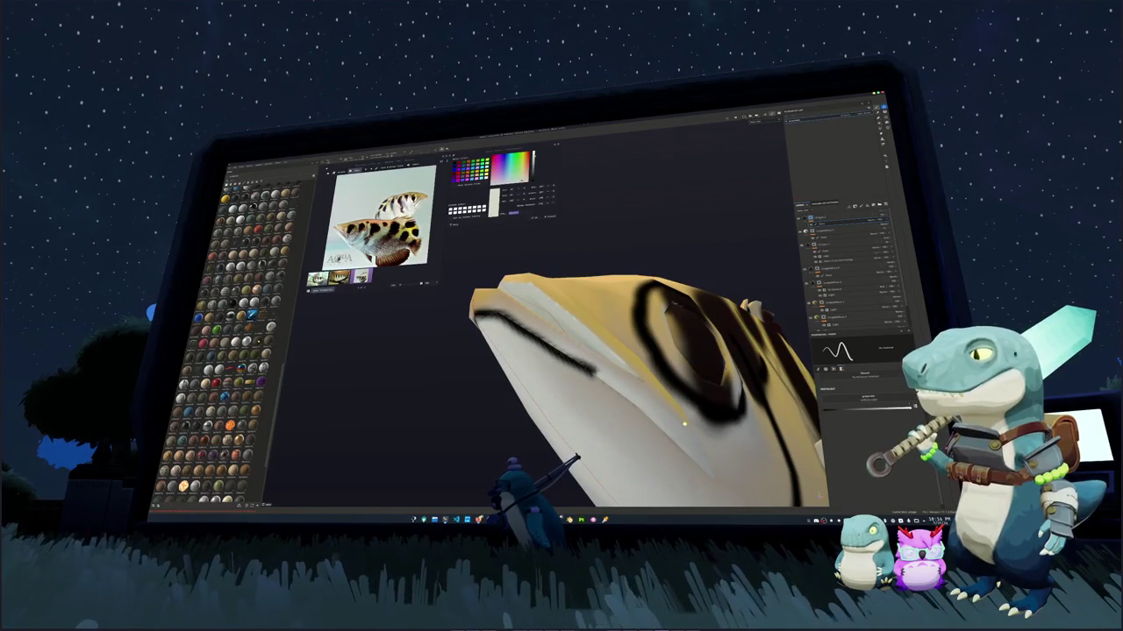
pyautogui.keyDown('alt'); pyautogui.moveTo(678, 419); pyautogui.dragTo(614, 377); pyautogui.keyUp('alt')
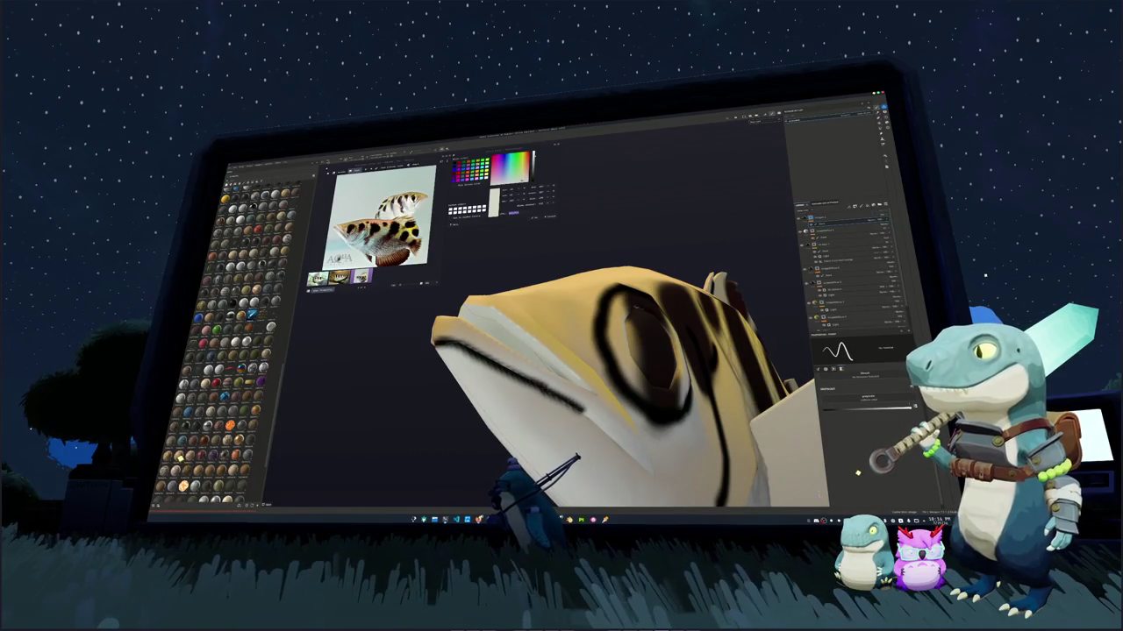
pyautogui.keyDown('alt'); pyautogui.moveTo(614, 377); pyautogui.dragTo(570, 250); pyautogui.keyUp('alt')
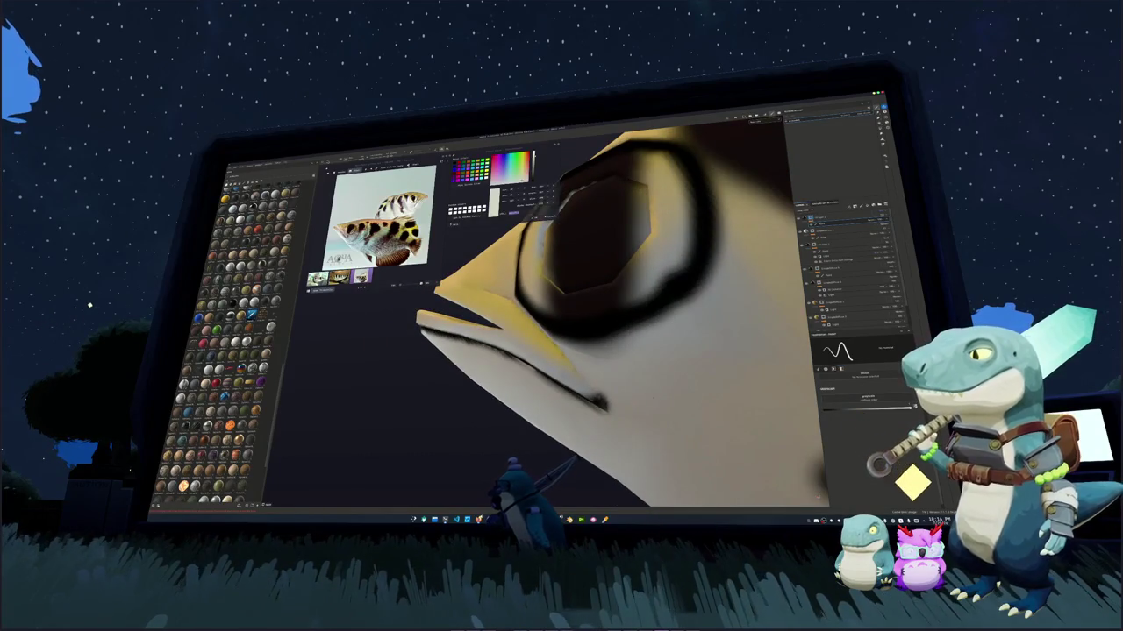
pyautogui.moveTo(519, 368)
pyautogui.keyDown('alt'); pyautogui.mouseDown()
pyautogui.moveTo(502, 360)
pyautogui.moveTo(614, 413)
pyautogui.mouseUp(); pyautogui.keyUp('alt')
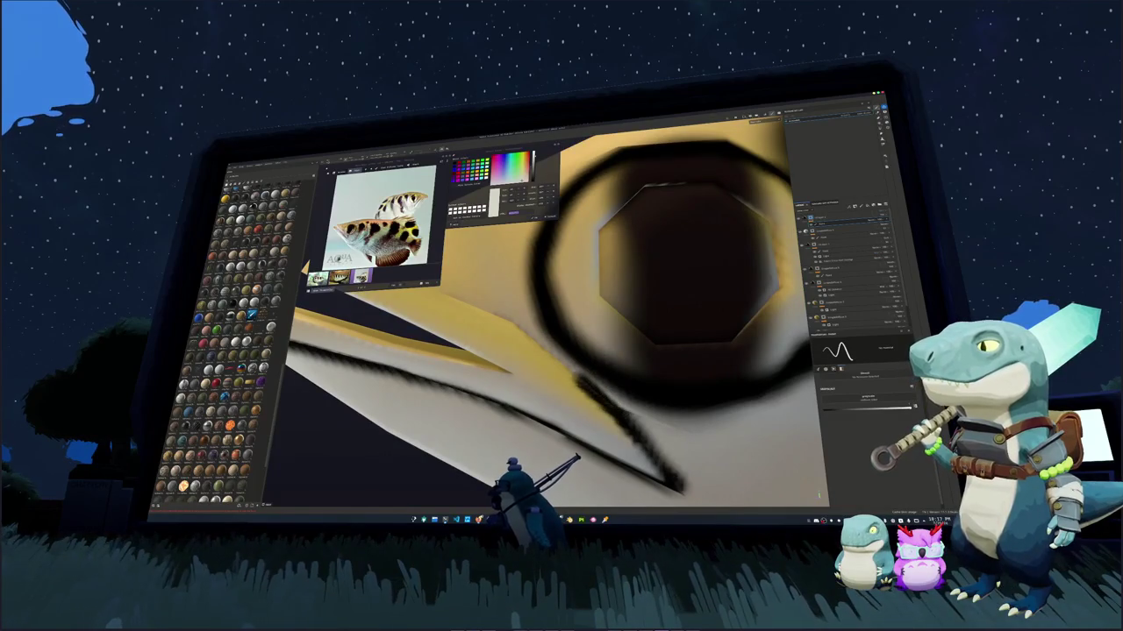
pyautogui.moveTo(614, 412)
pyautogui.keyDown('alt'); pyautogui.mouseDown()
pyautogui.moveTo(562, 394)
pyautogui.moveTo(537, 352)
pyautogui.mouseUp(); pyautogui.keyUp('alt')
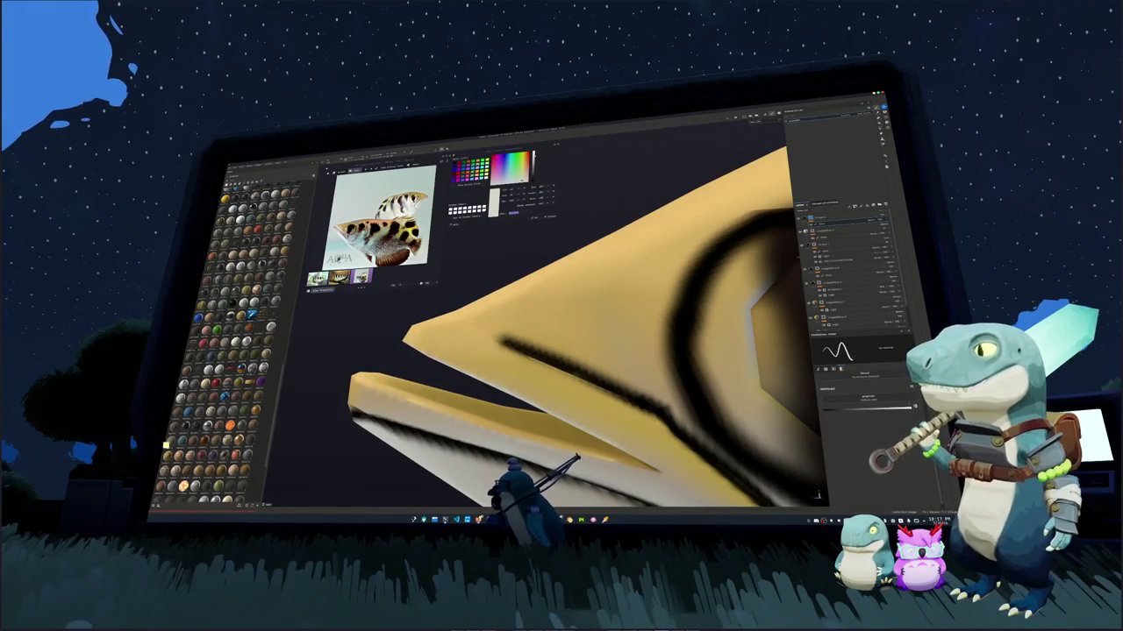
pyautogui.keyDown('alt'); pyautogui.moveTo(561, 394); pyautogui.dragTo(614, 377); pyautogui.keyUp('alt')
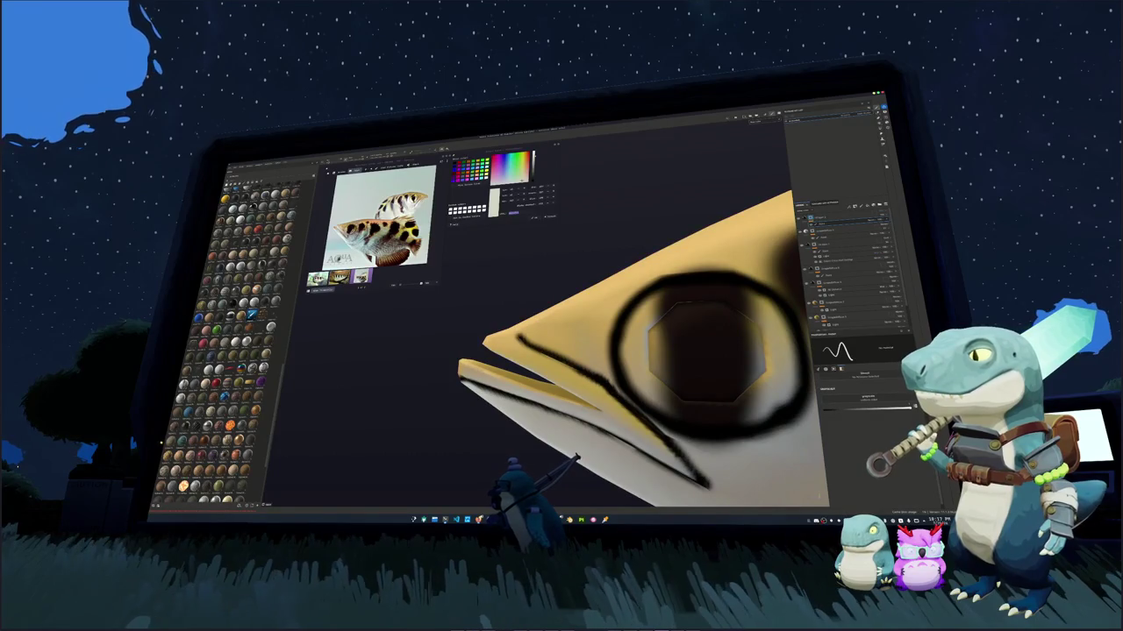
pyautogui.keyDown('alt'); pyautogui.moveTo(614, 377); pyautogui.dragTo(357, 396); pyautogui.keyUp('alt')
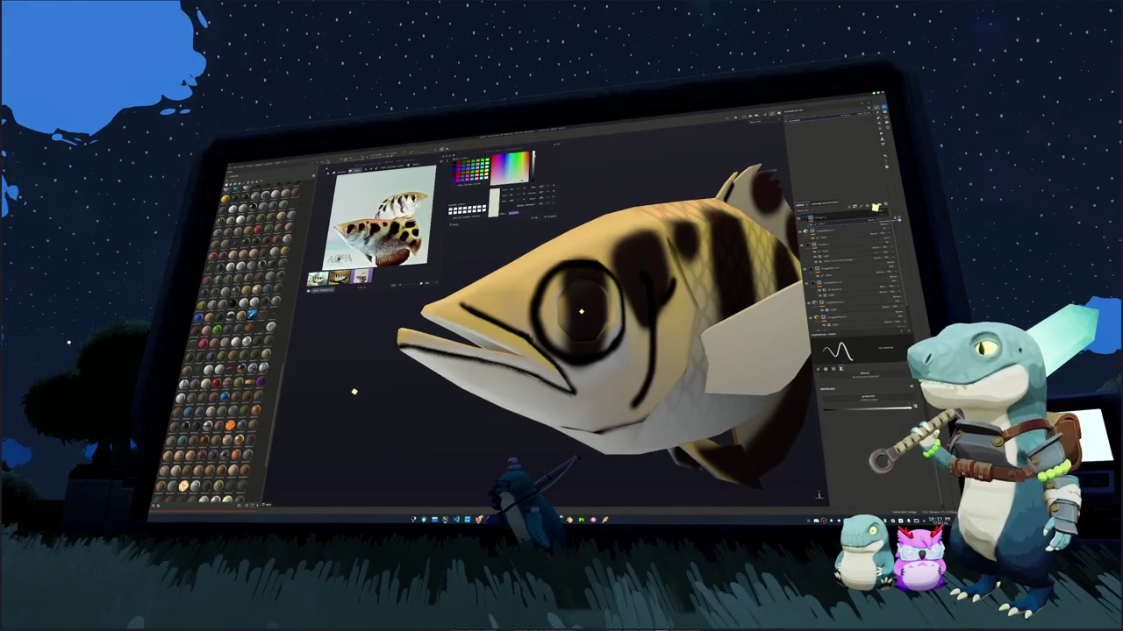
# Undo the eye ring and mouth strokes, then orbit to inspect the spots and fins
pyautogui.hotkey('ctrl', 'z')
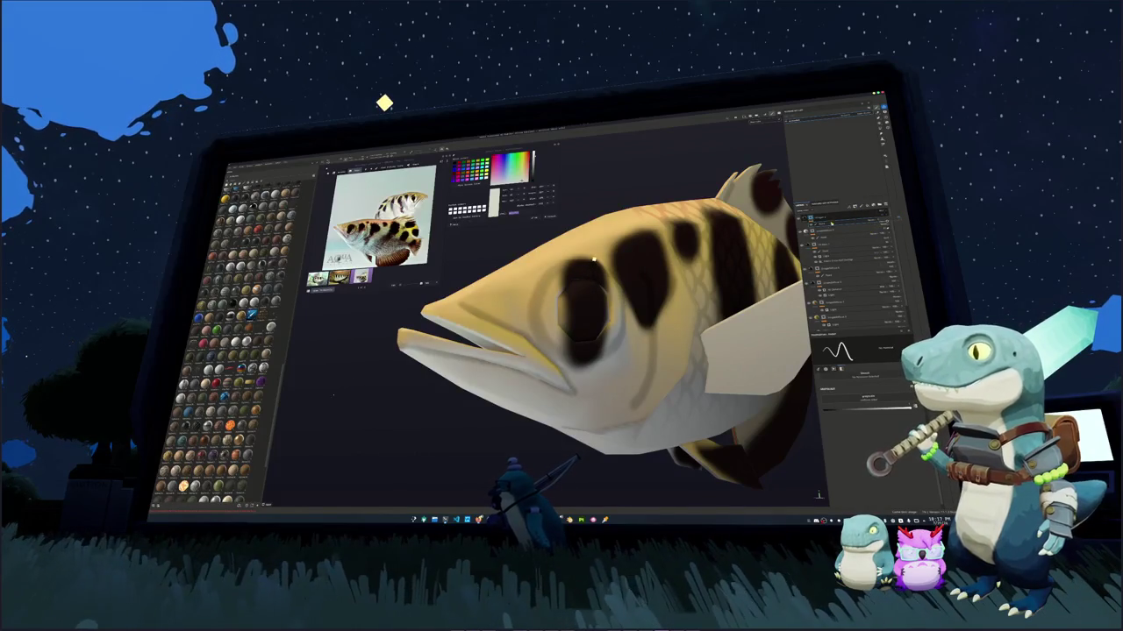
pyautogui.keyDown('alt'); pyautogui.moveTo(598, 241); pyautogui.dragTo(526, 230); pyautogui.keyUp('alt')
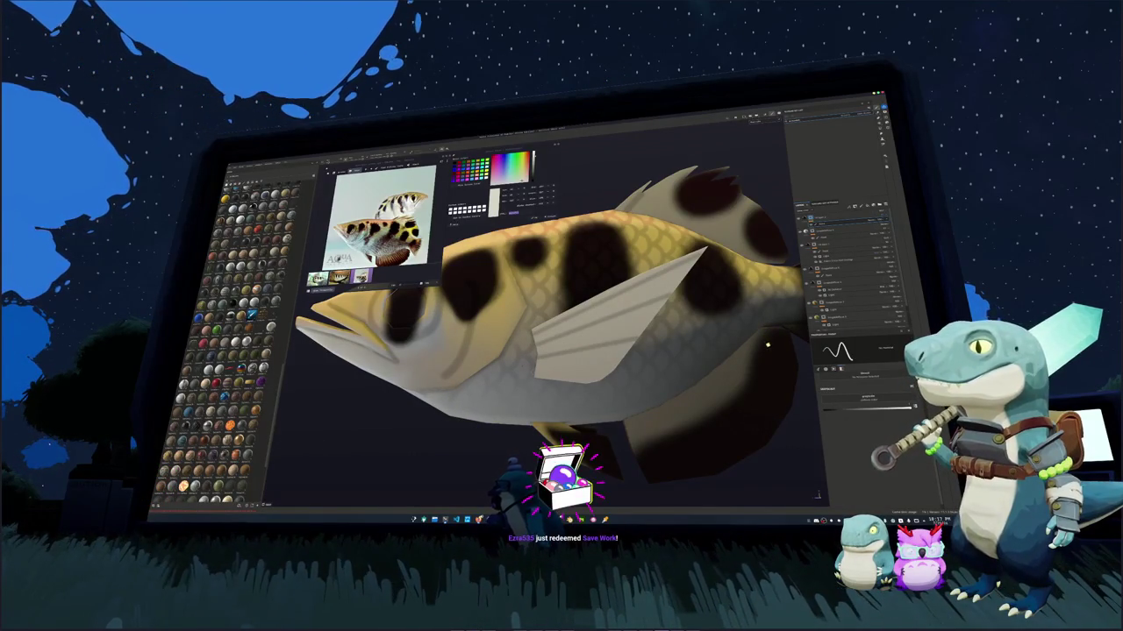
pyautogui.moveTo(785, 358)
pyautogui.keyDown('alt'); pyautogui.mouseDown()
pyautogui.moveTo(524, 328)
pyautogui.moveTo(430, 332)
pyautogui.mouseUp(); pyautogui.keyUp('alt')
pyautogui.keyDown('alt'); pyautogui.moveTo(597, 314); pyautogui.dragTo(560, 314); pyautogui.keyUp('alt')
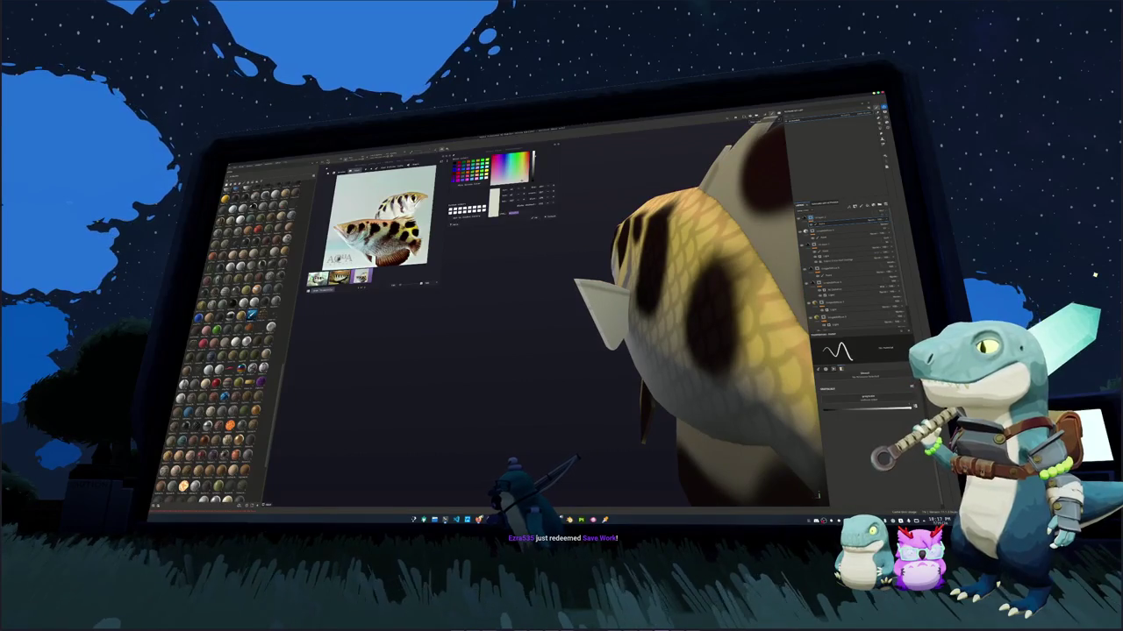
pyautogui.keyDown('alt'); pyautogui.moveTo(614, 351); pyautogui.dragTo(675, 357); pyautogui.keyUp('alt')
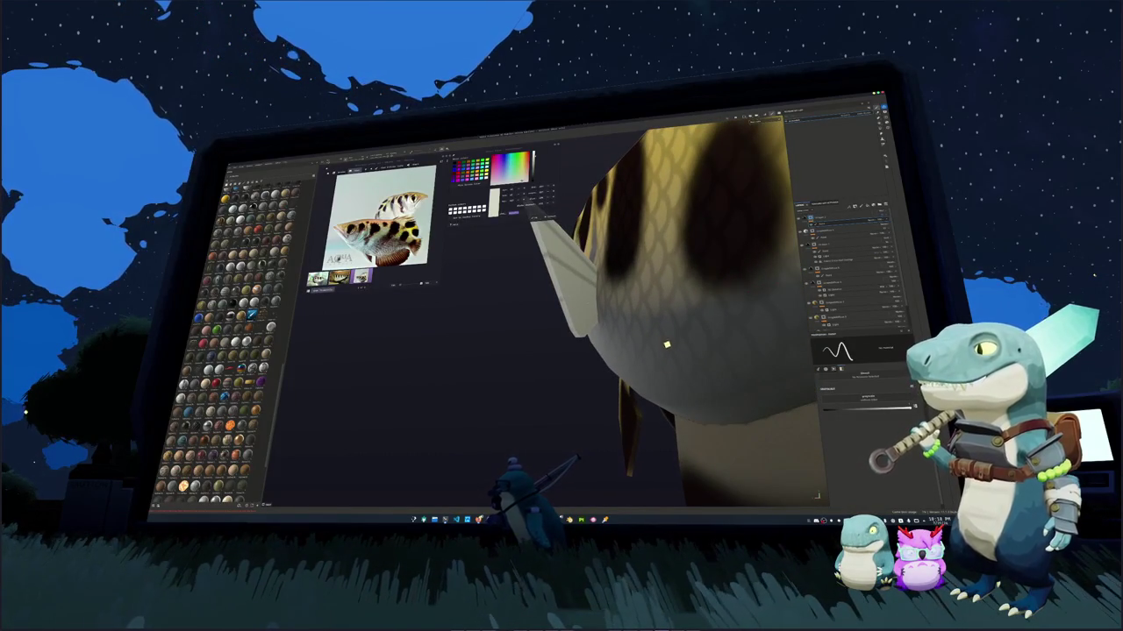
pyautogui.keyDown('alt'); pyautogui.moveTo(664, 336); pyautogui.dragTo(656, 306); pyautogui.keyUp('alt')
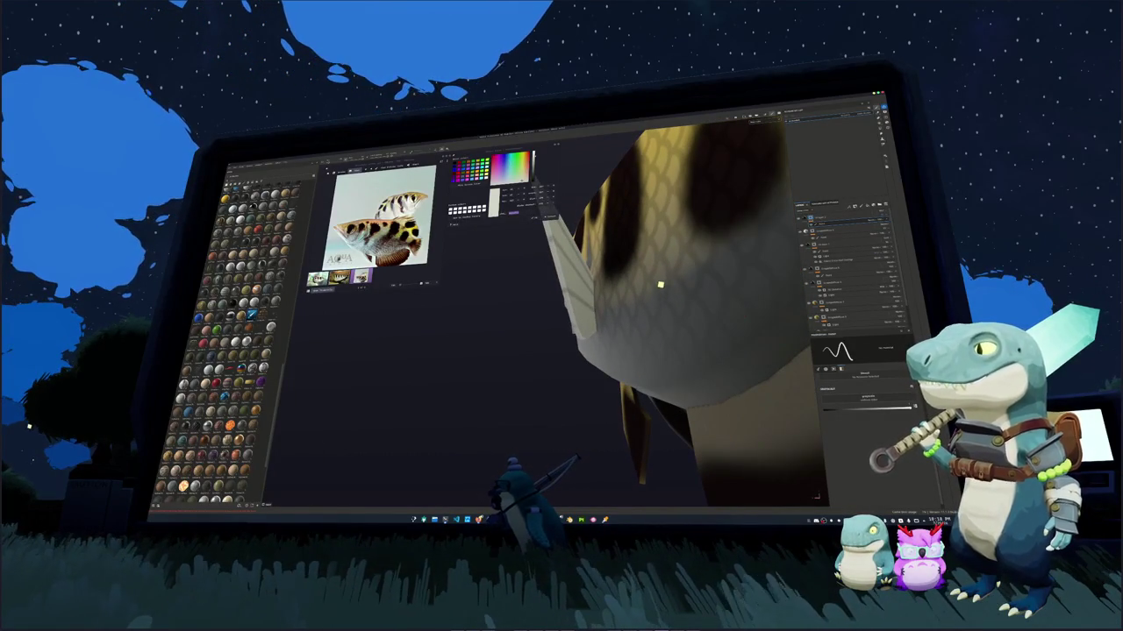
pyautogui.keyDown('alt'); pyautogui.moveTo(676, 238); pyautogui.dragTo(672, 235); pyautogui.keyUp('alt')
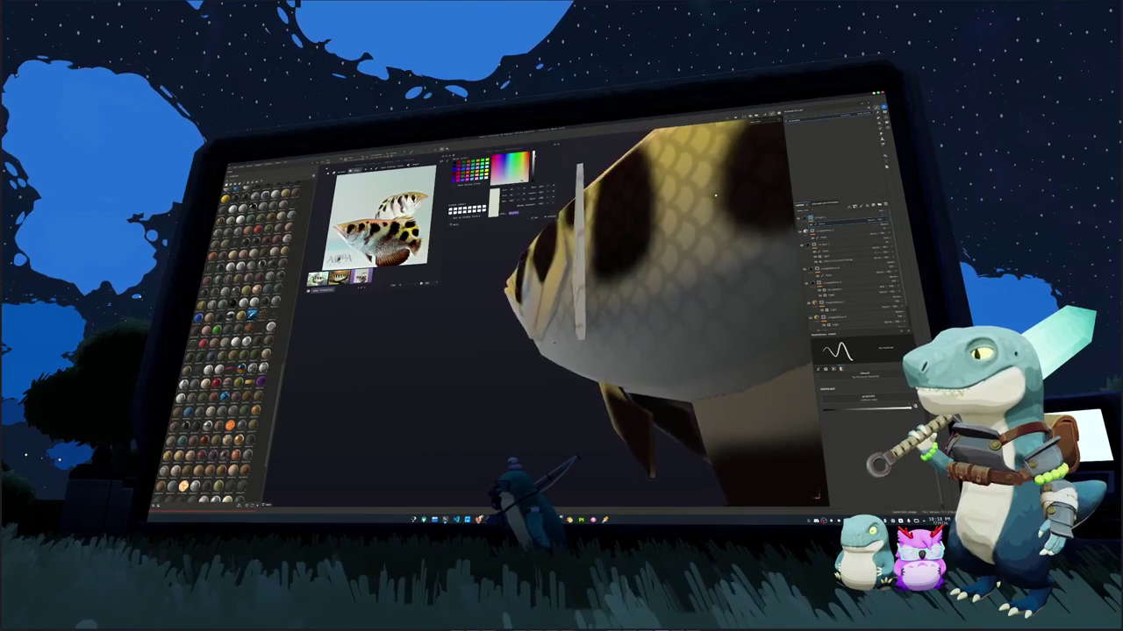
pyautogui.moveTo(672, 263)
pyautogui.keyDown('alt'); pyautogui.mouseDown()
pyautogui.moveTo(709, 377)
pyautogui.moveTo(612, 335)
pyautogui.moveTo(583, 236)
pyautogui.mouseUp(); pyautogui.keyUp('alt')
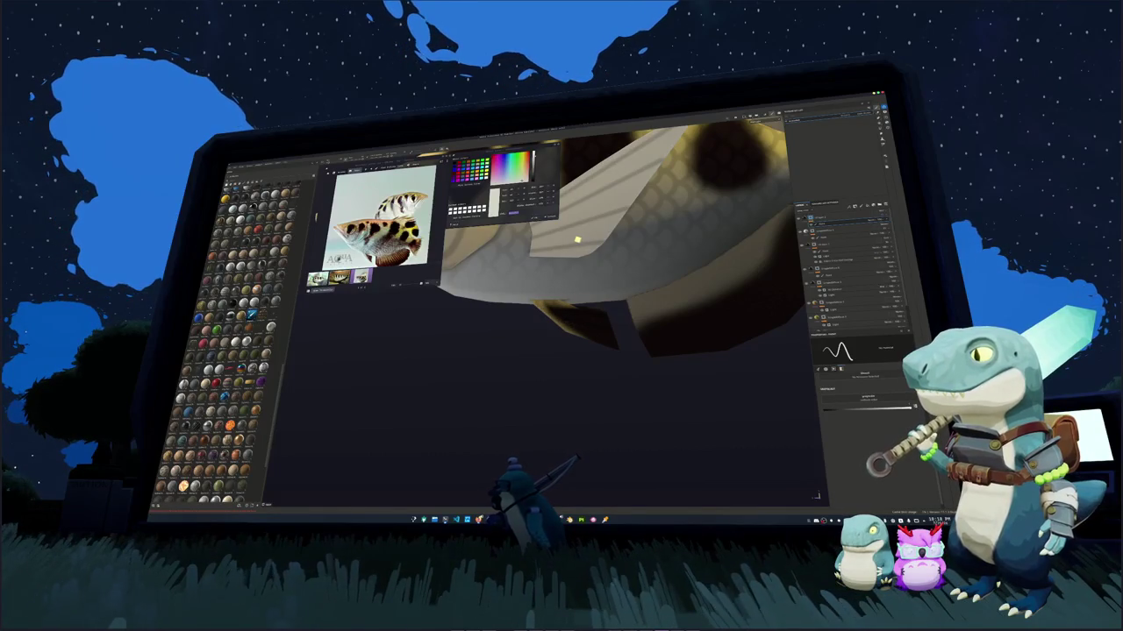
pyautogui.keyDown('alt'); pyautogui.moveTo(577, 240); pyautogui.dragTo(556, 237); pyautogui.keyUp('alt')
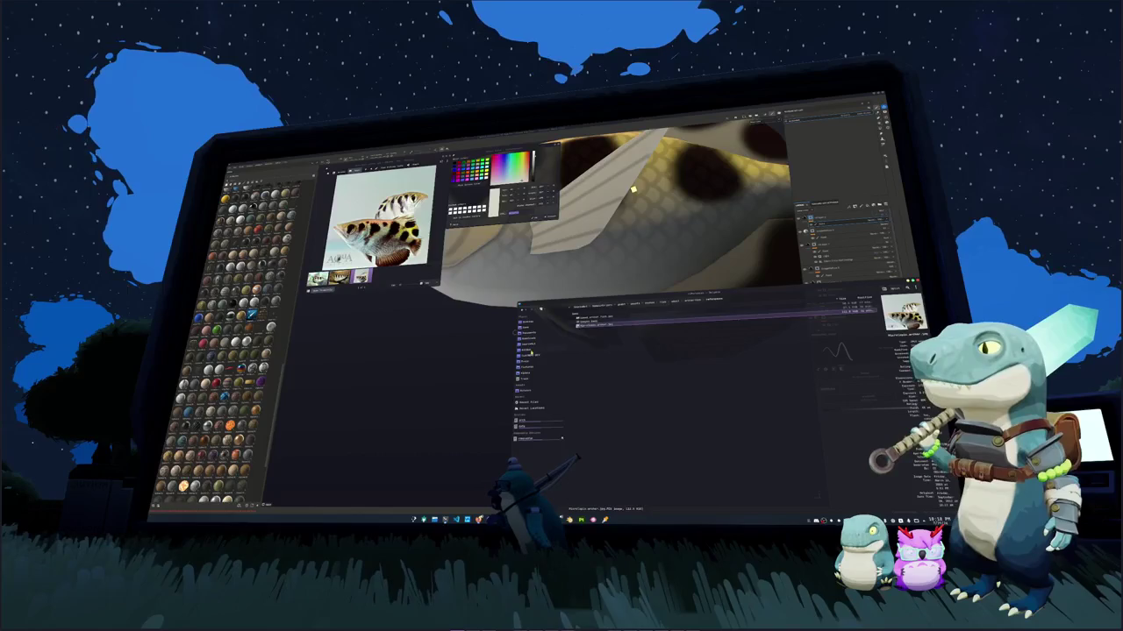
# Go up to the logs folder and open the game's .log file
pyautogui.press('BackSpace')
pyautogui.press('Return')
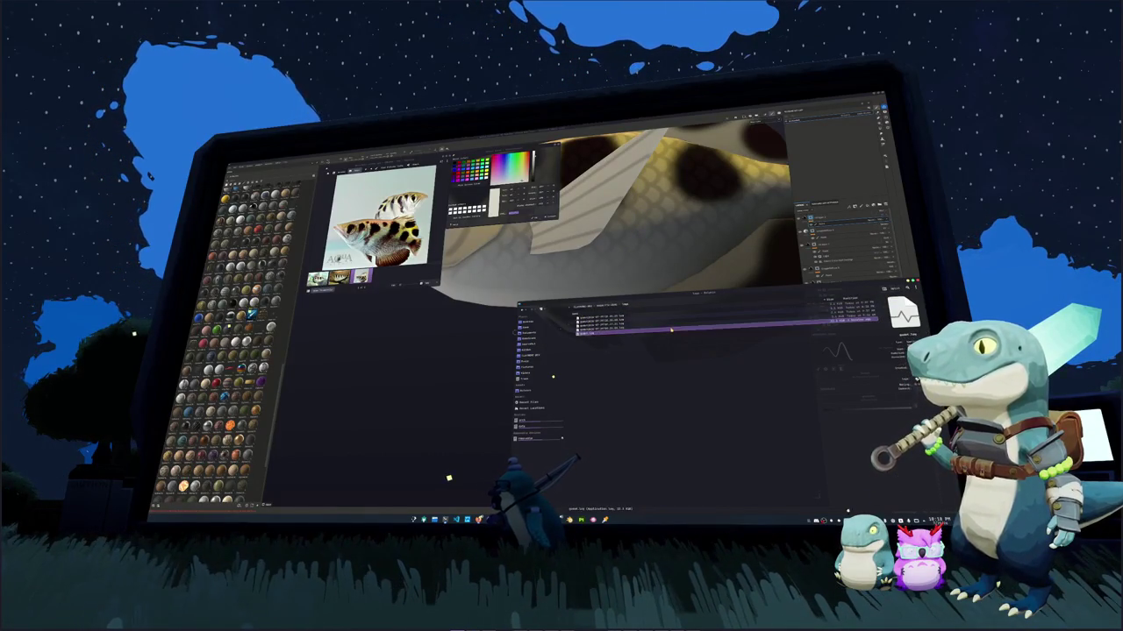
pyautogui.click(595, 326)
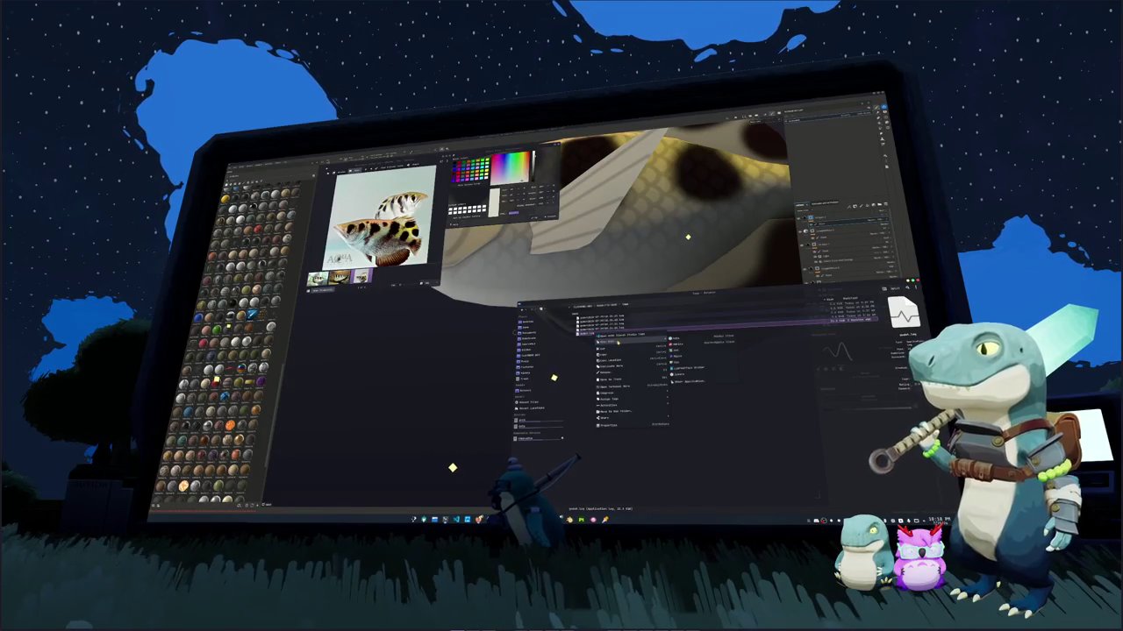
pyautogui.doubleClick(595, 334)
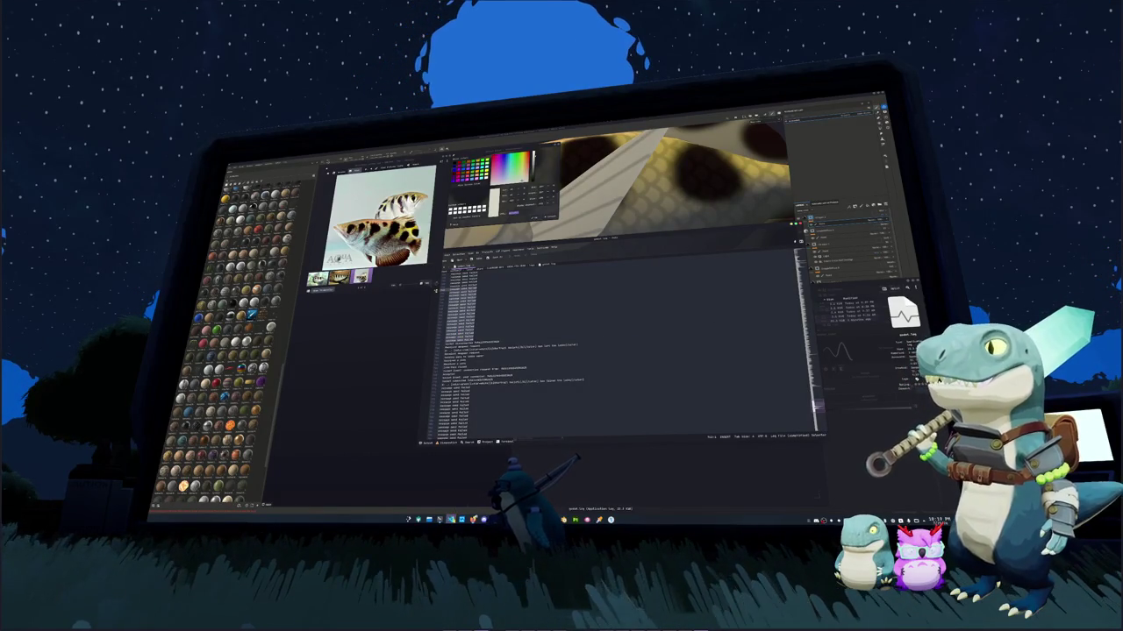
# Highlight the accessory entries in the game log in VS Code, then return to Painter
pyautogui.hotkey('alt', 'Tab')
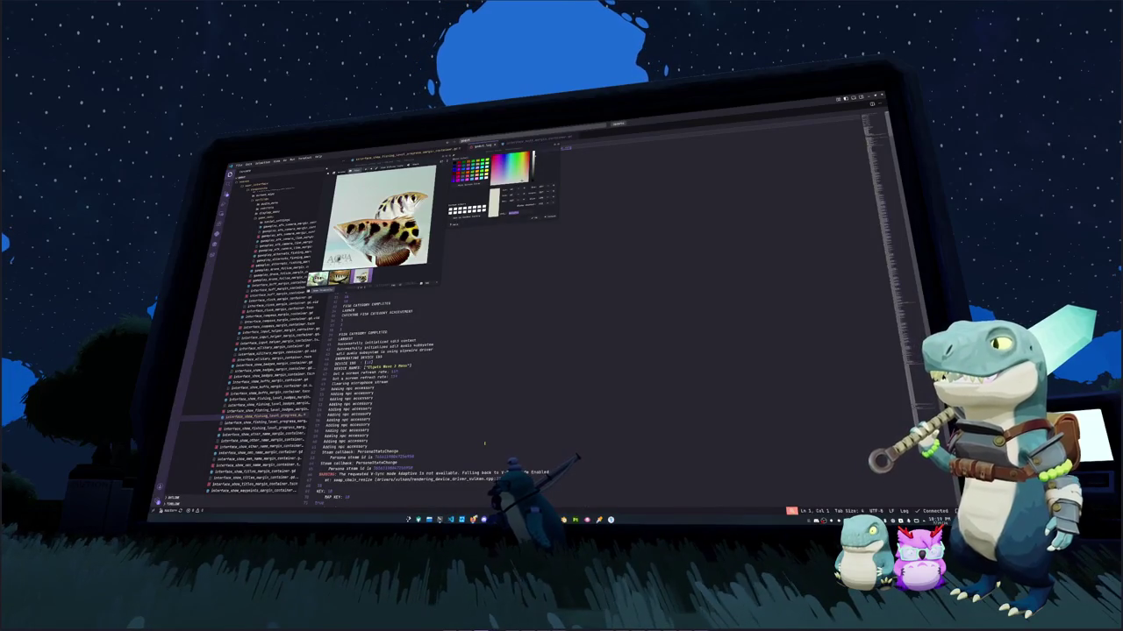
pyautogui.click(484, 443)
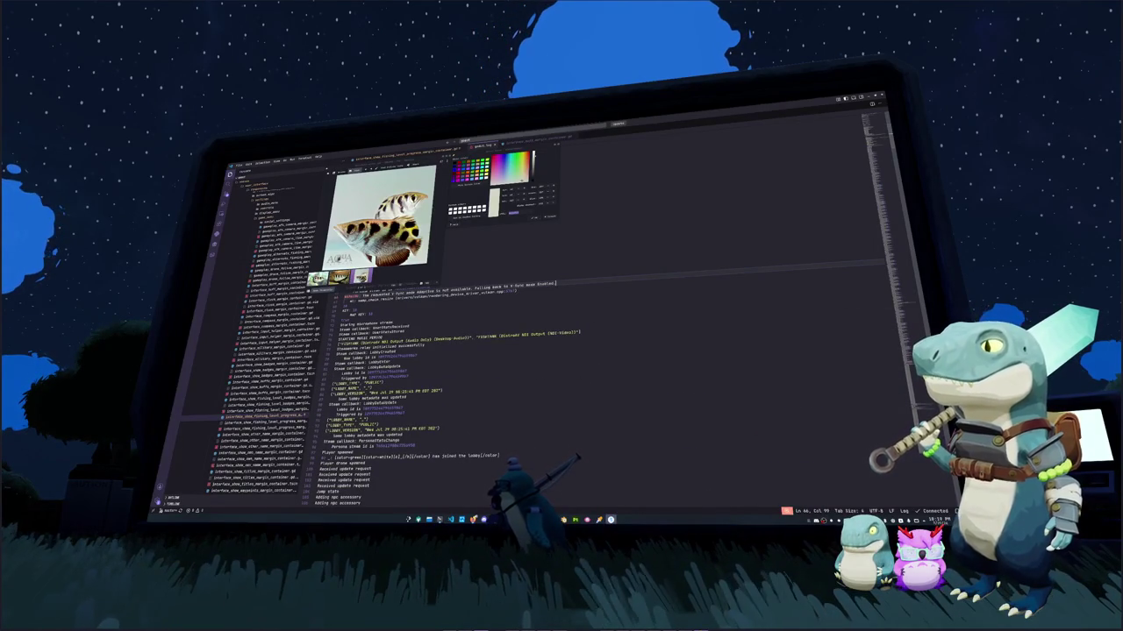
pyautogui.hotkey('alt', 'Tab')
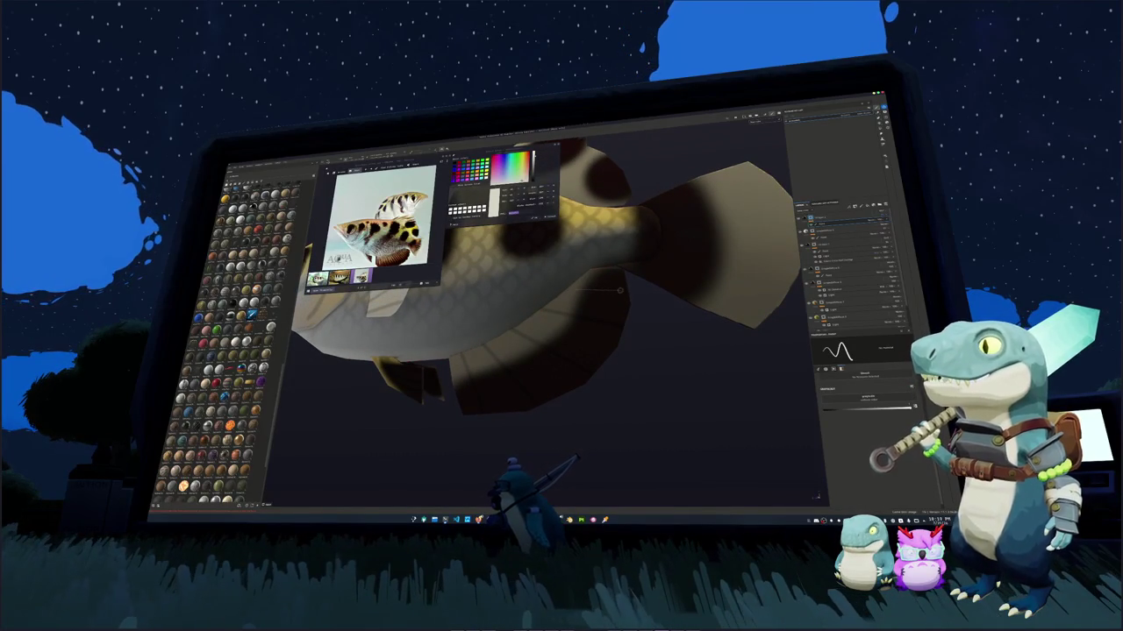
pyautogui.keyDown('alt'); pyautogui.moveTo(625, 291); pyautogui.dragTo(520, 314); pyautogui.keyUp('alt')
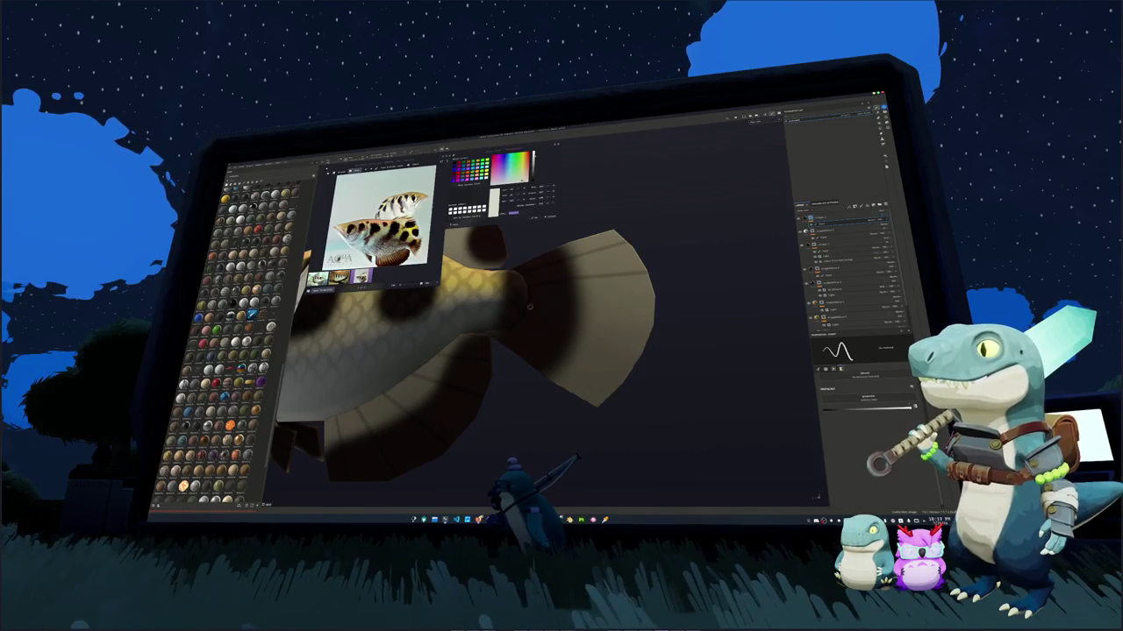
pyautogui.keyDown('alt'); pyautogui.moveTo(688, 312); pyautogui.dragTo(546, 298); pyautogui.keyUp('alt')
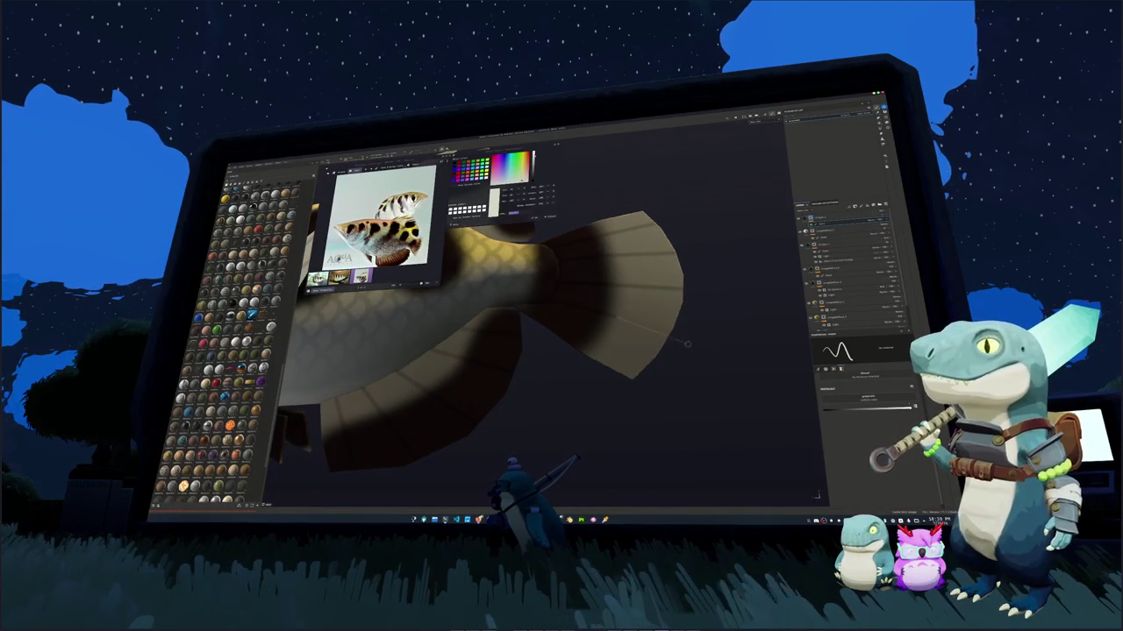
pyautogui.keyDown('alt'); pyautogui.moveTo(691, 340); pyautogui.dragTo(609, 343); pyautogui.keyUp('alt')
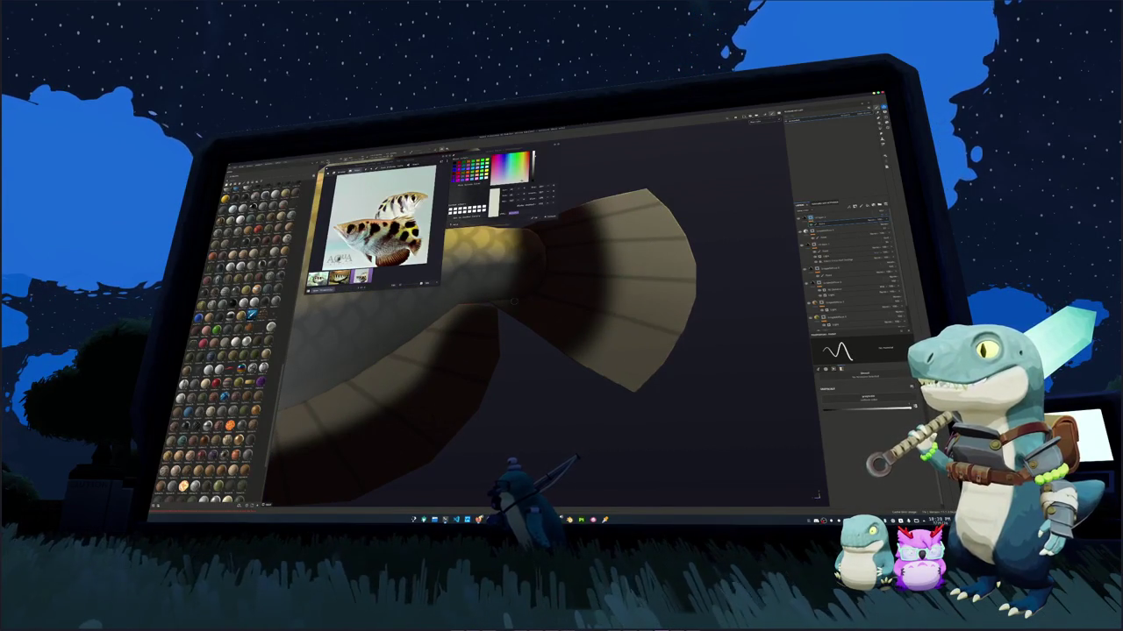
pyautogui.keyDown('alt'); pyautogui.moveTo(609, 342); pyautogui.dragTo(585, 350); pyautogui.keyUp('alt')
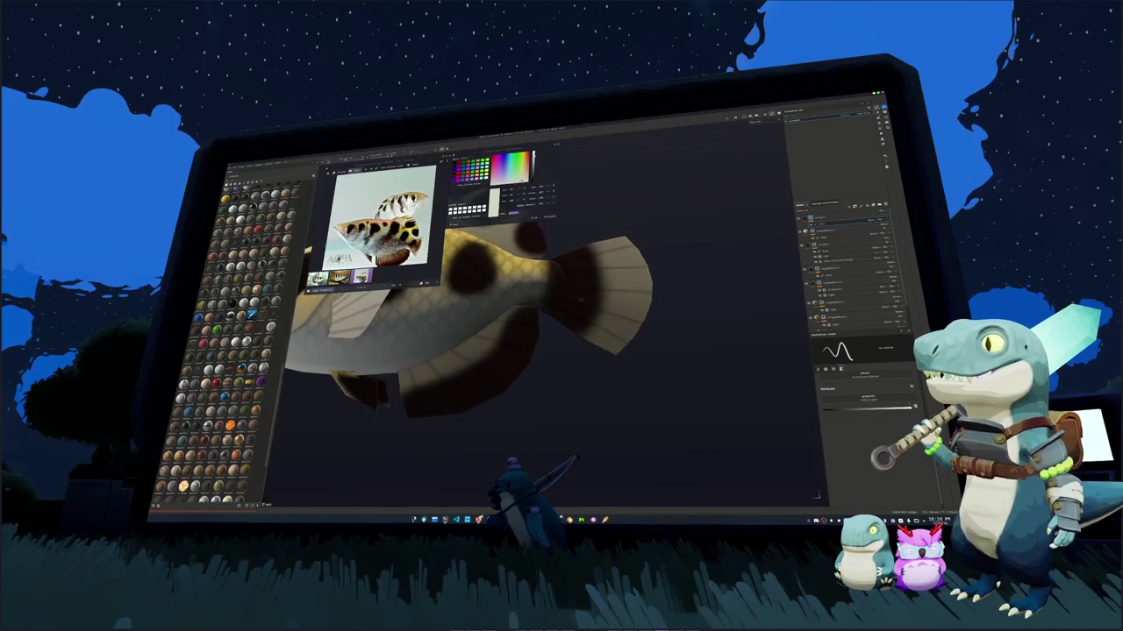
pyautogui.scroll(2, 585, 350)
pyautogui.scroll(3, 585, 351)
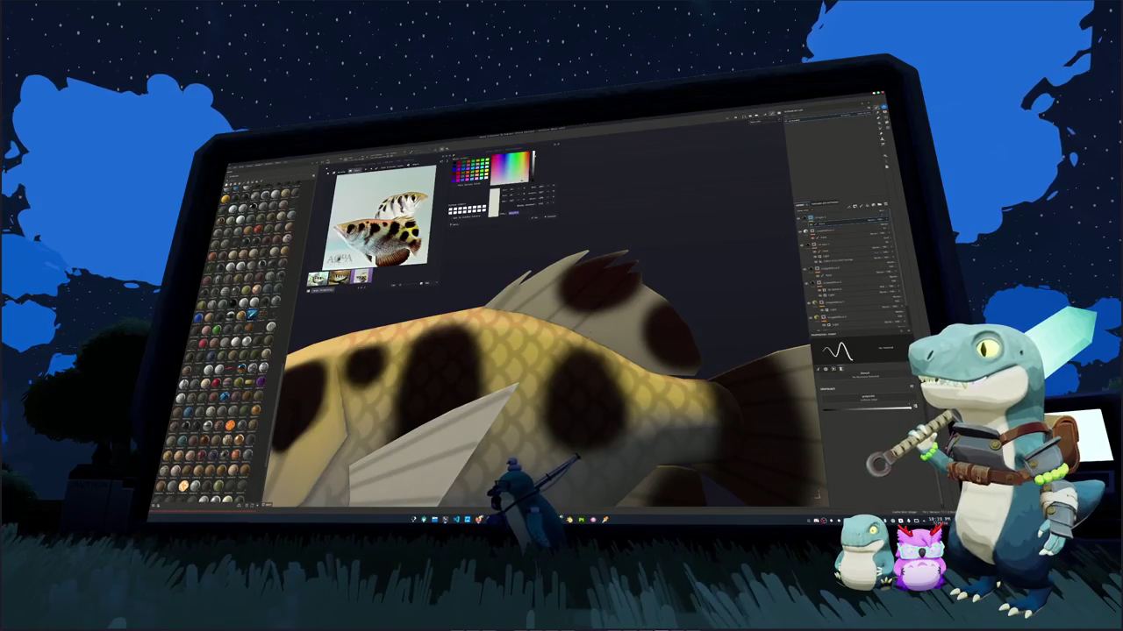
pyautogui.keyDown('alt'); pyautogui.moveTo(544, 395); pyautogui.dragTo(478, 397); pyautogui.keyUp('alt')
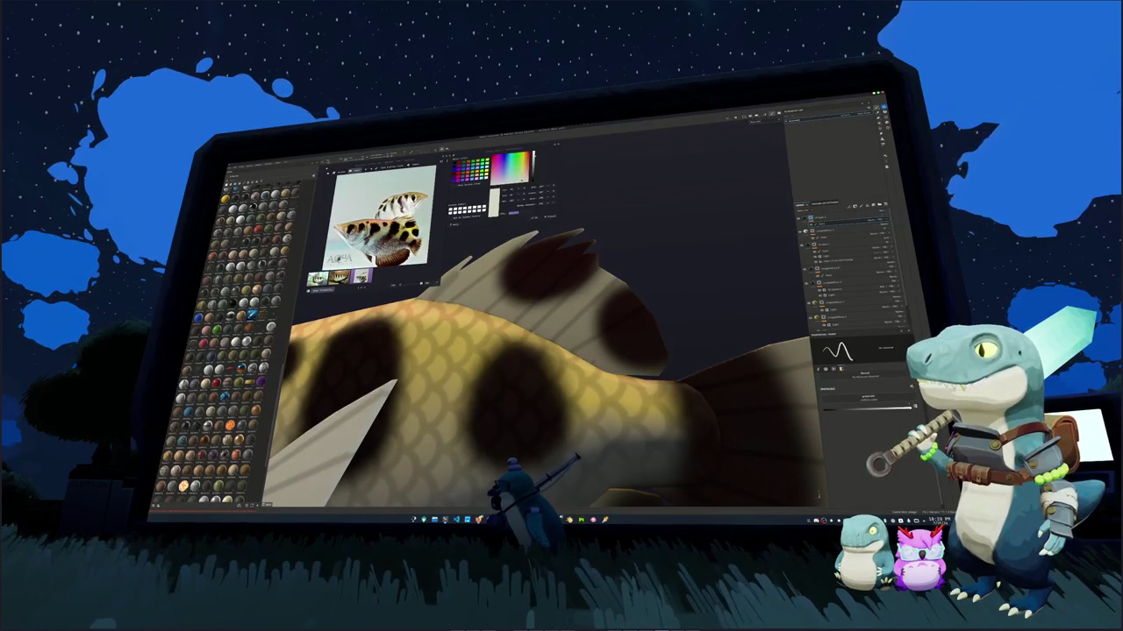
pyautogui.scroll(-5, 685, 346)
pyautogui.moveTo(685, 346)
pyautogui.keyDown('alt'); pyautogui.mouseDown()
pyautogui.moveTo(581, 375)
pyautogui.moveTo(548, 333)
pyautogui.moveTo(548, 289)
pyautogui.moveTo(561, 342)
pyautogui.moveTo(491, 350)
pyautogui.mouseUp(); pyautogui.keyUp('alt')
pyautogui.scroll(3, 560, 349)
pyautogui.scroll(2, 544, 348)
pyautogui.scroll(-2, 544, 347)
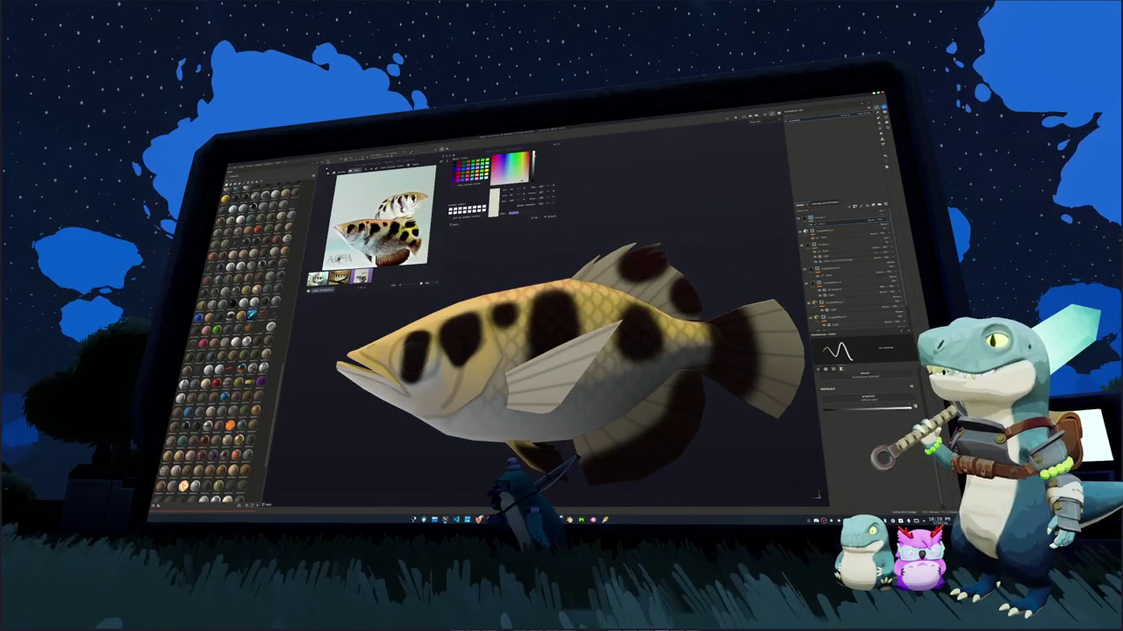
pyautogui.scroll(-2, 561, 351)
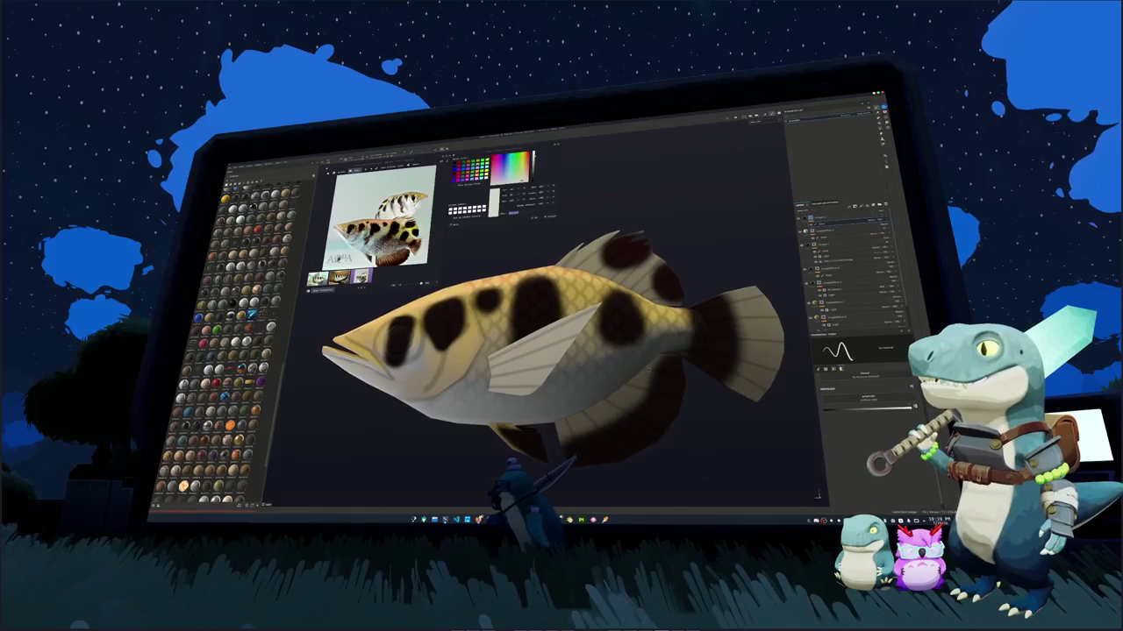
pyautogui.scroll(-1, 562, 351)
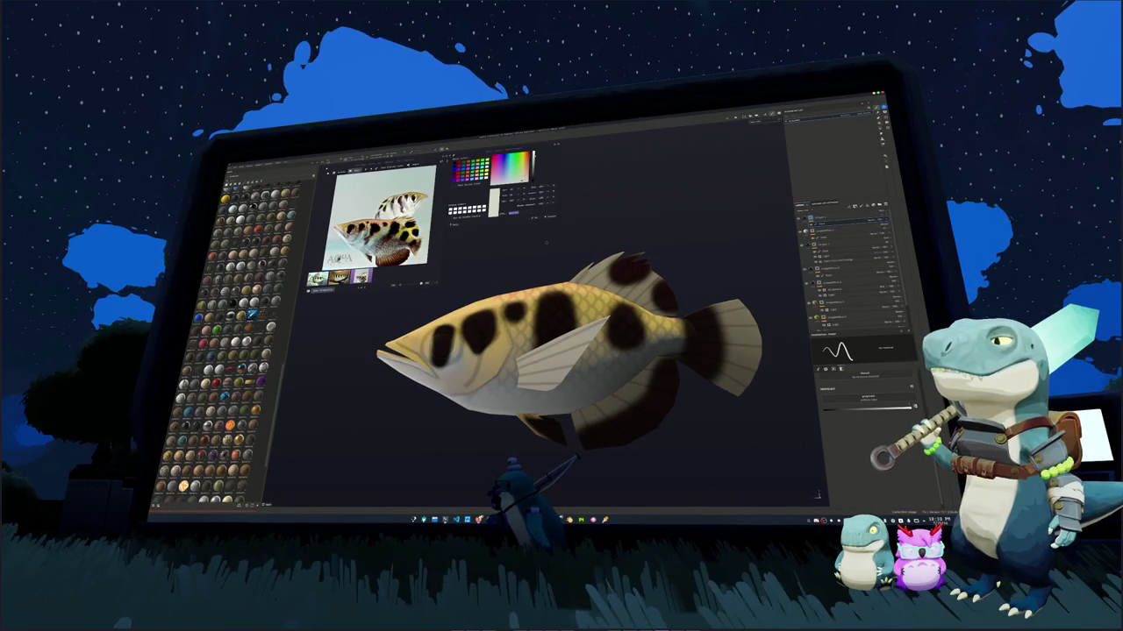
pyautogui.moveTo(546, 241)
pyautogui.keyDown('alt'); pyautogui.mouseDown()
pyautogui.moveTo(502, 247)
pyautogui.moveTo(516, 251)
pyautogui.mouseUp(); pyautogui.keyUp('alt')
pyautogui.click(842, 315)
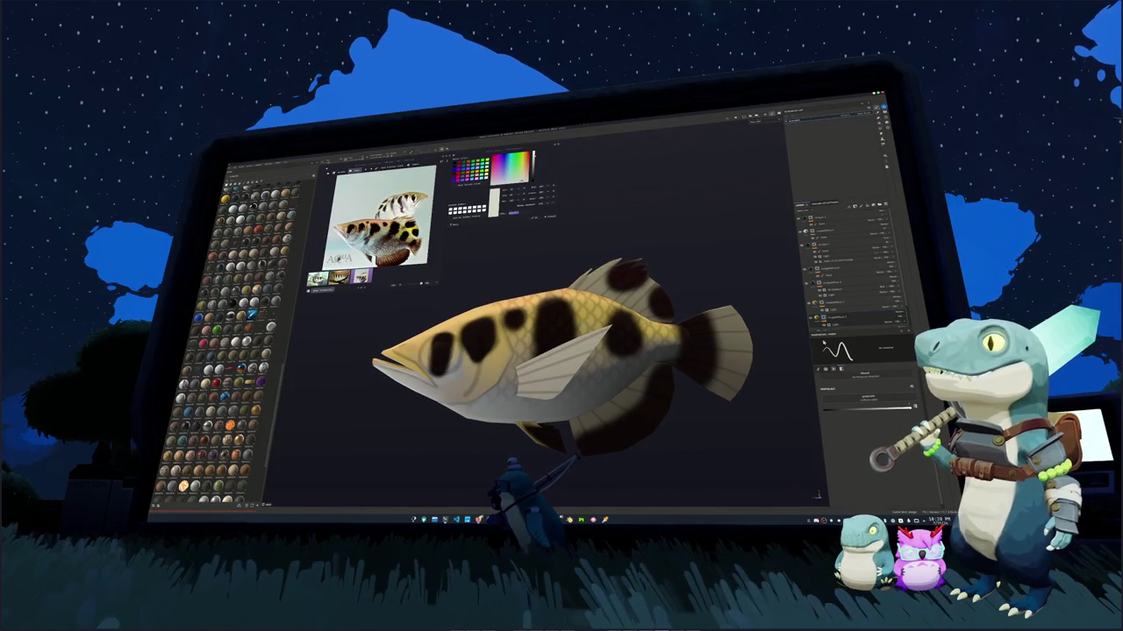
pyautogui.rightClick(833, 314)
pyautogui.click(864, 380)
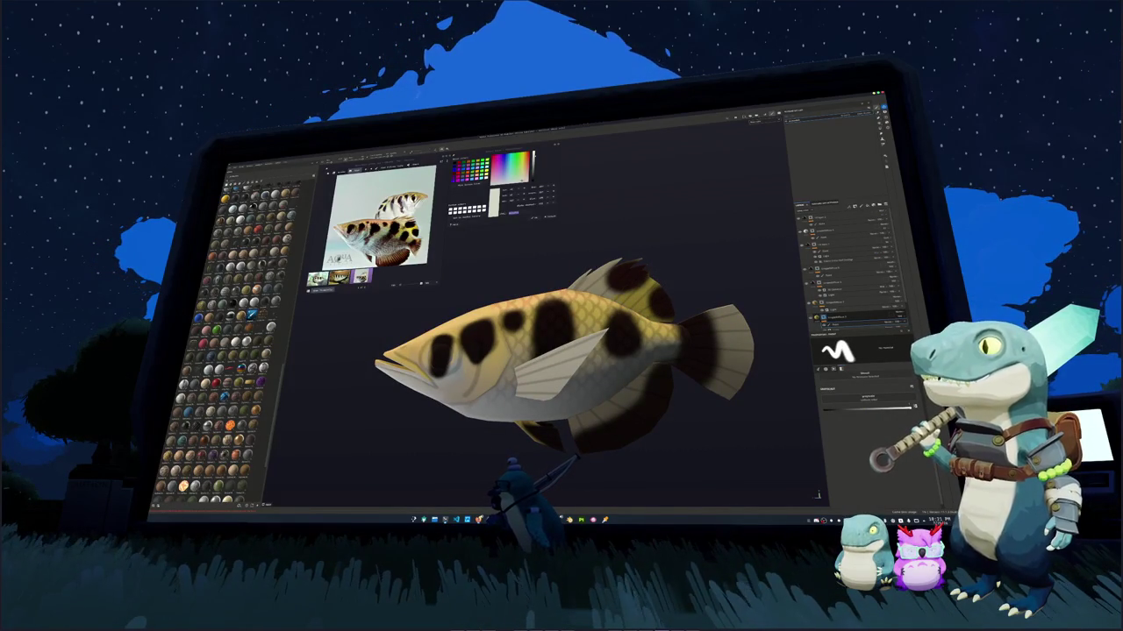
pyautogui.keyDown('alt'); pyautogui.moveTo(562, 351); pyautogui.dragTo(526, 360); pyautogui.keyUp('alt')
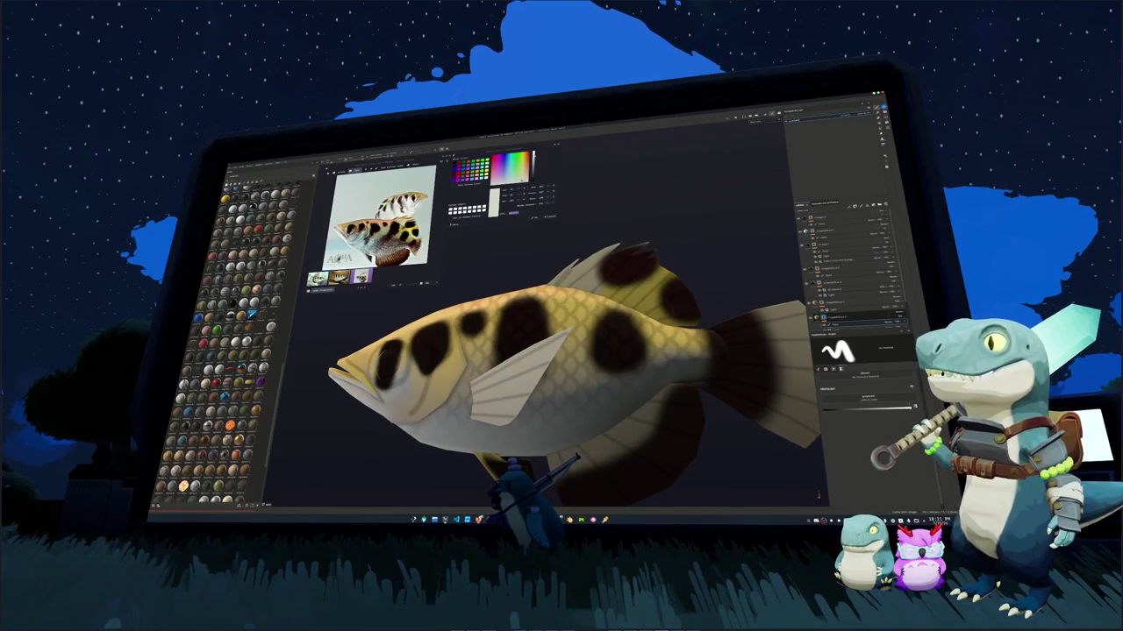
pyautogui.keyDown('alt'); pyautogui.moveTo(562, 351); pyautogui.dragTo(527, 359); pyautogui.keyUp('alt')
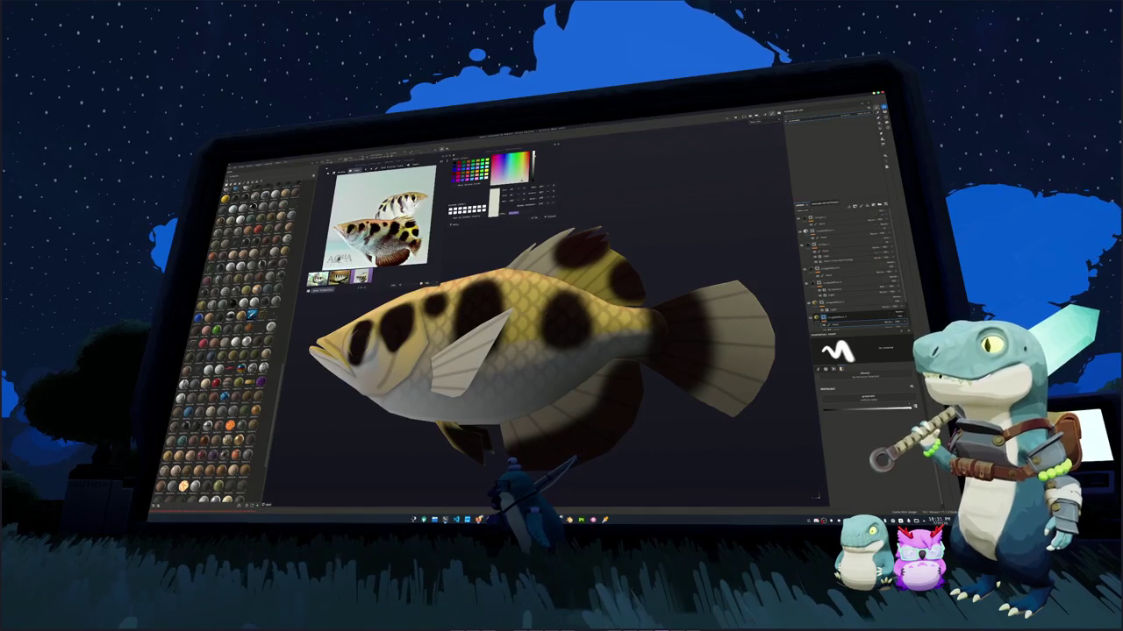
pyautogui.moveTo(562, 351)
pyautogui.keyDown('alt'); pyautogui.mouseDown()
pyautogui.moveTo(527, 350)
pyautogui.moveTo(570, 338)
pyautogui.moveTo(574, 325)
pyautogui.mouseUp(); pyautogui.keyUp('alt')
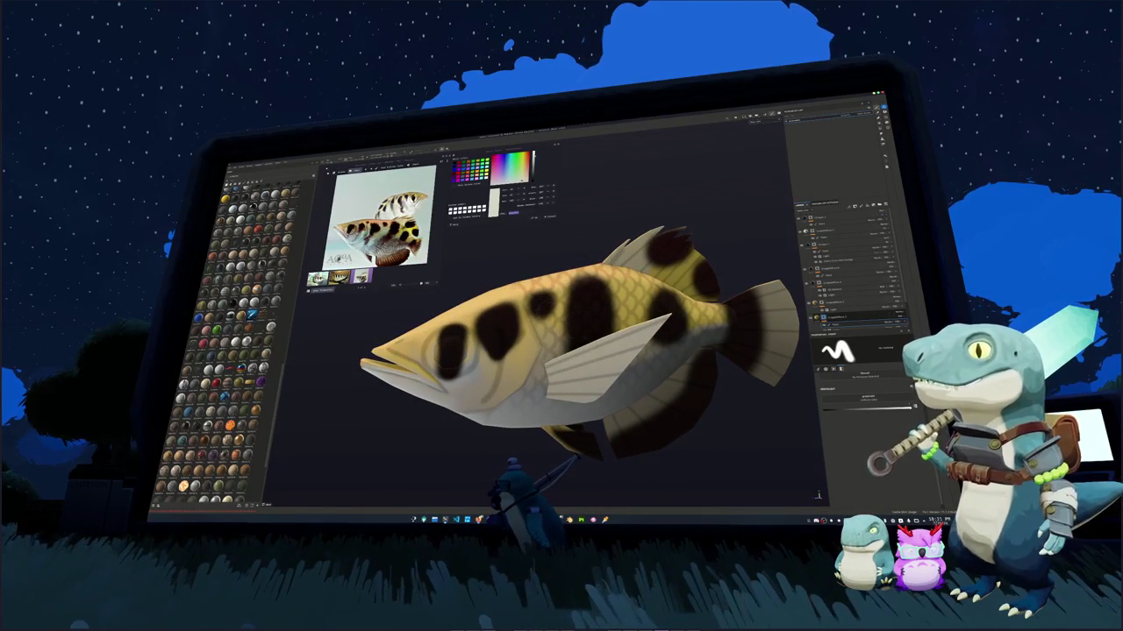
pyautogui.scroll(-3, 561, 342)
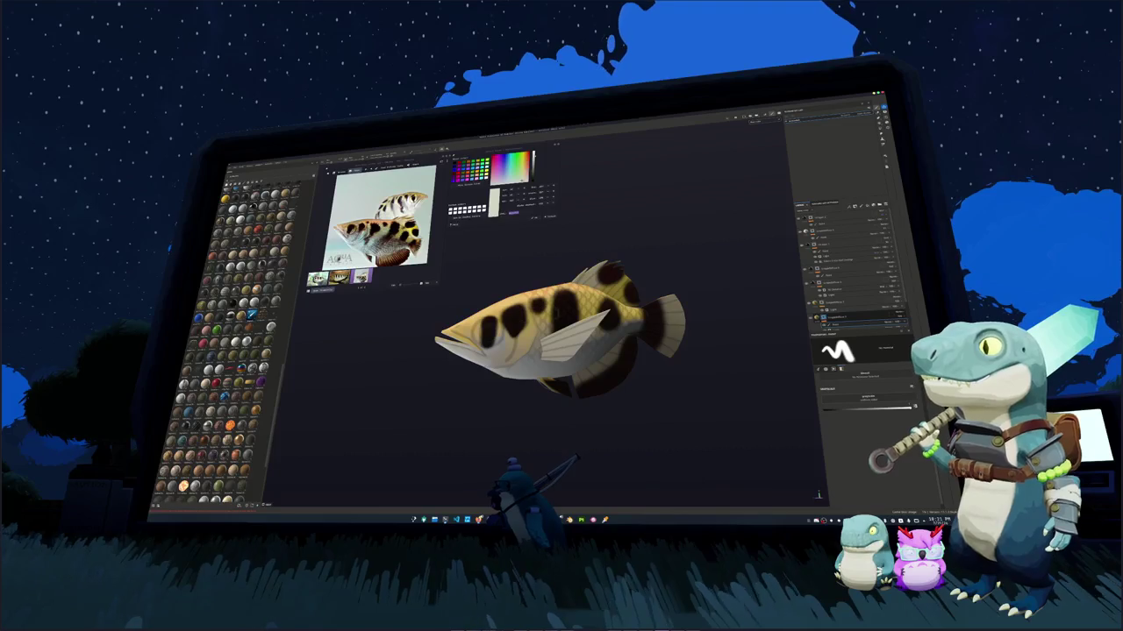
pyautogui.keyDown('alt'); pyautogui.moveTo(456, 338); pyautogui.dragTo(526, 332); pyautogui.keyUp('alt')
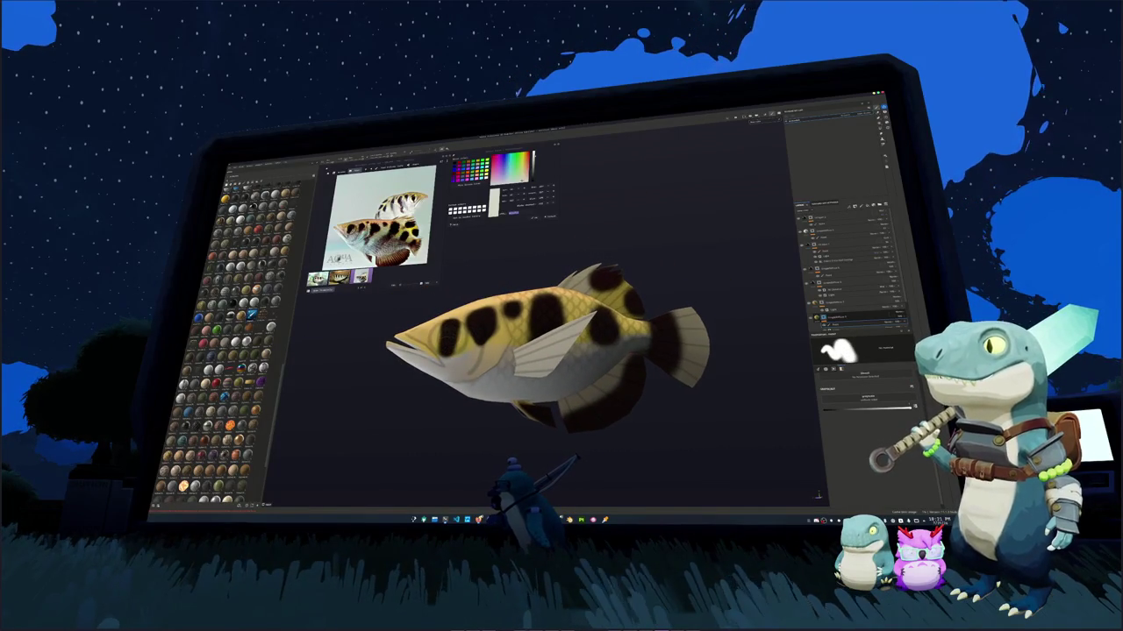
pyautogui.scroll(3, 570, 350)
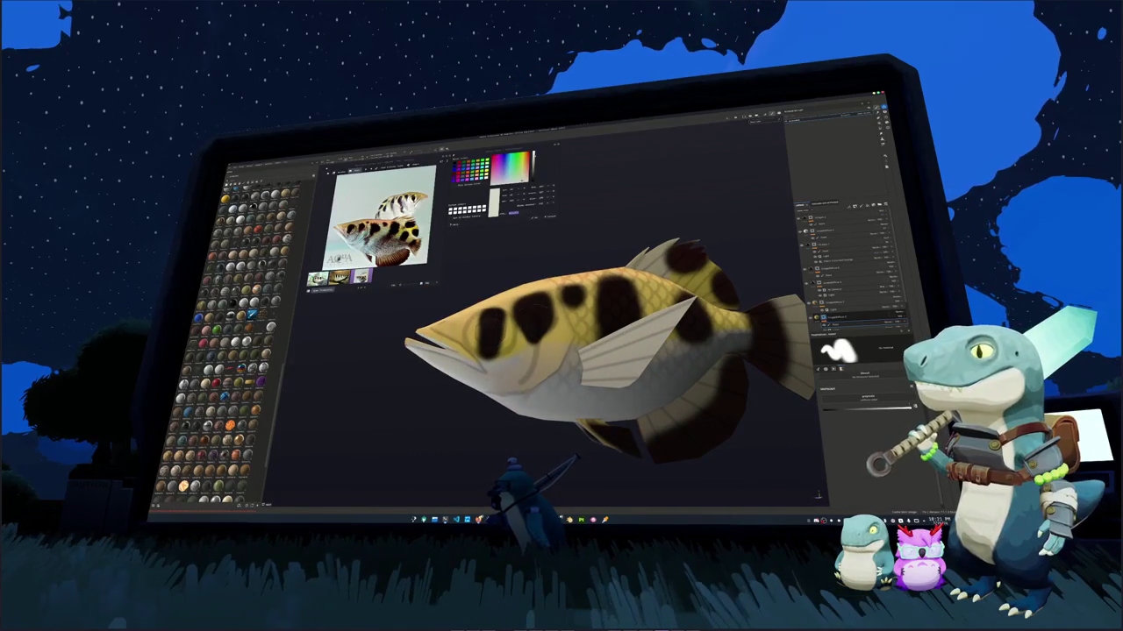
pyautogui.scroll(2, 494, 328)
pyautogui.scroll(2, 509, 328)
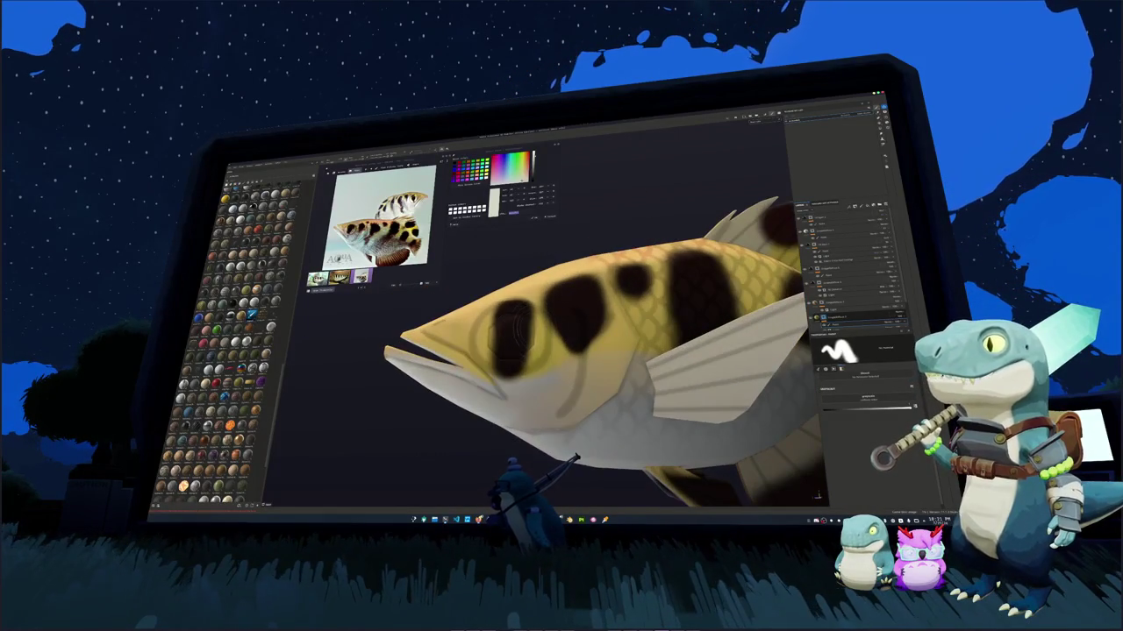
pyautogui.scroll(2, 517, 329)
pyautogui.scroll(2, 527, 324)
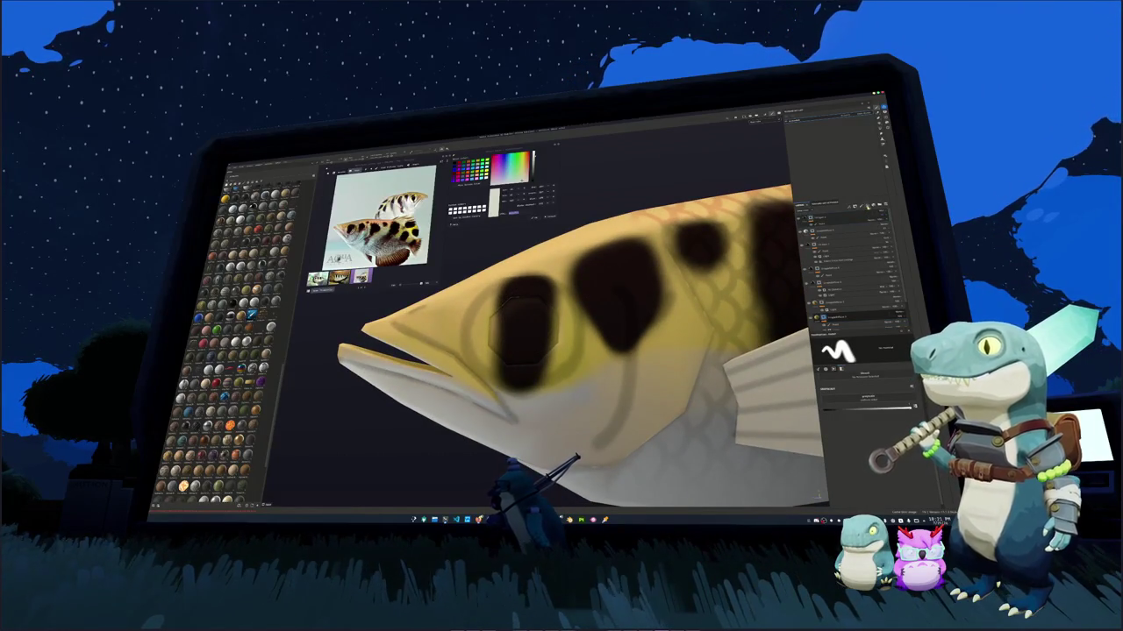
# Isolate a fish layer, preview its colour as black, then restore the full texture
pyautogui.click(827, 291)
pyautogui.click(858, 453)
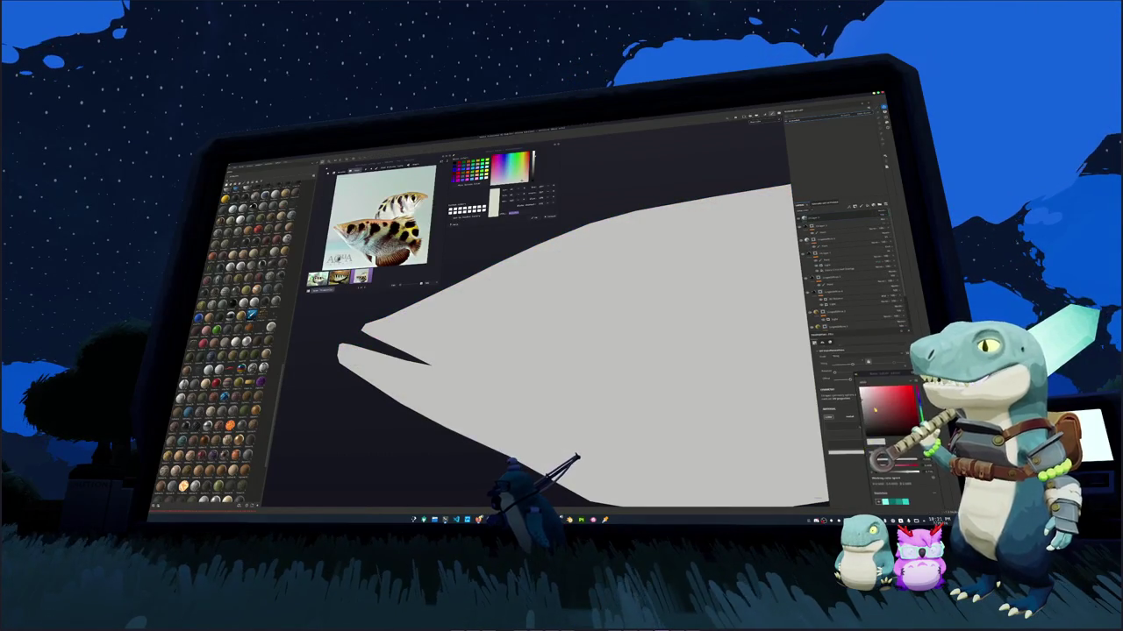
pyautogui.click(851, 433)
pyautogui.click(822, 219)
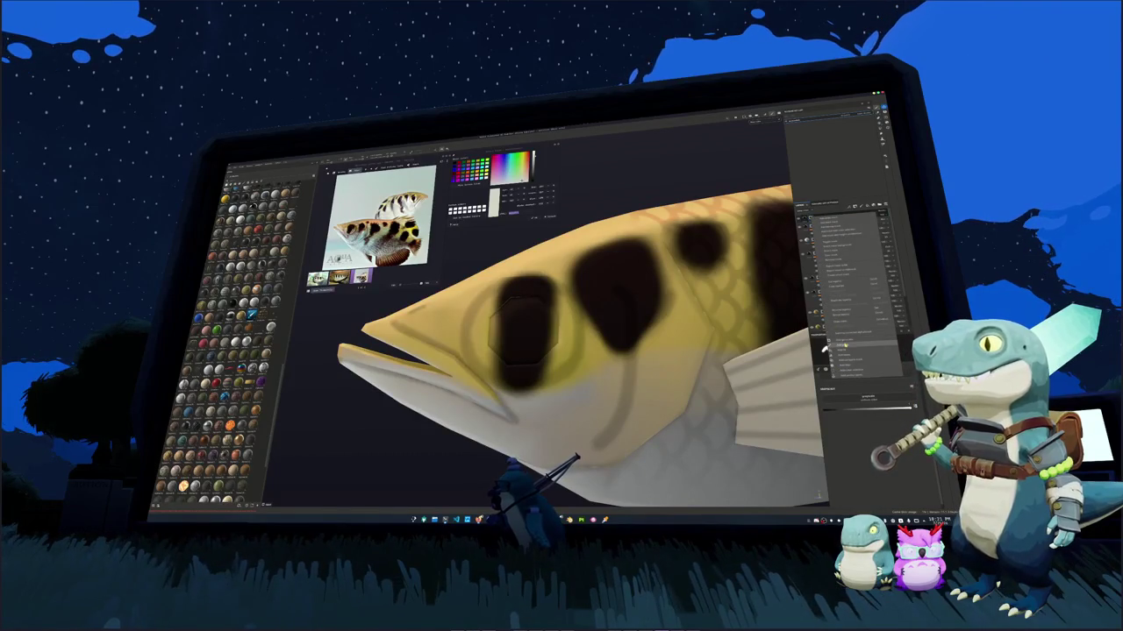
# Zoom in on the eye area, dismiss the small prompt, and switch to the engine editor
pyautogui.scroll(2, 522, 329)
pyautogui.scroll(1, 522, 329)
pyautogui.scroll(2, 521, 329)
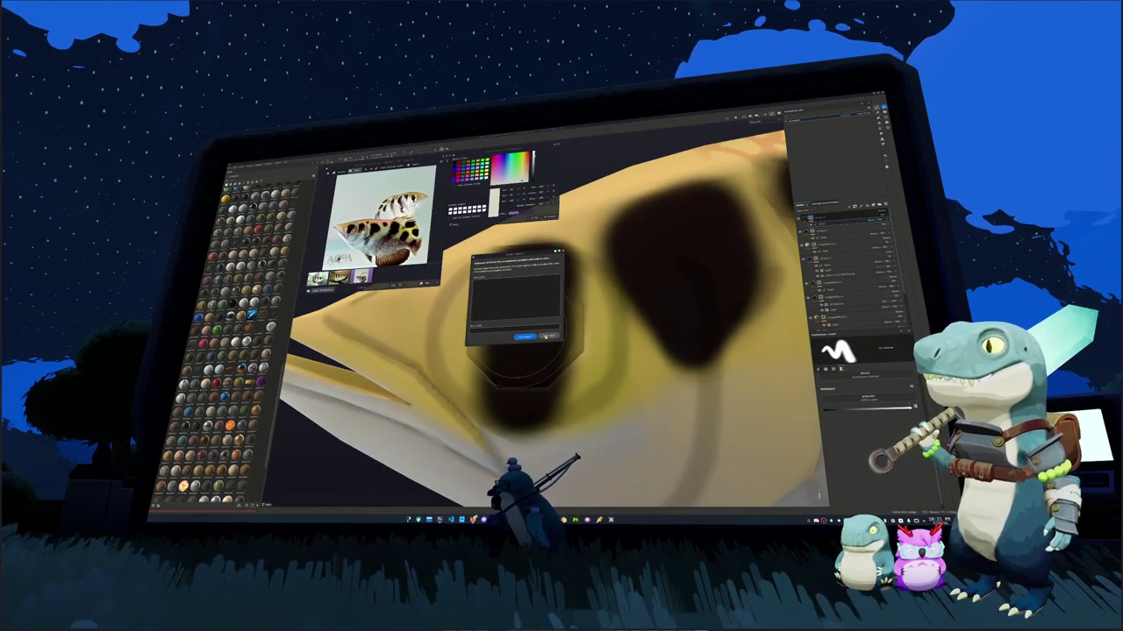
pyautogui.click(527, 337)
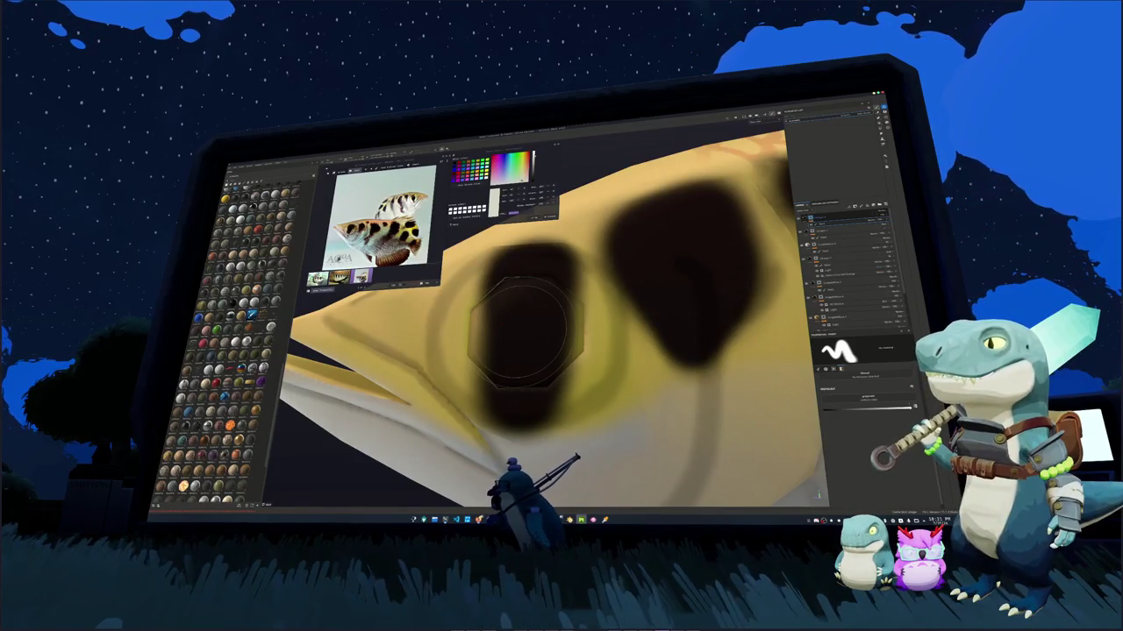
pyautogui.hotkey('alt', 'Tab')
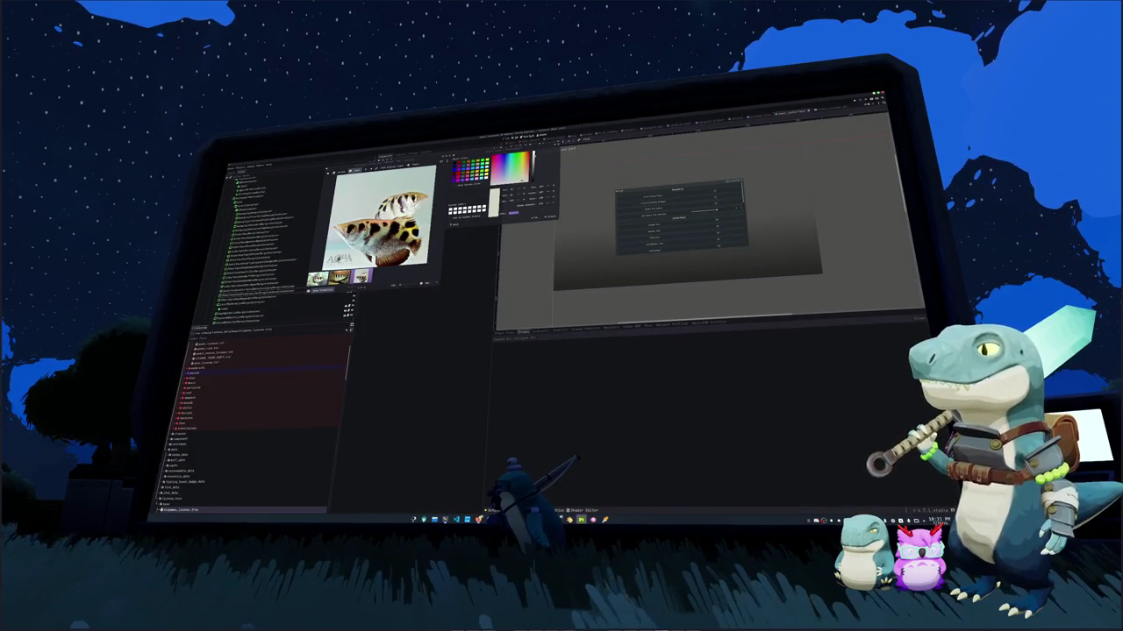
# Launch Substance 3D Painter 2025 from the taskbar jump list
pyautogui.click(586, 485)
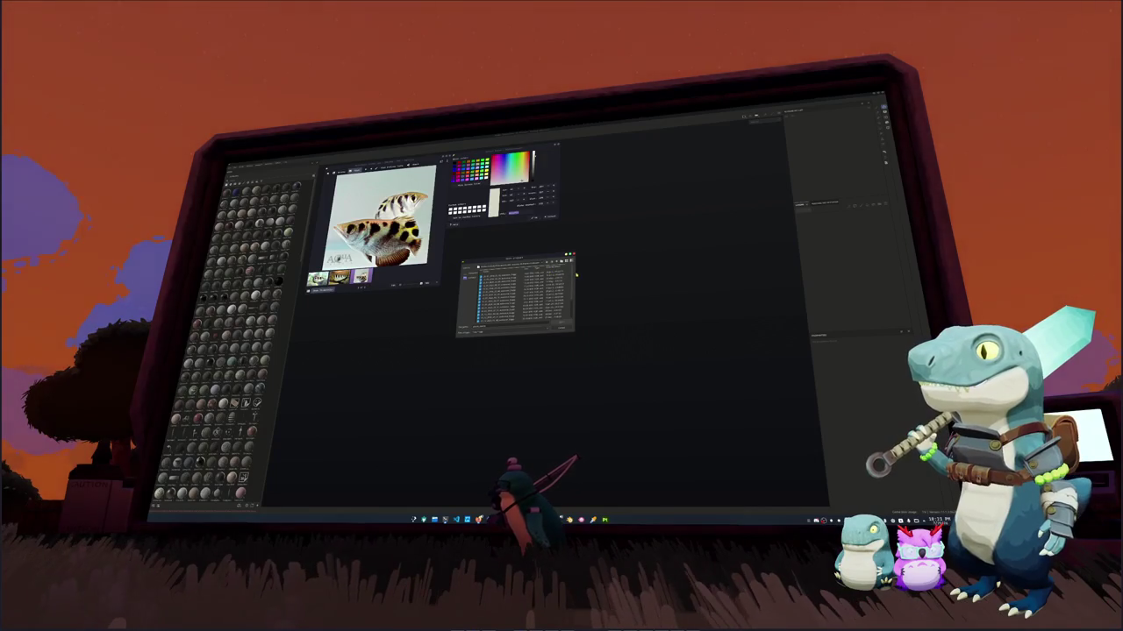
# Widen the file dialog, navigate to the project folder, and open the fish project
pyautogui.moveTo(574, 273)
pyautogui.mouseDown()
pyautogui.moveTo(671, 274)
pyautogui.moveTo(579, 309)
pyautogui.moveTo(563, 246)
pyautogui.moveTo(551, 261)
pyautogui.mouseUp()
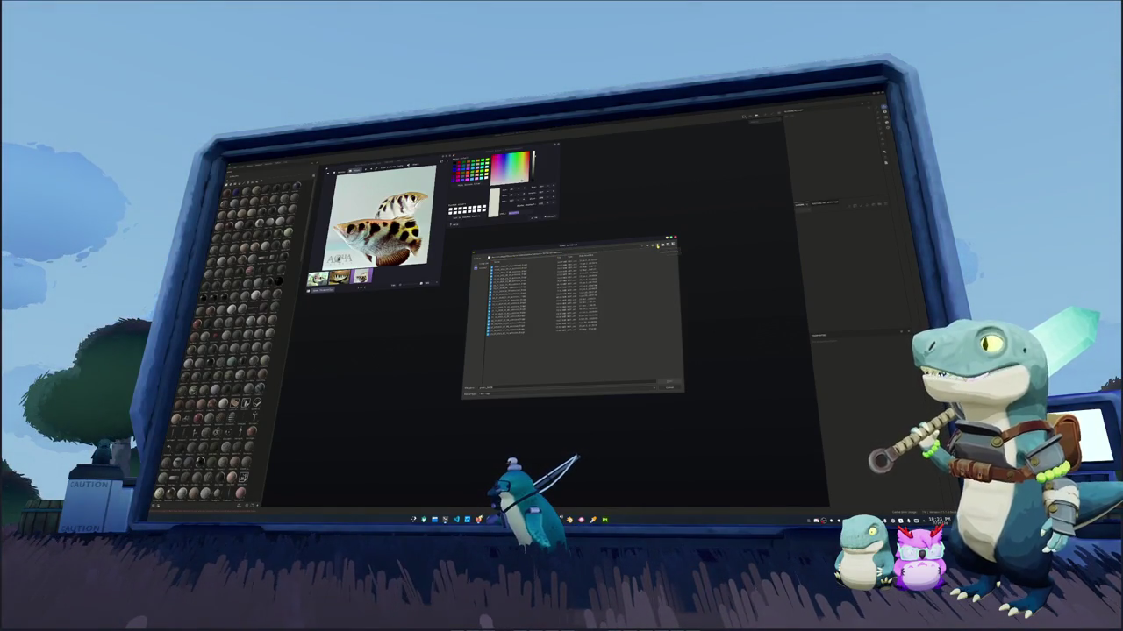
pyautogui.hotkey('alt', 'Up')
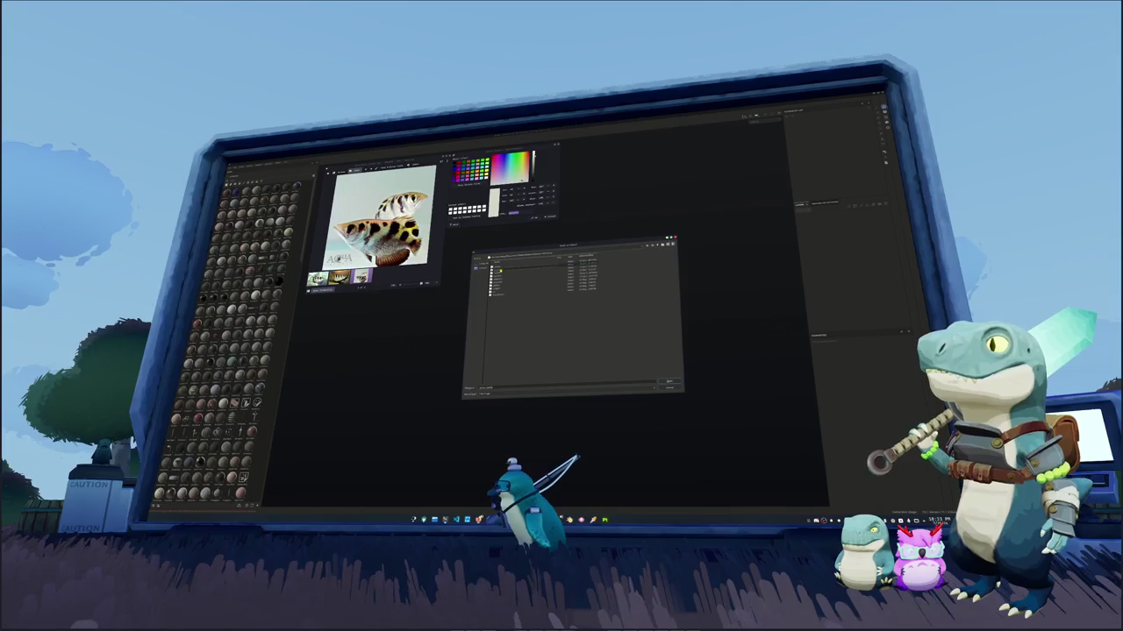
pyautogui.press('Return')
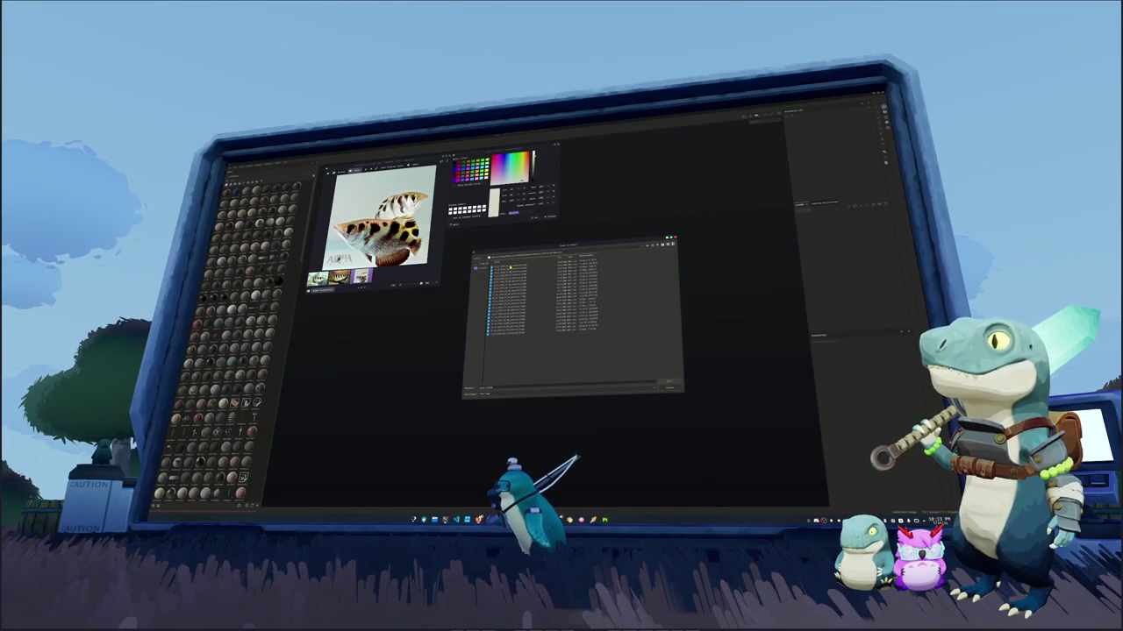
pyautogui.doubleClick(510, 265)
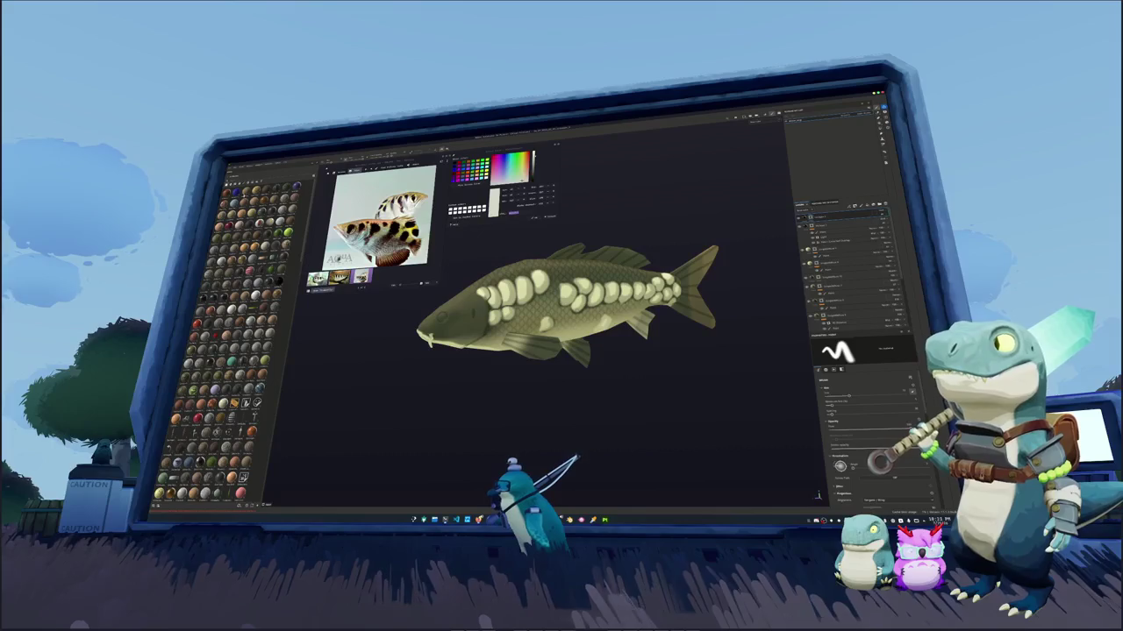
# Create a new project using the low-poly archerfish mesh
pyautogui.click(237, 197)
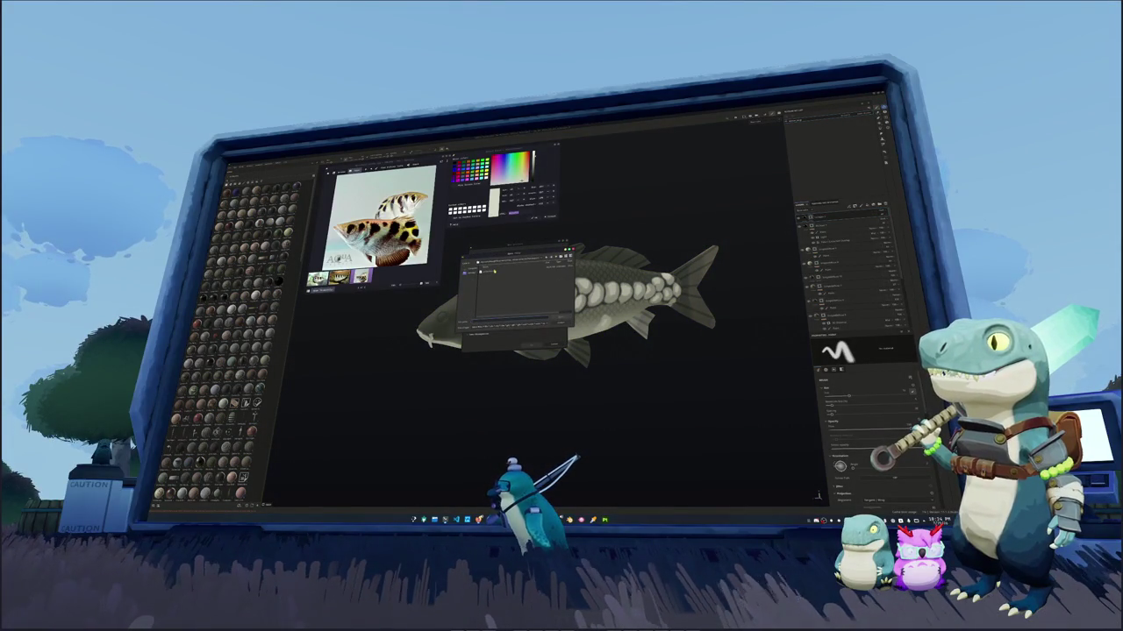
pyautogui.click(531, 346)
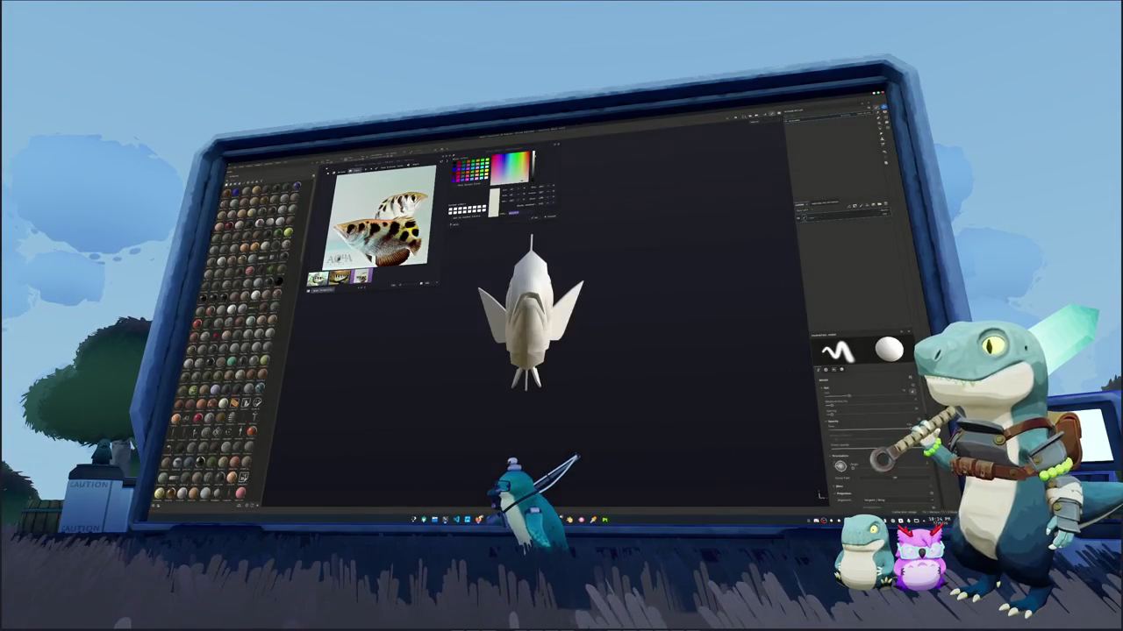
pyautogui.keyDown('alt'); pyautogui.moveTo(594, 325); pyautogui.dragTo(500, 330); pyautogui.keyUp('alt')
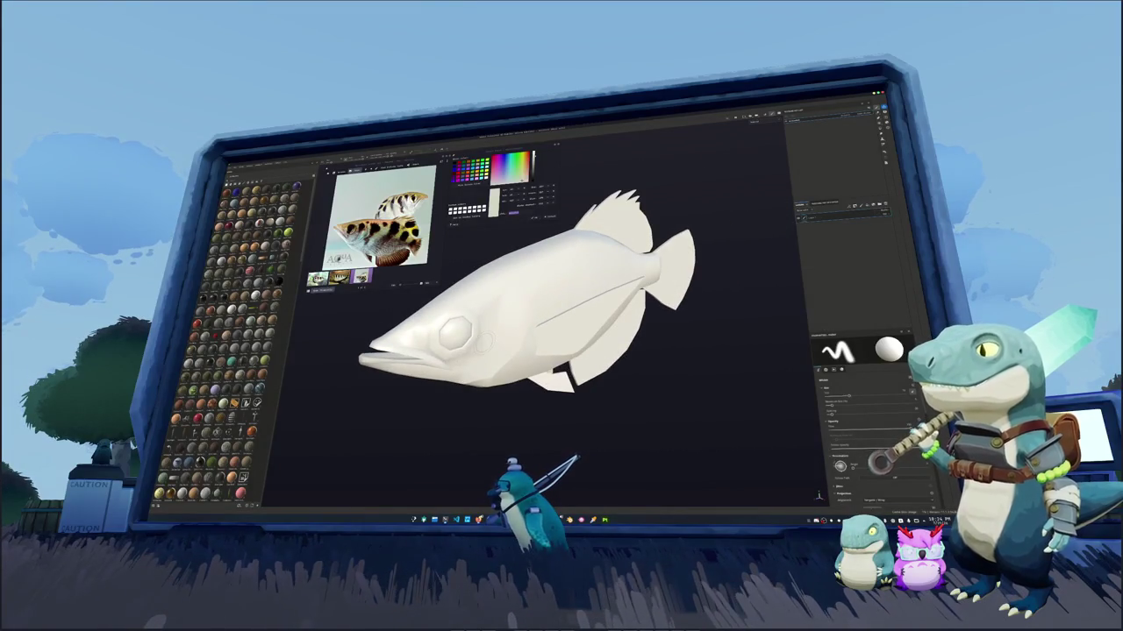
# Switch to Bake Mesh Maps mode and back to Painting, then orbit the white fish
pyautogui.hotkey('ctrl', 'alt', 'b')
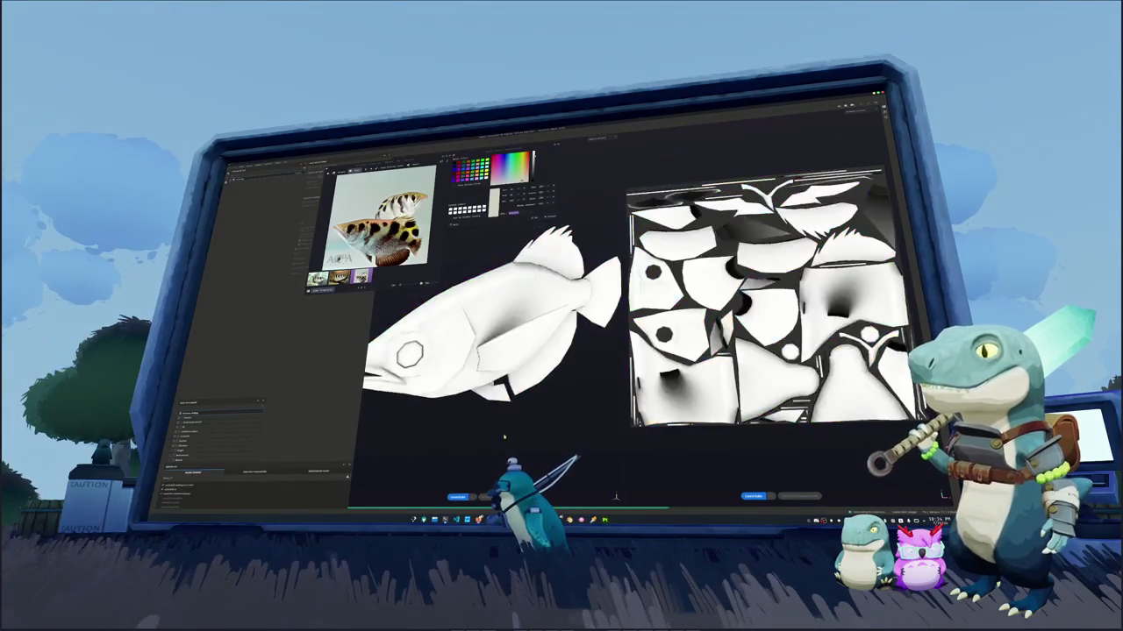
pyautogui.hotkey('ctrl', 'alt', 'b')
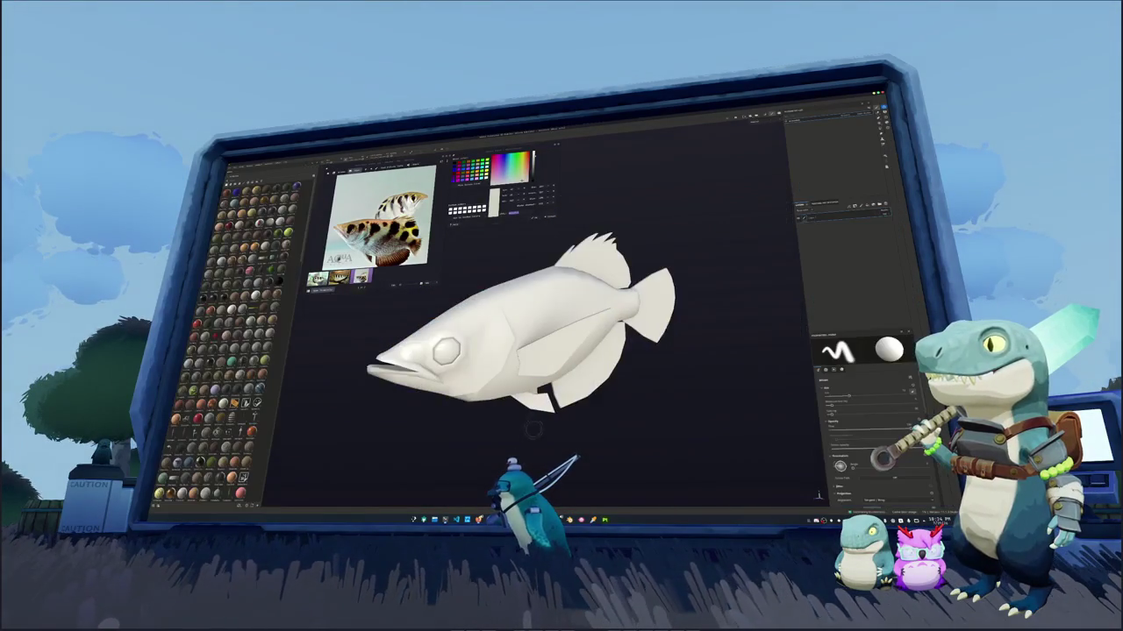
pyautogui.keyDown('alt'); pyautogui.moveTo(526, 333); pyautogui.dragTo(469, 237); pyautogui.keyUp('alt')
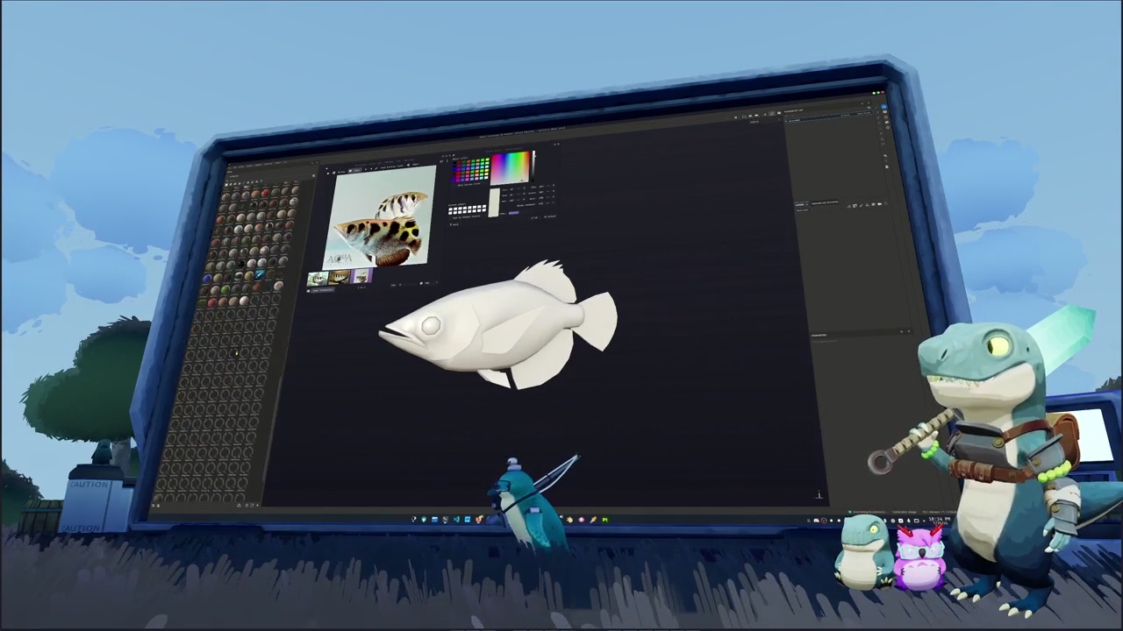
# Add a fill layer to the fish and give its base colour a warm cream tint
pyautogui.click(765, 137)
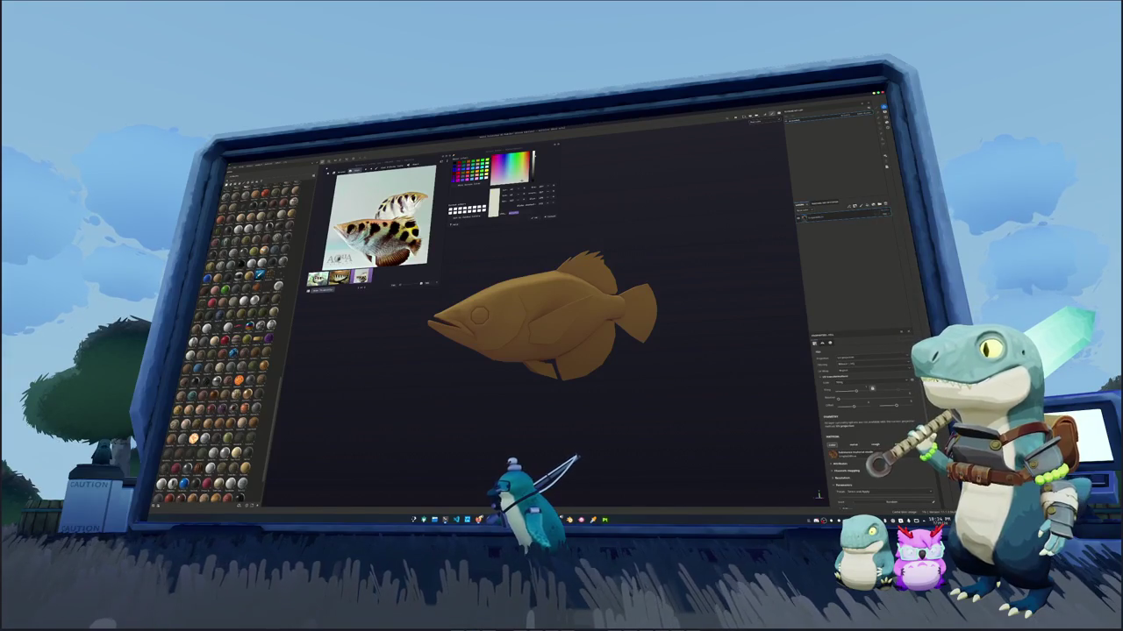
pyautogui.scroll(-3, 872, 388)
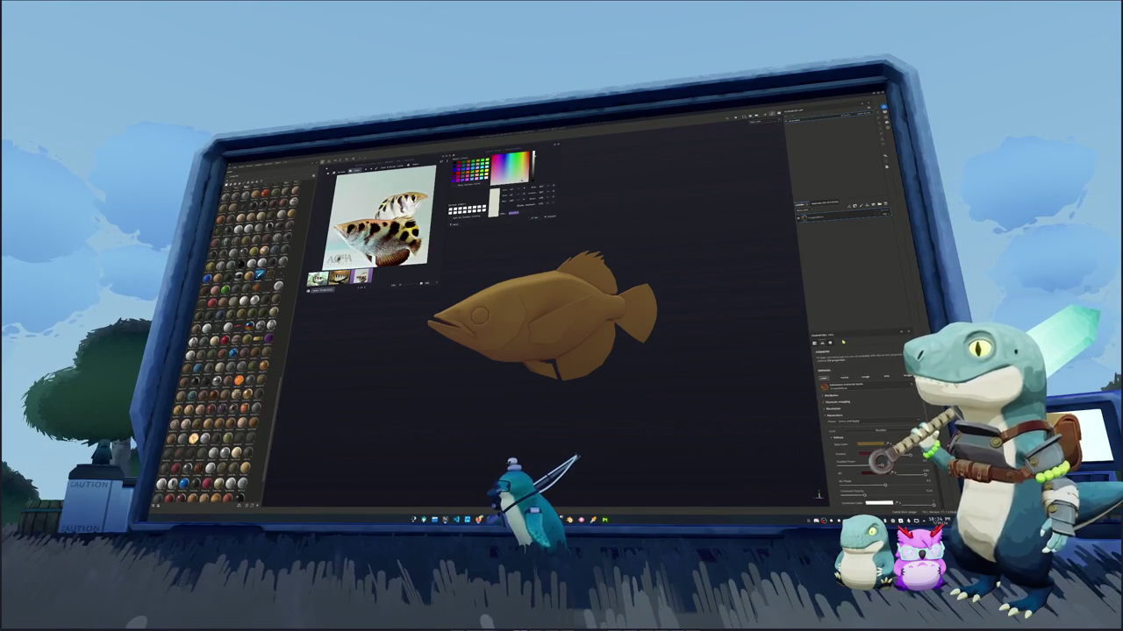
pyautogui.click(895, 443)
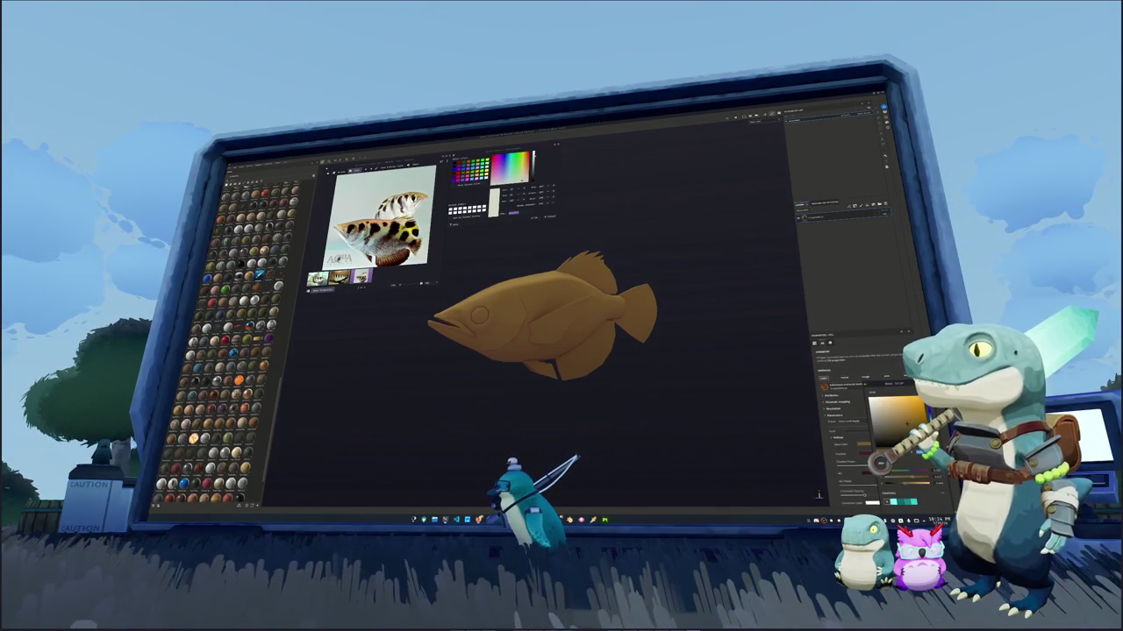
pyautogui.click(874, 399)
pyautogui.click(912, 484)
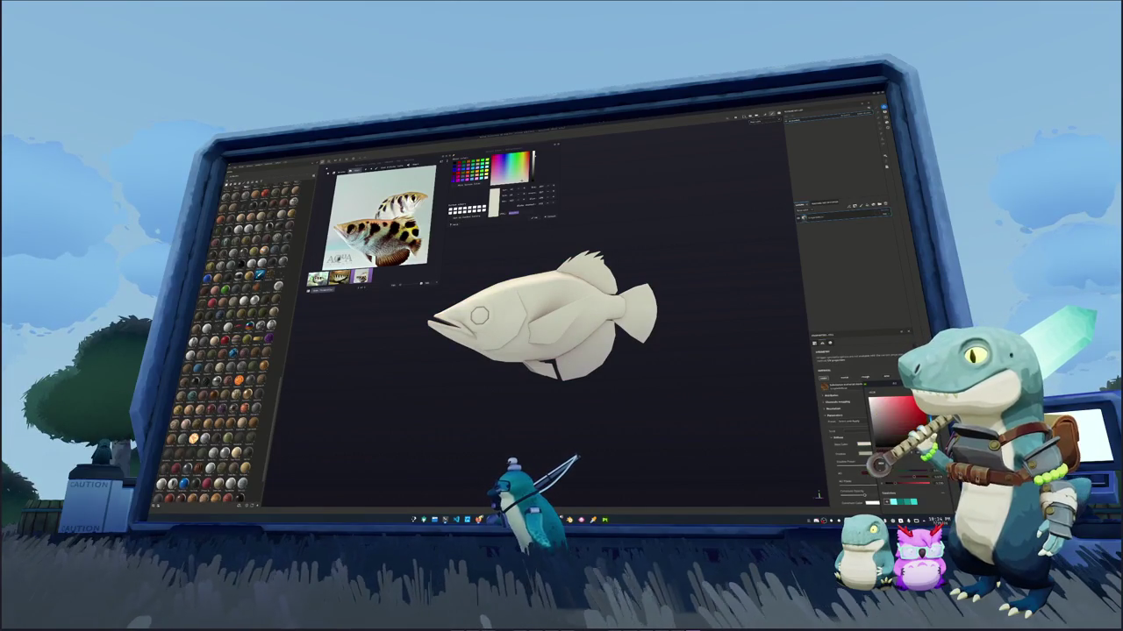
pyautogui.moveTo(884, 408); pyautogui.dragTo(889, 430)
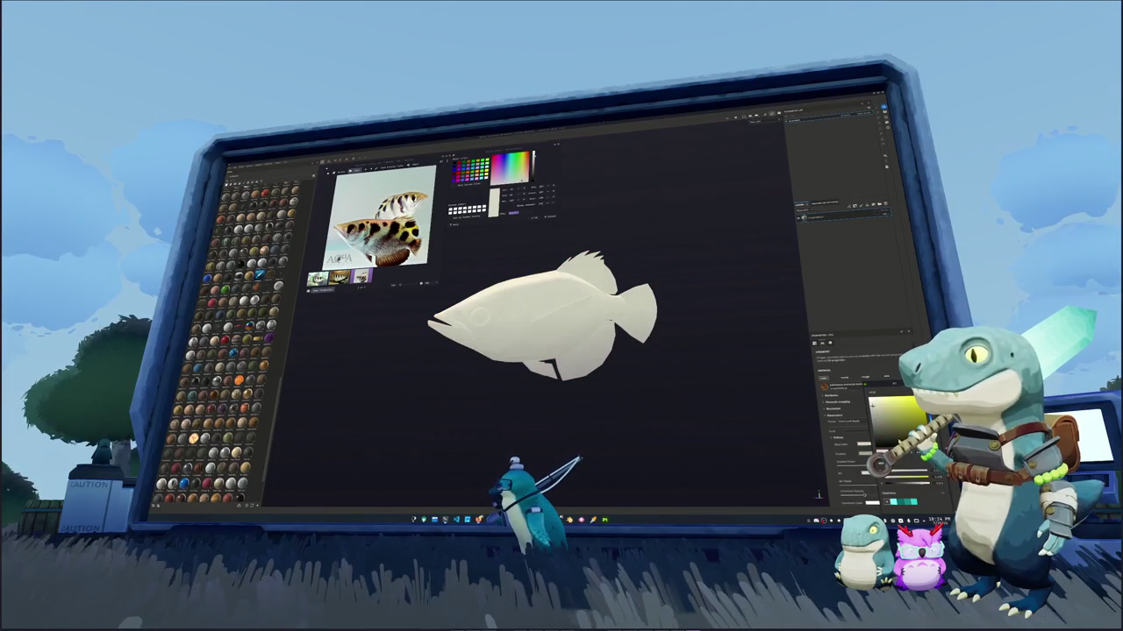
pyautogui.click(825, 270)
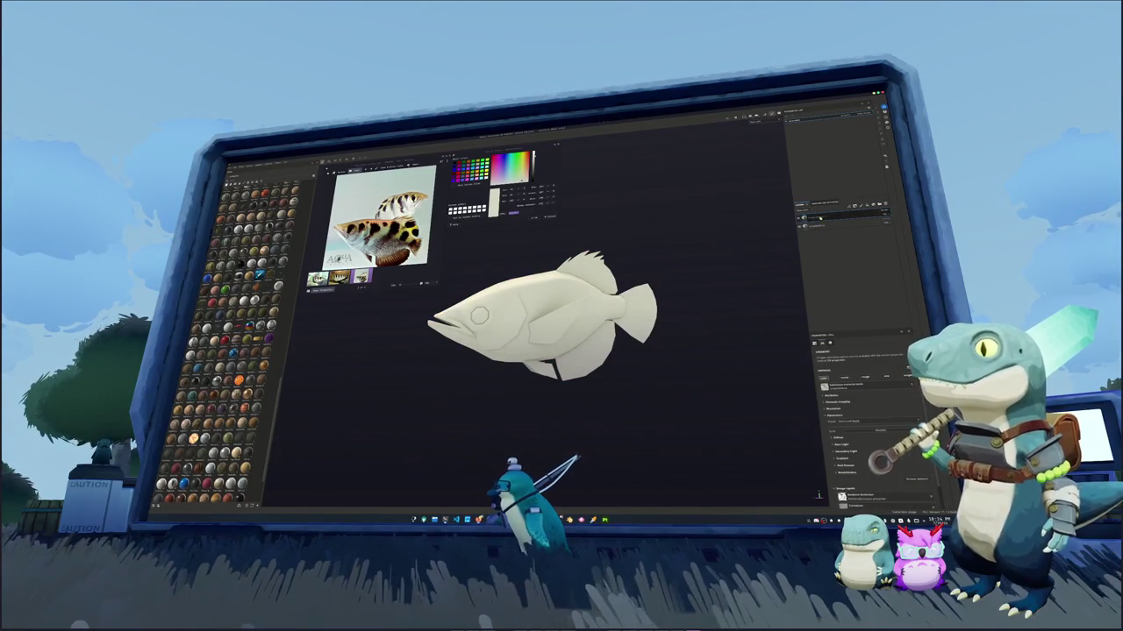
pyautogui.press('f')
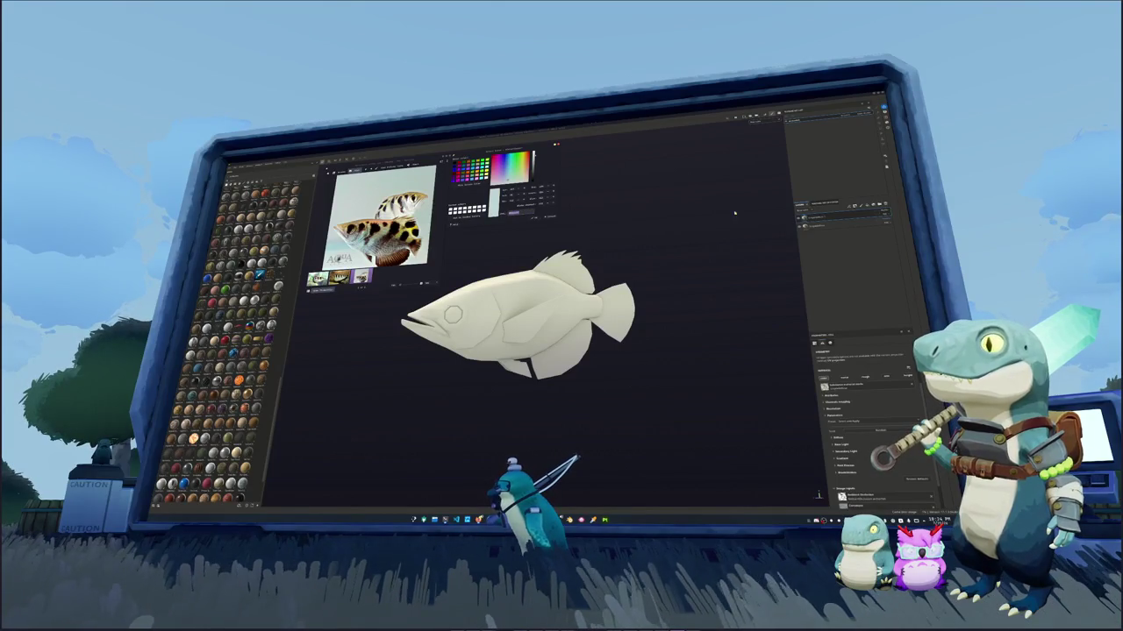
# Refine the fill's base colour, lightening it to a pale cream
pyautogui.click(836, 438)
pyautogui.click(866, 444)
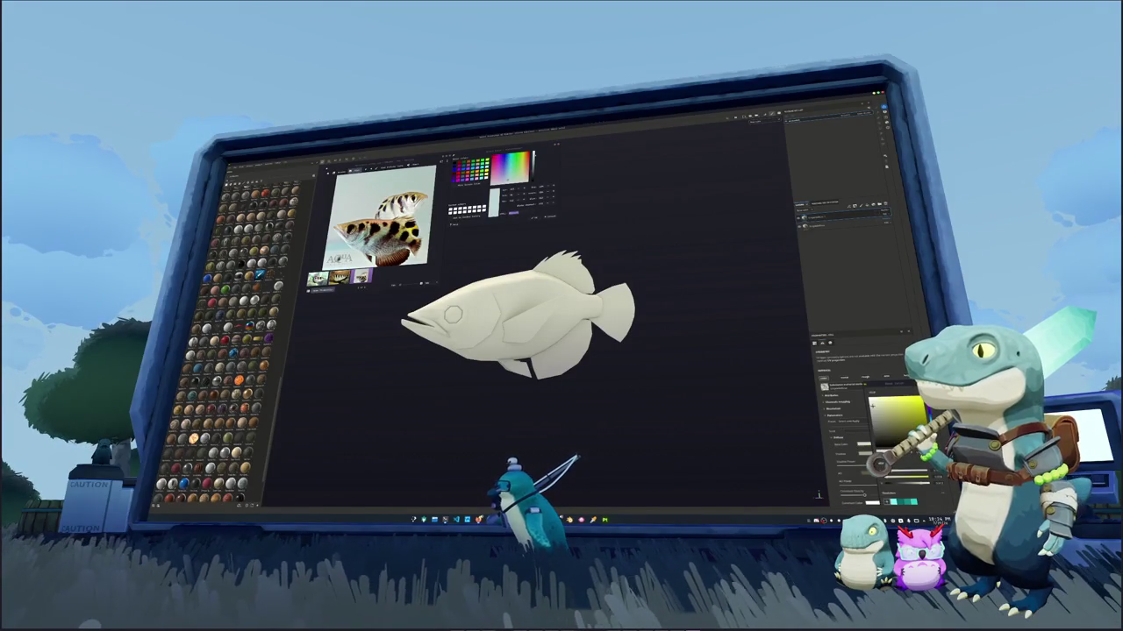
pyautogui.click(883, 414)
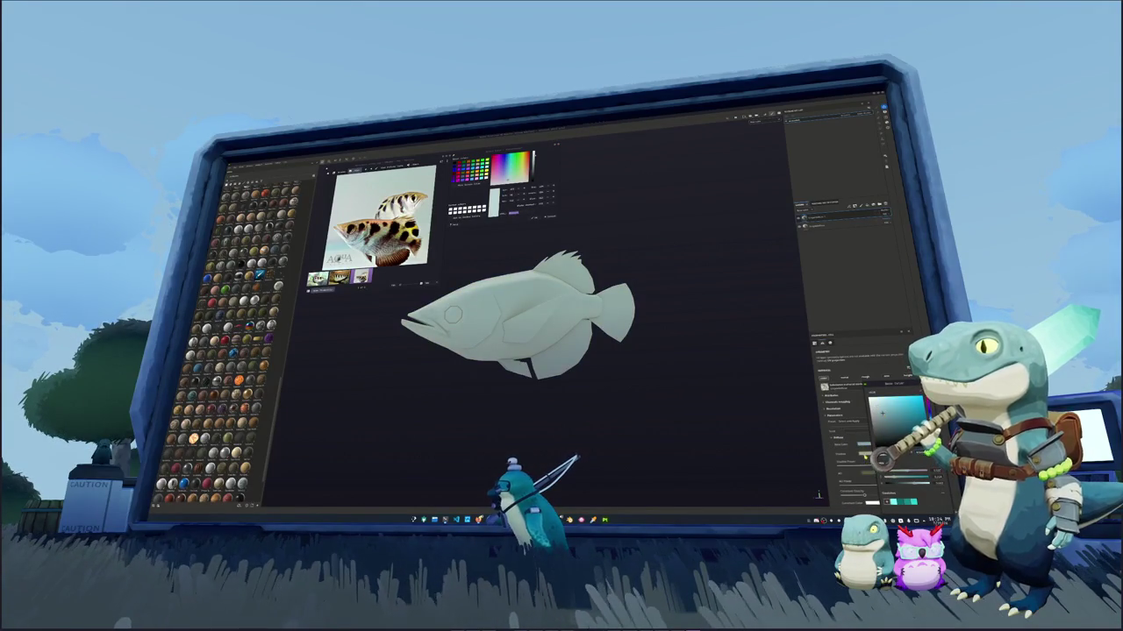
pyautogui.click(919, 456)
pyautogui.click(912, 475)
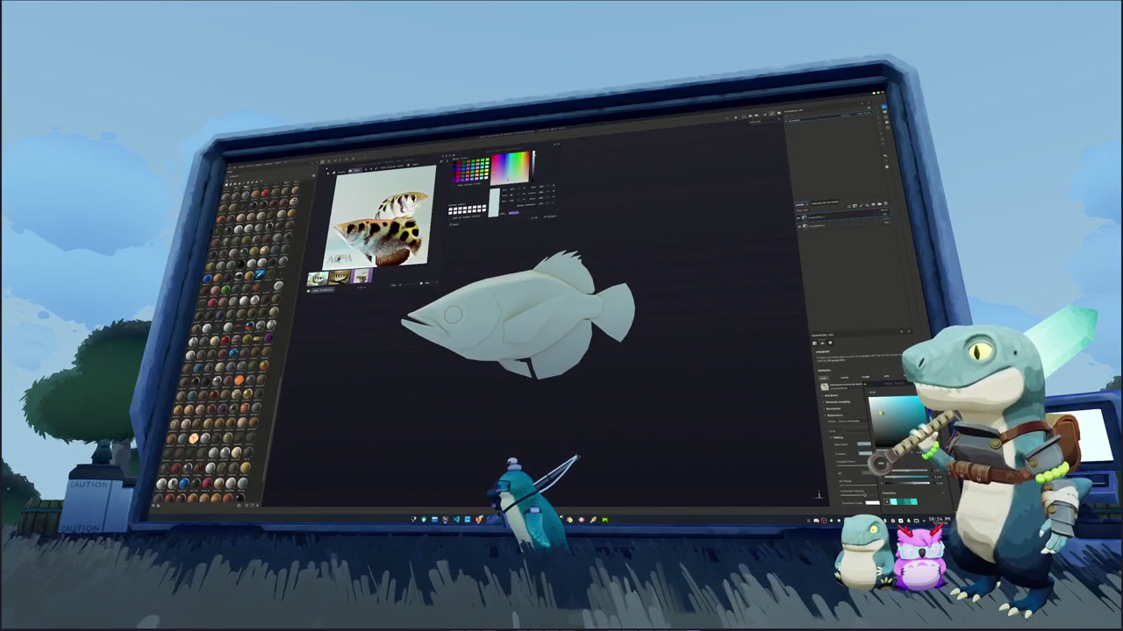
pyautogui.moveTo(878, 409); pyautogui.dragTo(876, 406)
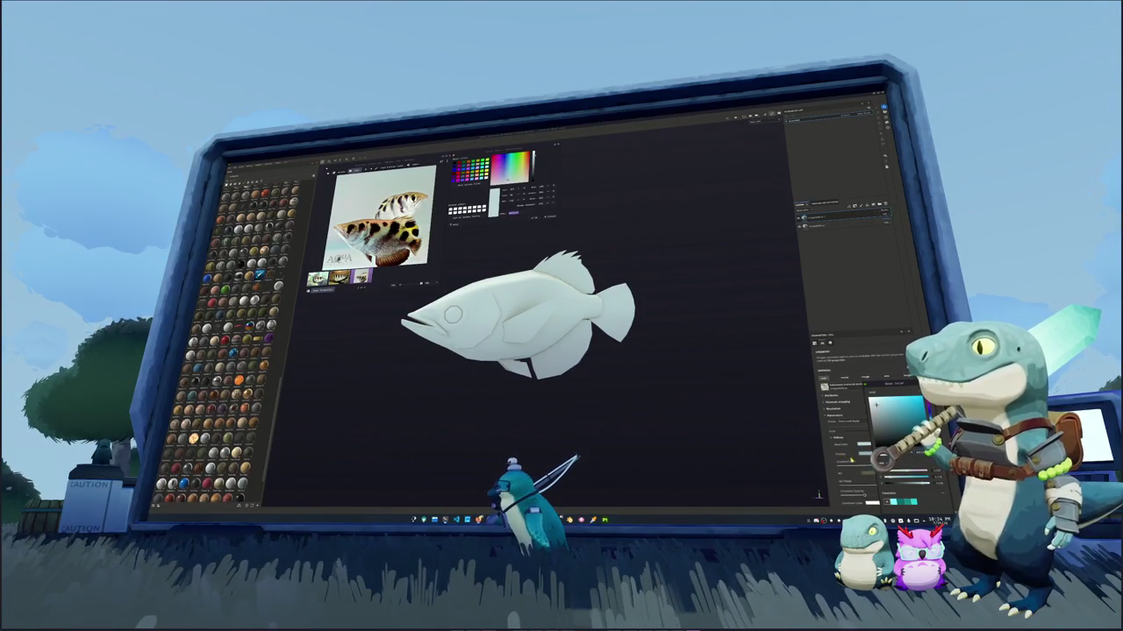
pyautogui.moveTo(876, 409)
pyautogui.mouseDown()
pyautogui.moveTo(888, 430)
pyautogui.moveTo(884, 419)
pyautogui.mouseUp()
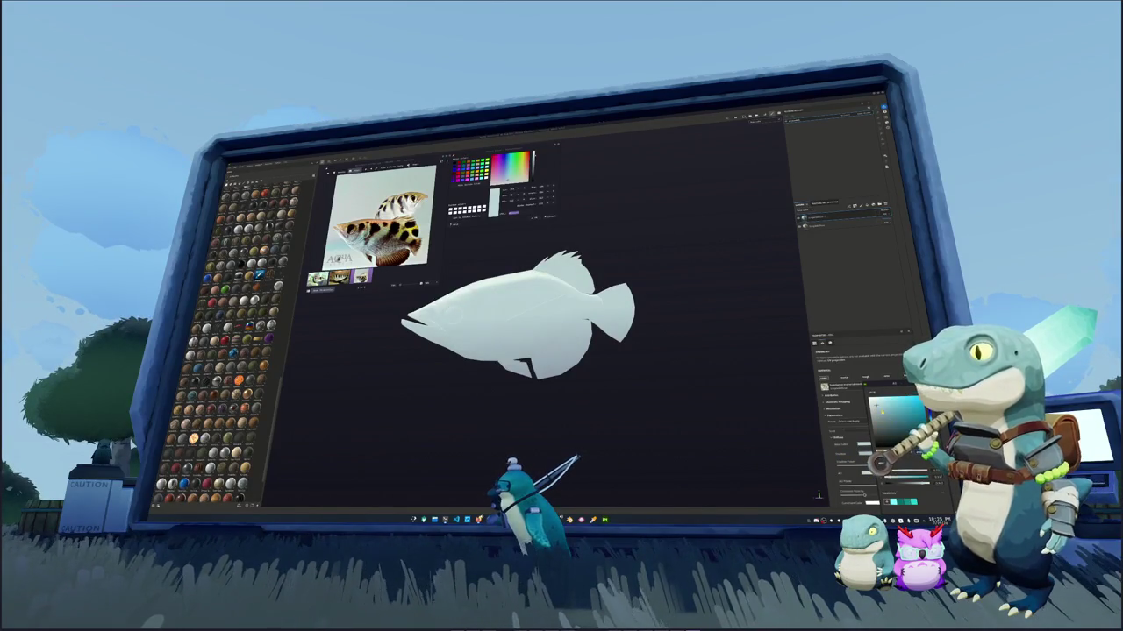
pyautogui.click(838, 219)
pyautogui.click(841, 332)
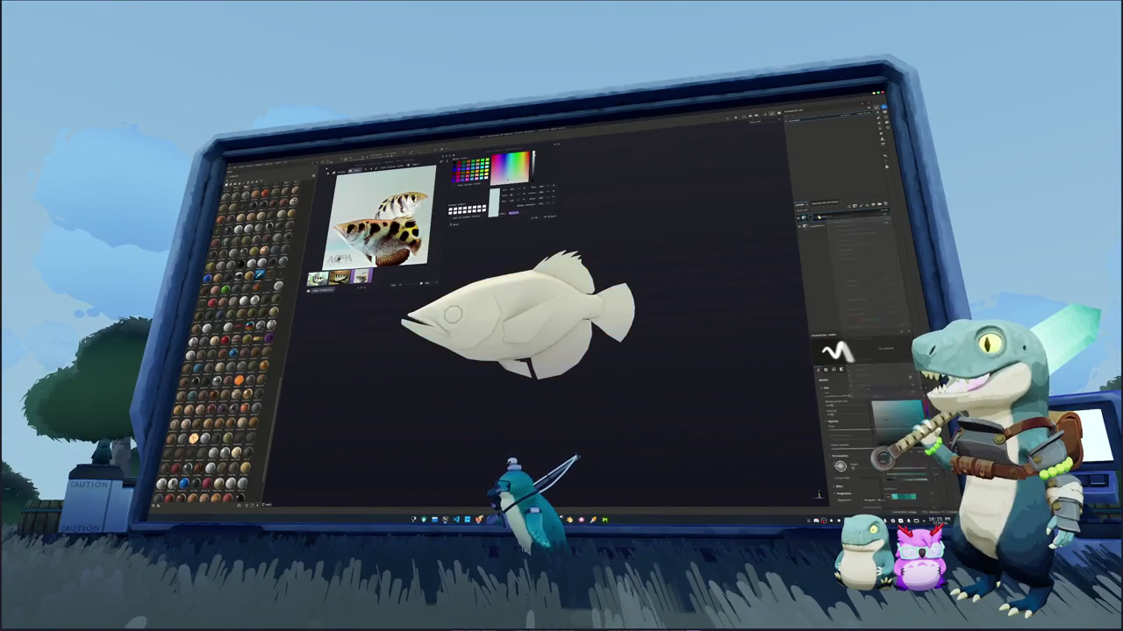
# Push the fish fill's colour toward a more saturated yellow
pyautogui.click(838, 219)
pyautogui.click(841, 331)
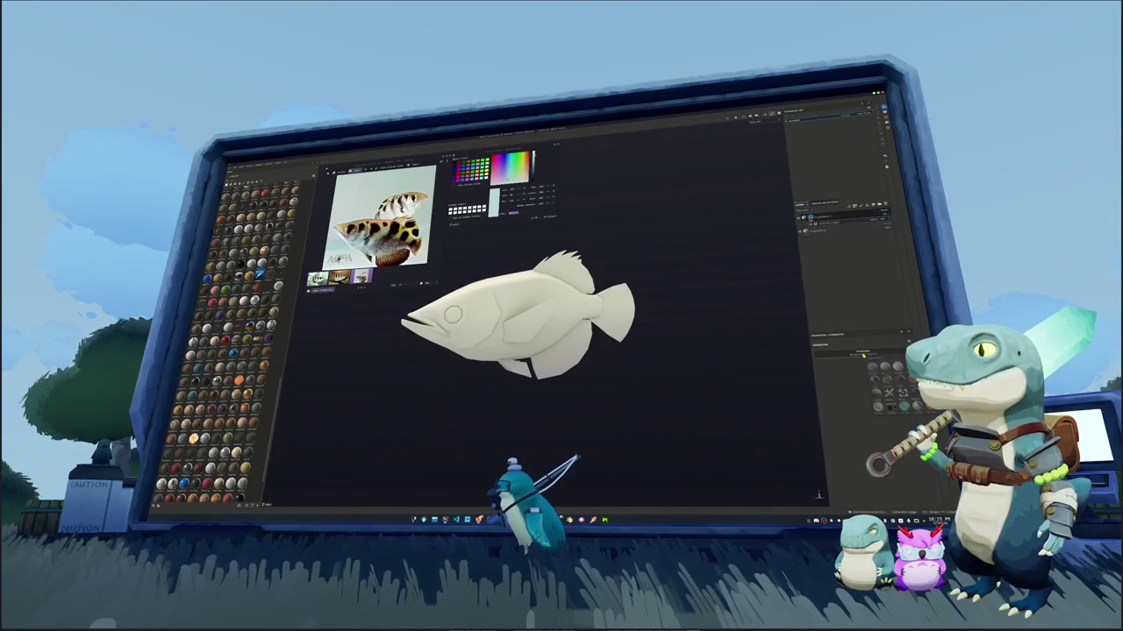
pyautogui.click(913, 386)
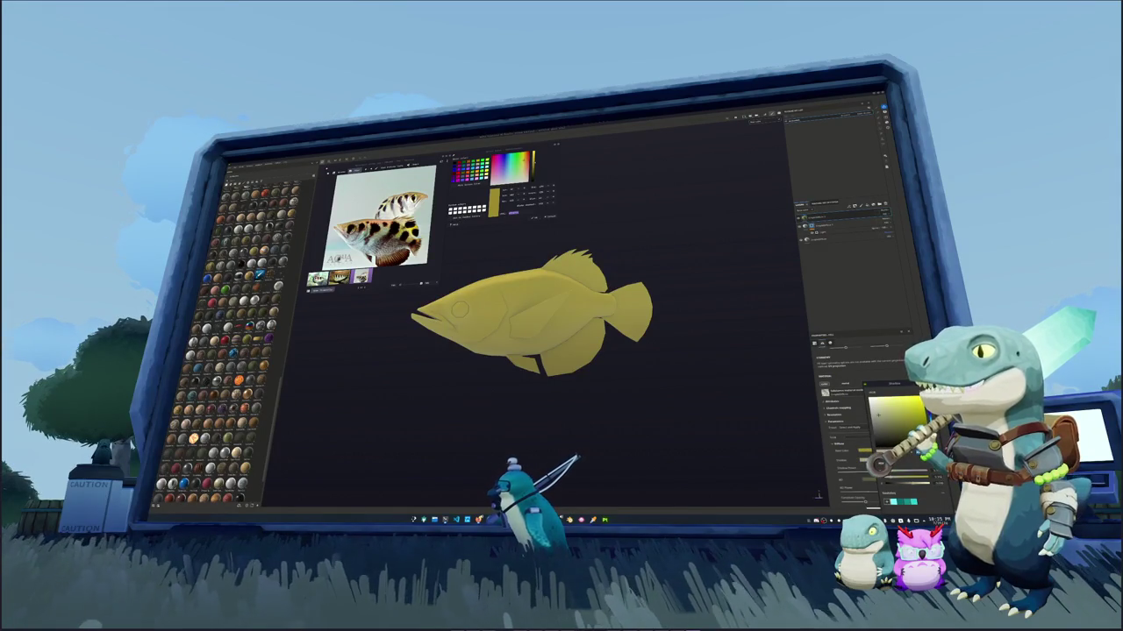
pyautogui.moveTo(879, 412); pyautogui.dragTo(911, 416)
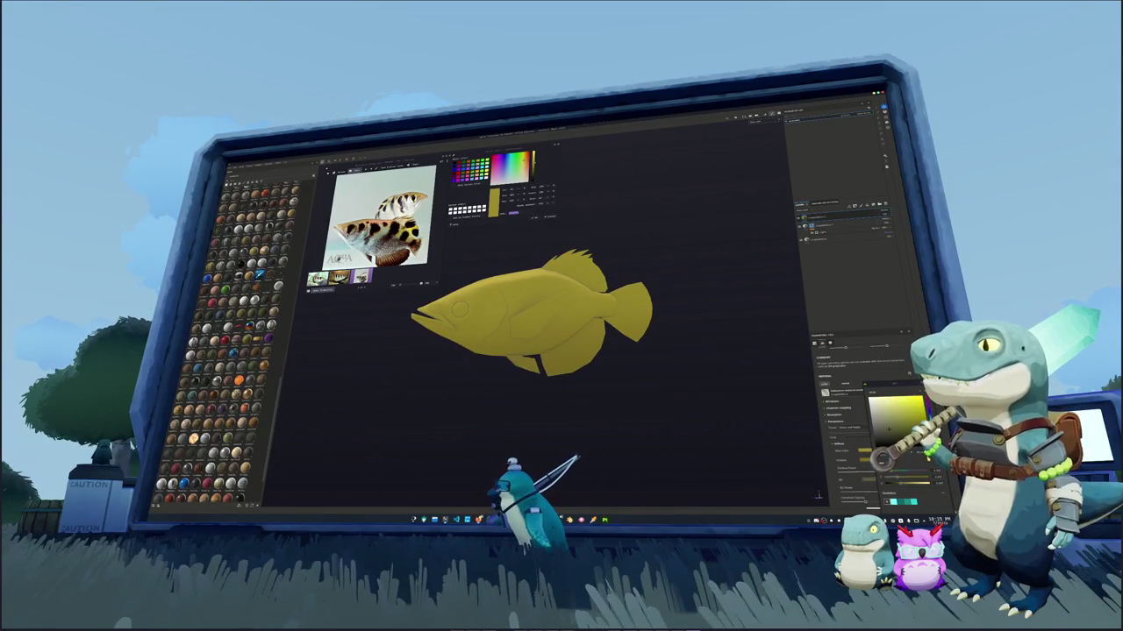
# Add a new fill layer with a top-down generator that saturates the yellow along the back
pyautogui.rightClick(829, 216)
pyautogui.click(844, 220)
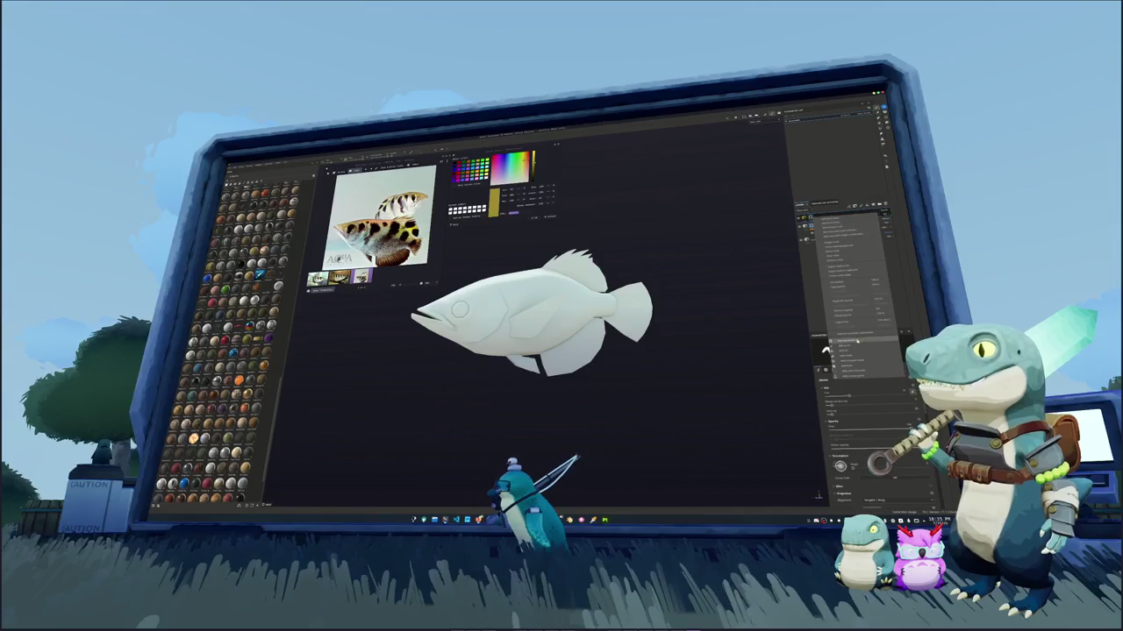
pyautogui.click(856, 344)
pyautogui.click(862, 357)
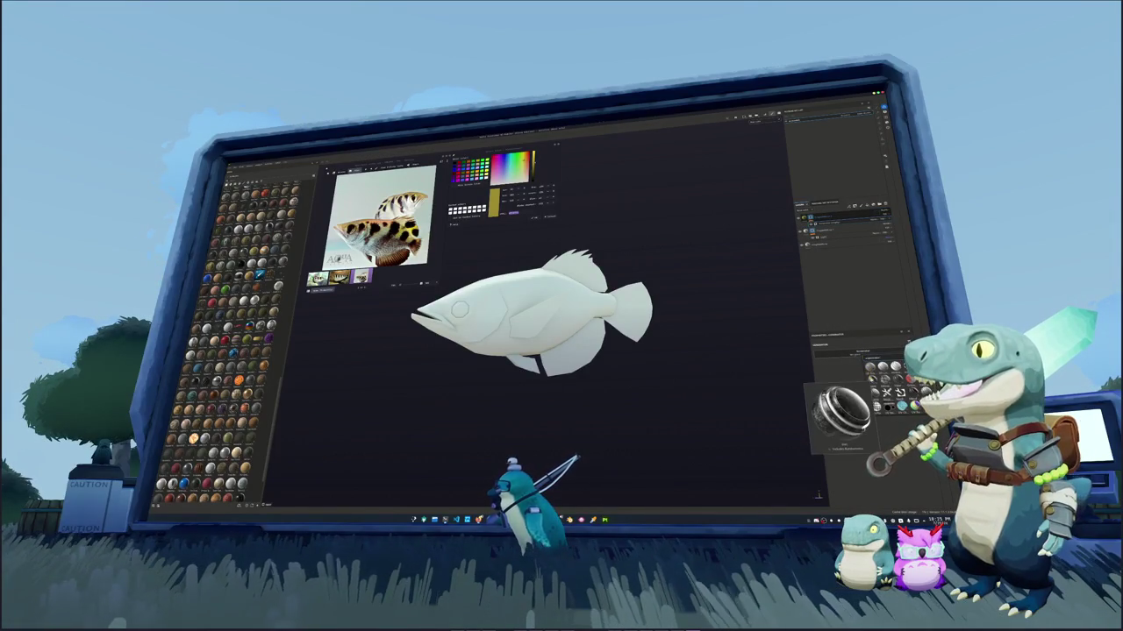
pyautogui.click(877, 401)
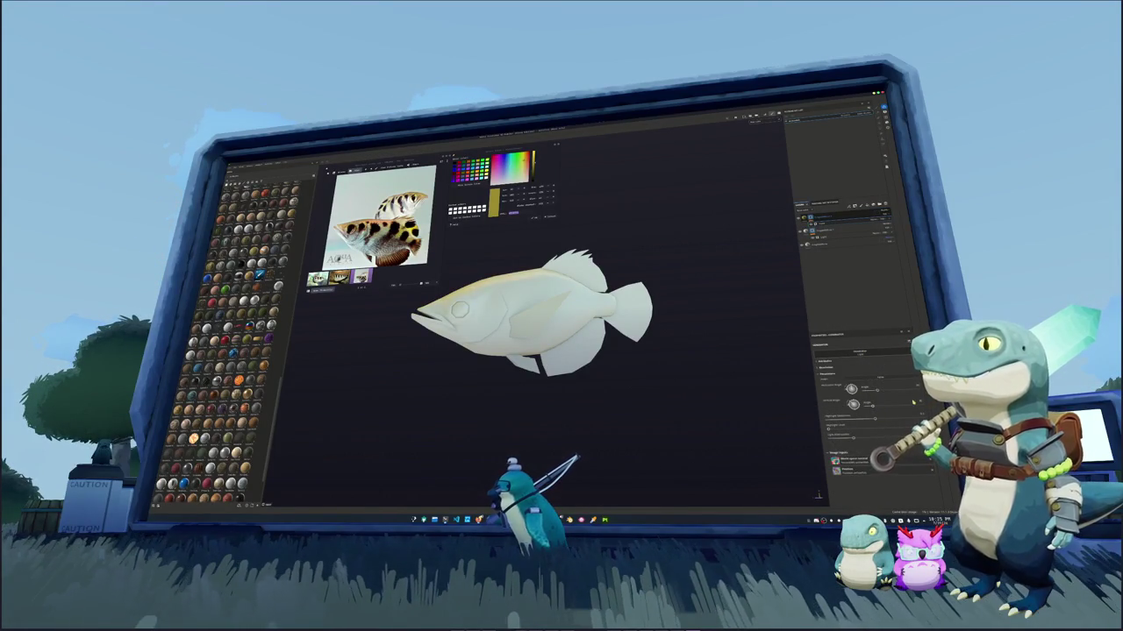
pyautogui.click(878, 422)
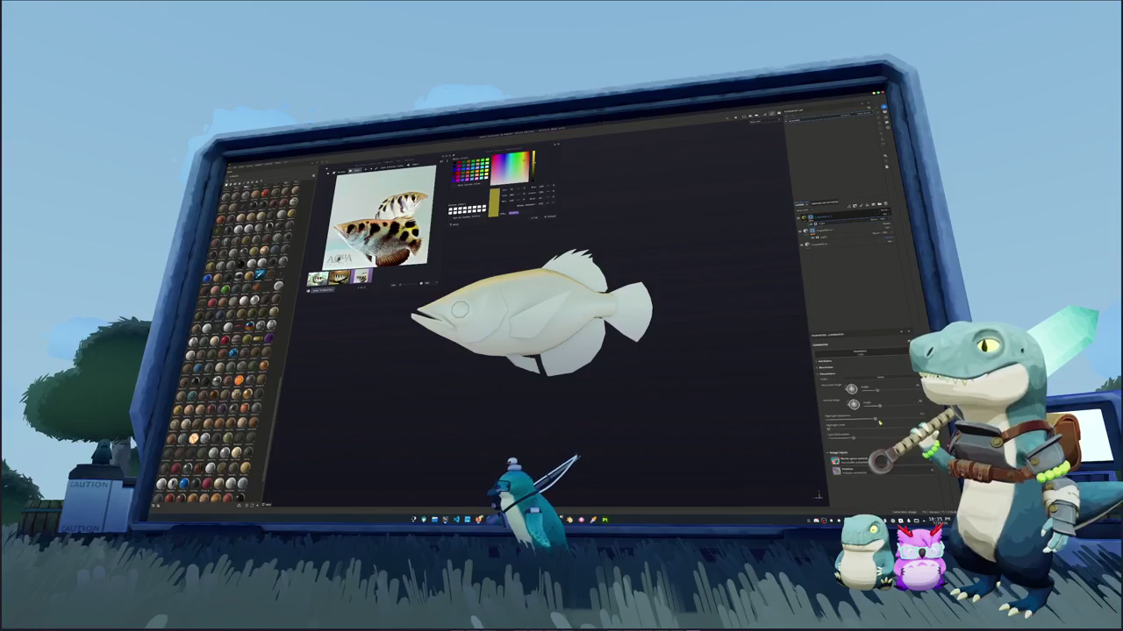
pyautogui.moveTo(852, 436)
pyautogui.mouseDown()
pyautogui.moveTo(849, 421)
pyautogui.moveTo(885, 429)
pyautogui.mouseUp()
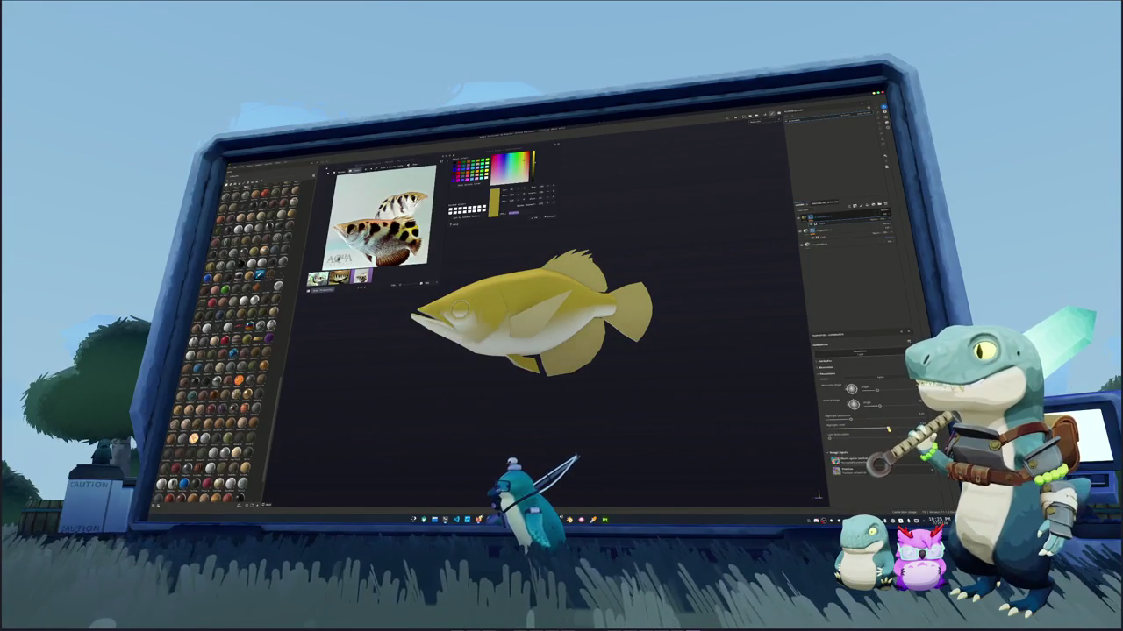
pyautogui.click(838, 215)
pyautogui.click(822, 215)
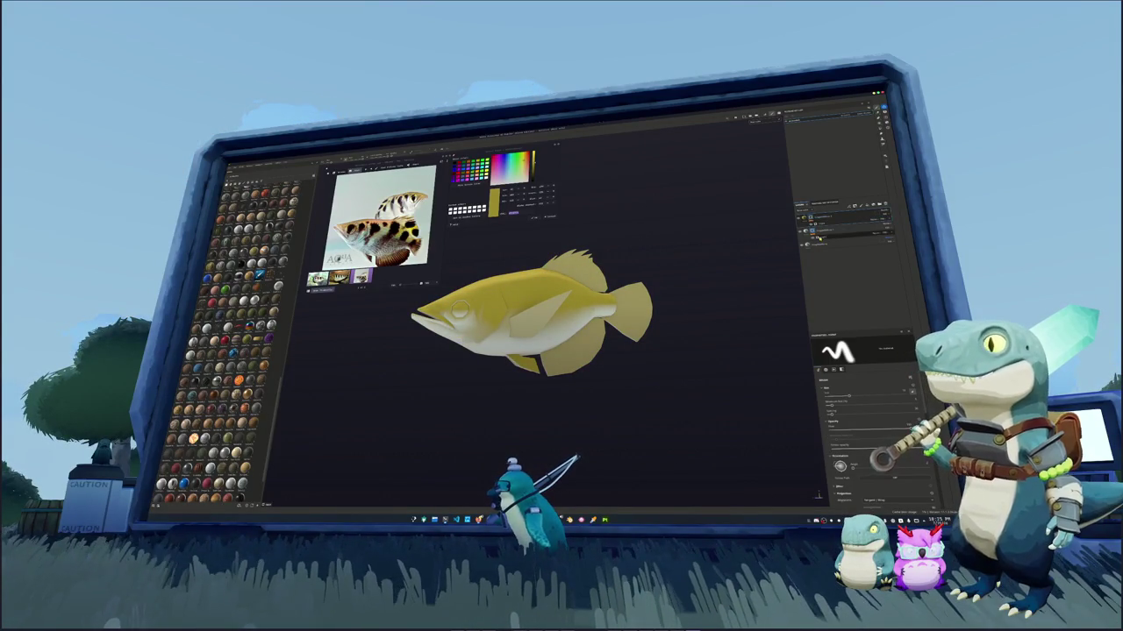
# Give the fish's colour layer a black mask with a generator on it
pyautogui.rightClick(814, 213)
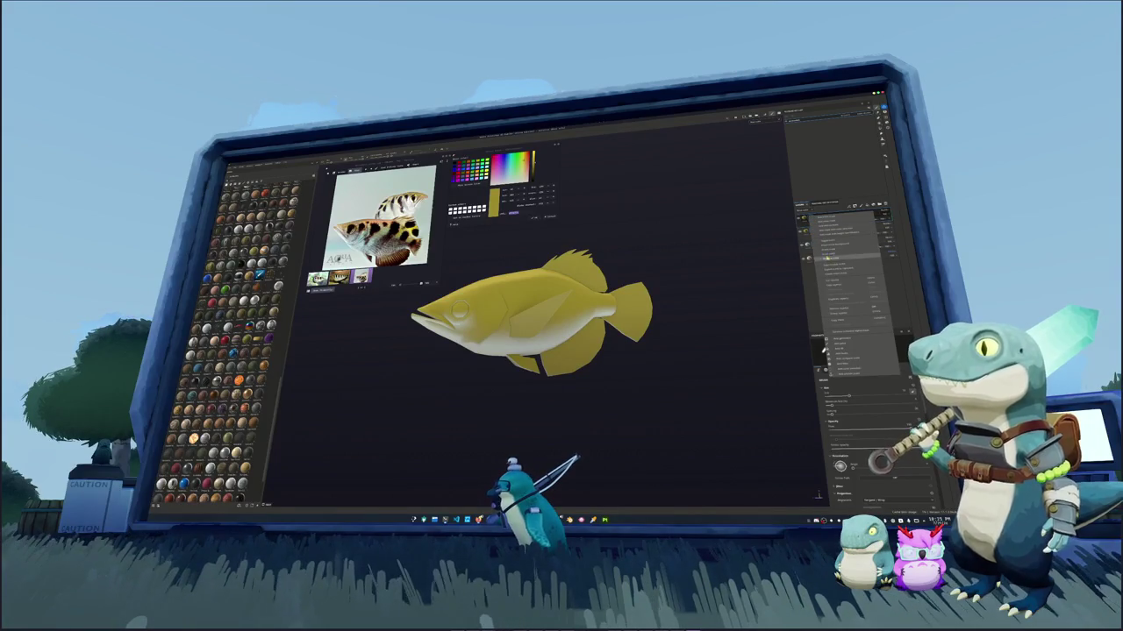
pyautogui.click(873, 339)
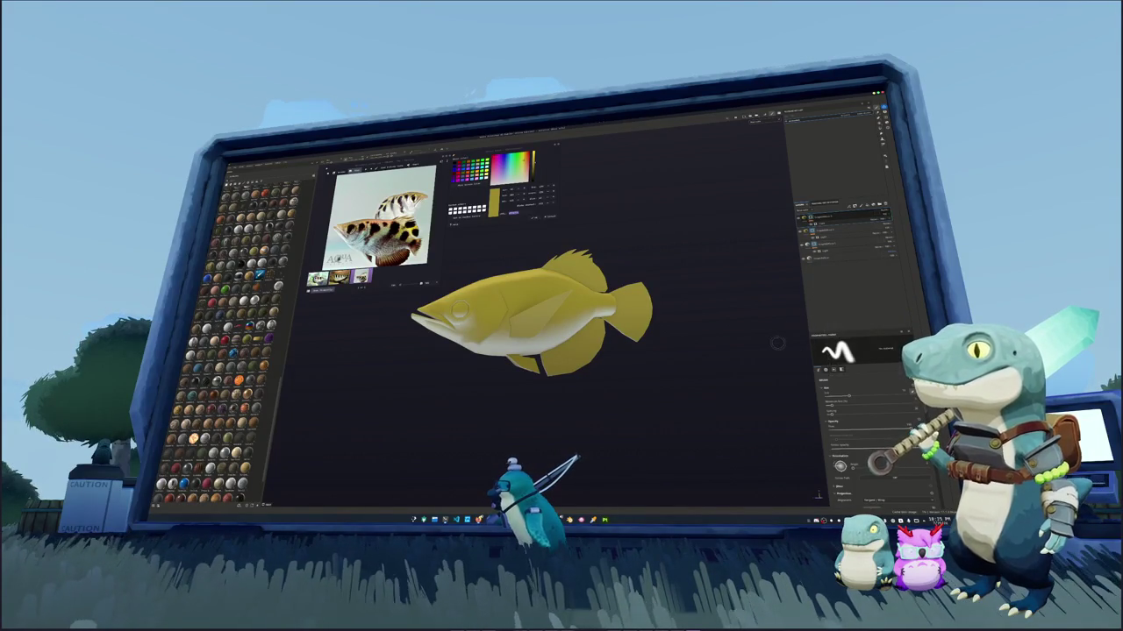
pyautogui.scroll(2, 684, 327)
pyautogui.scroll(-2, 684, 327)
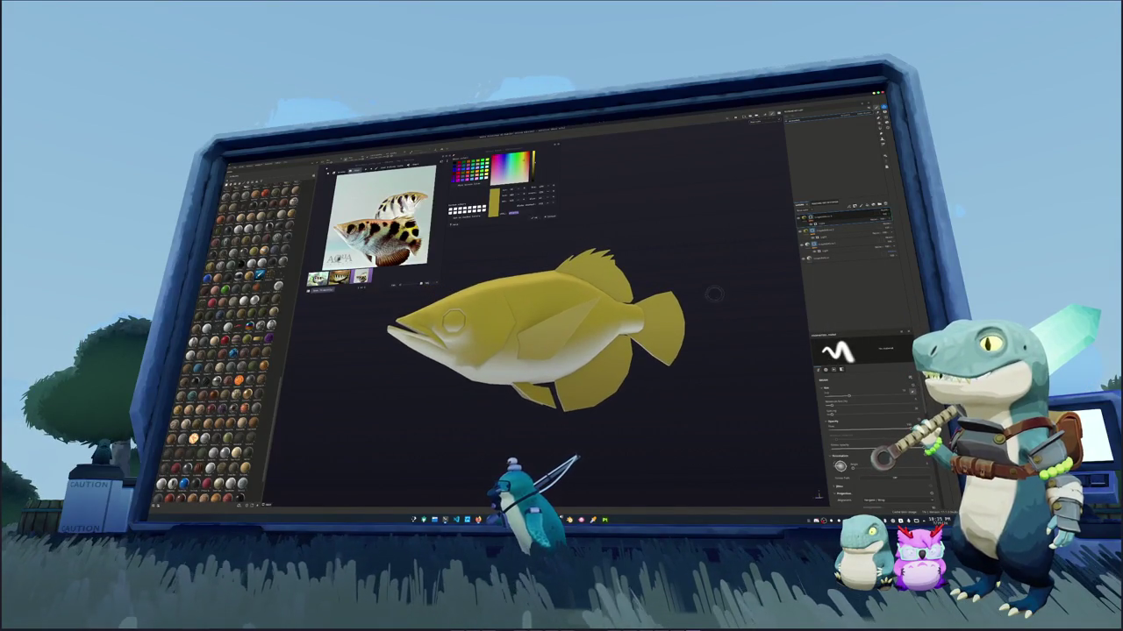
pyautogui.click(816, 226)
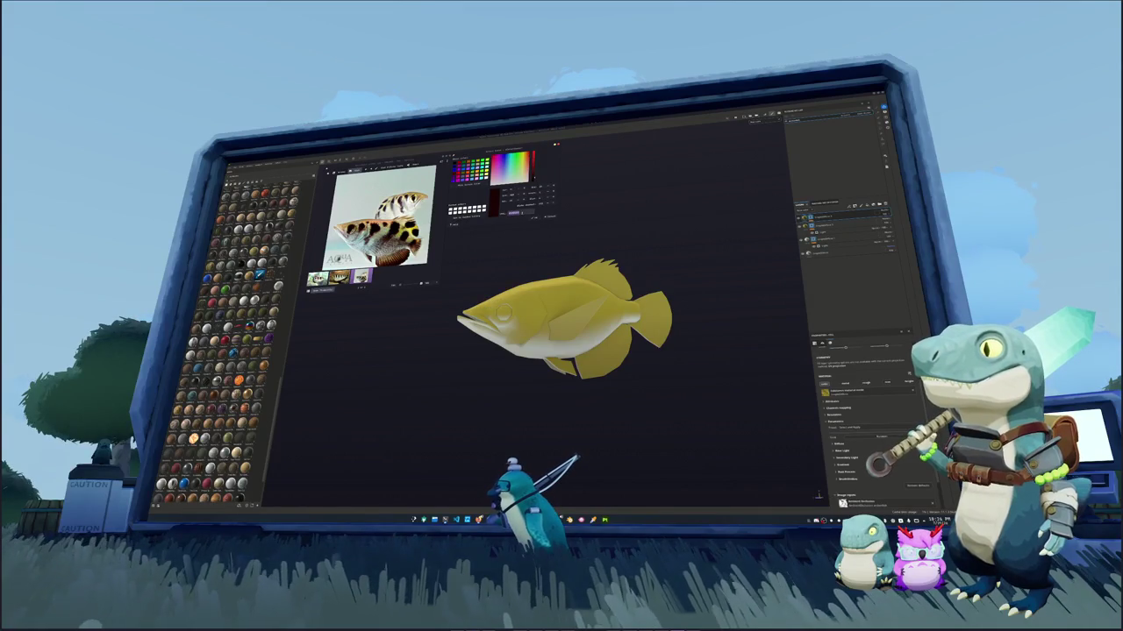
# Set the layer's base colour hue to red for a dark reddish-brown back
pyautogui.click(838, 439)
pyautogui.click(864, 451)
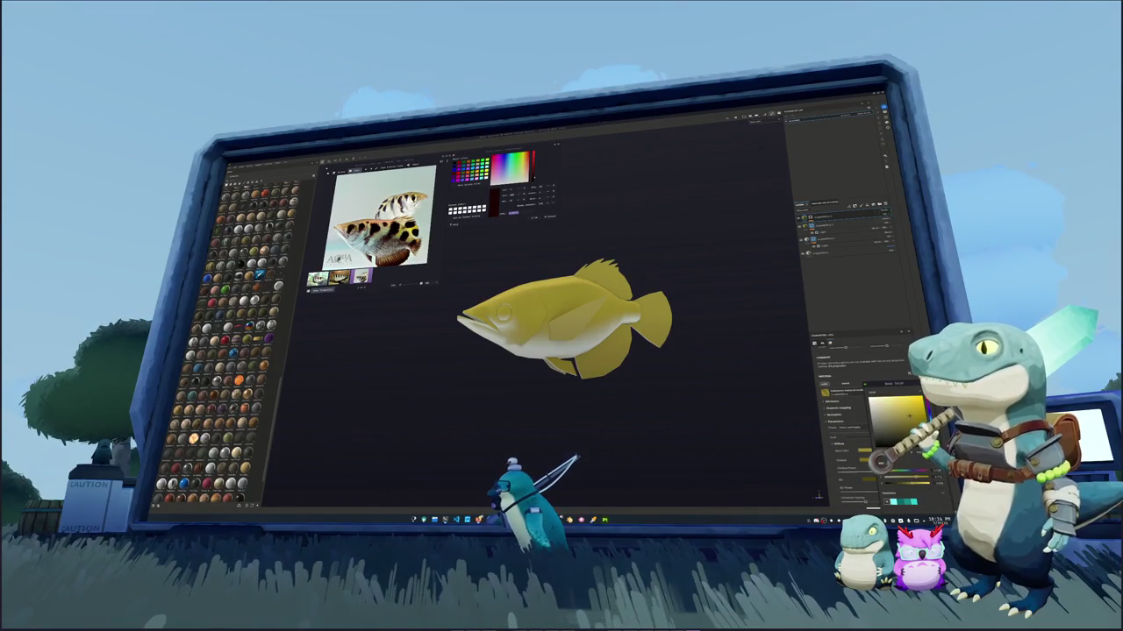
pyautogui.click(912, 482)
pyautogui.click(895, 481)
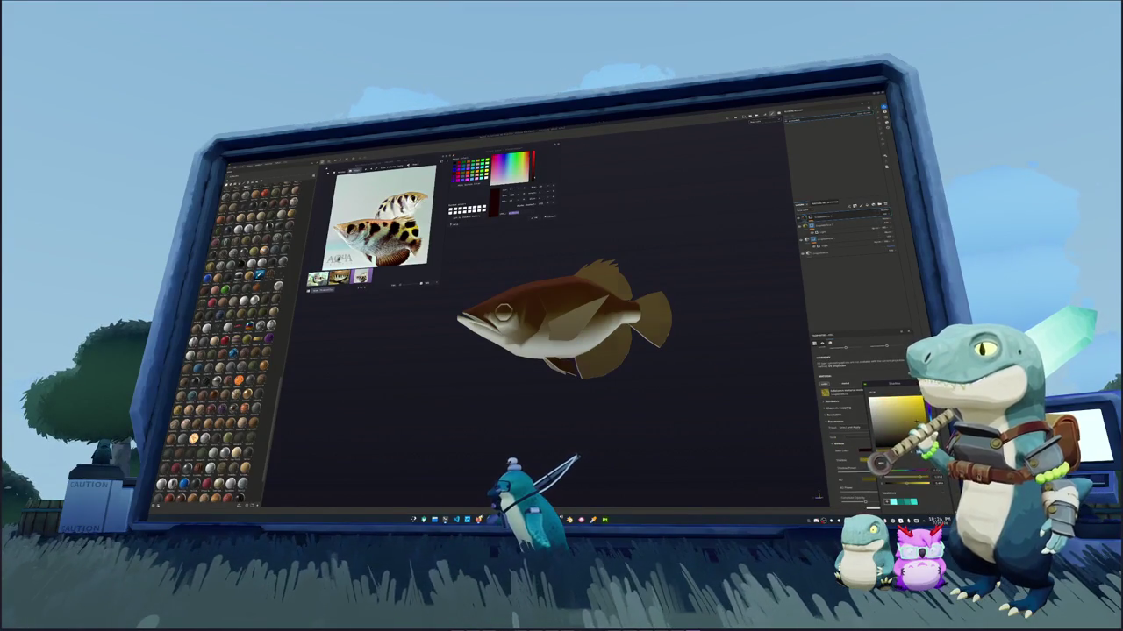
pyautogui.click(912, 482)
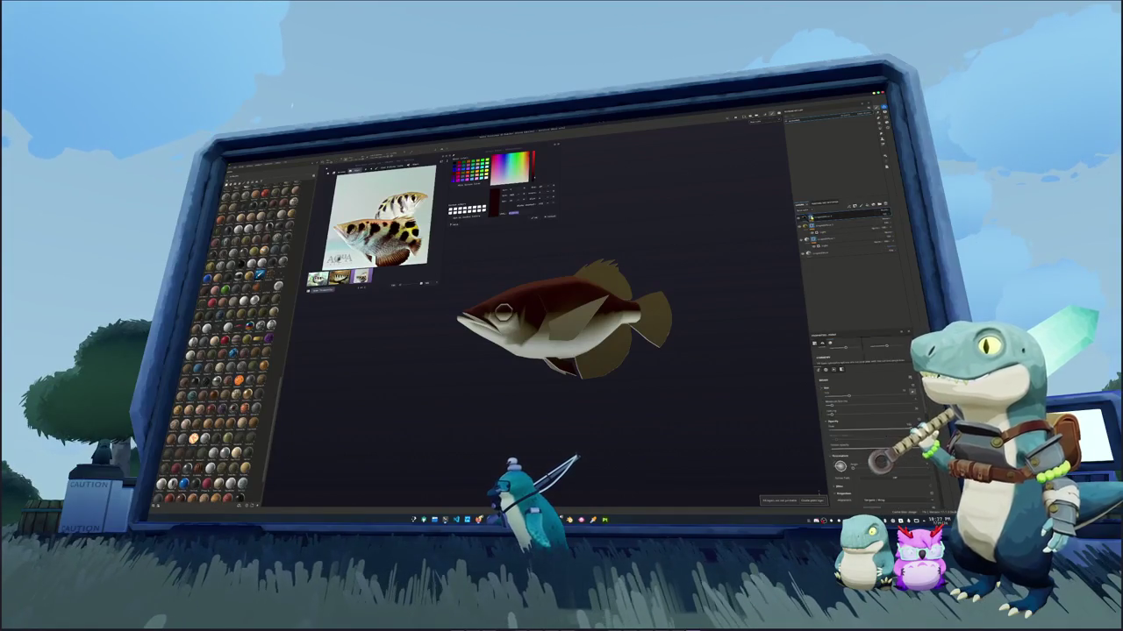
# Hide the brown shading layer and darken the fish's shadowed side and fins
pyautogui.click(822, 223)
pyautogui.click(883, 381)
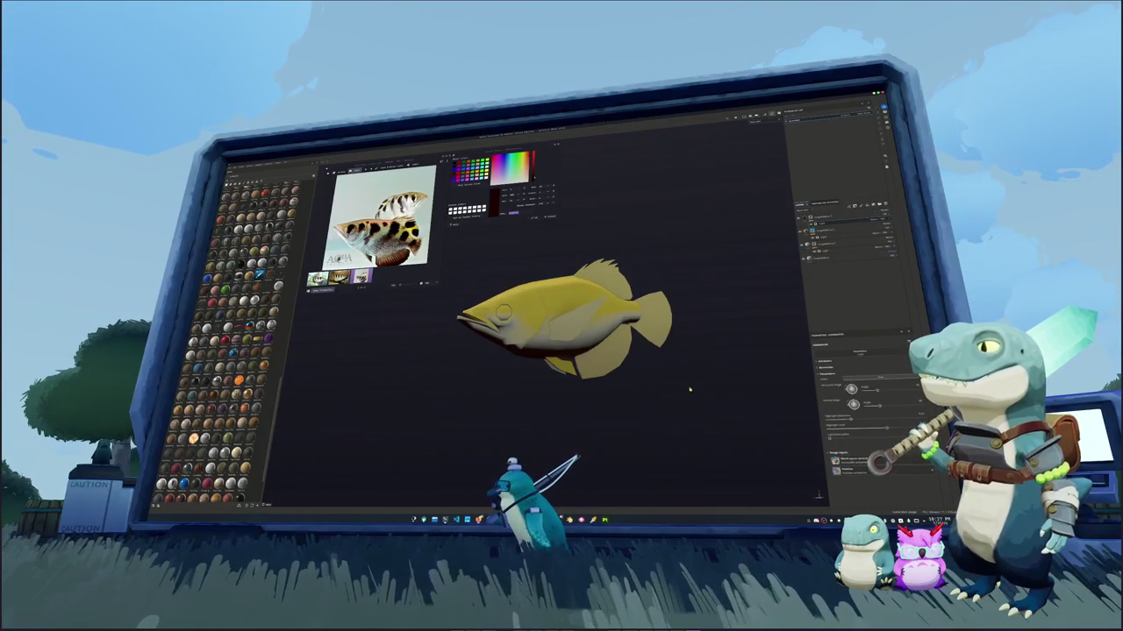
pyautogui.keyDown('alt'); pyautogui.moveTo(689, 389); pyautogui.dragTo(745, 395); pyautogui.keyUp('alt')
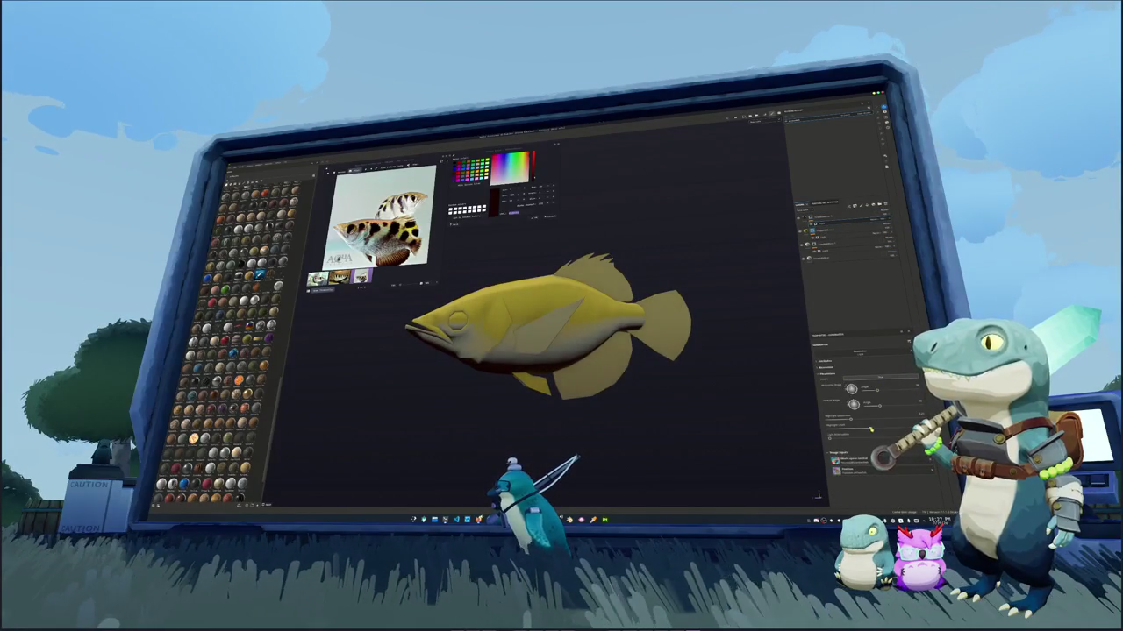
pyautogui.moveTo(870, 430); pyautogui.dragTo(875, 420)
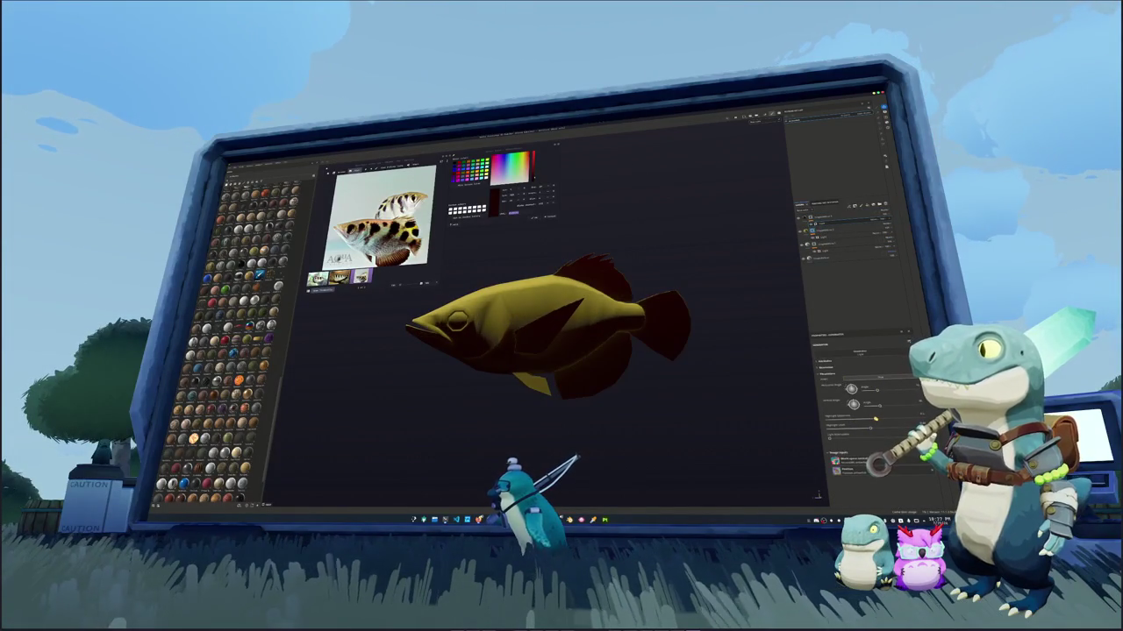
# Add a top fill layer with dark colour flipped onto the tail, using a brightening blend mode
pyautogui.click(838, 215)
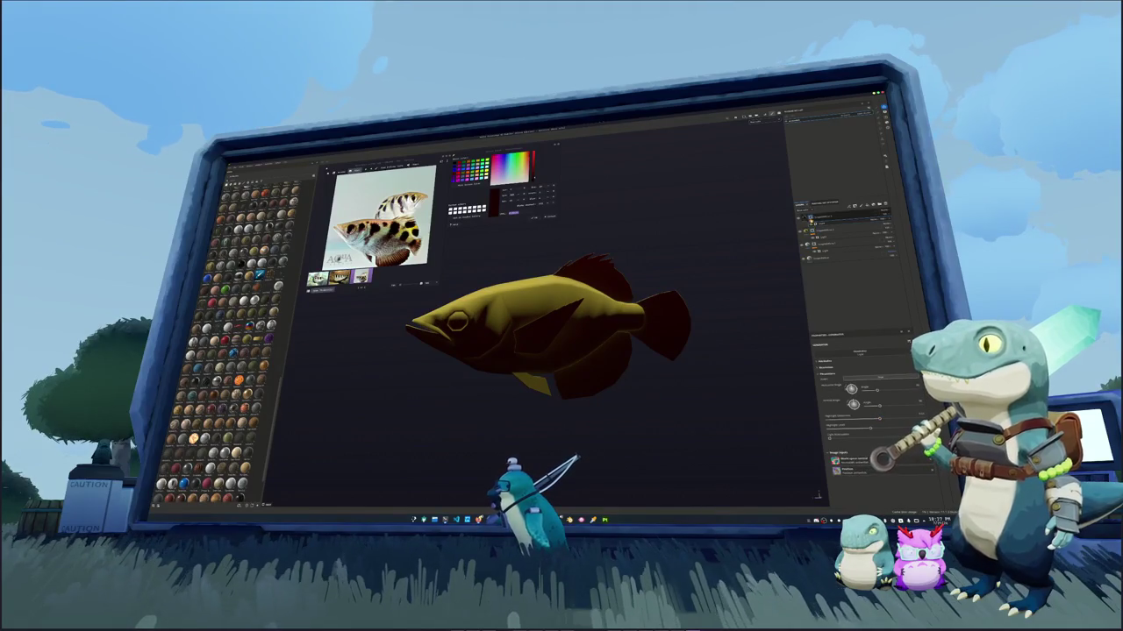
pyautogui.click(863, 206)
pyautogui.click(870, 358)
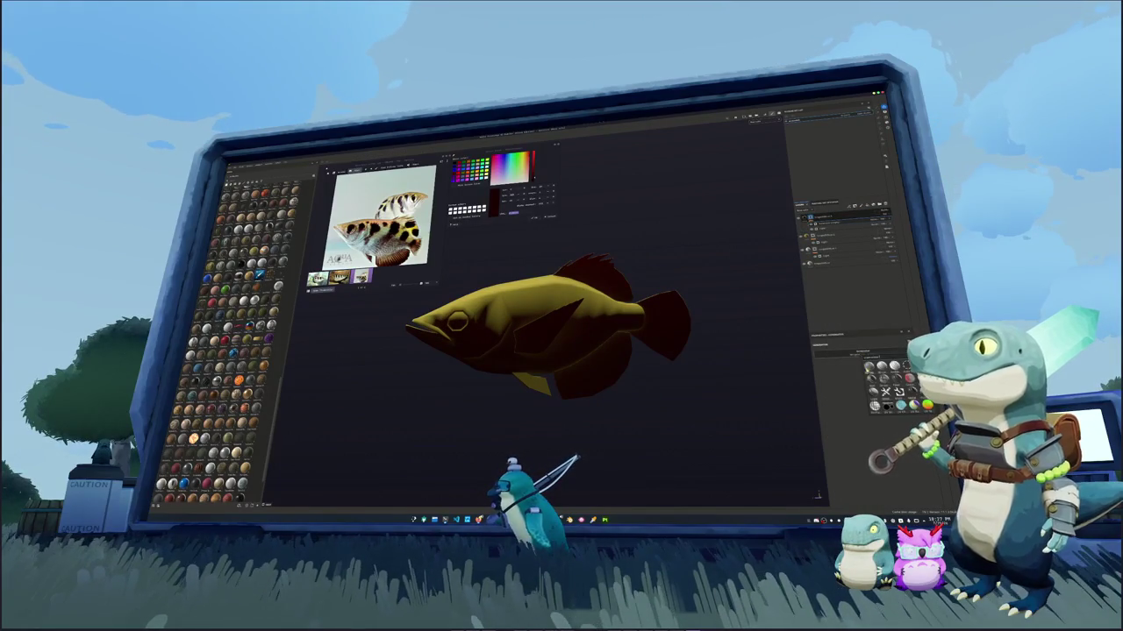
pyautogui.click(874, 379)
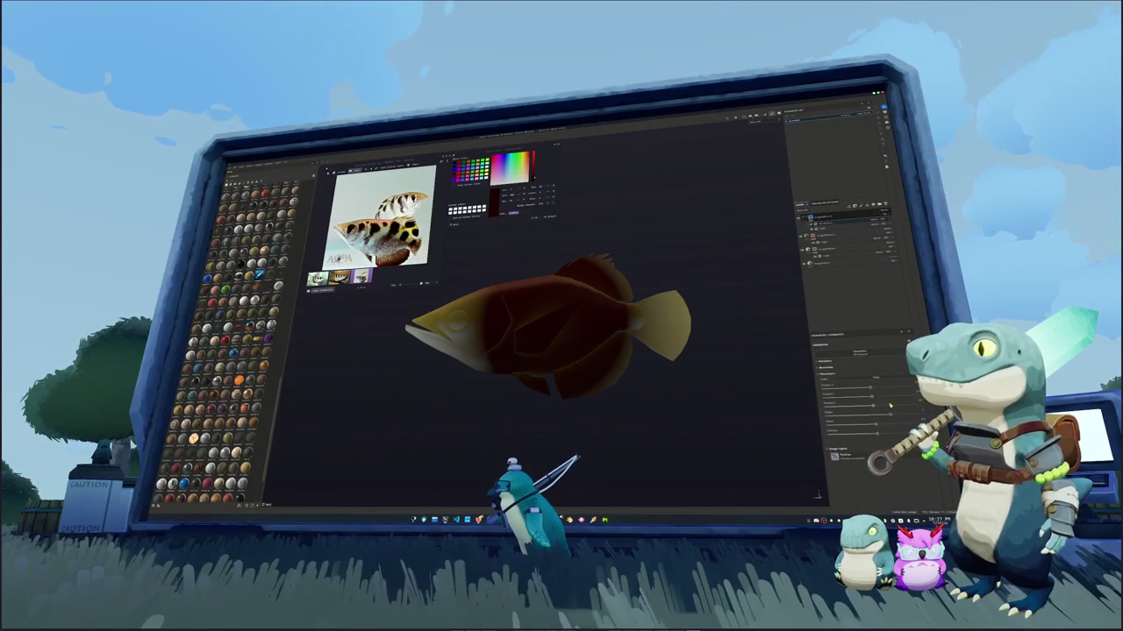
pyautogui.click(822, 409)
pyautogui.moveTo(825, 409)
pyautogui.mouseDown()
pyautogui.moveTo(842, 404)
pyautogui.moveTo(897, 433)
pyautogui.mouseUp()
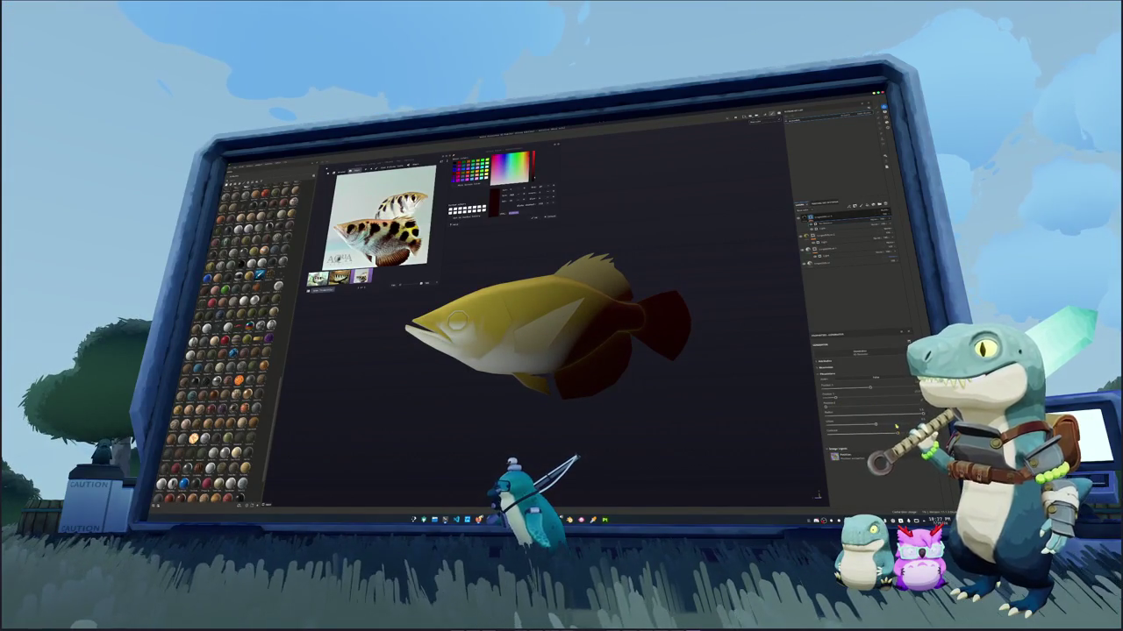
pyautogui.click(881, 224)
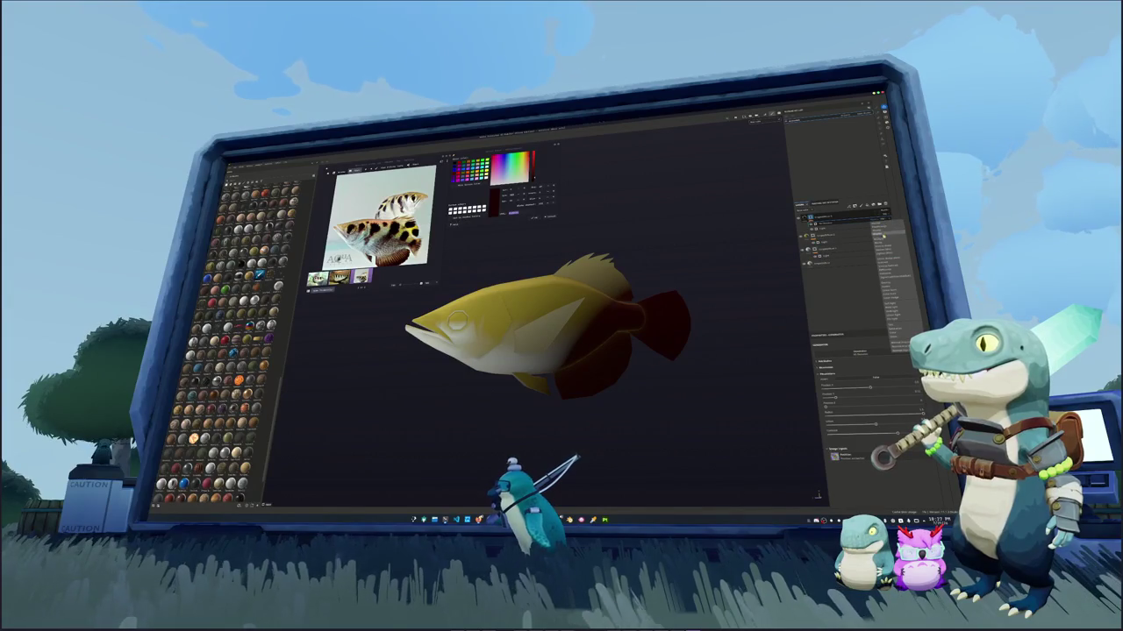
pyautogui.click(879, 239)
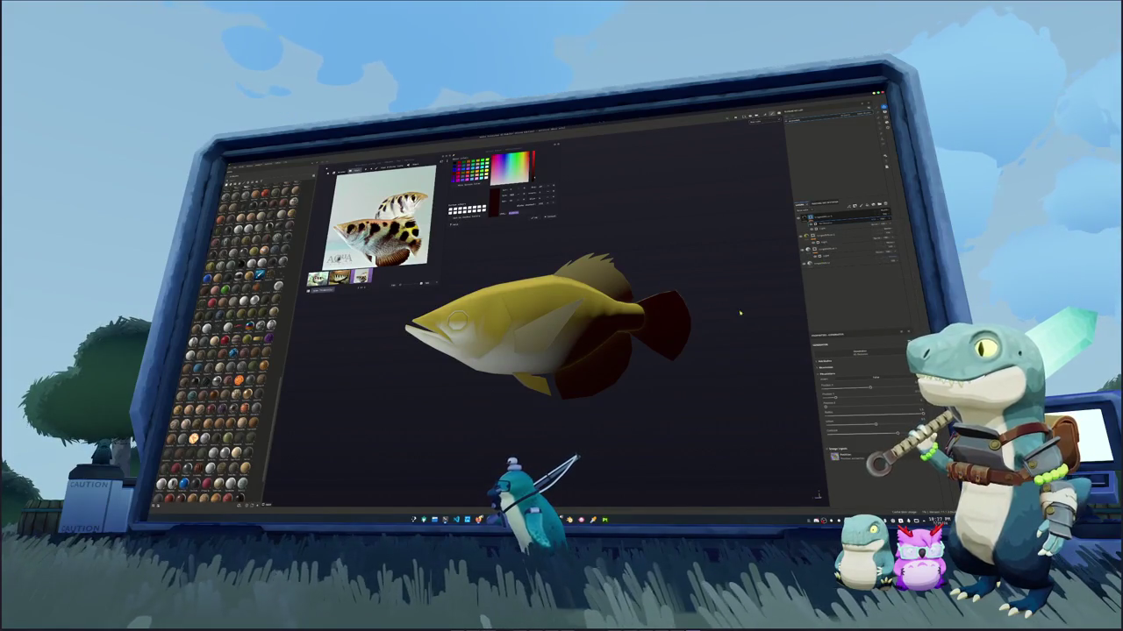
pyautogui.keyDown('alt'); pyautogui.moveTo(456, 322); pyautogui.dragTo(478, 322); pyautogui.keyUp('alt')
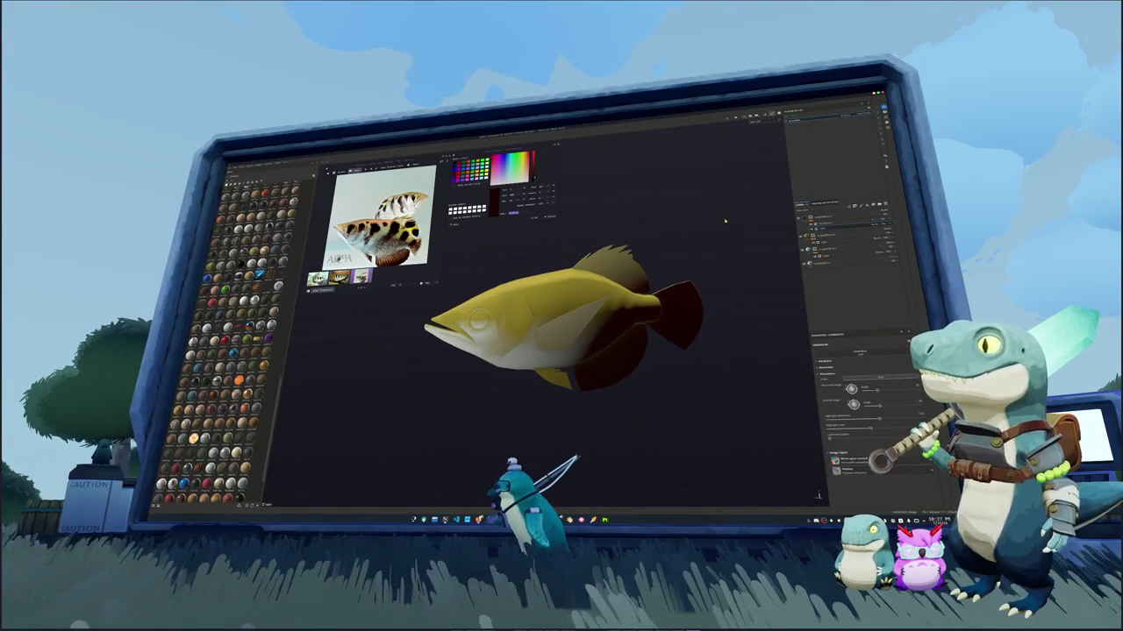
# Lighten the fin shading layer so the fins and tail turn yellow-brown
pyautogui.click(838, 224)
pyautogui.keyDown('alt'); pyautogui.moveTo(659, 259); pyautogui.dragTo(675, 263); pyautogui.keyUp('alt')
pyautogui.click(838, 230)
pyautogui.click(837, 220)
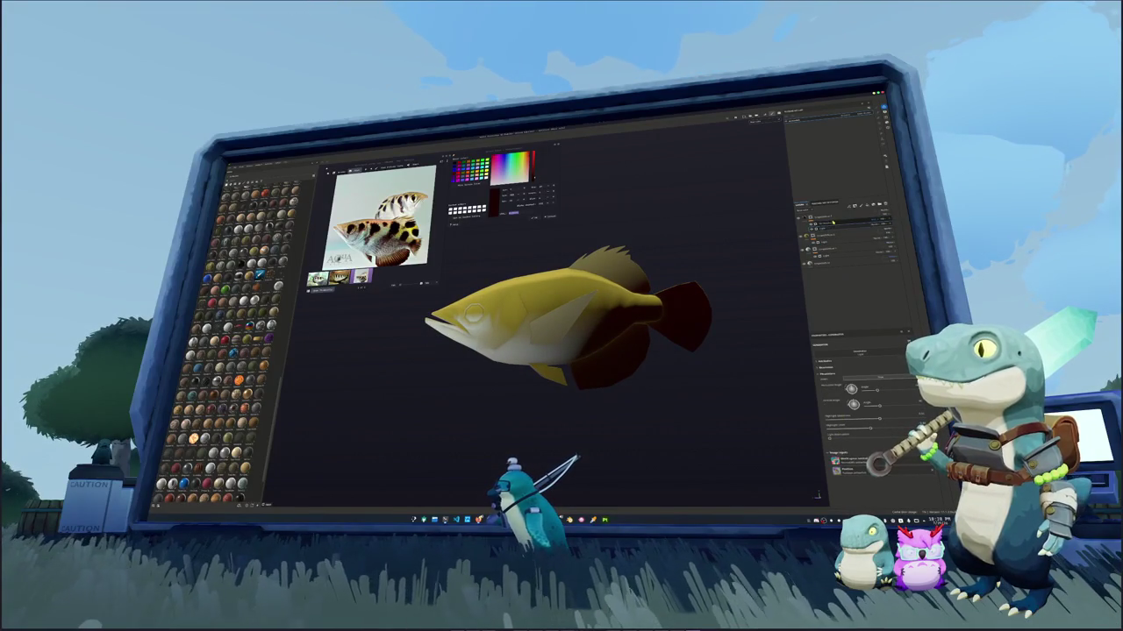
pyautogui.moveTo(899, 434); pyautogui.dragTo(867, 431)
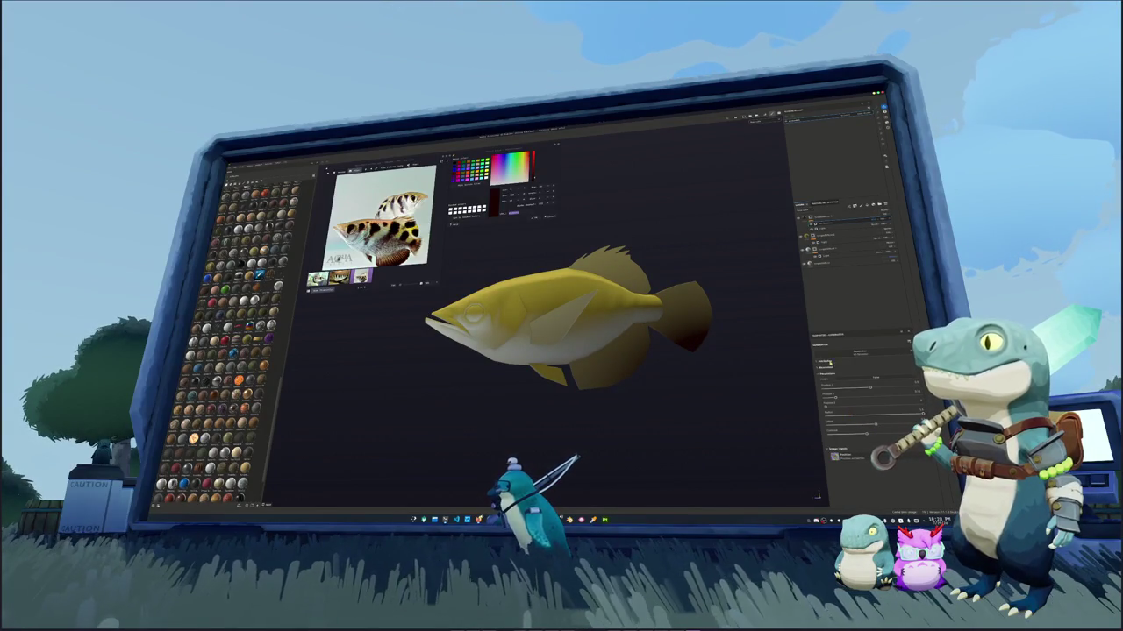
# Fill the tail fin and pectoral fin with light yellow
pyautogui.rightClick(808, 216)
pyautogui.click(851, 345)
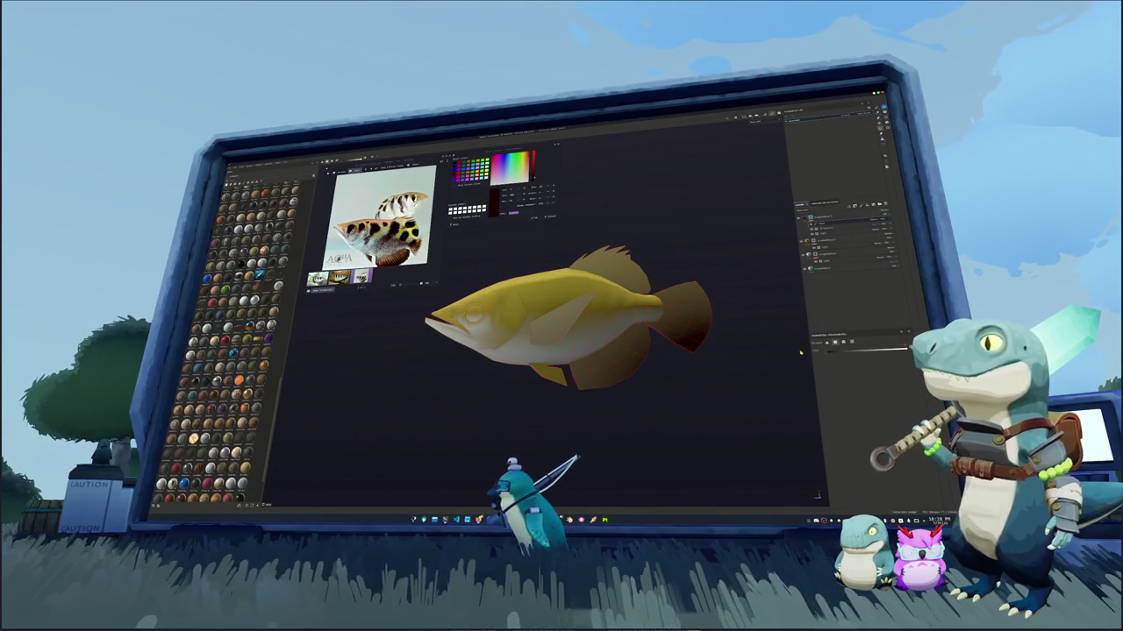
pyautogui.click(703, 306)
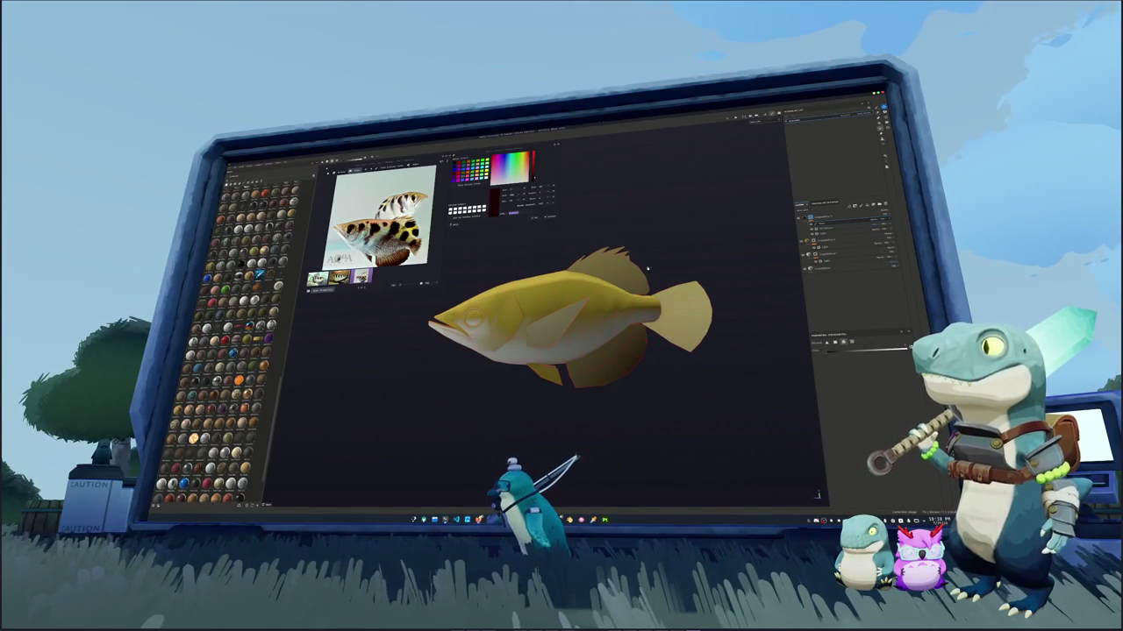
pyautogui.keyDown('alt'); pyautogui.moveTo(653, 267); pyautogui.dragTo(569, 355); pyautogui.keyUp('alt')
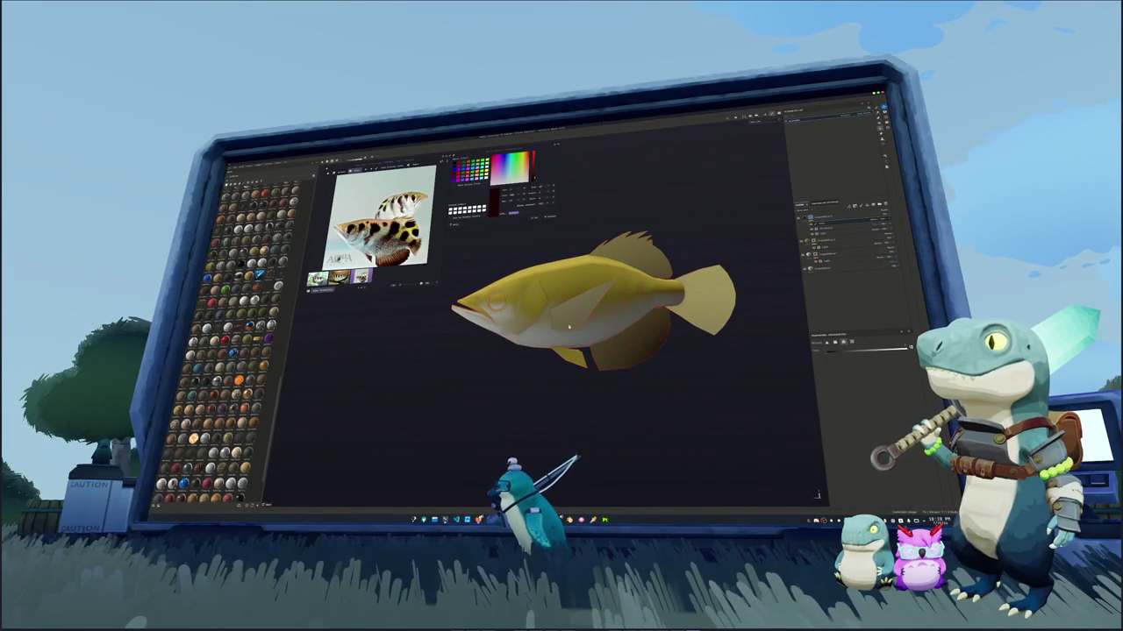
pyautogui.click(572, 319)
pyautogui.keyDown('alt'); pyautogui.moveTo(680, 281); pyautogui.dragTo(671, 292); pyautogui.keyUp('alt')
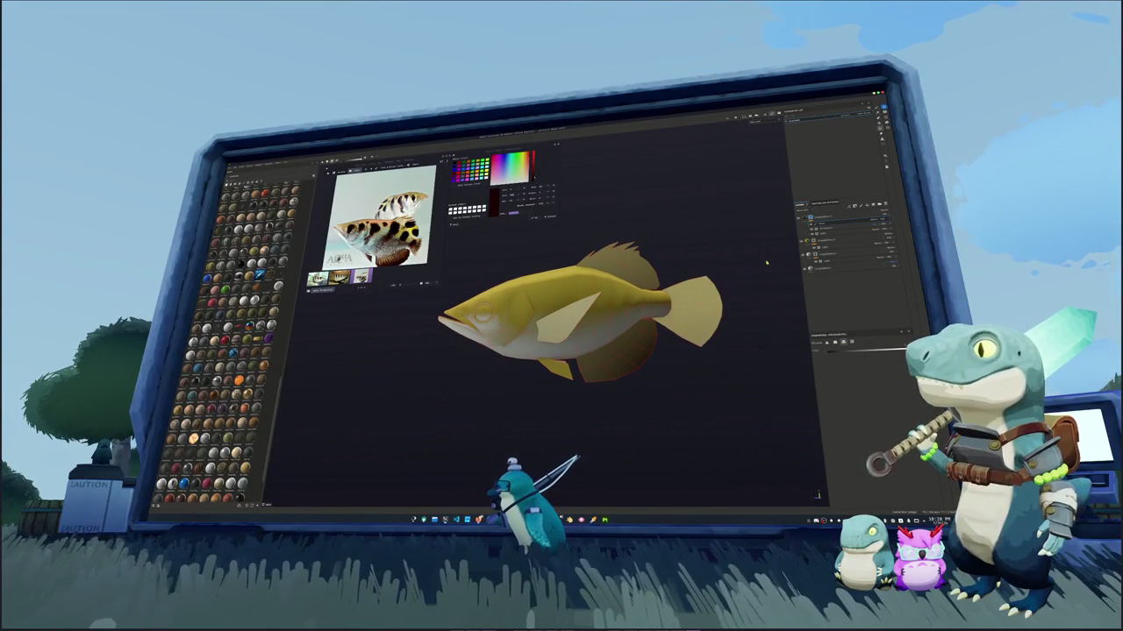
pyautogui.click(828, 224)
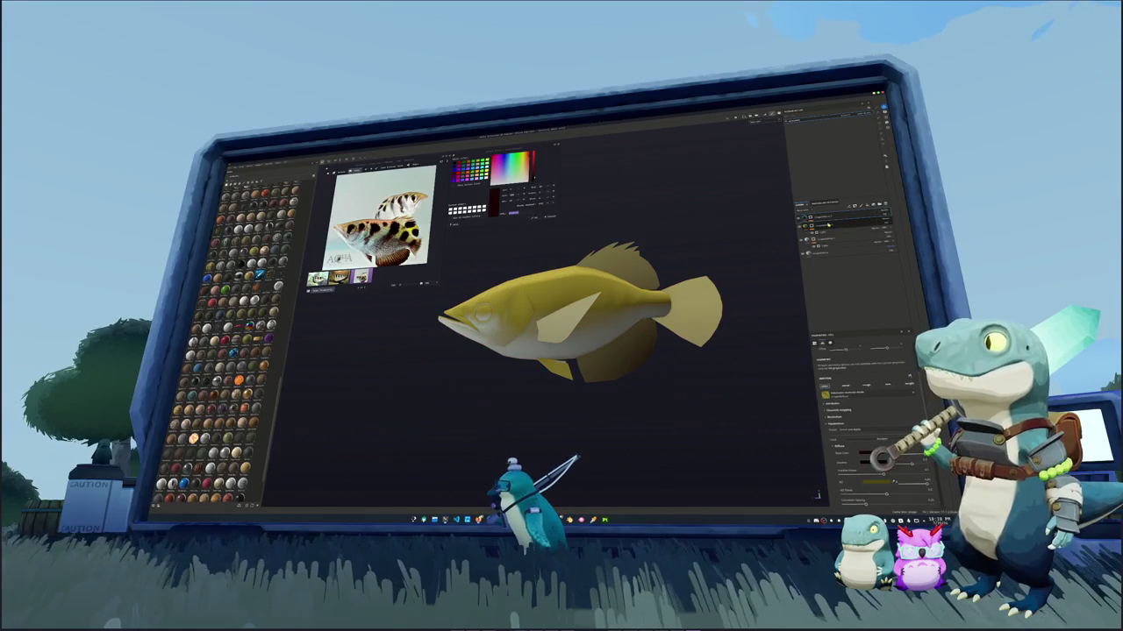
# Add a new paint layer and switch to the brush
pyautogui.click(844, 215)
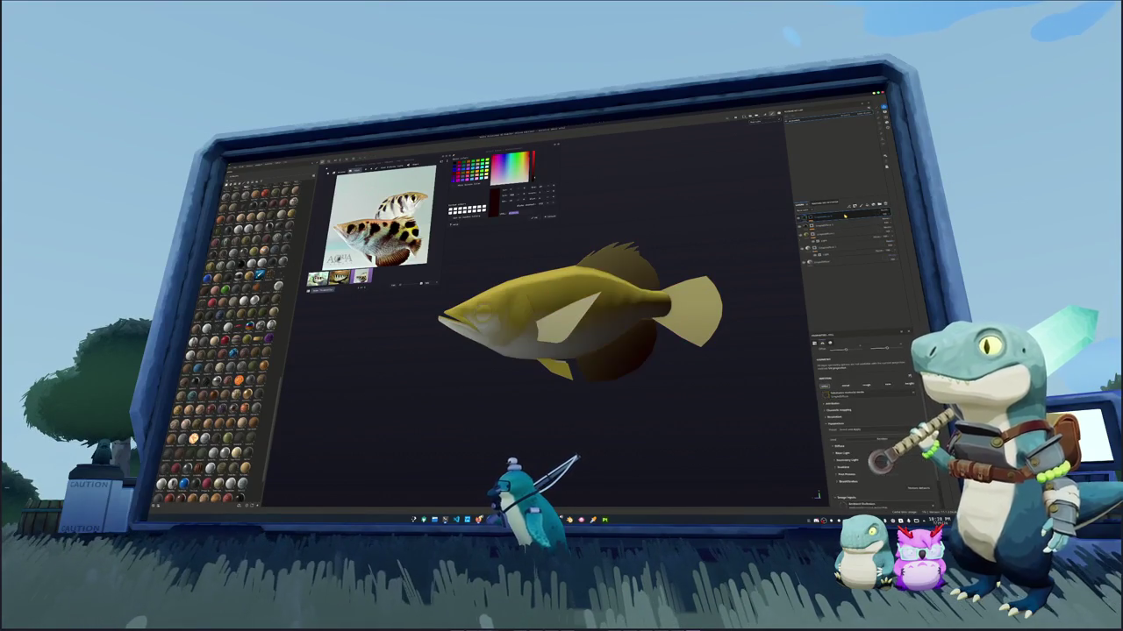
pyautogui.rightClick(845, 214)
pyautogui.click(837, 257)
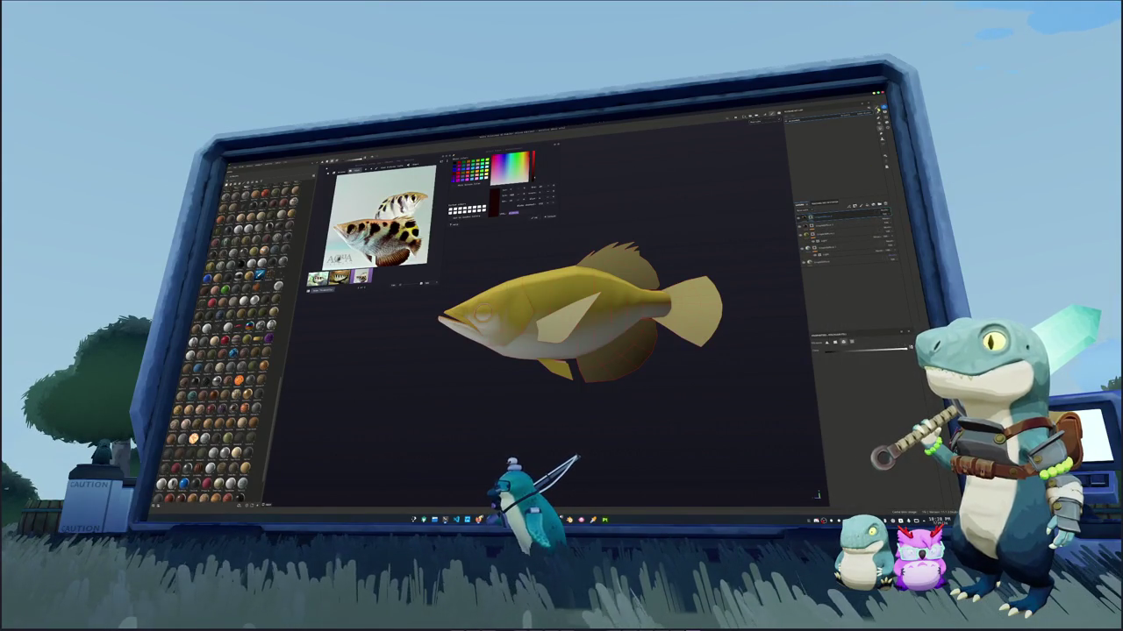
pyautogui.press('1')
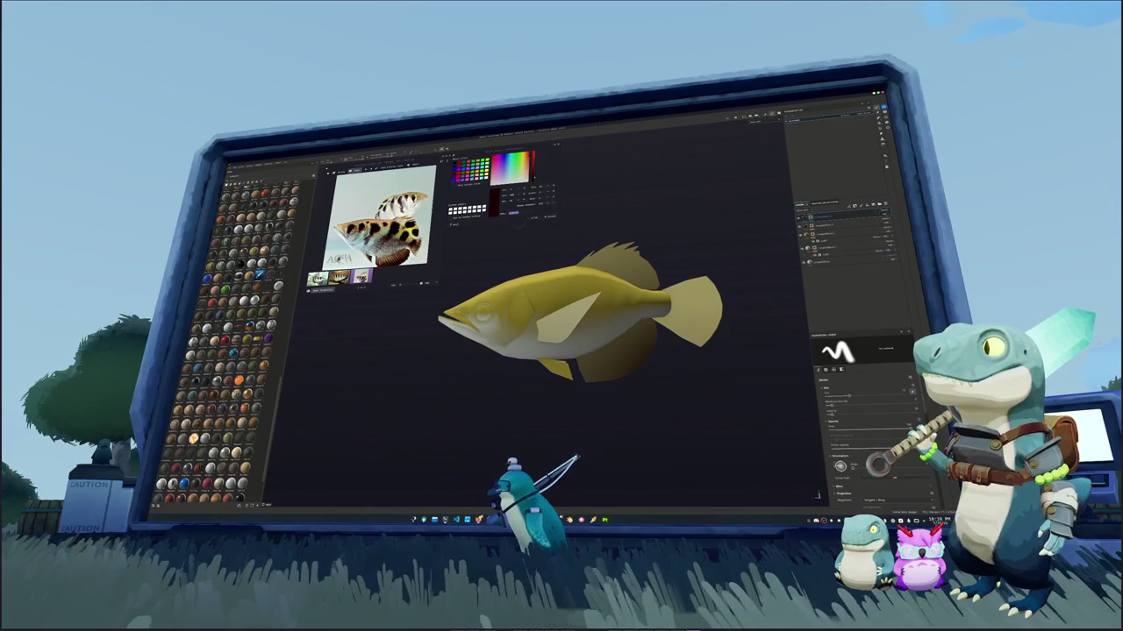
pyautogui.scroll(2, 566, 324)
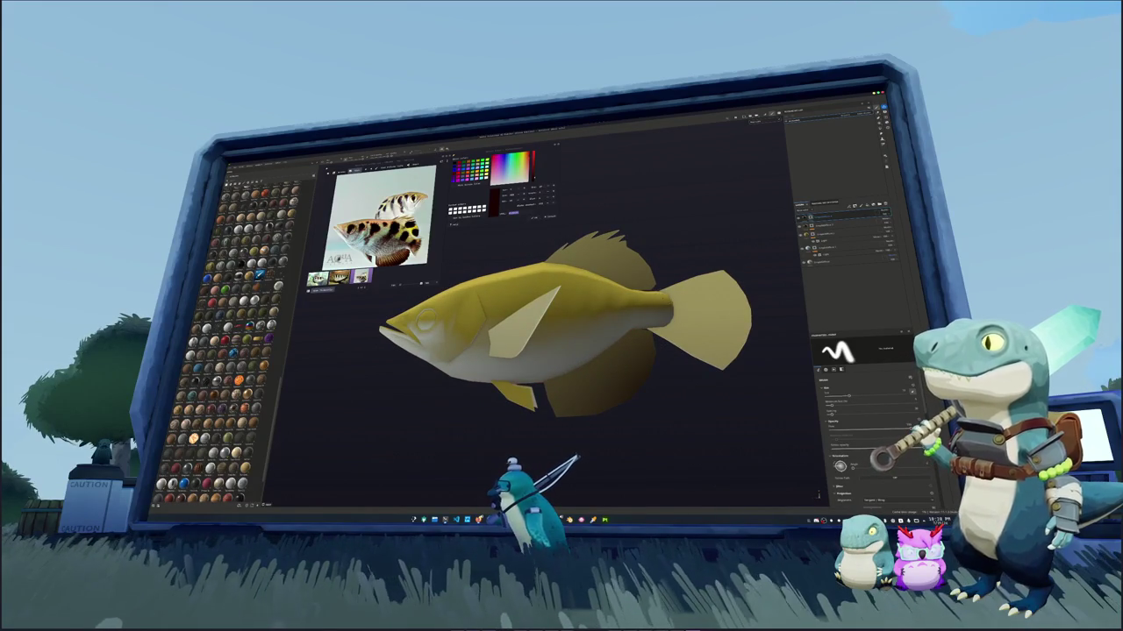
# Paint a dark brown band at the tail base and shading along the lower belly
pyautogui.moveTo(668, 288); pyautogui.dragTo(660, 303)
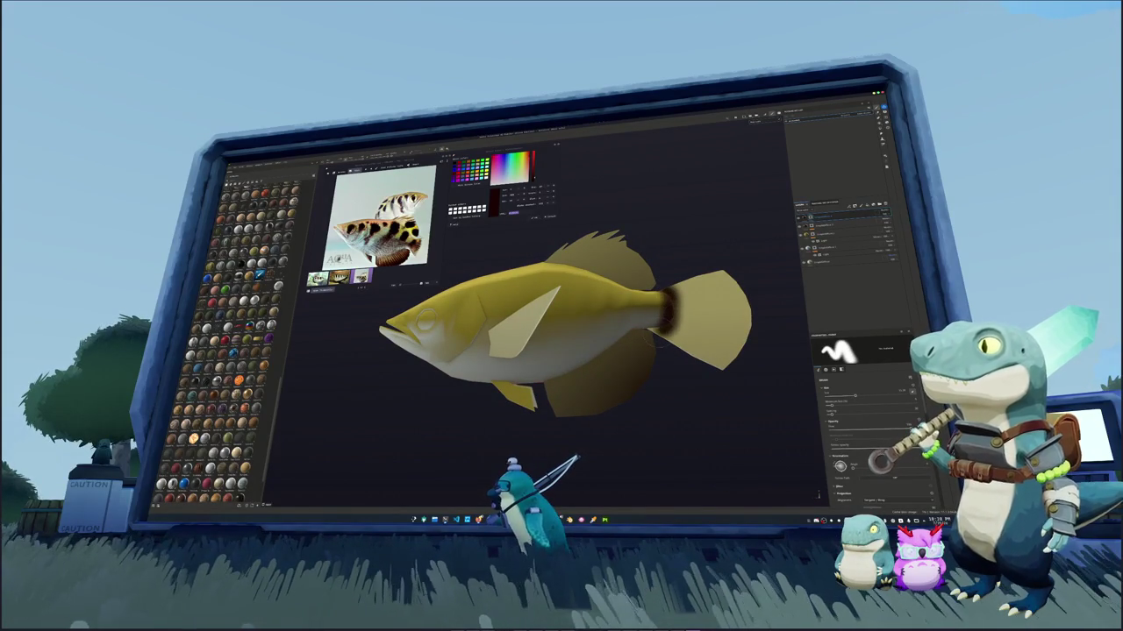
pyautogui.moveTo(675, 294); pyautogui.dragTo(677, 337)
pyautogui.moveTo(635, 353); pyautogui.dragTo(665, 289, button='middle')
pyautogui.moveTo(671, 281)
pyautogui.mouseDown()
pyautogui.moveTo(647, 346)
pyautogui.moveTo(592, 355)
pyautogui.moveTo(662, 309)
pyautogui.moveTo(566, 328)
pyautogui.moveTo(574, 338)
pyautogui.mouseUp()
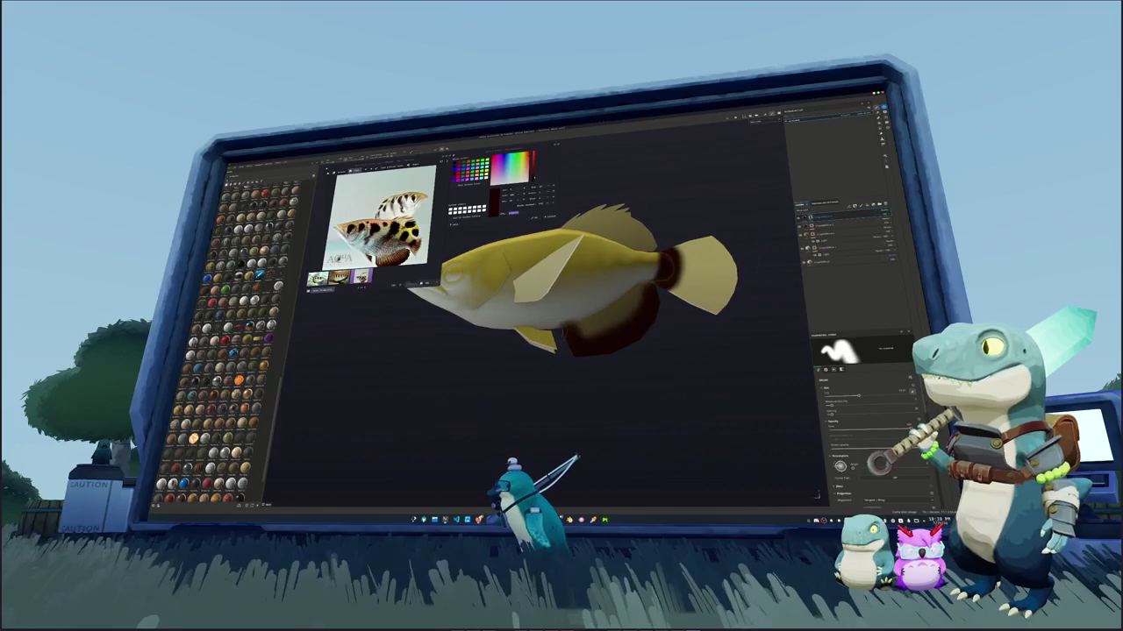
pyautogui.scroll(5, 574, 339)
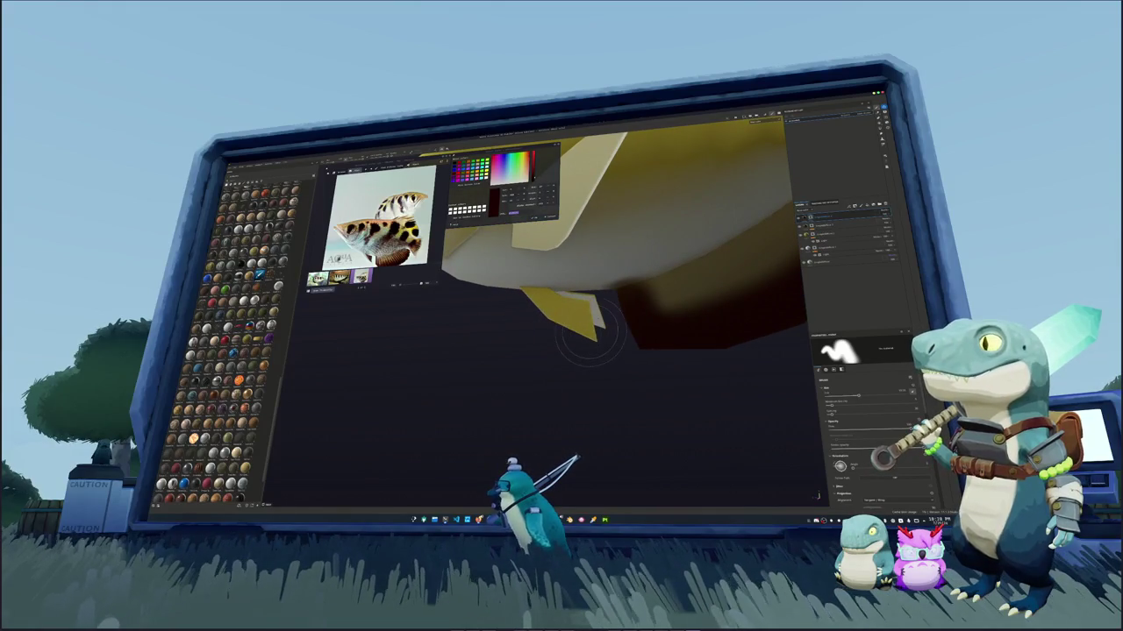
# Brush dark shading onto the pectoral fin on the fish's underside
pyautogui.moveTo(575, 341); pyautogui.dragTo(539, 316)
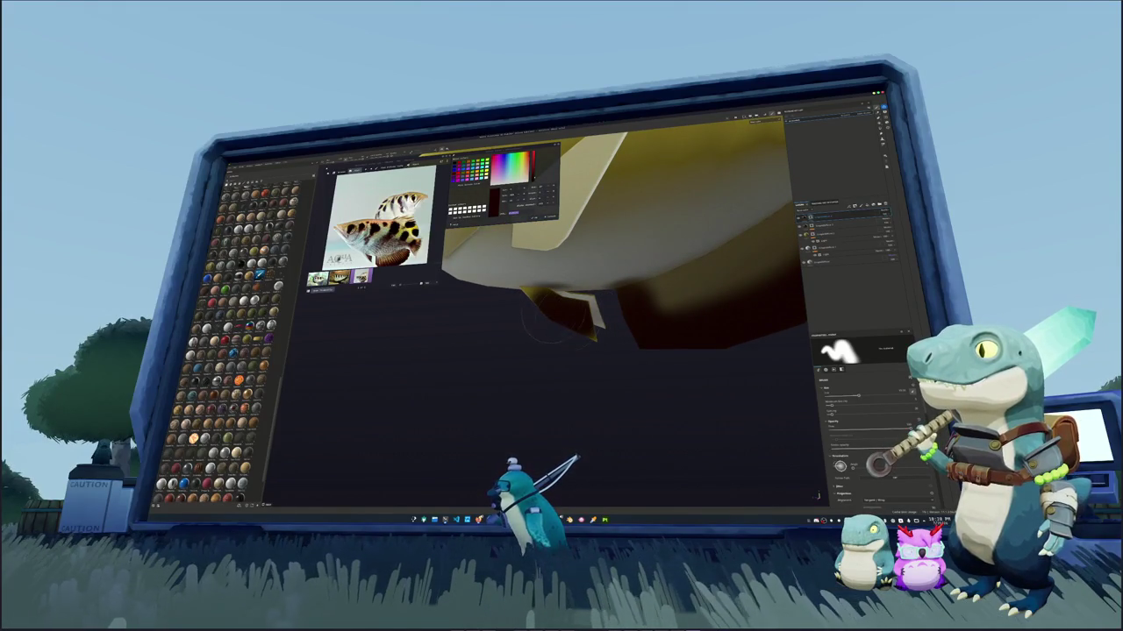
pyautogui.keyDown('alt'); pyautogui.moveTo(538, 409); pyautogui.dragTo(574, 338); pyautogui.keyUp('alt')
pyautogui.scroll(-5, 526, 421)
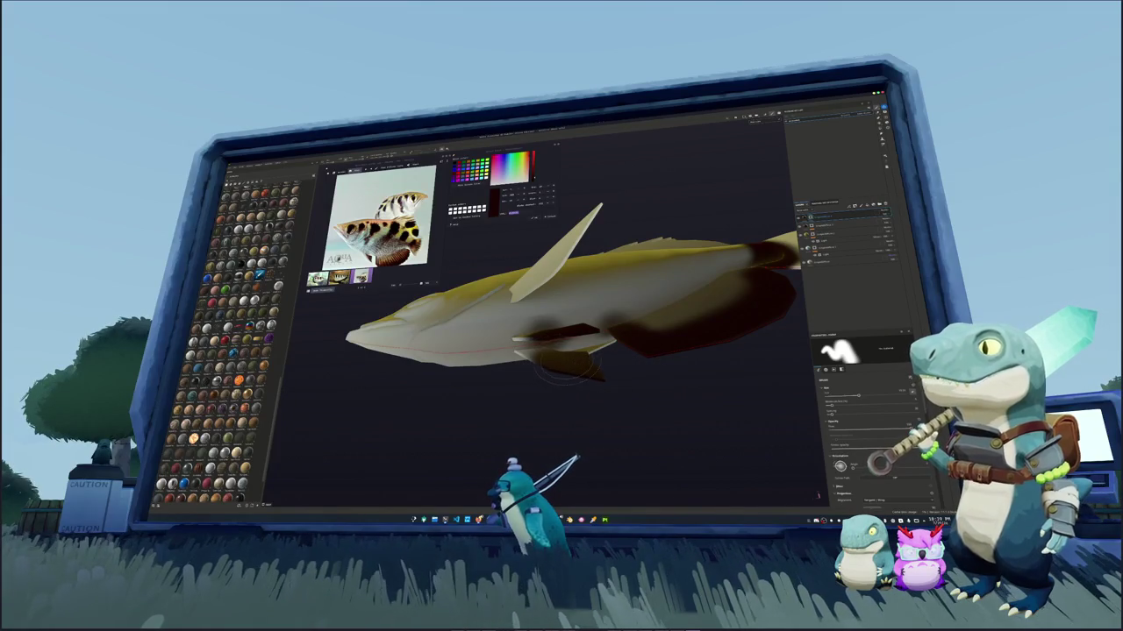
pyautogui.keyDown('alt'); pyautogui.moveTo(570, 373); pyautogui.dragTo(614, 368); pyautogui.keyUp('alt')
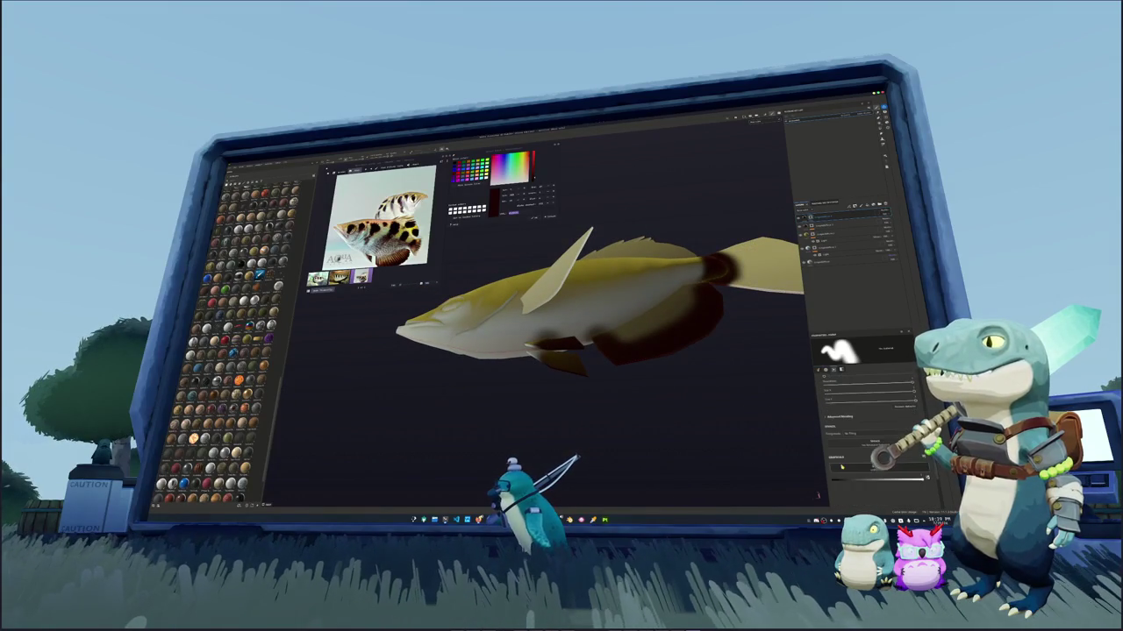
pyautogui.scroll(2, 561, 315)
pyautogui.scroll(3, 562, 316)
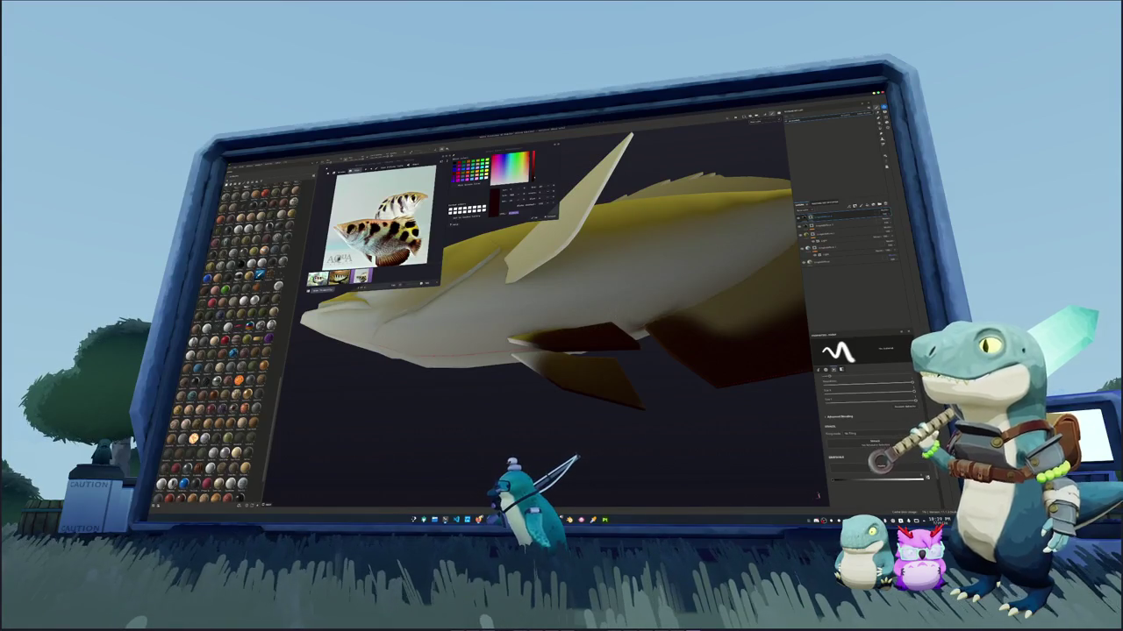
# Orbit and zoom to inspect the painted underside from below
pyautogui.keyDown('alt'); pyautogui.moveTo(562, 333); pyautogui.dragTo(526, 350); pyautogui.keyUp('alt')
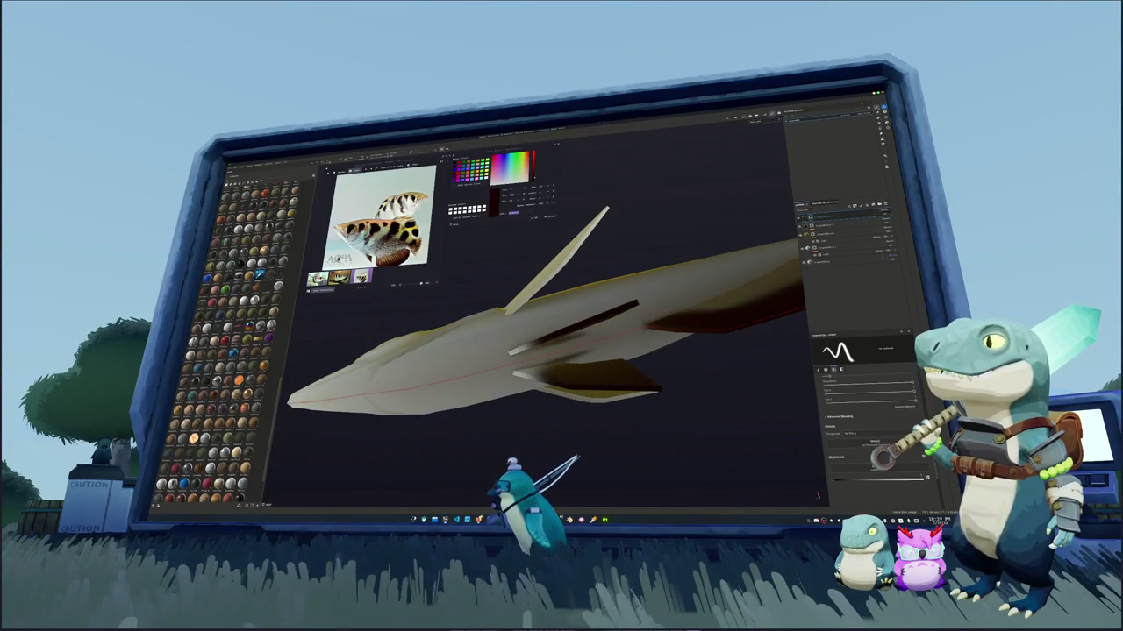
pyautogui.keyDown('alt'); pyautogui.moveTo(562, 334); pyautogui.dragTo(509, 360); pyautogui.keyUp('alt')
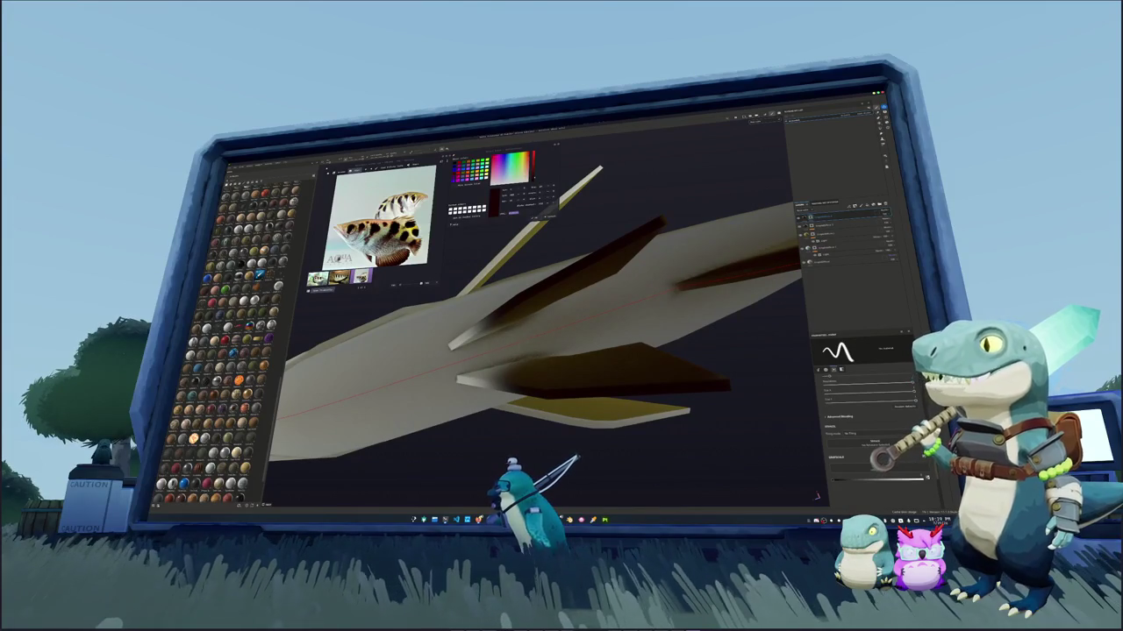
pyautogui.moveTo(614, 333)
pyautogui.keyDown('alt'); pyautogui.mouseDown()
pyautogui.moveTo(649, 316)
pyautogui.moveTo(649, 290)
pyautogui.mouseUp(); pyautogui.keyUp('alt')
pyautogui.scroll(5, 662, 312)
pyautogui.scroll(-5, 662, 312)
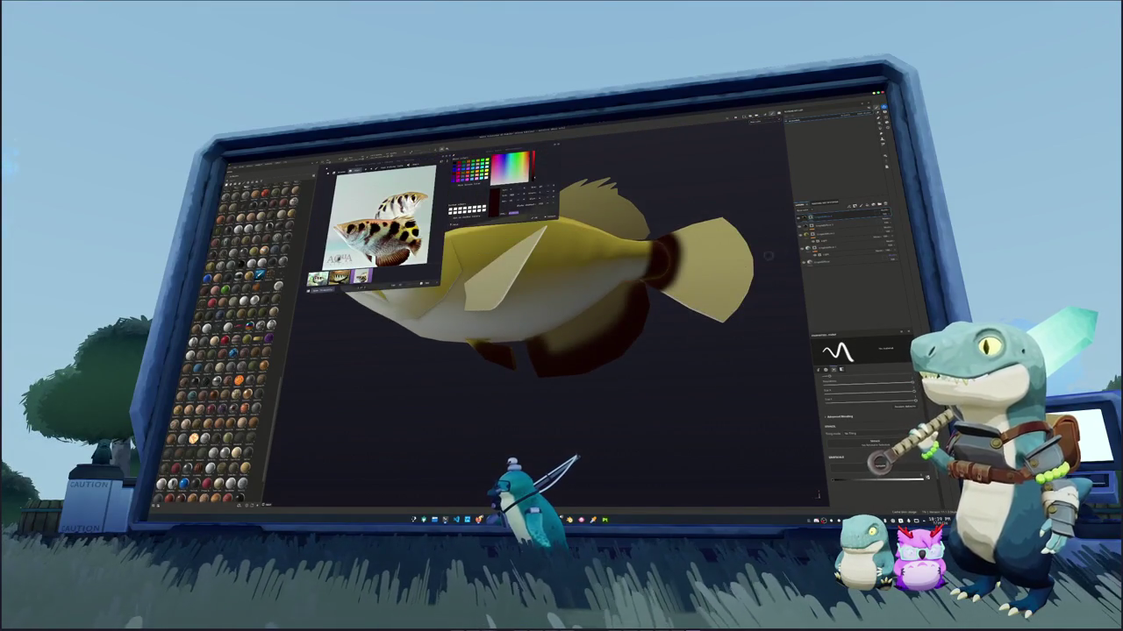
pyautogui.scroll(-3, 747, 304)
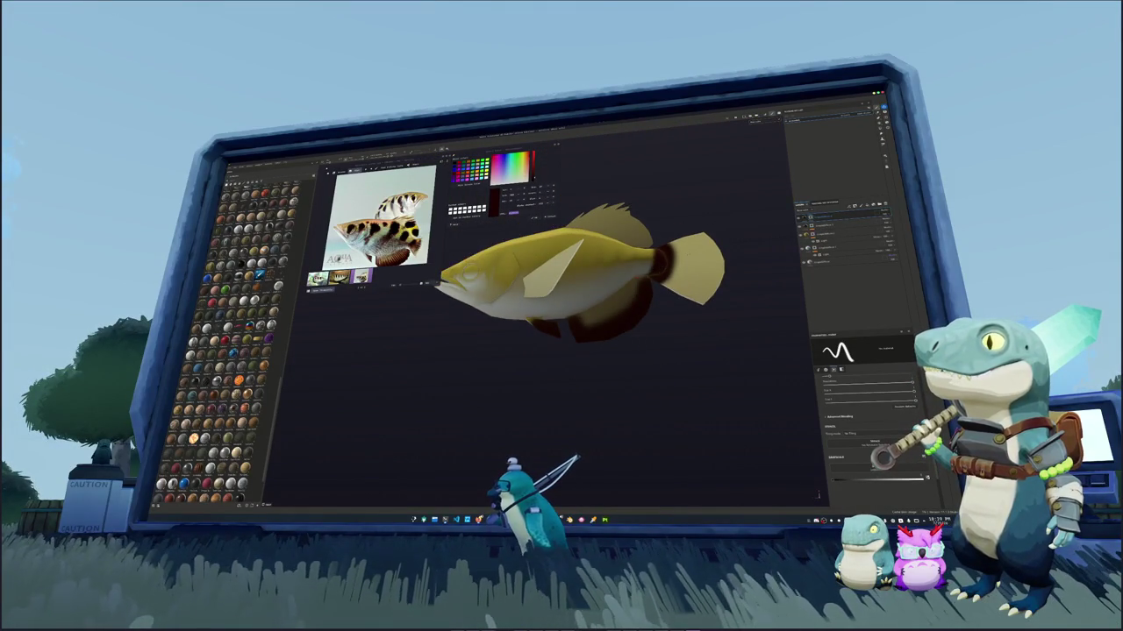
# Paint dark brown patches on the dorsal fin and at its base
pyautogui.keyDown('alt'); pyautogui.moveTo(728, 298); pyautogui.dragTo(747, 304); pyautogui.keyUp('alt')
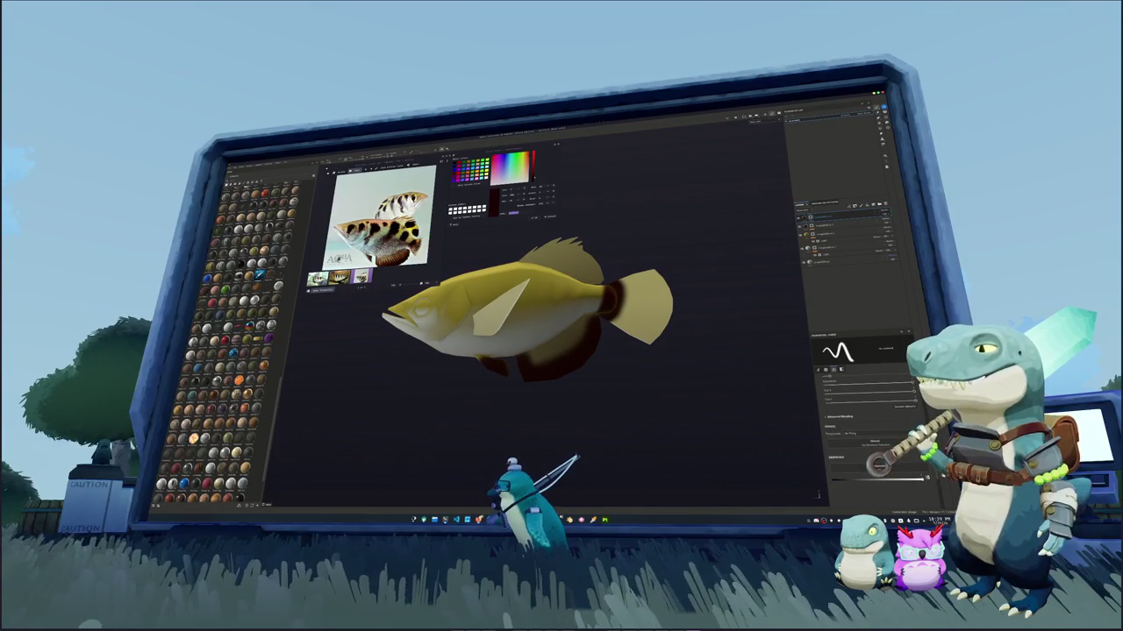
pyautogui.scroll(3, 722, 273)
pyautogui.keyDown('alt'); pyautogui.moveTo(721, 274); pyautogui.dragTo(702, 263); pyautogui.keyUp('alt')
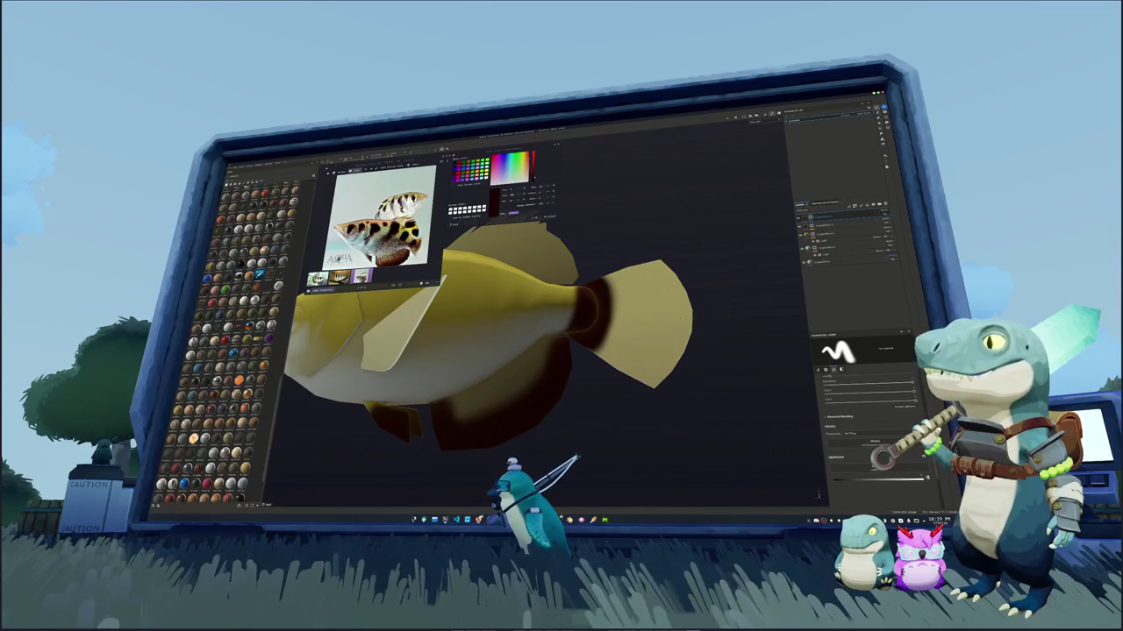
pyautogui.scroll(3, 526, 351)
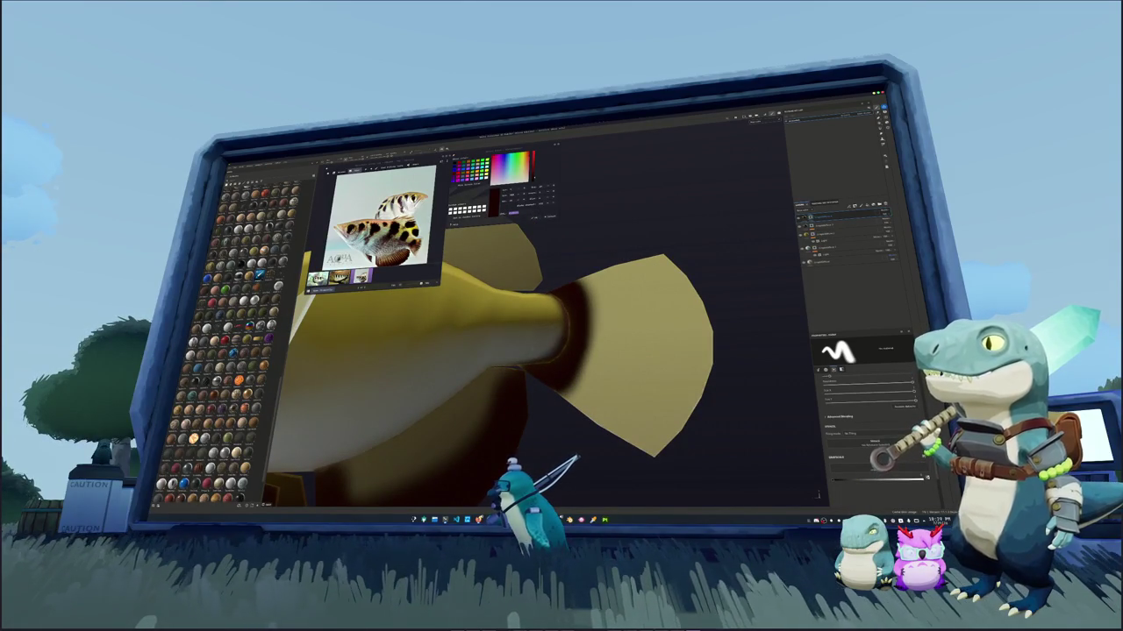
pyautogui.moveTo(554, 302)
pyautogui.keyDown('alt'); pyautogui.mouseDown()
pyautogui.moveTo(554, 335)
pyautogui.moveTo(531, 342)
pyautogui.mouseUp(); pyautogui.keyUp('alt')
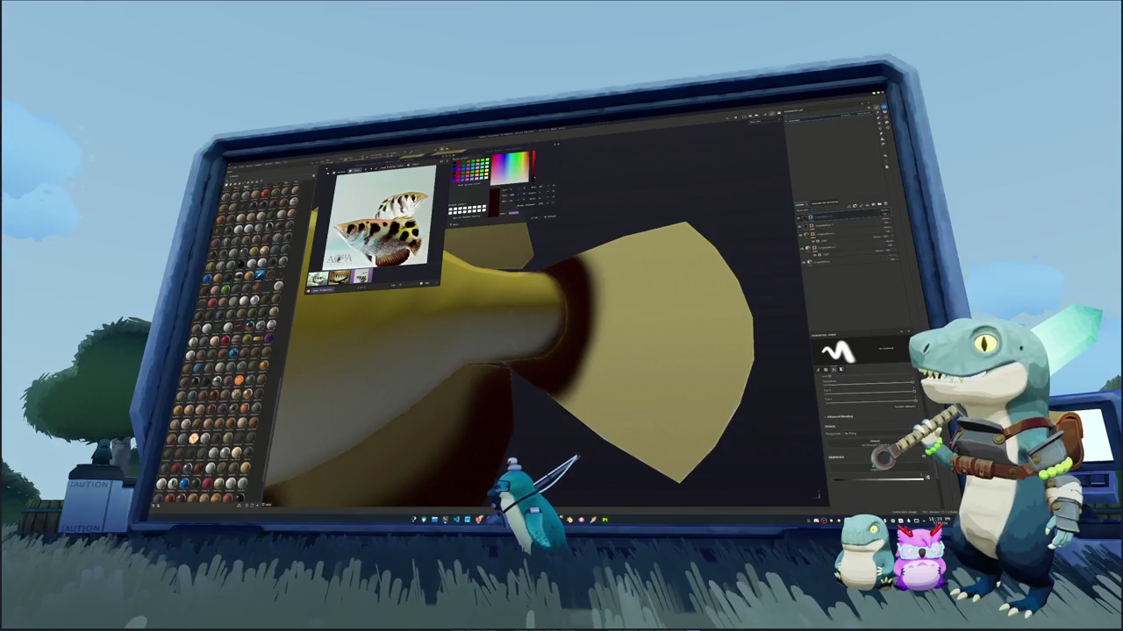
pyautogui.keyDown('alt'); pyautogui.moveTo(522, 328); pyautogui.dragTo(768, 382); pyautogui.keyUp('alt')
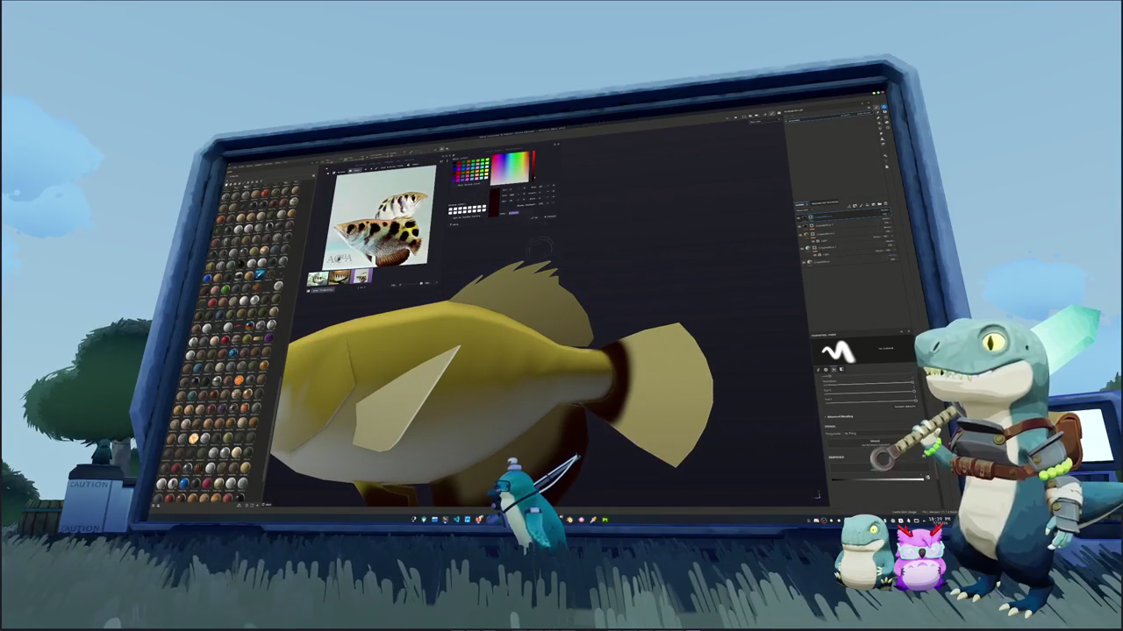
pyautogui.keyDown('alt'); pyautogui.moveTo(526, 369); pyautogui.dragTo(614, 377); pyautogui.keyUp('alt')
pyautogui.moveTo(632, 311)
pyautogui.mouseDown()
pyautogui.moveTo(619, 338)
pyautogui.moveTo(625, 307)
pyautogui.mouseUp()
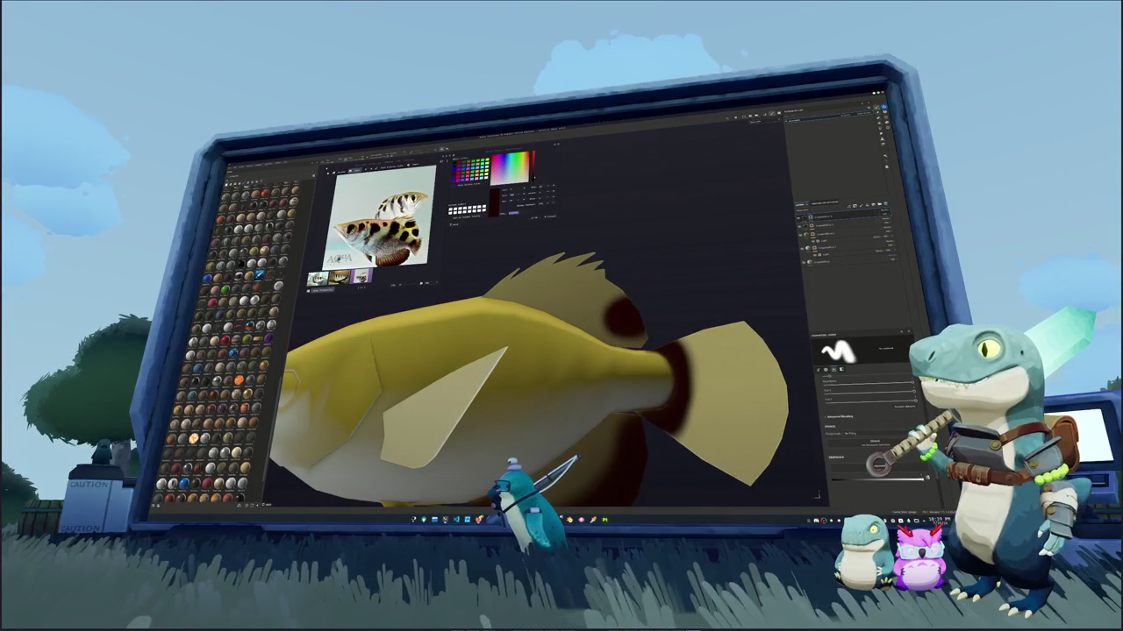
pyautogui.moveTo(603, 268)
pyautogui.mouseDown()
pyautogui.moveTo(568, 296)
pyautogui.moveTo(553, 294)
pyautogui.moveTo(584, 259)
pyautogui.moveTo(592, 290)
pyautogui.mouseUp()
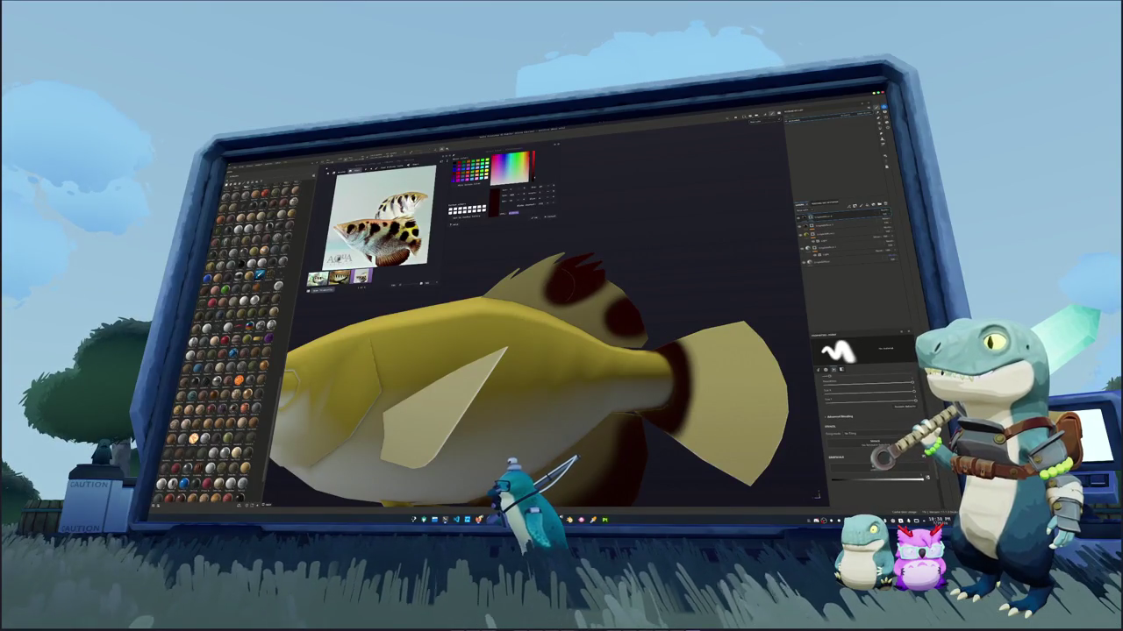
# Paint a dark brown spot on the fish's flank
pyautogui.press('f')
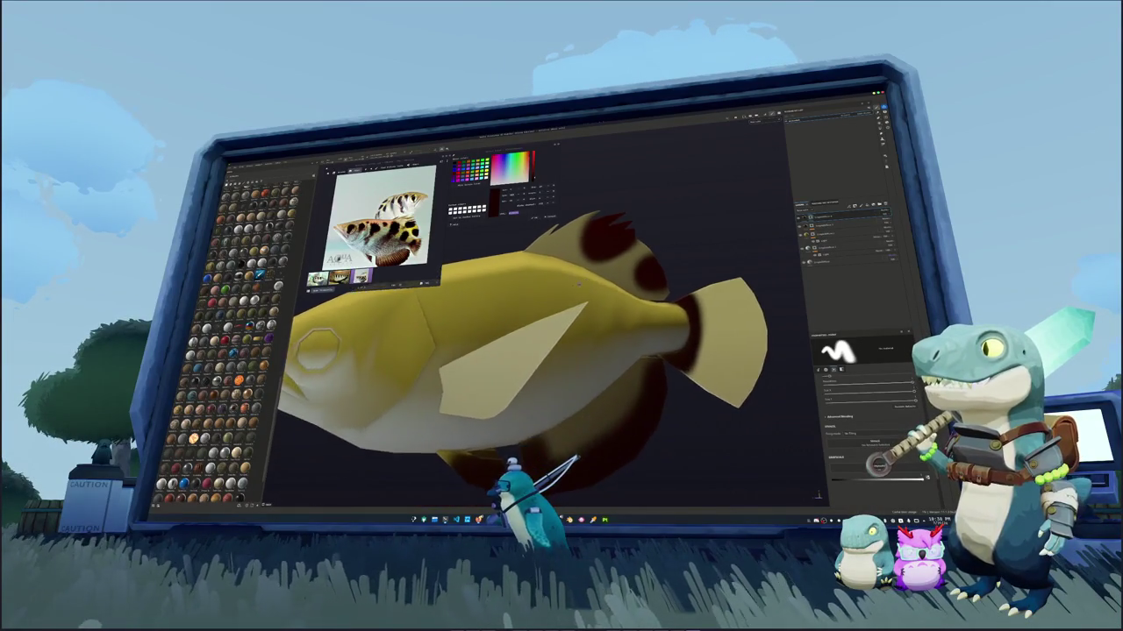
pyautogui.moveTo(544, 333)
pyautogui.keyDown('alt'); pyautogui.mouseDown()
pyautogui.moveTo(617, 344)
pyautogui.moveTo(595, 323)
pyautogui.moveTo(578, 333)
pyautogui.moveTo(544, 308)
pyautogui.moveTo(515, 333)
pyautogui.moveTo(535, 356)
pyautogui.moveTo(529, 323)
pyautogui.moveTo(517, 335)
pyautogui.moveTo(541, 351)
pyautogui.moveTo(575, 338)
pyautogui.moveTo(586, 349)
pyautogui.moveTo(433, 338)
pyautogui.mouseUp(); pyautogui.keyUp('alt')
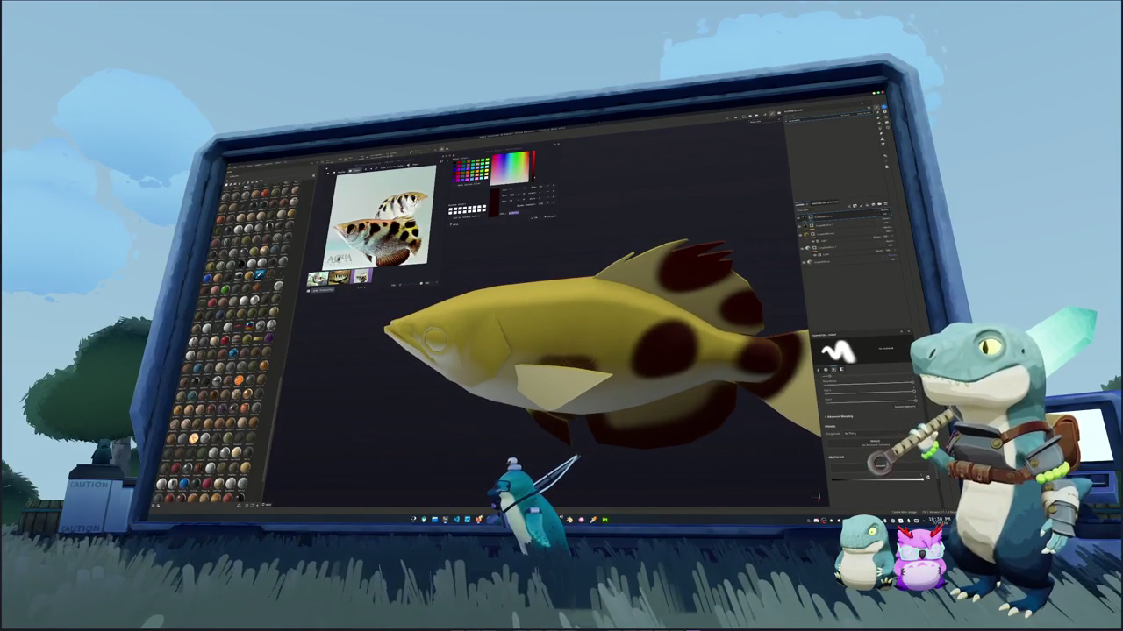
pyautogui.moveTo(583, 338)
pyautogui.mouseDown()
pyautogui.moveTo(565, 291)
pyautogui.moveTo(532, 351)
pyautogui.moveTo(539, 364)
pyautogui.moveTo(583, 290)
pyautogui.moveTo(589, 351)
pyautogui.moveTo(570, 298)
pyautogui.moveTo(556, 349)
pyautogui.moveTo(583, 305)
pyautogui.mouseUp()
# Add dark brown spots on the fish's head, one around the eye
pyautogui.moveTo(585, 348)
pyautogui.keyDown('alt'); pyautogui.mouseDown()
pyautogui.moveTo(540, 327)
pyautogui.moveTo(544, 337)
pyautogui.mouseUp(); pyautogui.keyUp('alt')
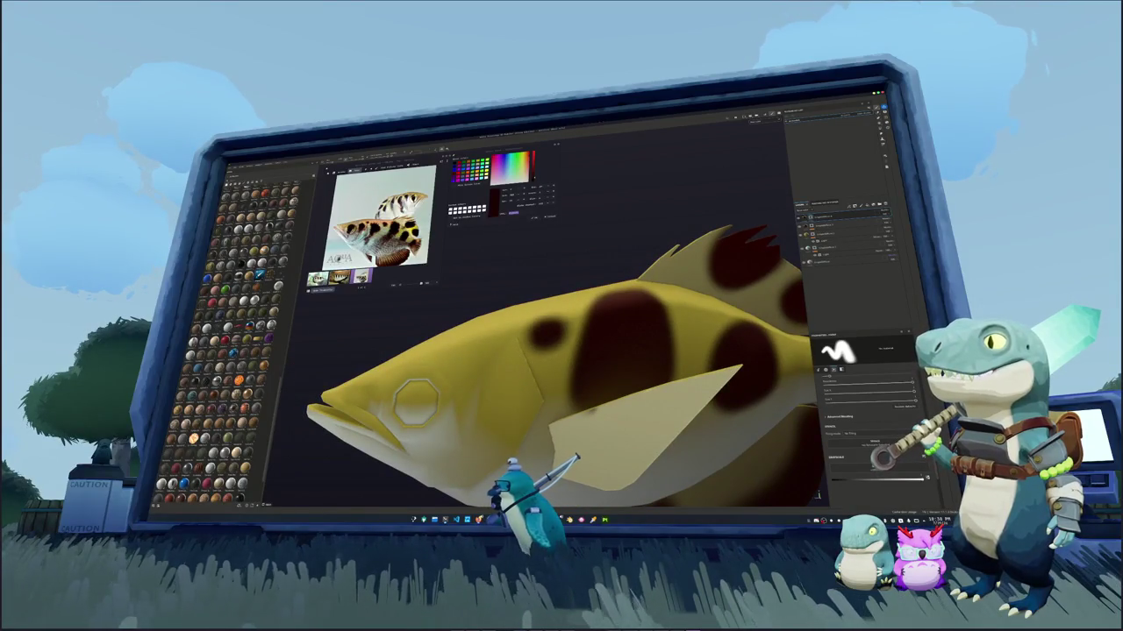
pyautogui.keyDown('alt'); pyautogui.moveTo(417, 399); pyautogui.dragTo(489, 358); pyautogui.keyUp('alt')
pyautogui.moveTo(574, 342)
pyautogui.mouseDown()
pyautogui.moveTo(545, 382)
pyautogui.moveTo(529, 346)
pyautogui.moveTo(558, 311)
pyautogui.moveTo(579, 329)
pyautogui.moveTo(553, 342)
pyautogui.moveTo(579, 315)
pyautogui.moveTo(527, 323)
pyautogui.moveTo(526, 342)
pyautogui.moveTo(548, 353)
pyautogui.moveTo(526, 347)
pyautogui.mouseUp()
pyautogui.scroll(3, 526, 347)
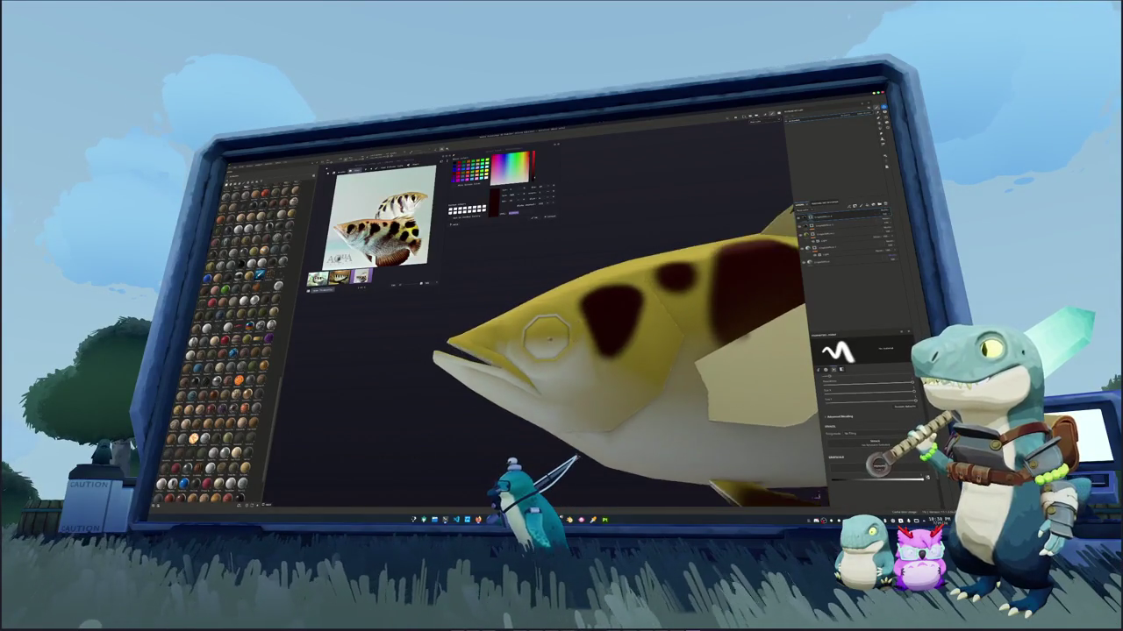
pyautogui.moveTo(549, 335)
pyautogui.mouseDown()
pyautogui.moveTo(544, 364)
pyautogui.moveTo(562, 373)
pyautogui.moveTo(548, 332)
pyautogui.moveTo(560, 305)
pyautogui.moveTo(523, 326)
pyautogui.moveTo(546, 338)
pyautogui.moveTo(522, 320)
pyautogui.moveTo(531, 368)
pyautogui.moveTo(551, 344)
pyautogui.mouseUp()
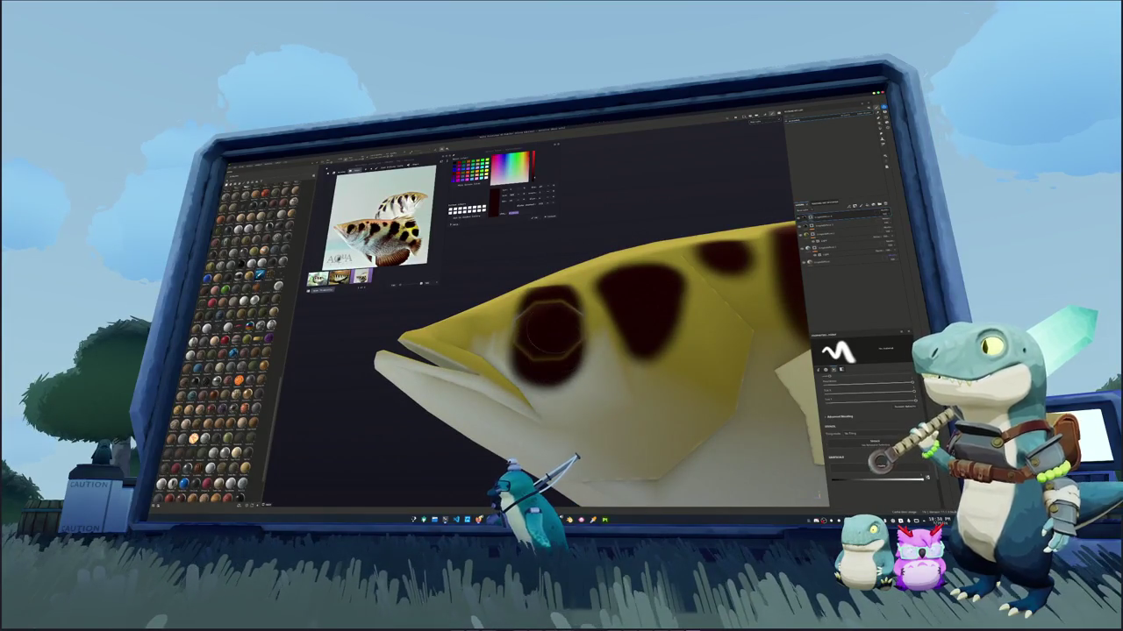
pyautogui.moveTo(548, 328)
pyautogui.keyDown('alt'); pyautogui.mouseDown()
pyautogui.moveTo(488, 286)
pyautogui.moveTo(373, 297)
pyautogui.mouseUp(); pyautogui.keyUp('alt')
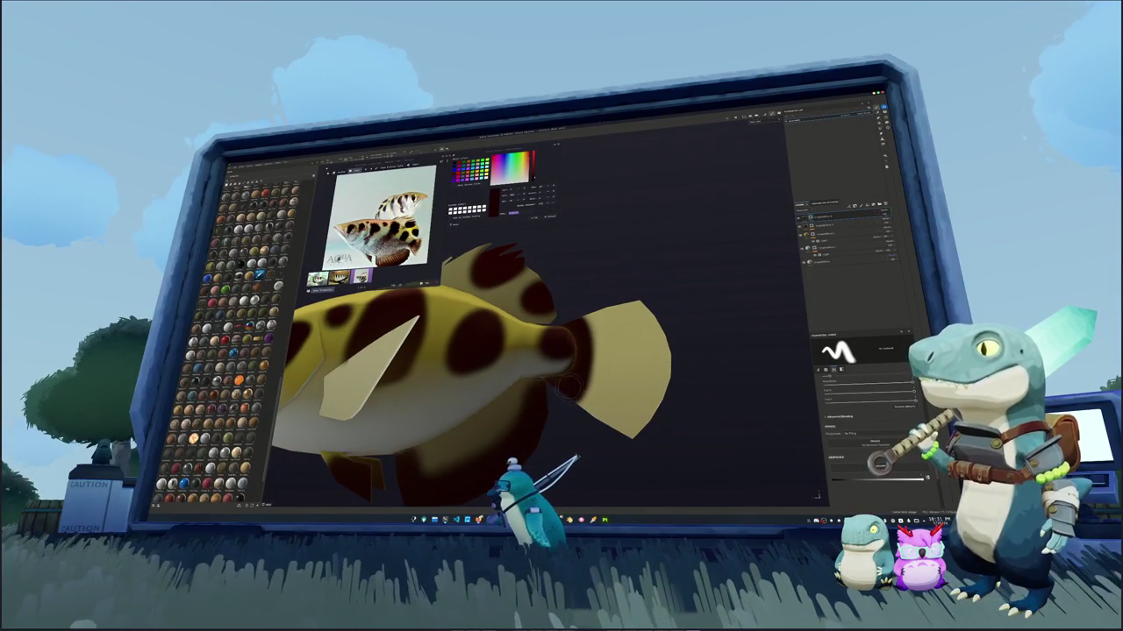
pyautogui.moveTo(569, 389)
pyautogui.keyDown('alt'); pyautogui.mouseDown()
pyautogui.moveTo(456, 360)
pyautogui.moveTo(522, 358)
pyautogui.moveTo(597, 321)
pyautogui.mouseUp(); pyautogui.keyUp('alt')
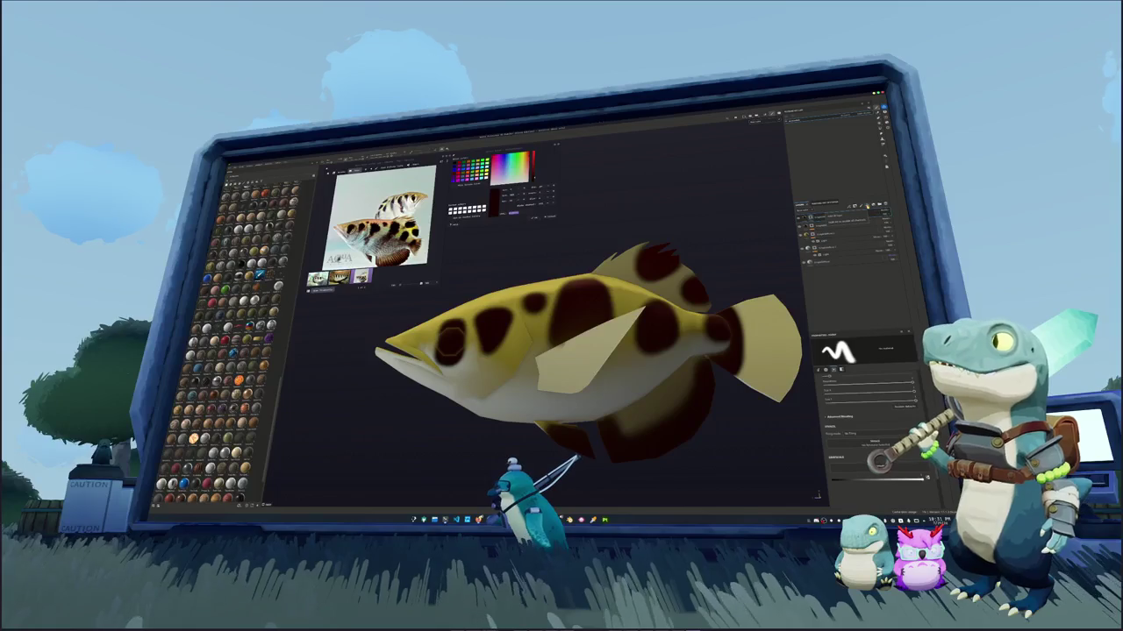
# Add a new layer to the stack and attach an adjustment to it
pyautogui.click(856, 208)
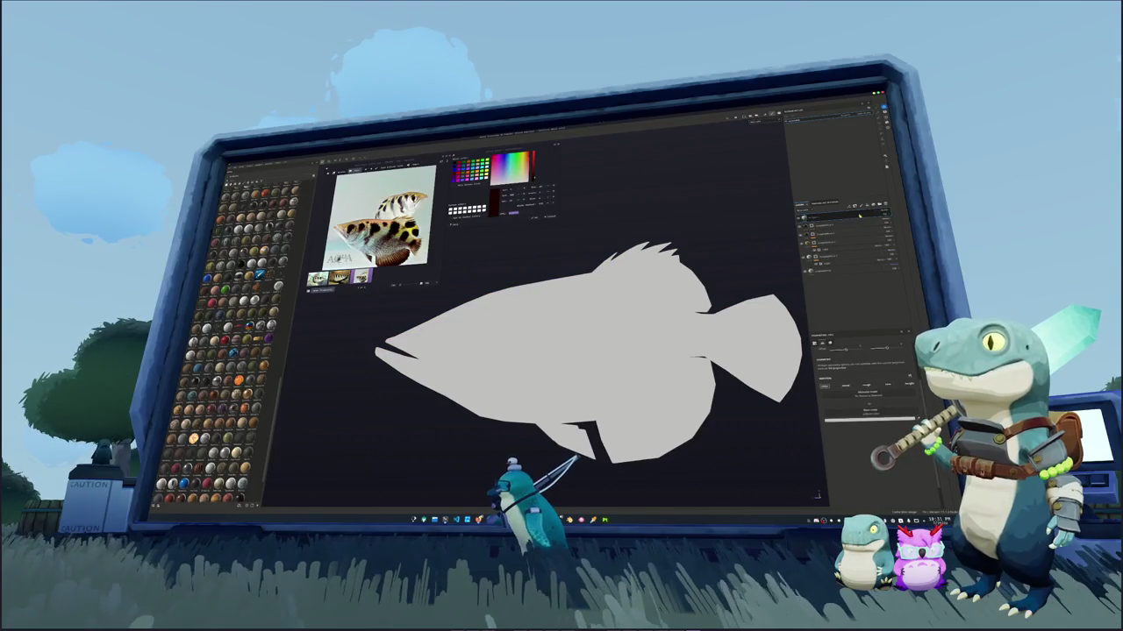
pyautogui.click(805, 227)
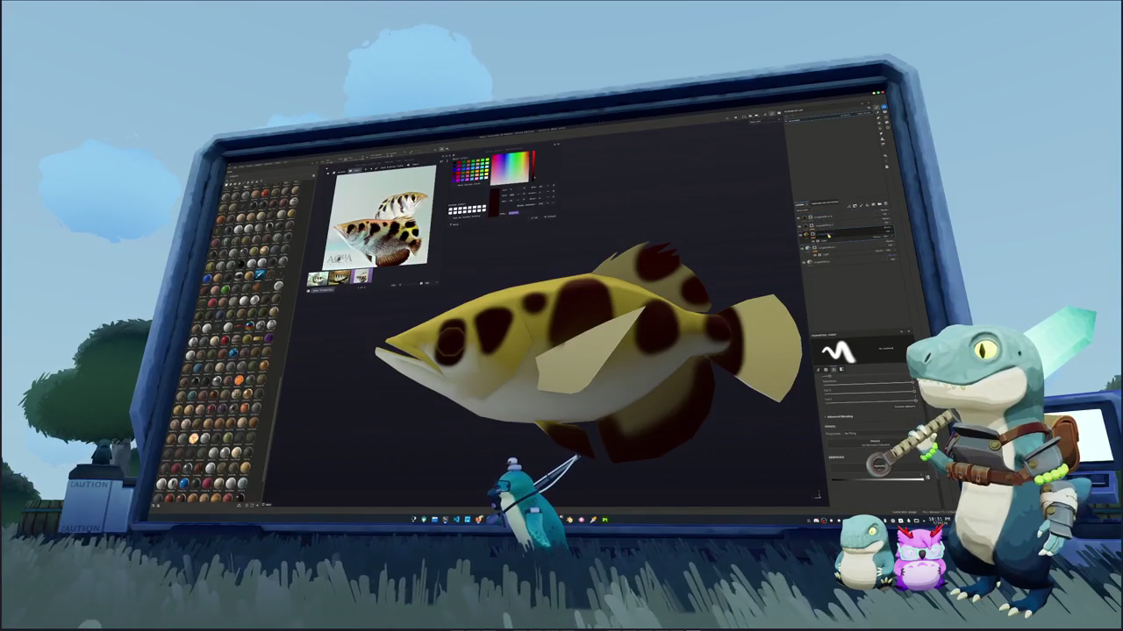
pyautogui.rightClick(814, 230)
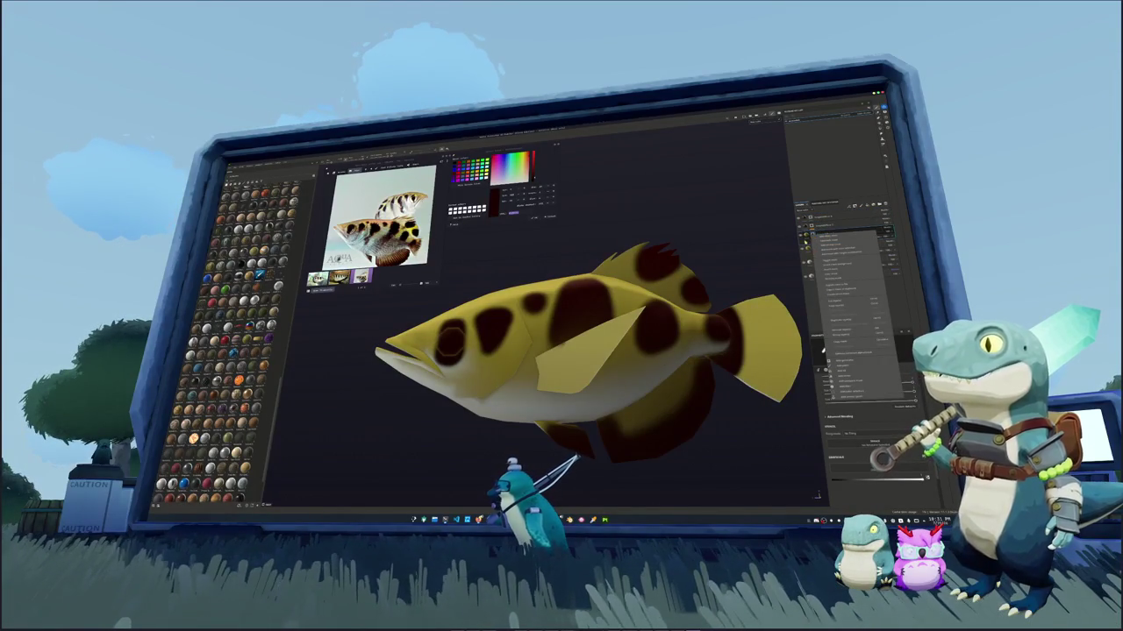
pyautogui.click(846, 263)
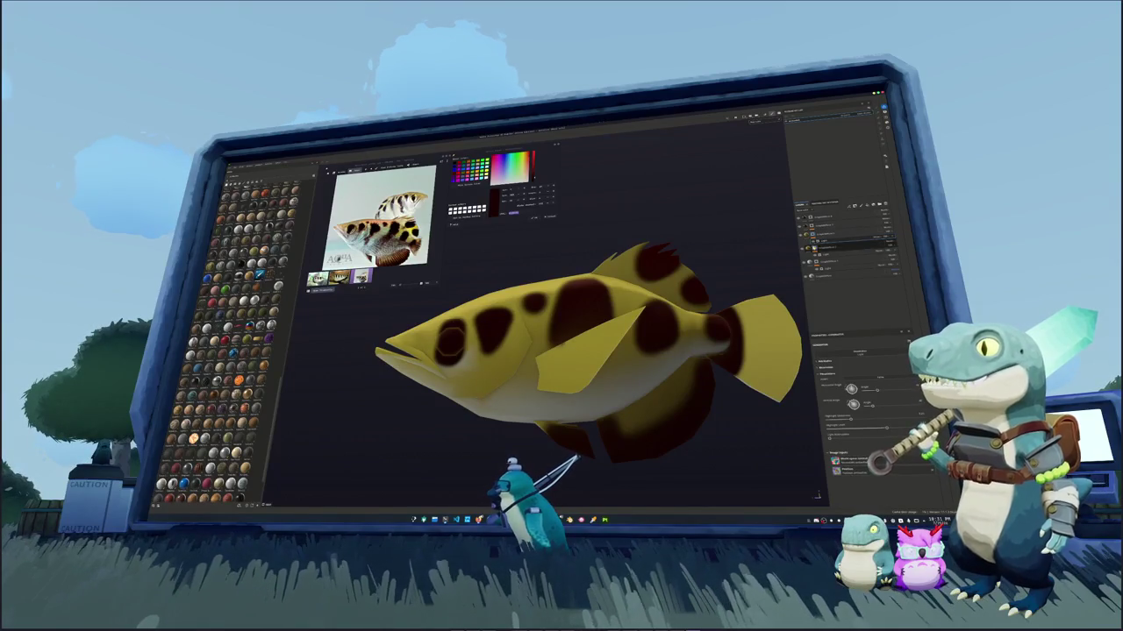
# Change the body colour layer to a deeper, more saturated golden yellow
pyautogui.click(807, 237)
pyautogui.click(836, 447)
pyautogui.click(864, 399)
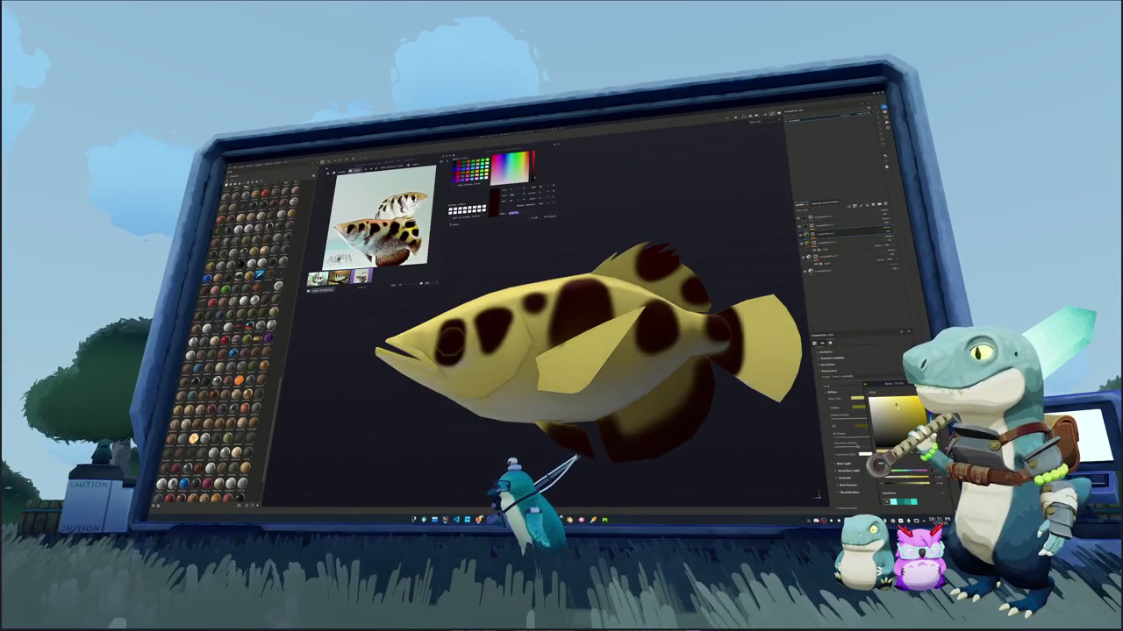
pyautogui.moveTo(906, 412); pyautogui.dragTo(904, 414)
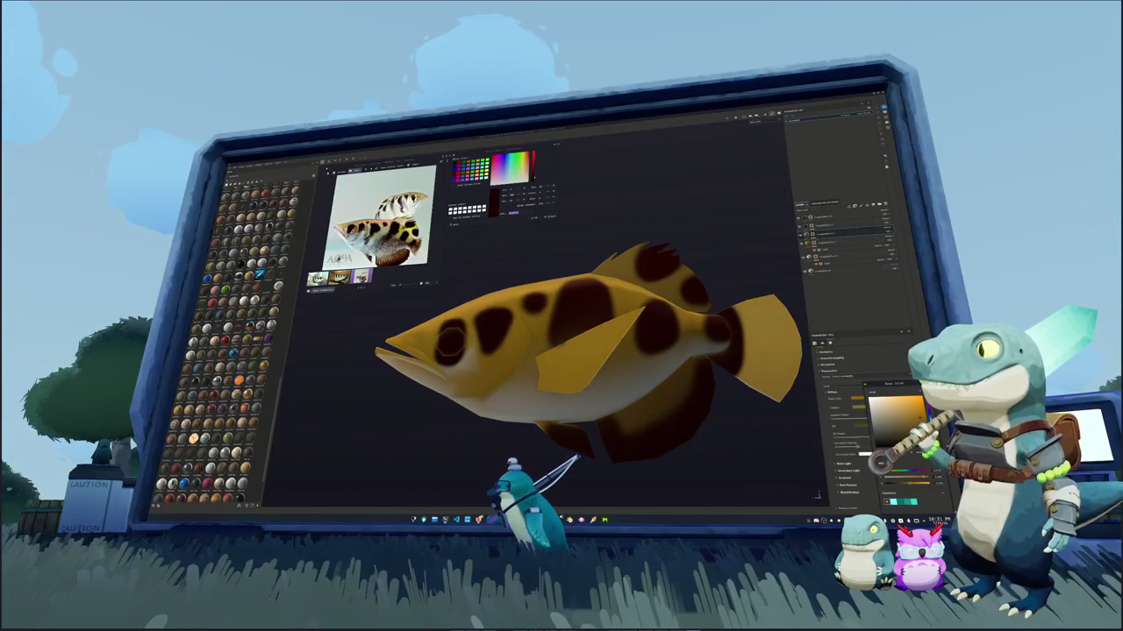
# Lower the belly layer's slider so the belly lightens toward white
pyautogui.click(829, 238)
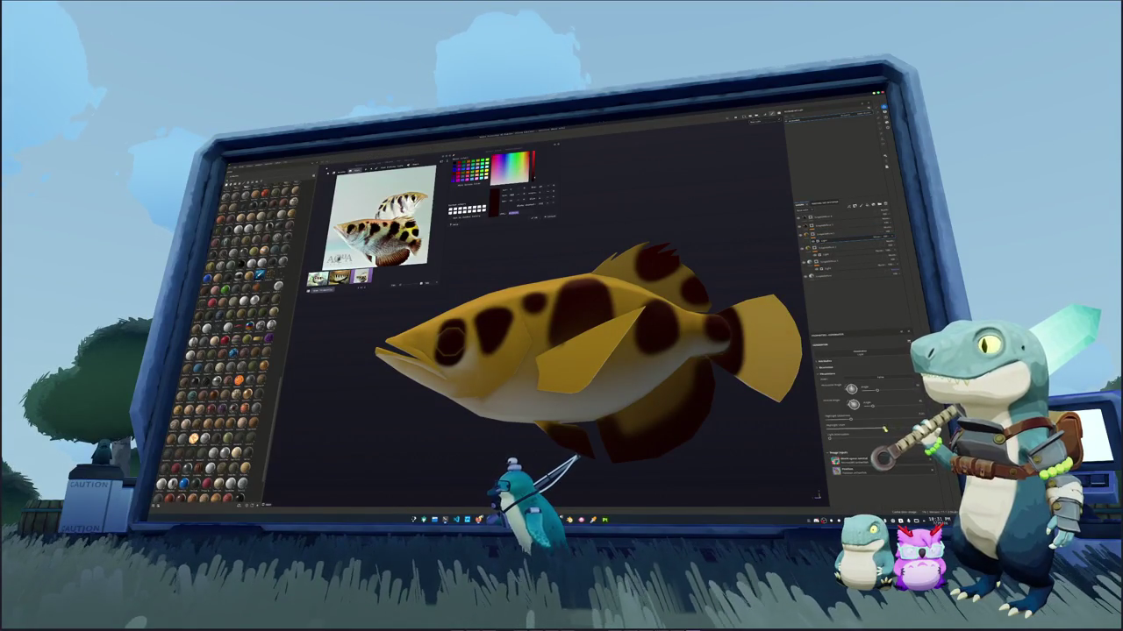
pyautogui.moveTo(884, 430); pyautogui.dragTo(839, 431)
pyautogui.keyDown('alt'); pyautogui.moveTo(666, 315); pyautogui.dragTo(693, 313); pyautogui.keyUp('alt')
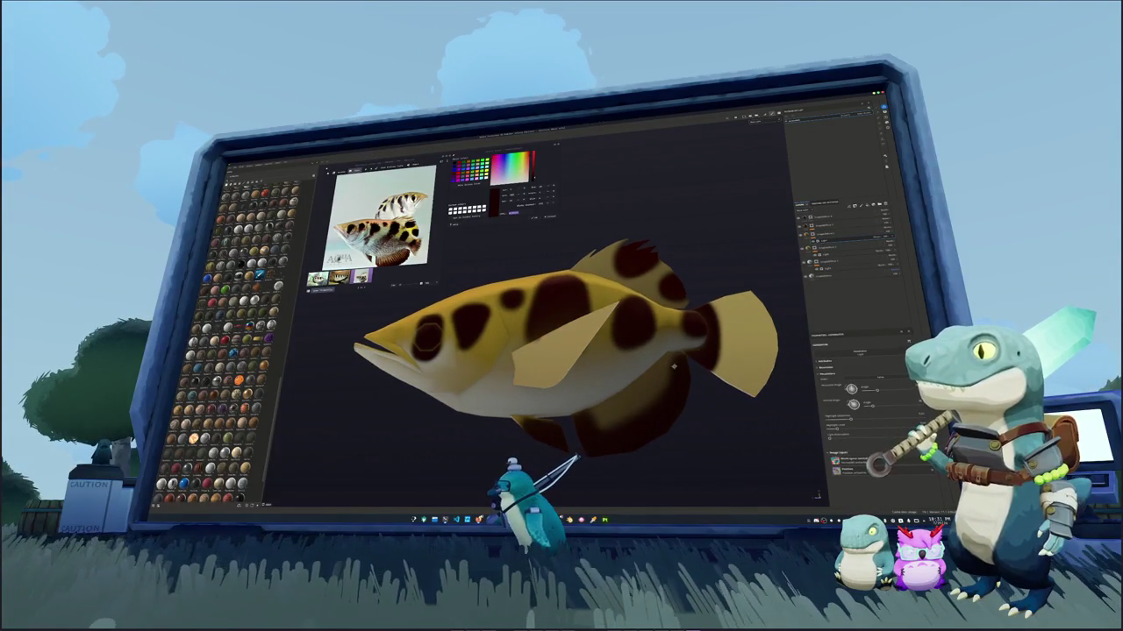
pyautogui.click(842, 215)
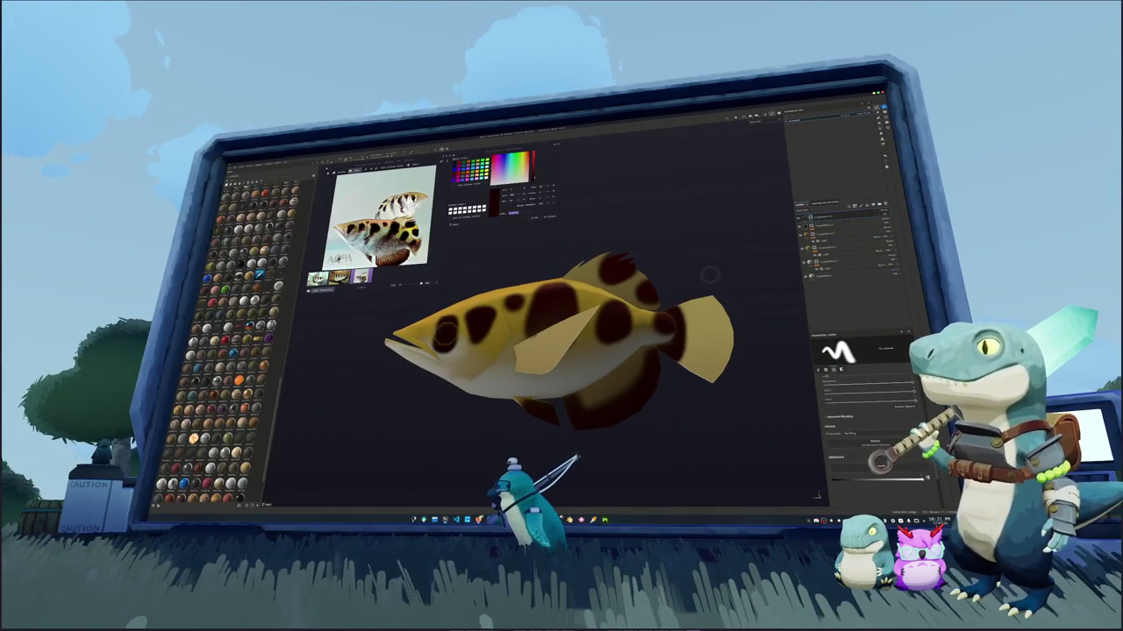
# Select the top paint layer and paint two dark strokes down the tail base
pyautogui.keyDown('alt'); pyautogui.moveTo(707, 270); pyautogui.dragTo(686, 261, button='middle'); pyautogui.keyUp('alt')
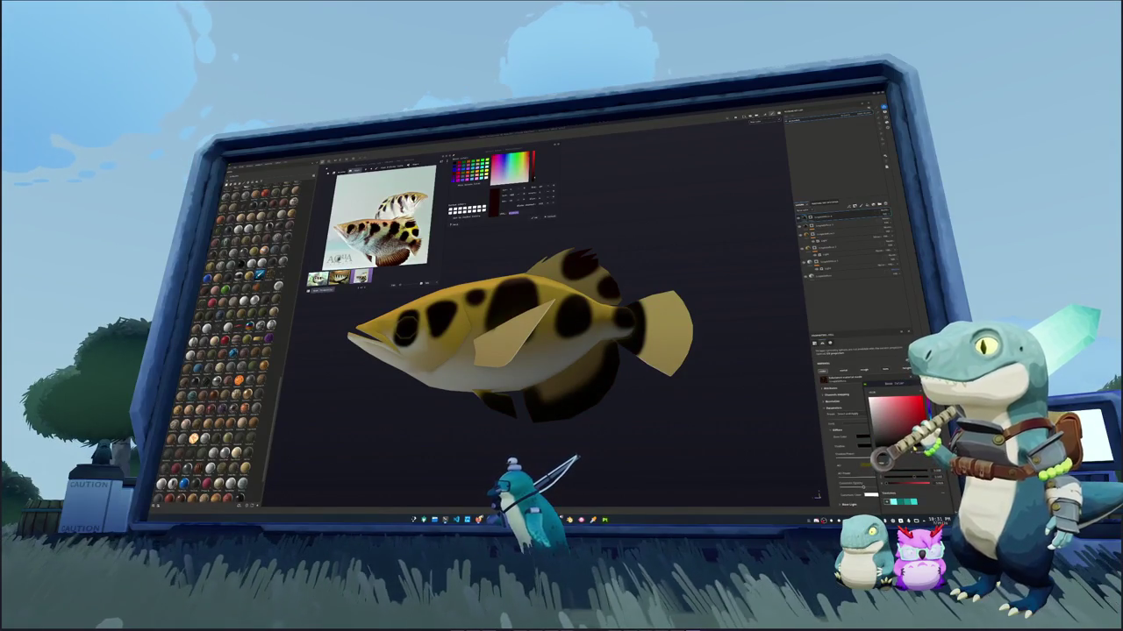
pyautogui.click(846, 218)
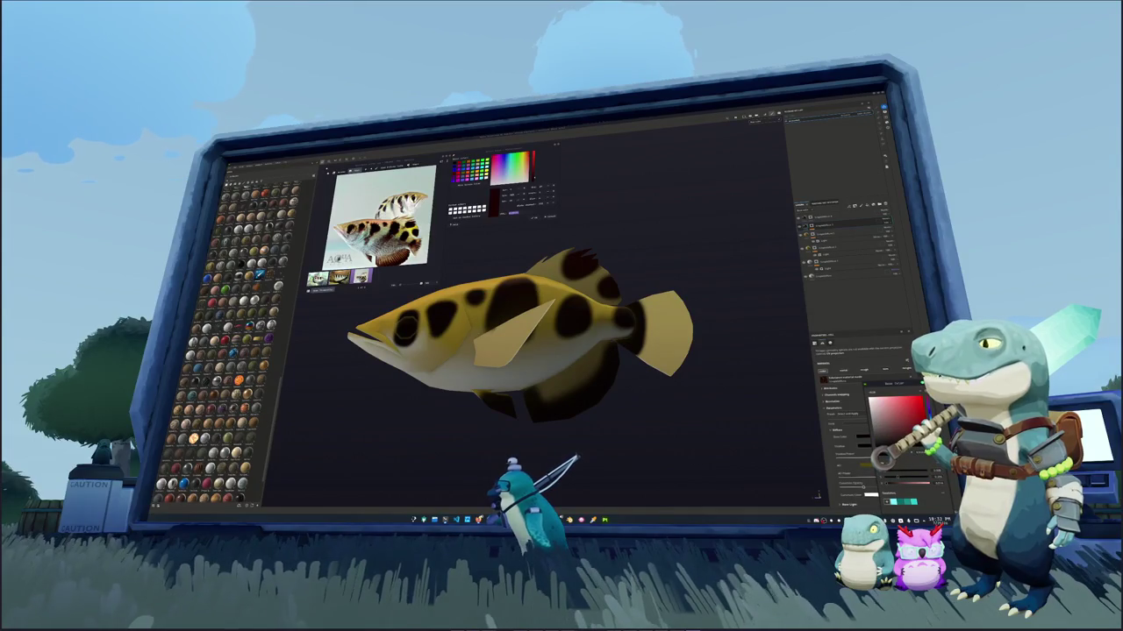
pyautogui.keyDown('alt'); pyautogui.moveTo(614, 298); pyautogui.dragTo(680, 285); pyautogui.keyUp('alt')
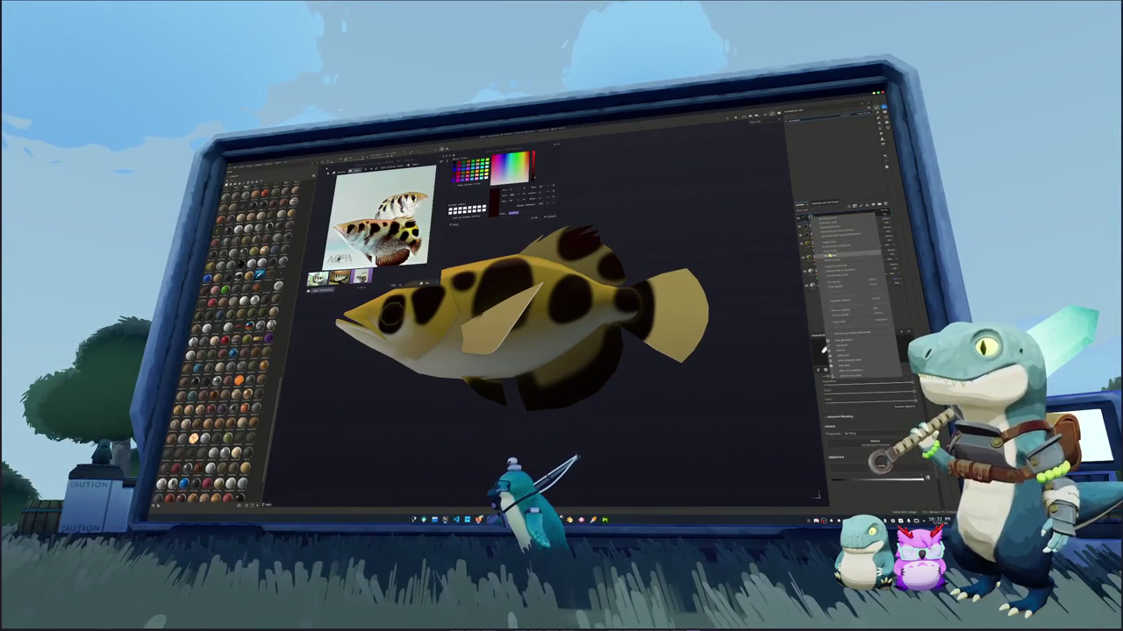
pyautogui.press('1')
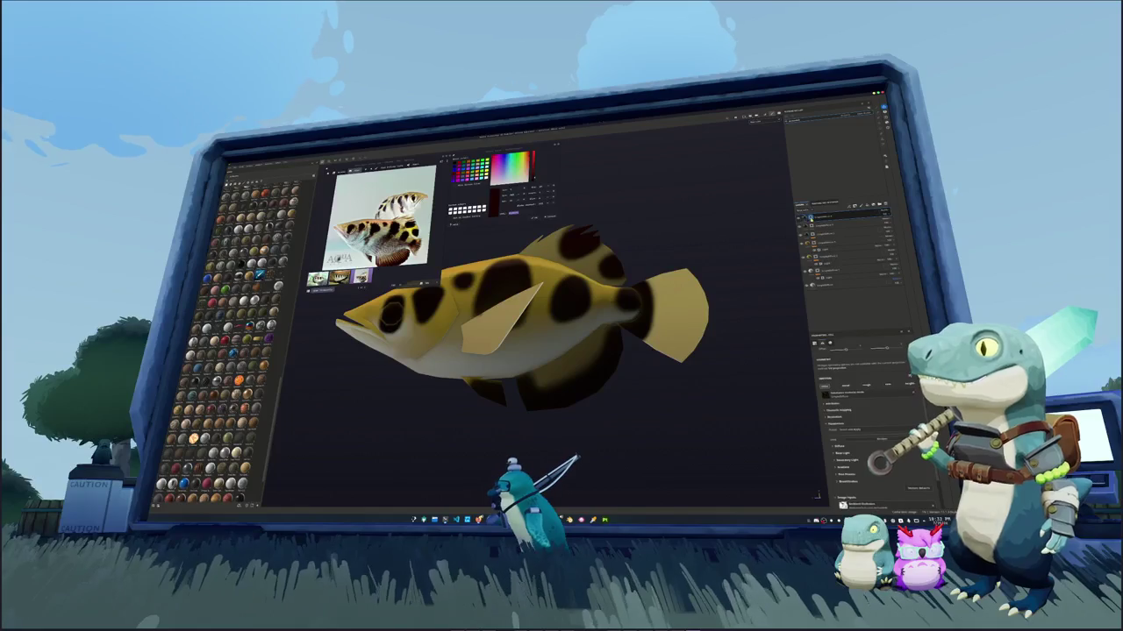
pyautogui.press('1')
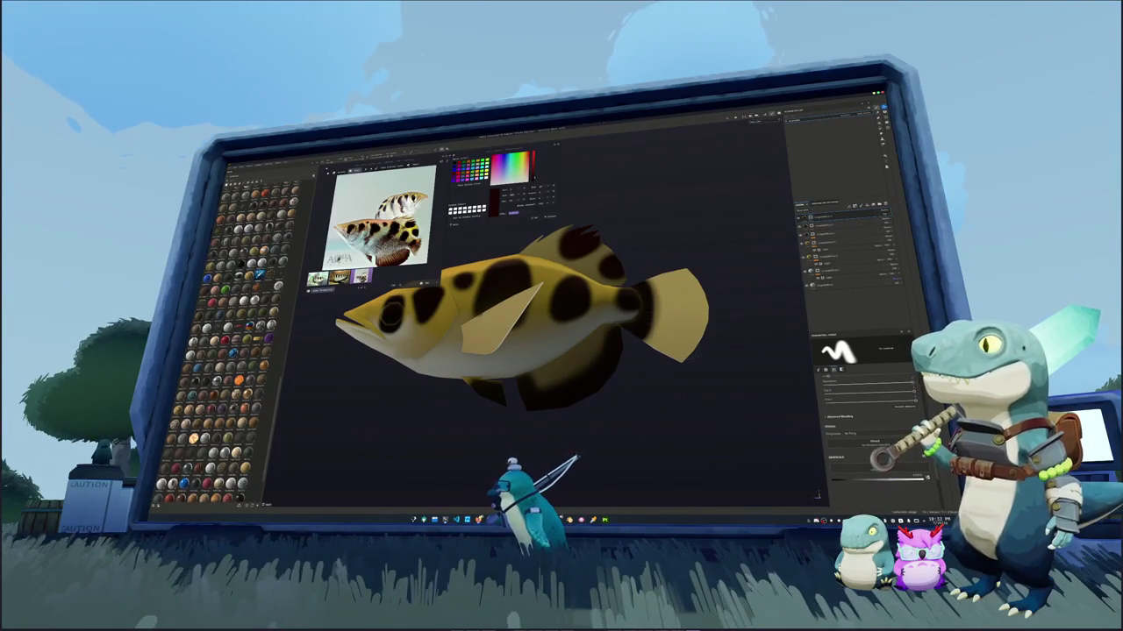
pyautogui.moveTo(649, 277); pyautogui.dragTo(656, 344)
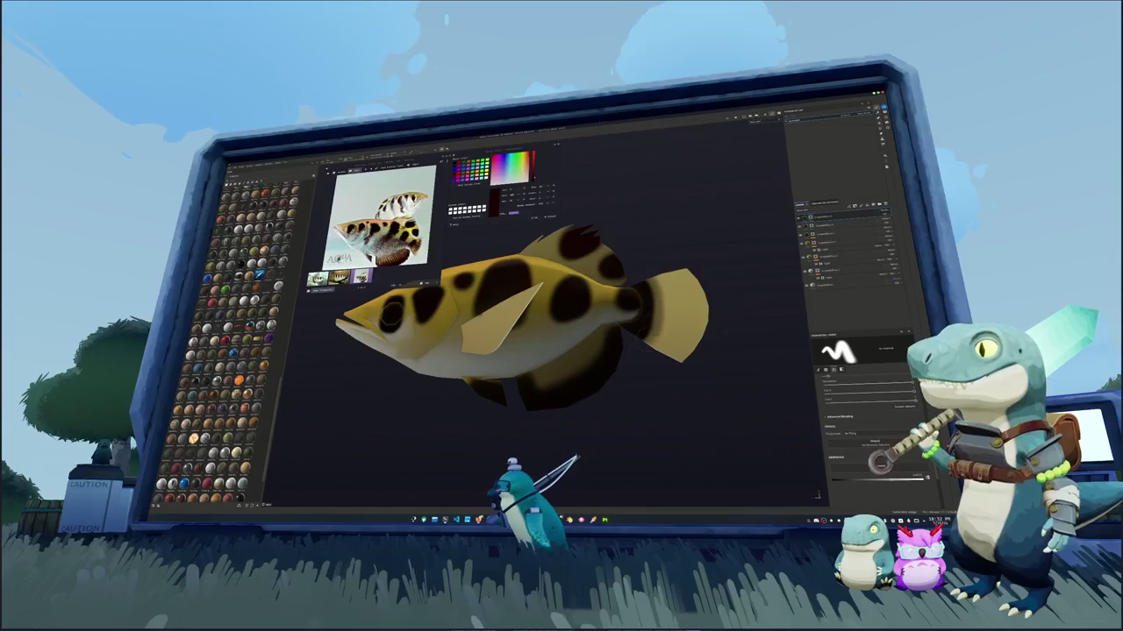
pyautogui.moveTo(656, 279)
pyautogui.mouseDown()
pyautogui.moveTo(665, 333)
pyautogui.moveTo(575, 393)
pyautogui.mouseUp()
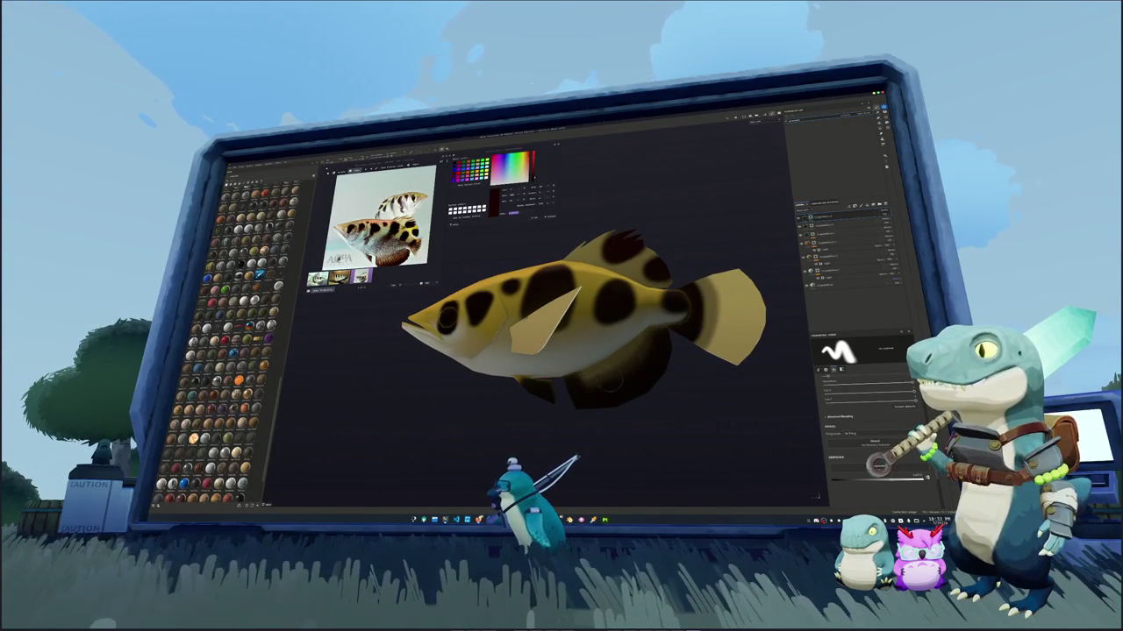
pyautogui.scroll(2, 597, 350)
pyautogui.scroll(1, 596, 369)
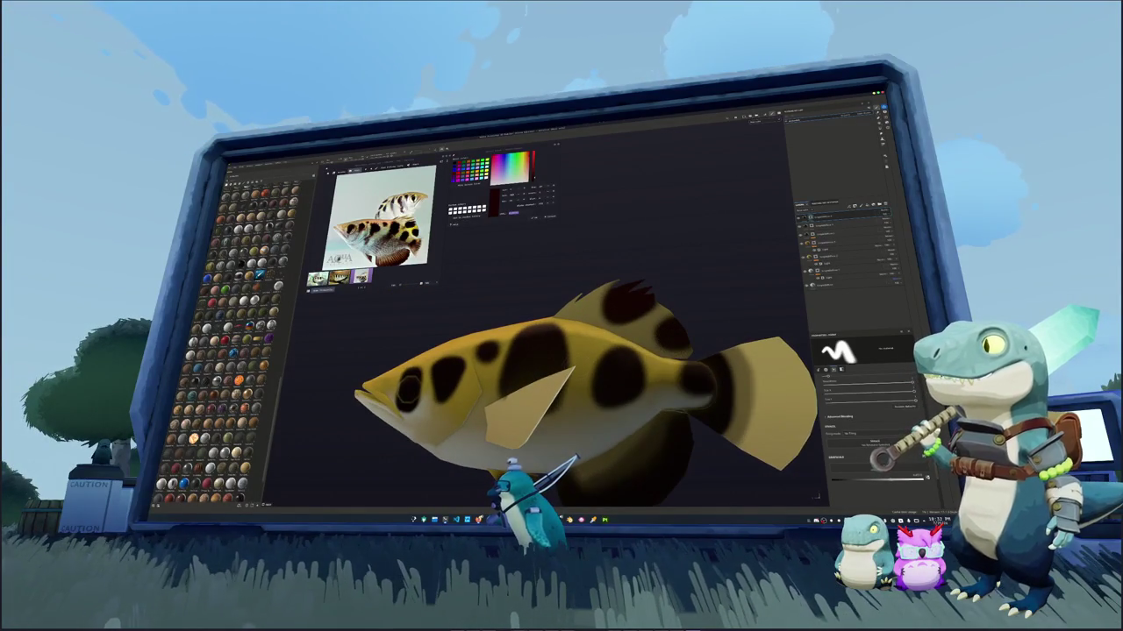
pyautogui.keyDown('alt'); pyautogui.moveTo(596, 368); pyautogui.dragTo(632, 369); pyautogui.keyUp('alt')
pyautogui.moveTo(584, 418)
pyautogui.mouseDown()
pyautogui.moveTo(707, 340)
pyautogui.moveTo(605, 404)
pyautogui.mouseUp()
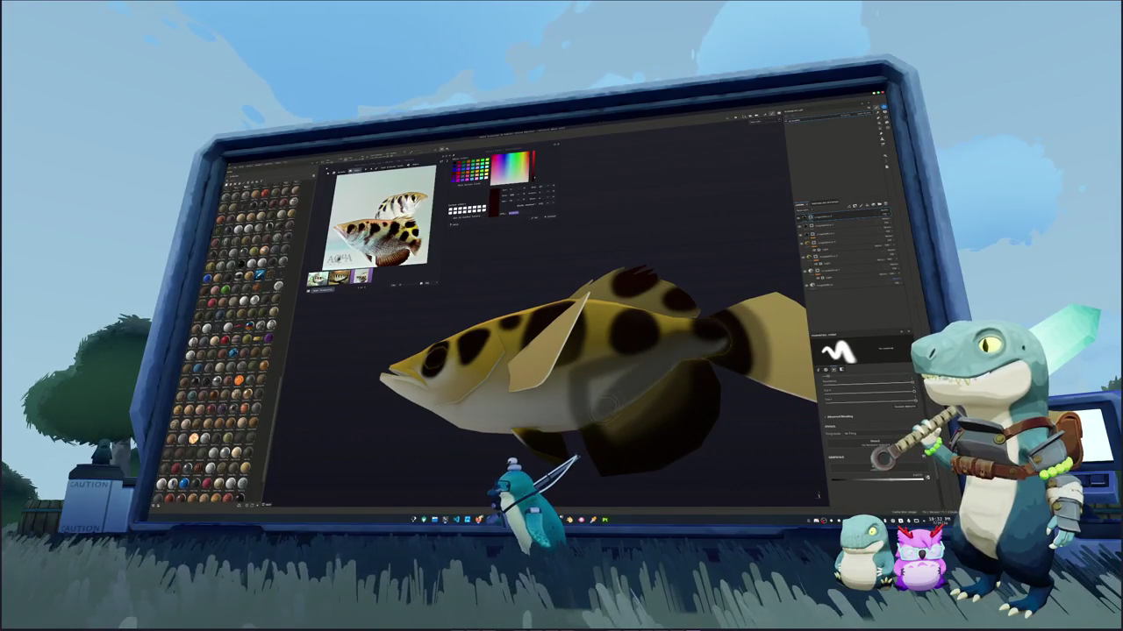
pyautogui.moveTo(701, 338); pyautogui.dragTo(724, 347)
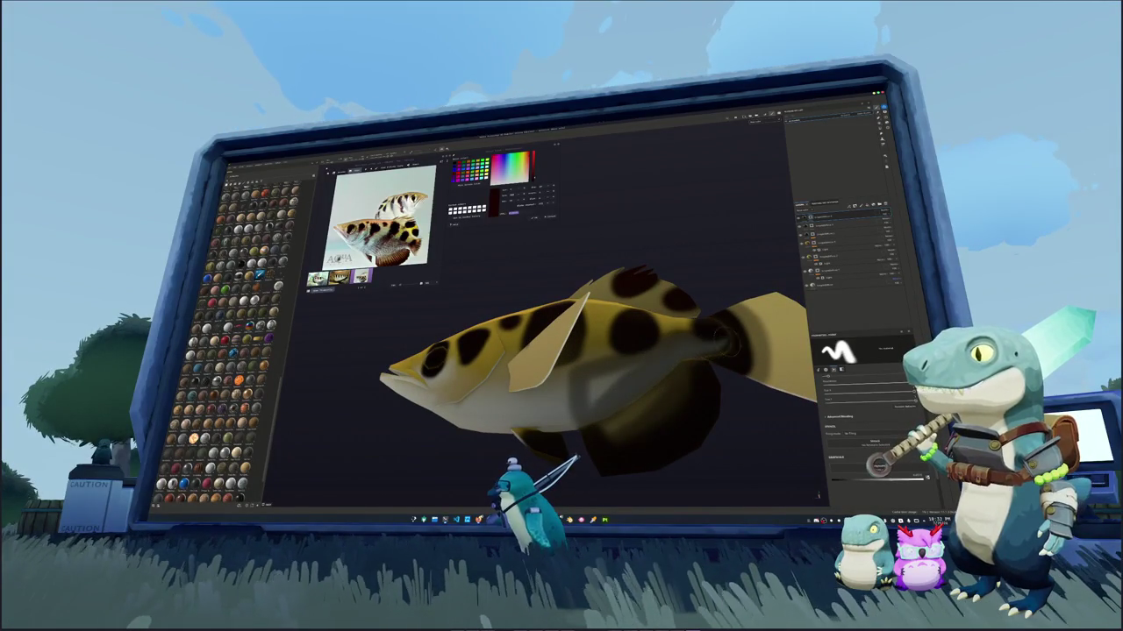
pyautogui.moveTo(625, 376); pyautogui.dragTo(601, 380)
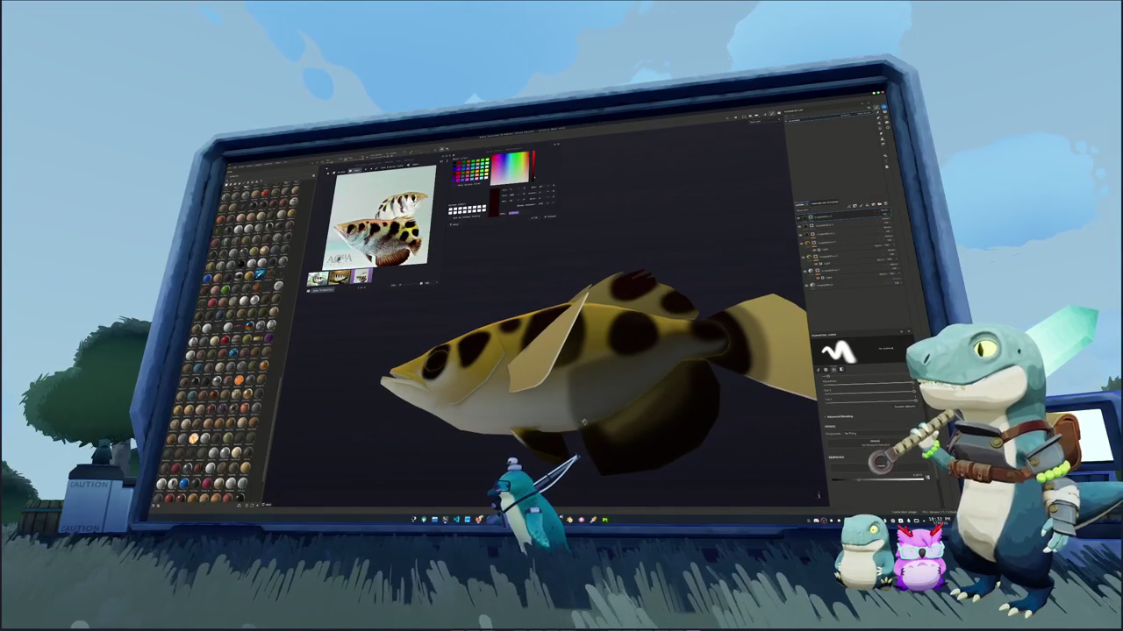
pyautogui.keyDown('alt'); pyautogui.moveTo(605, 377); pyautogui.dragTo(614, 390); pyautogui.keyUp('alt')
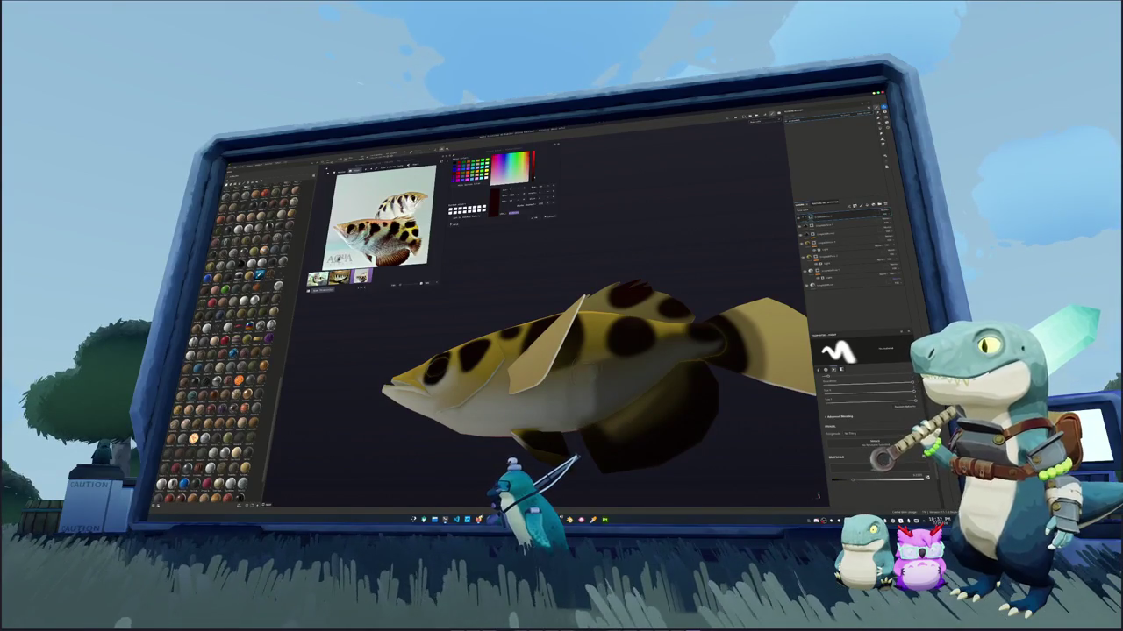
pyautogui.moveTo(614, 395)
pyautogui.keyDown('alt'); pyautogui.mouseDown()
pyautogui.moveTo(561, 378)
pyautogui.moveTo(600, 410)
pyautogui.moveTo(665, 414)
pyautogui.mouseUp(); pyautogui.keyUp('alt')
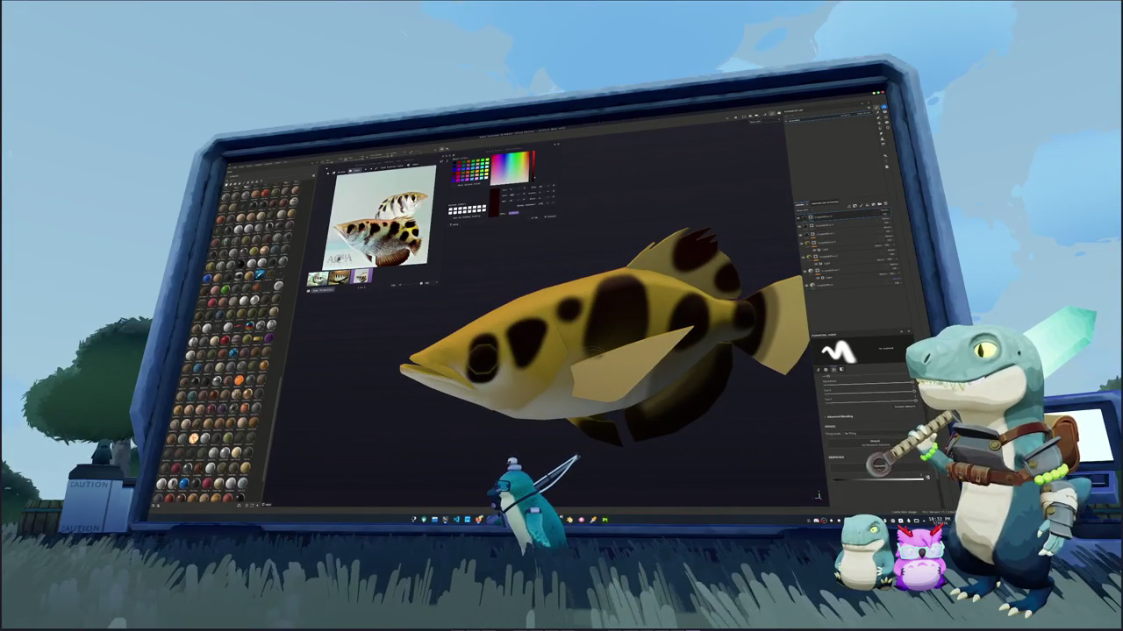
pyautogui.click(811, 225)
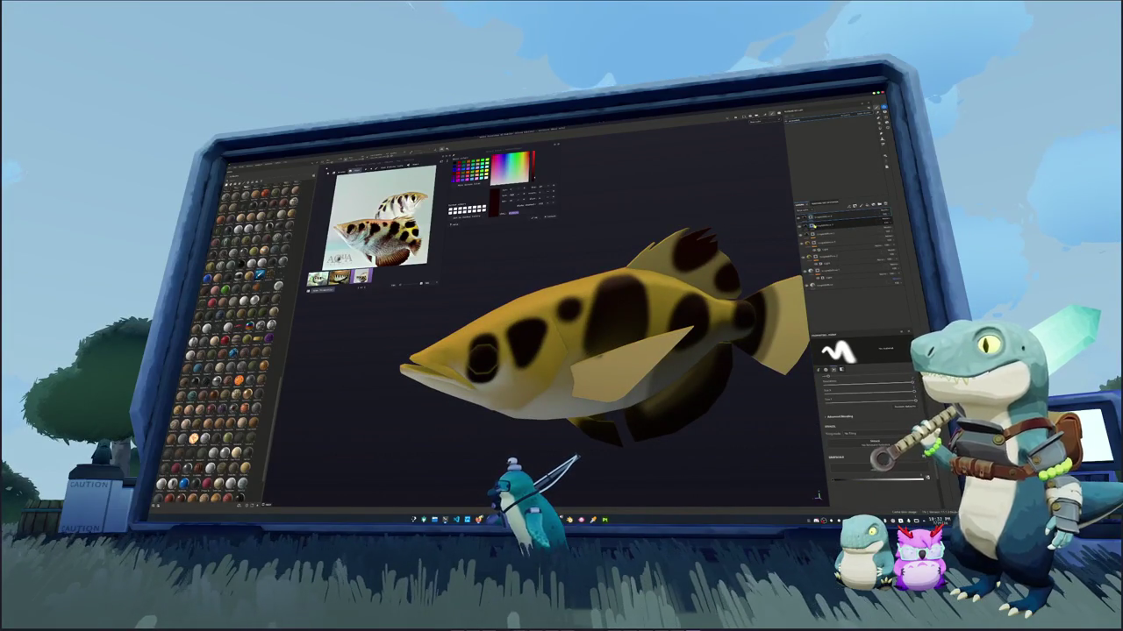
pyautogui.click(825, 232)
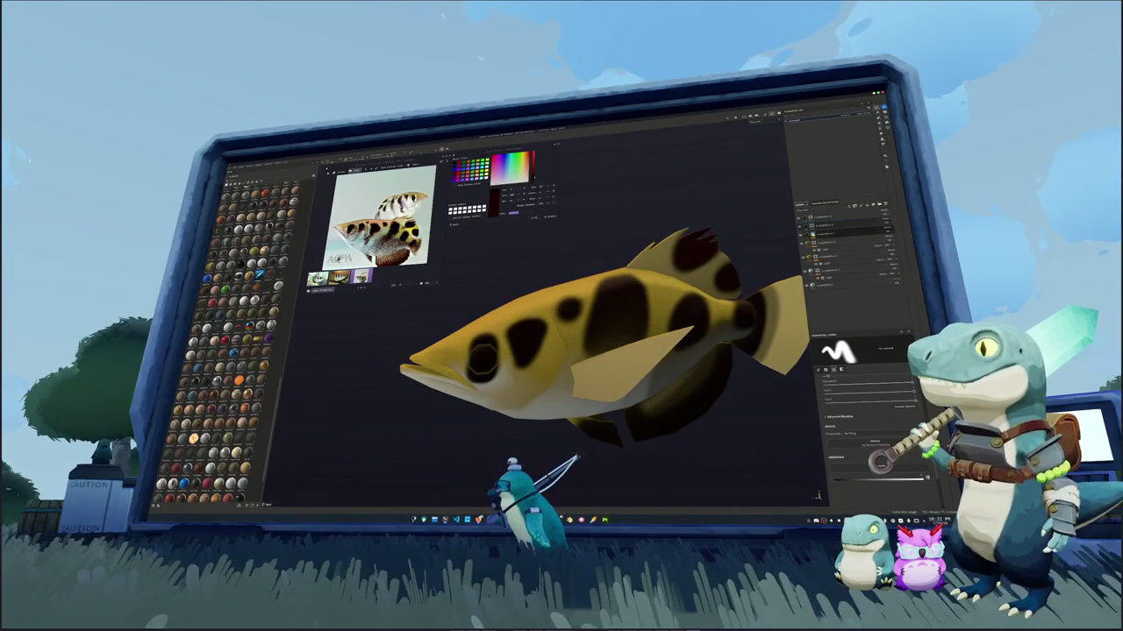
pyautogui.keyDown('alt'); pyautogui.moveTo(613, 350); pyautogui.dragTo(666, 342); pyautogui.keyUp('alt')
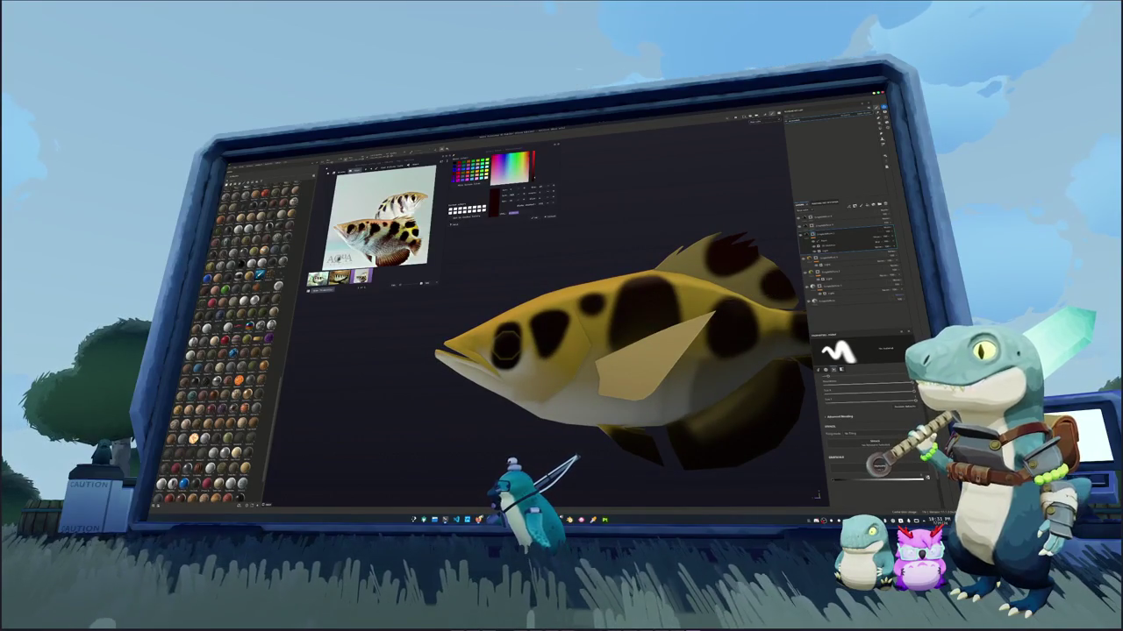
pyautogui.keyDown('alt'); pyautogui.moveTo(505, 346); pyautogui.dragTo(524, 340); pyautogui.keyUp('alt')
pyautogui.click(836, 301)
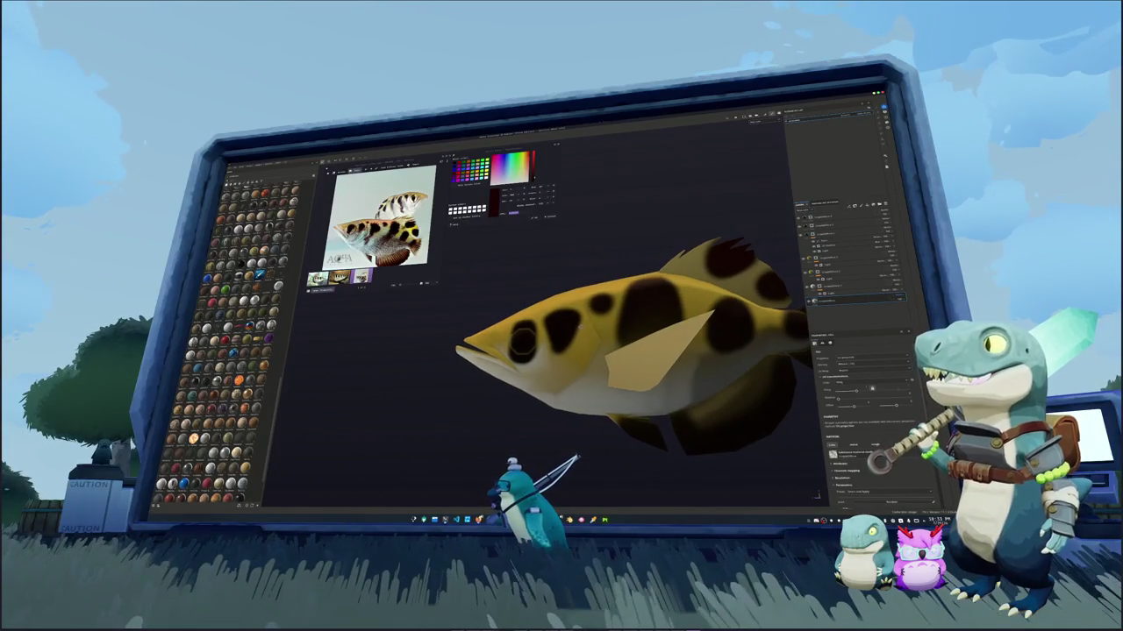
pyautogui.keyDown('alt'); pyautogui.moveTo(614, 351); pyautogui.dragTo(597, 369); pyautogui.keyUp('alt')
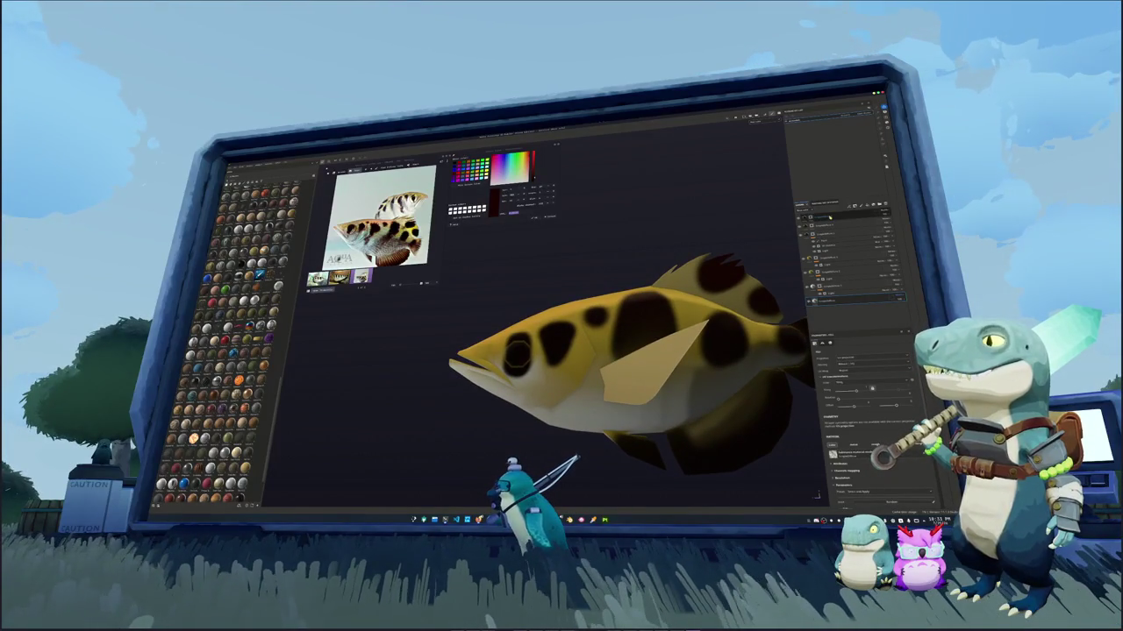
pyautogui.press('1')
pyautogui.keyDown('alt'); pyautogui.moveTo(561, 264); pyautogui.dragTo(723, 276); pyautogui.keyUp('alt')
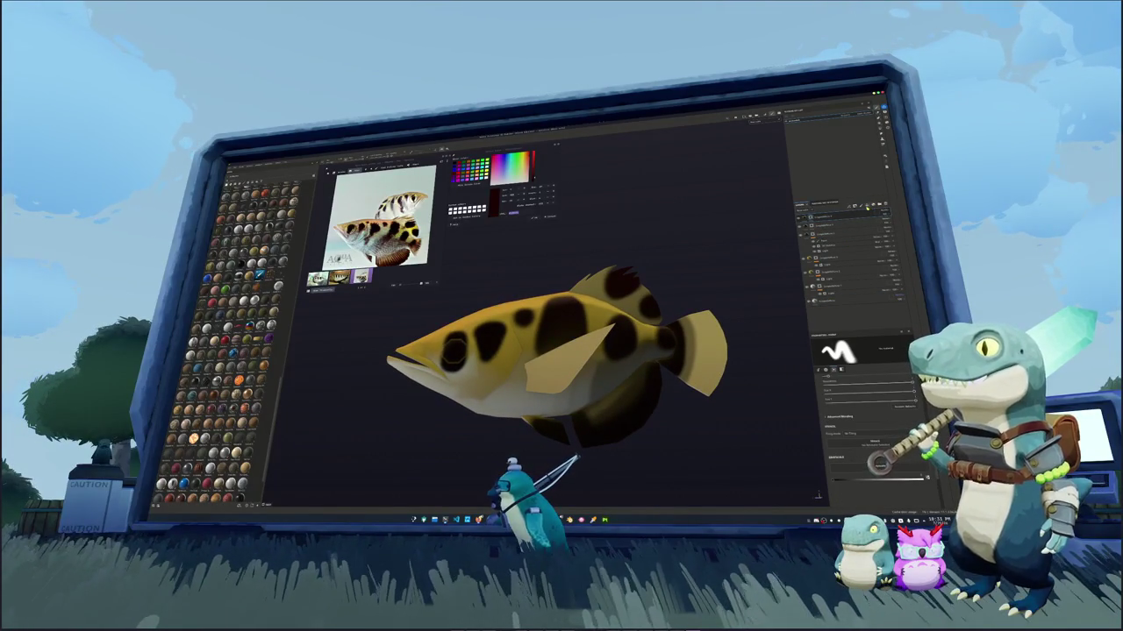
pyautogui.keyDown('alt'); pyautogui.moveTo(649, 289); pyautogui.dragTo(689, 292); pyautogui.keyUp('alt')
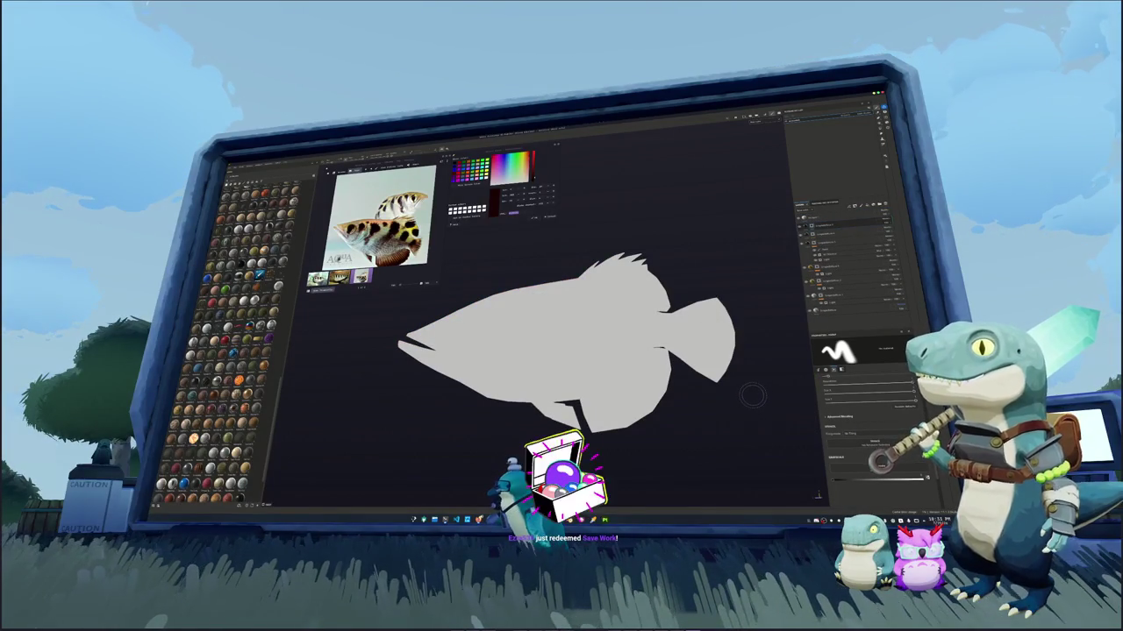
# Add a paint effect to the selected layer in the Layer stack
pyautogui.keyDown('alt'); pyautogui.moveTo(753, 395); pyautogui.dragTo(741, 392); pyautogui.keyUp('alt')
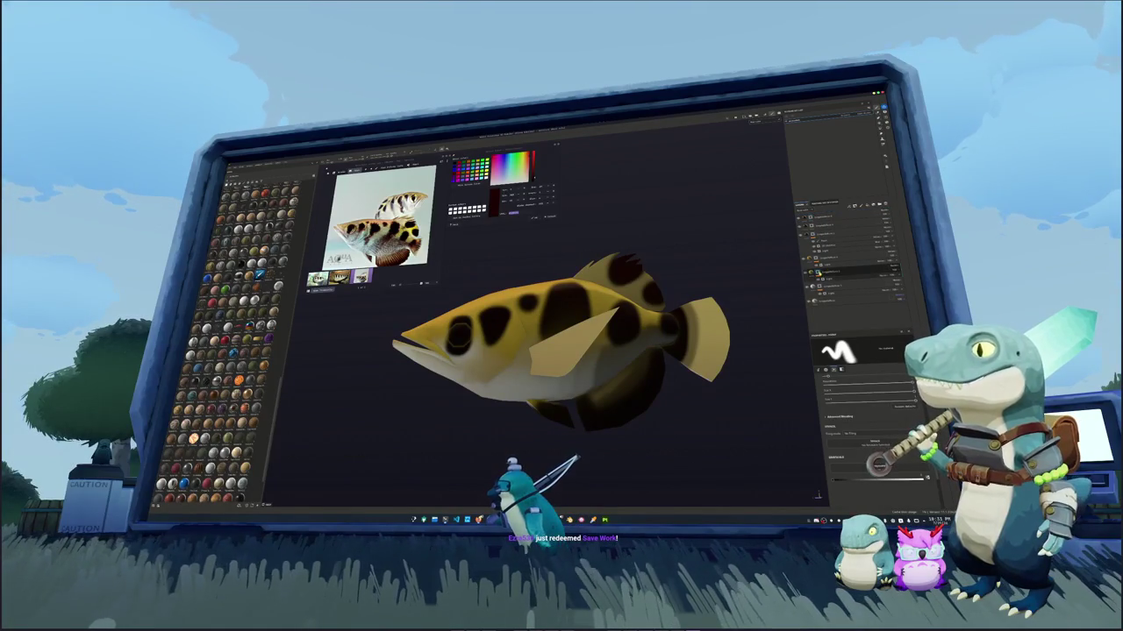
pyautogui.rightClick(818, 269)
pyautogui.click(873, 406)
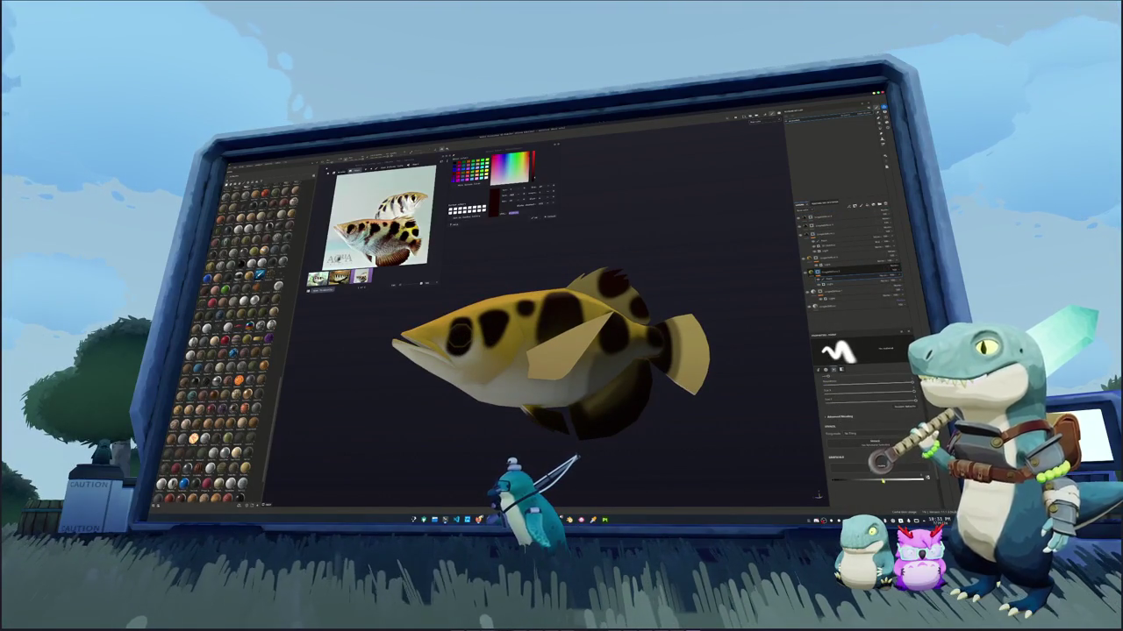
# Orbit the fish to view its head end-on from the front
pyautogui.keyDown('alt'); pyautogui.moveTo(690, 414); pyautogui.dragTo(706, 413); pyautogui.keyUp('alt')
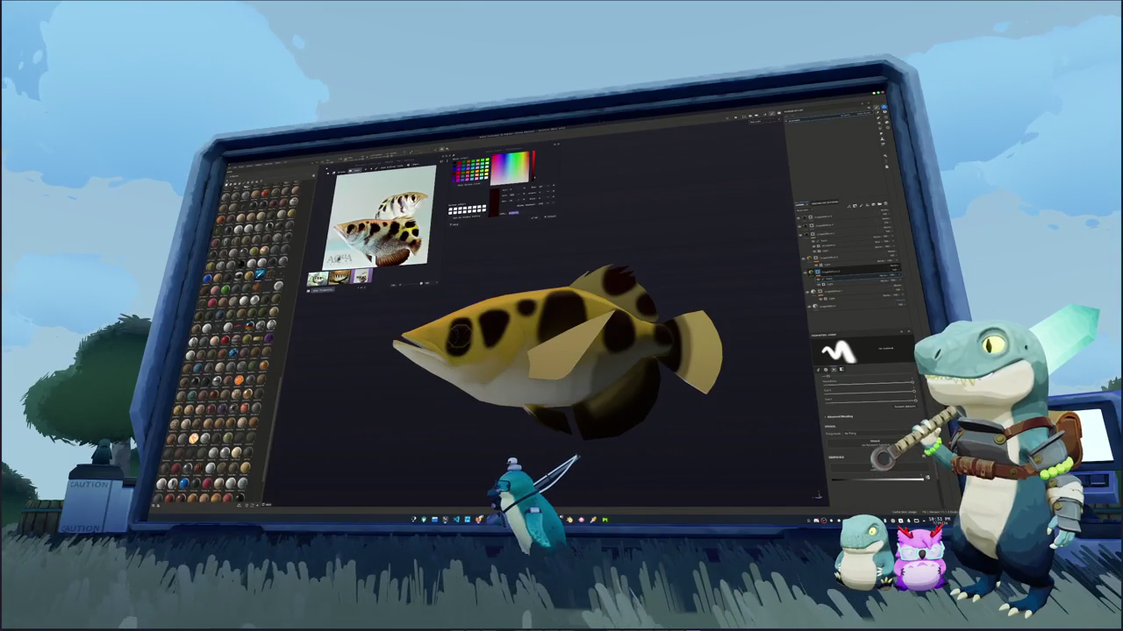
pyautogui.moveTo(772, 469)
pyautogui.keyDown('alt'); pyautogui.mouseDown()
pyautogui.moveTo(402, 358)
pyautogui.moveTo(413, 377)
pyautogui.moveTo(456, 359)
pyautogui.mouseUp(); pyautogui.keyUp('alt')
pyautogui.moveTo(603, 298)
pyautogui.keyDown('alt'); pyautogui.mouseDown()
pyautogui.moveTo(599, 332)
pyautogui.moveTo(475, 445)
pyautogui.moveTo(492, 377)
pyautogui.mouseUp(); pyautogui.keyUp('alt')
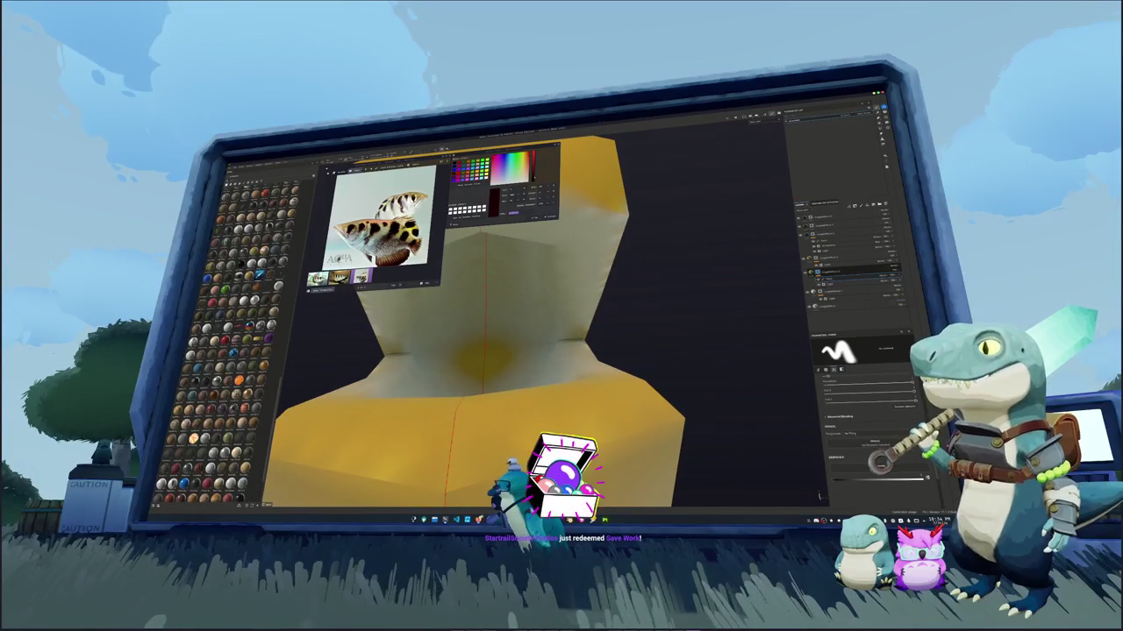
# Add a paint effect to the layer and dab a dark patch under the throat
pyautogui.rightClick(835, 274)
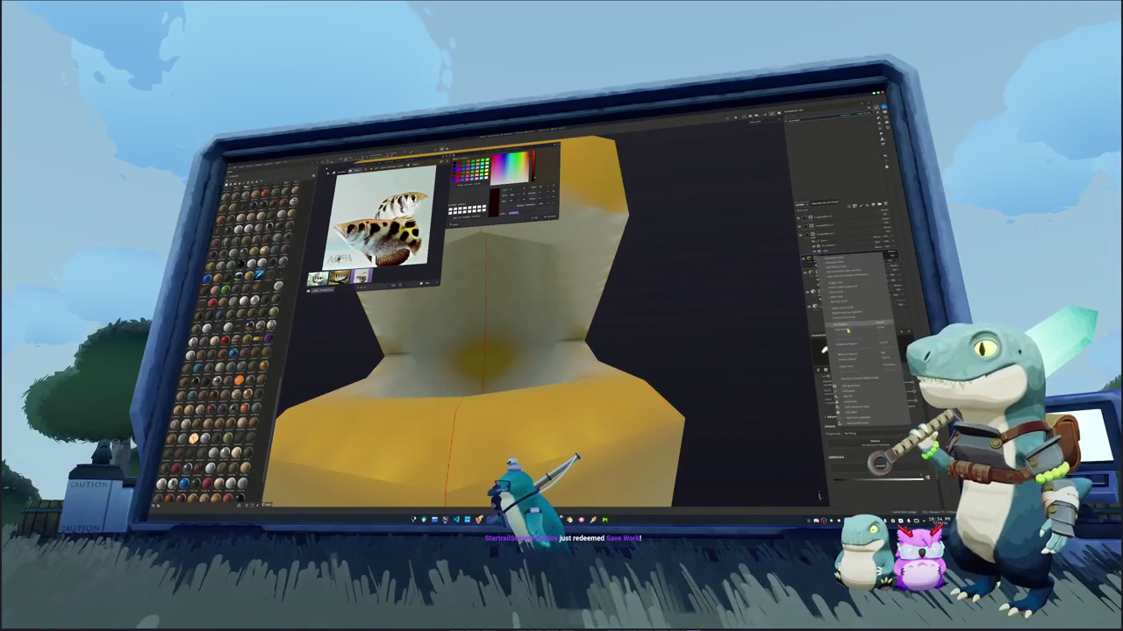
pyautogui.click(824, 349)
pyautogui.moveTo(491, 377)
pyautogui.keyDown('alt'); pyautogui.mouseDown()
pyautogui.moveTo(478, 358)
pyautogui.moveTo(474, 377)
pyautogui.mouseUp(); pyautogui.keyUp('alt')
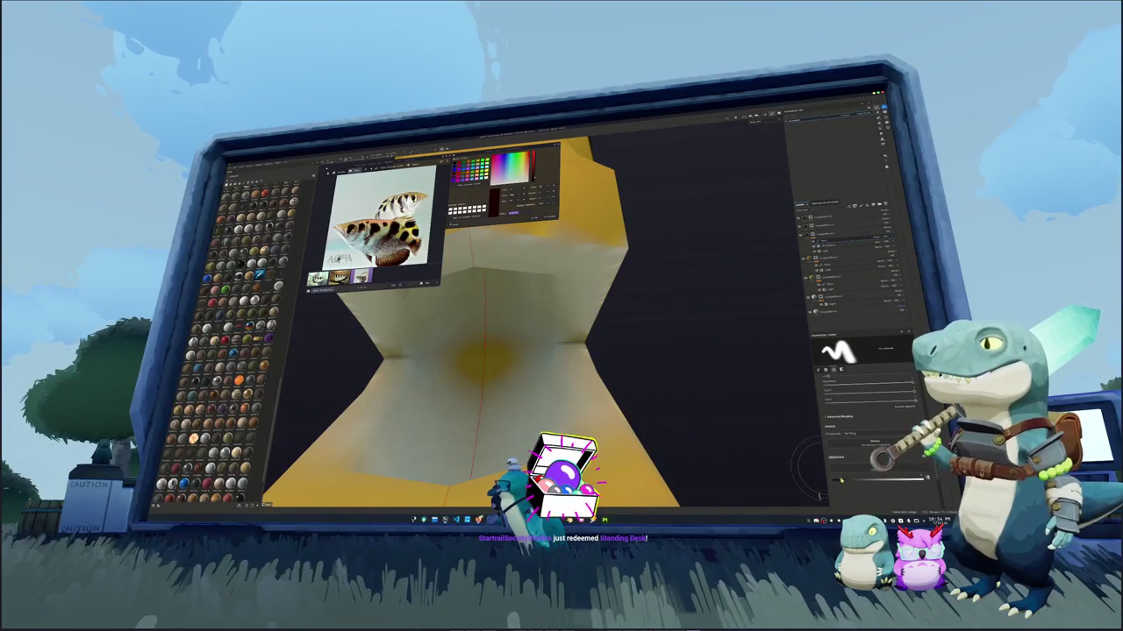
pyautogui.click(485, 357)
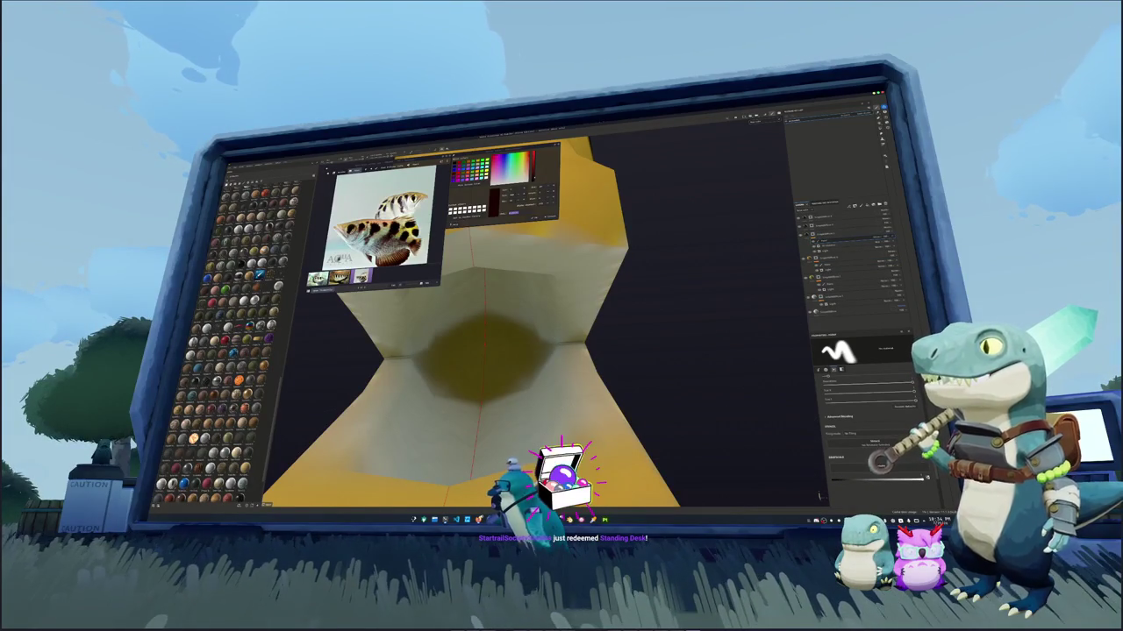
# Review the patch from the side of the head, then bring up the save dialog
pyautogui.keyDown('alt'); pyautogui.moveTo(484, 357); pyautogui.dragTo(480, 358); pyautogui.keyUp('alt')
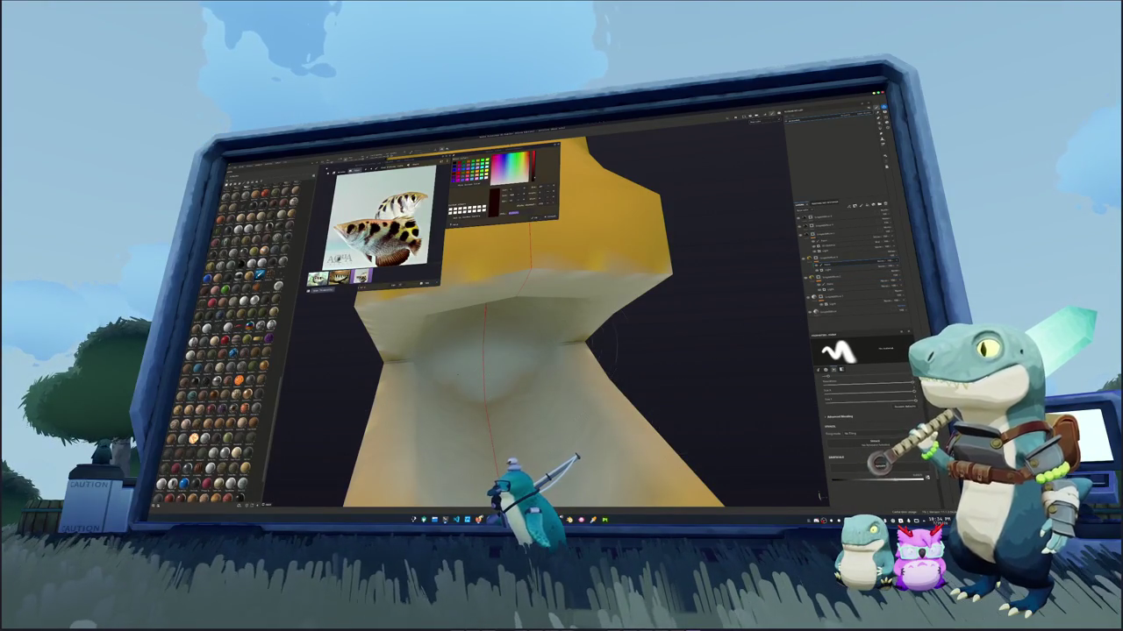
pyautogui.moveTo(543, 351)
pyautogui.keyDown('alt'); pyautogui.mouseDown()
pyautogui.moveTo(632, 334)
pyautogui.moveTo(756, 446)
pyautogui.mouseUp(); pyautogui.keyUp('alt')
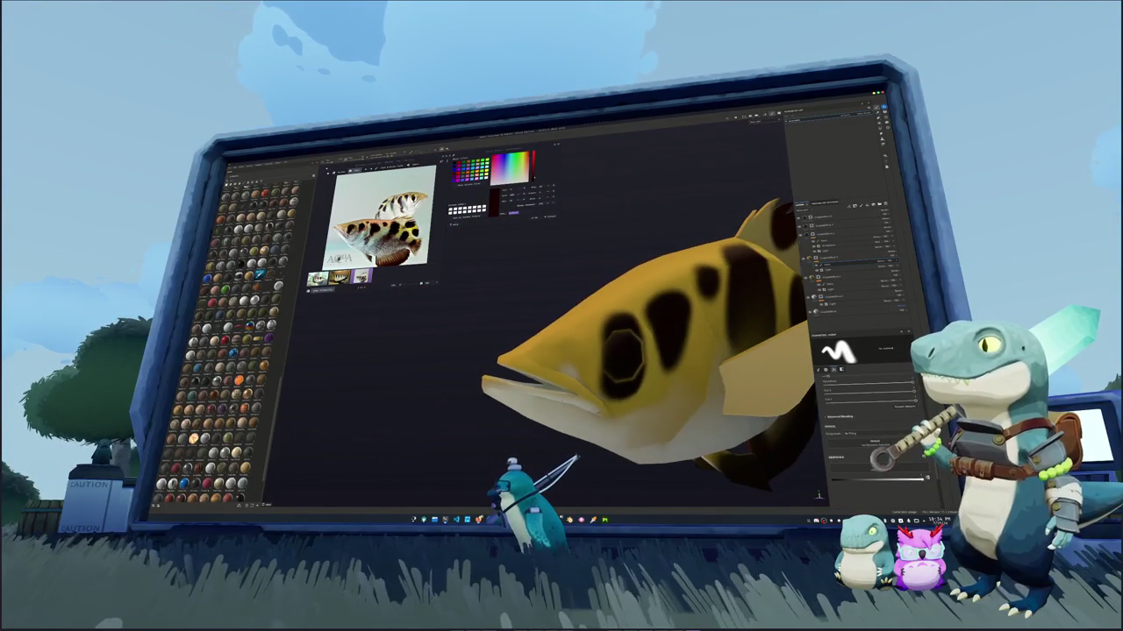
pyautogui.scroll(3, 621, 355)
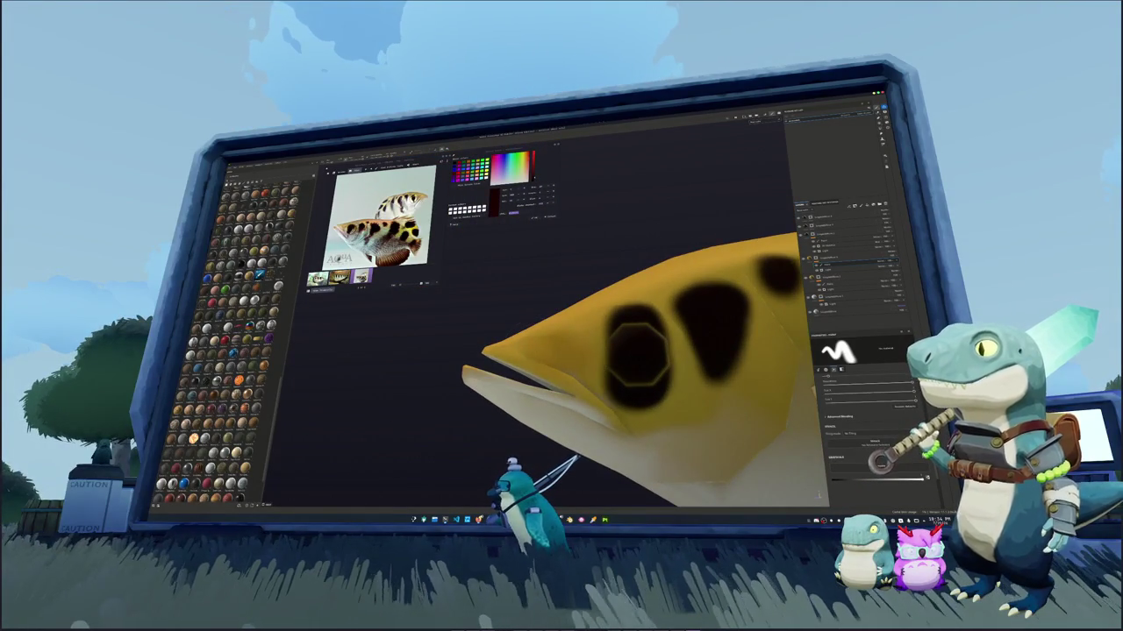
pyautogui.scroll(-5, 638, 356)
pyautogui.keyDown('alt'); pyautogui.moveTo(638, 355); pyautogui.dragTo(702, 368); pyautogui.keyUp('alt')
pyautogui.hotkey('ctrl', 's')
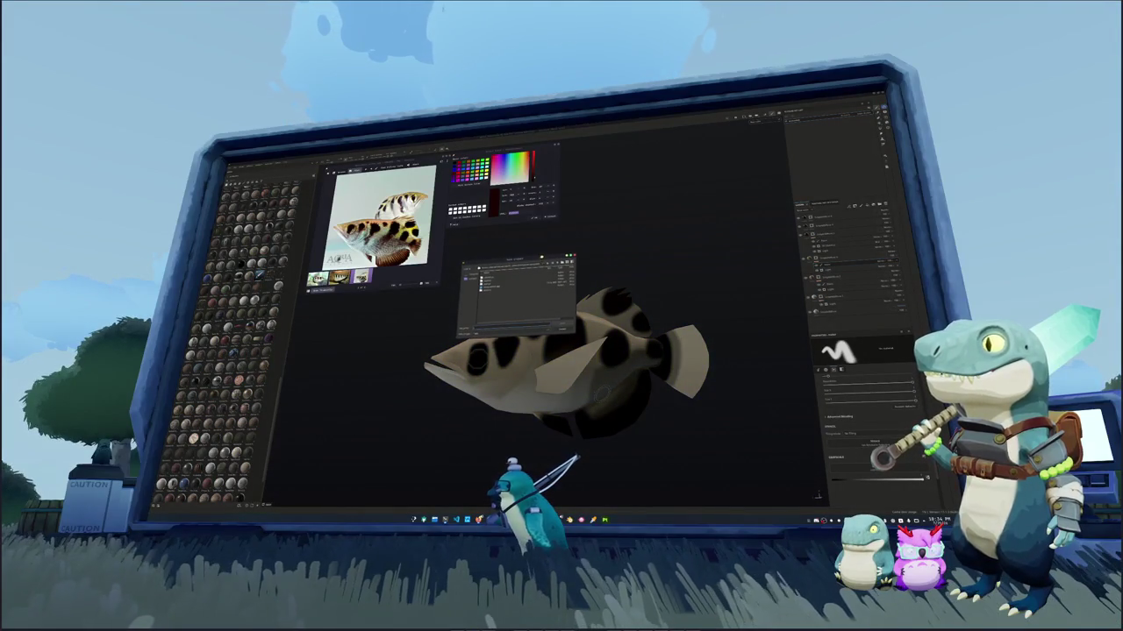
# Save the project into a folder chosen from the recent paths, then select the layer below
pyautogui.moveTo(546, 258); pyautogui.dragTo(635, 316)
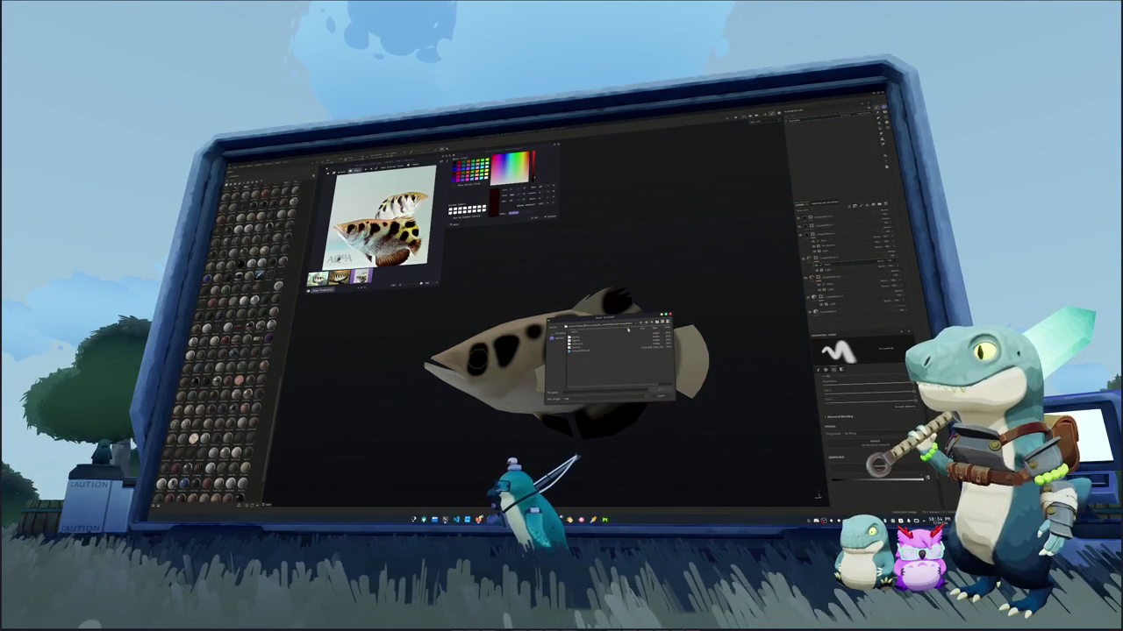
pyautogui.click(653, 323)
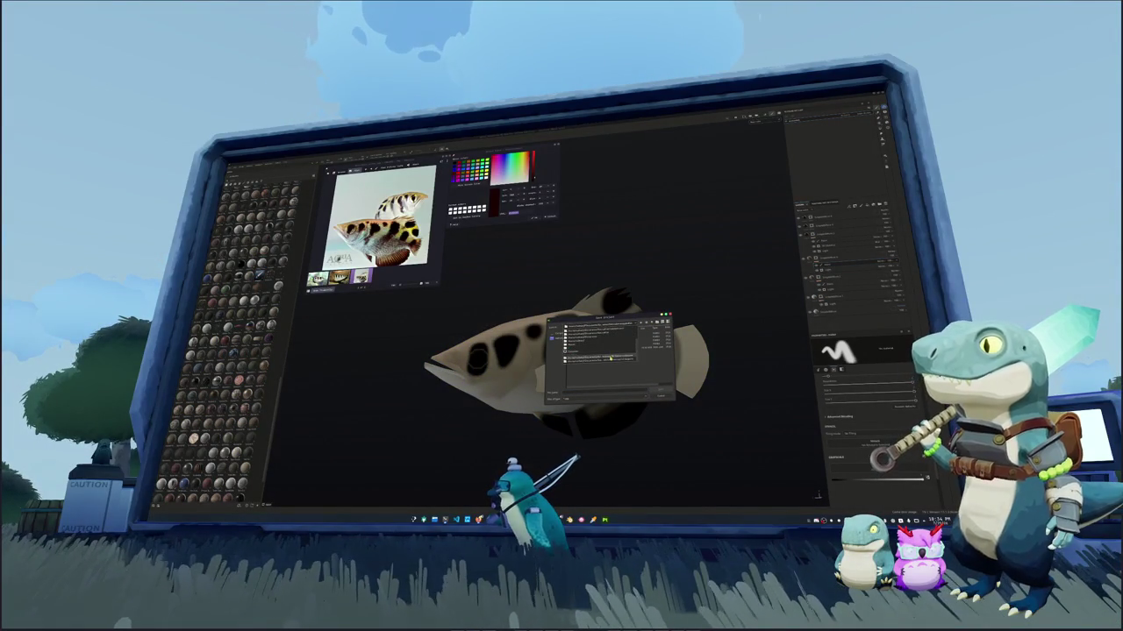
pyautogui.doubleClick(608, 360)
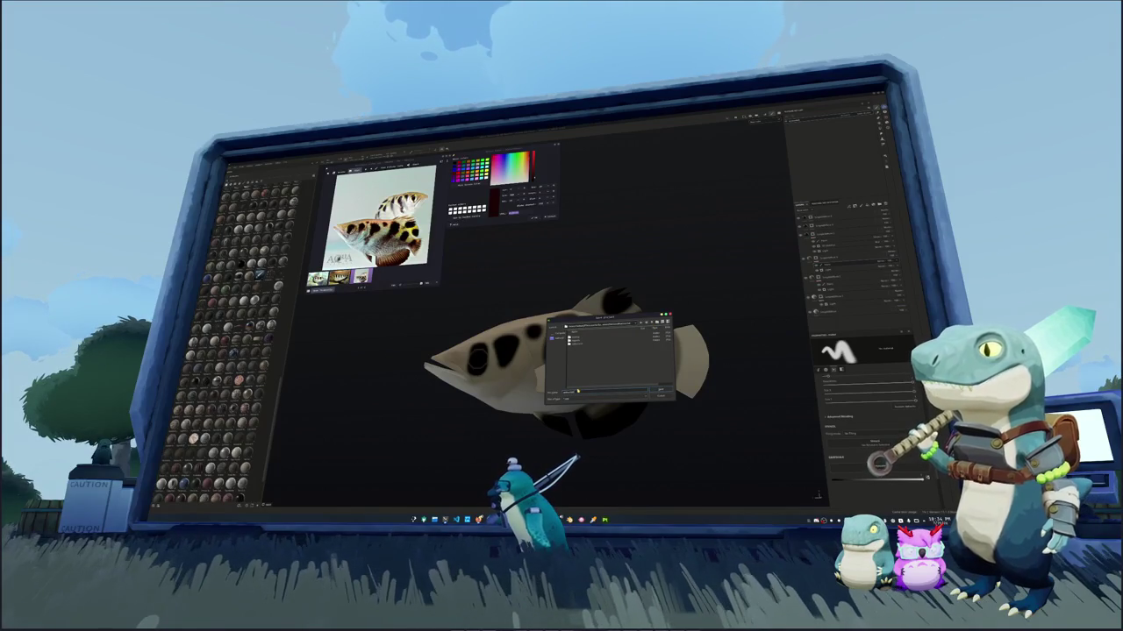
pyautogui.press('Return')
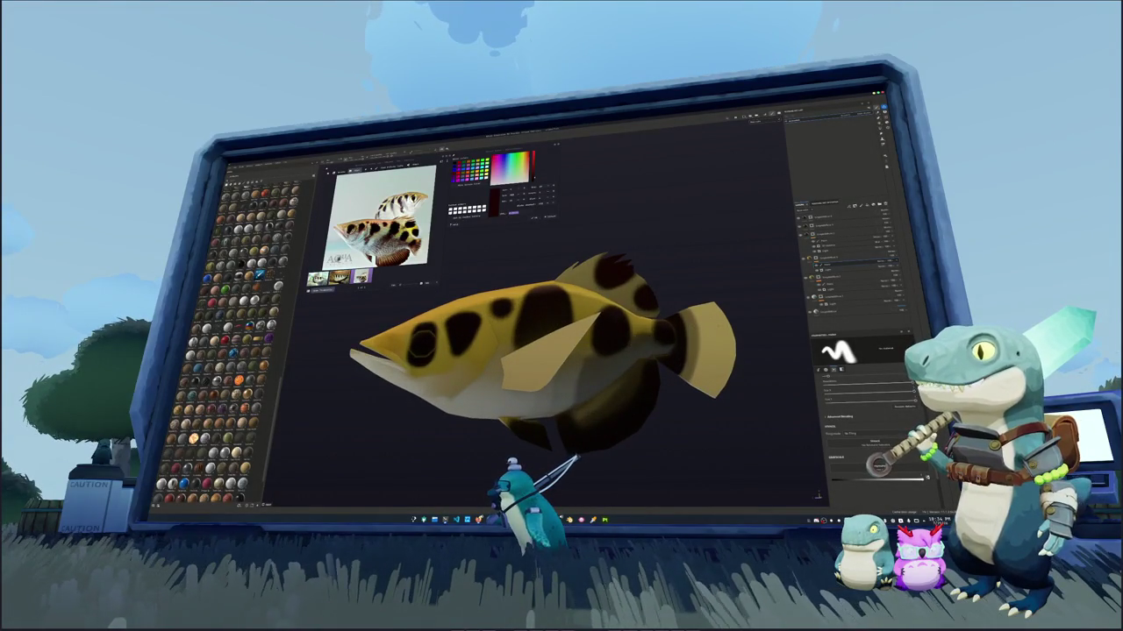
pyautogui.click(829, 234)
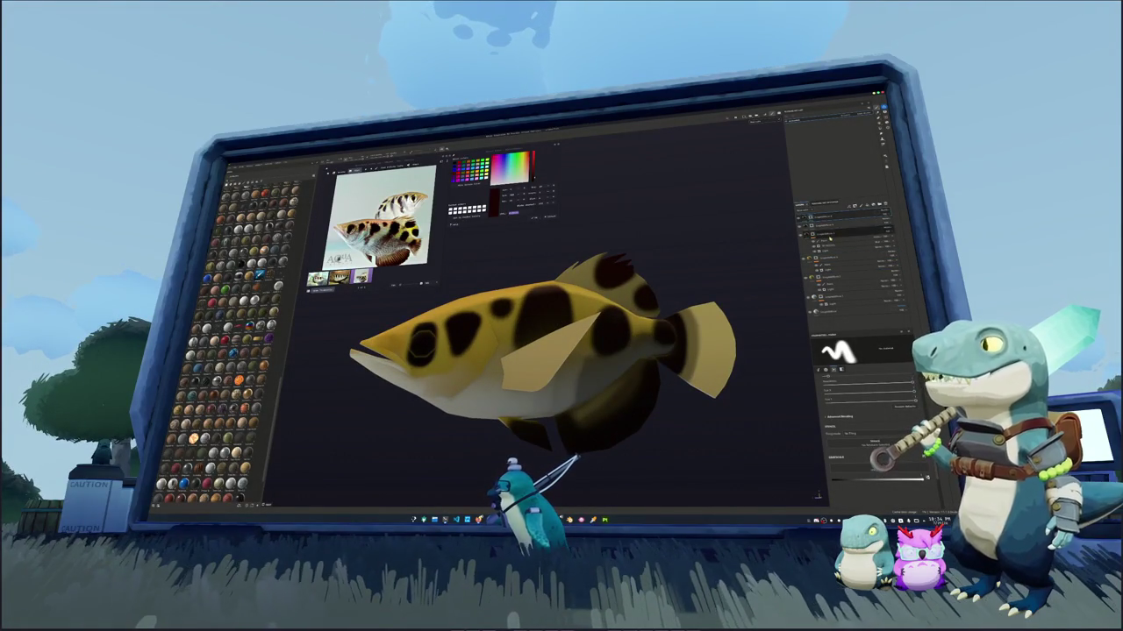
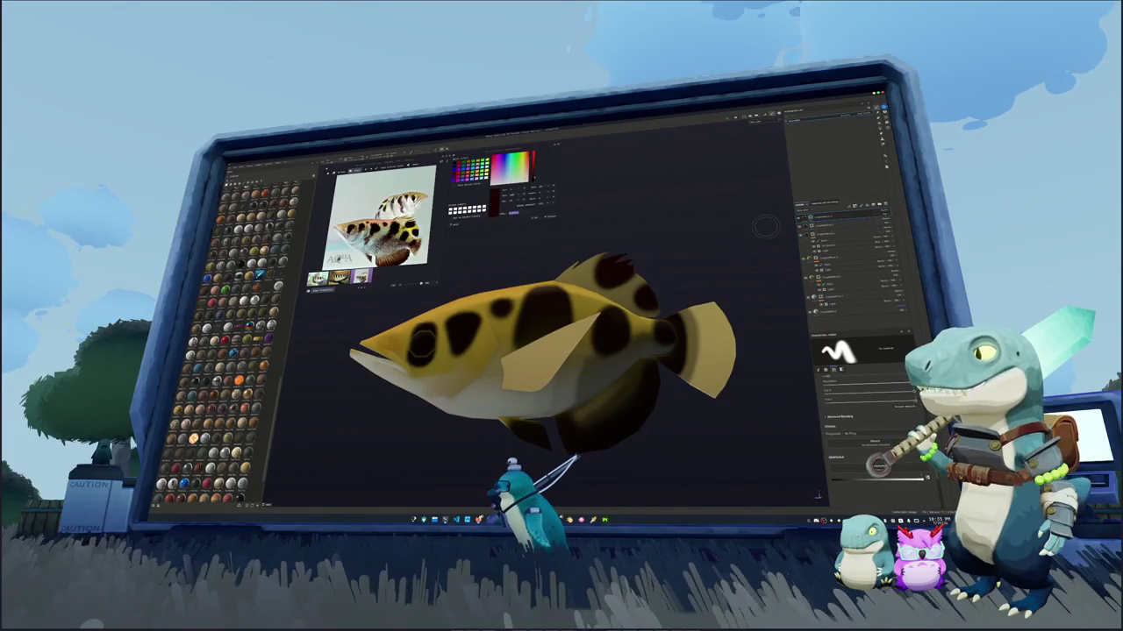
# Turn the fish to a side view and check the top layer's mask before returning to the textured view
pyautogui.scroll(2, 738, 279)
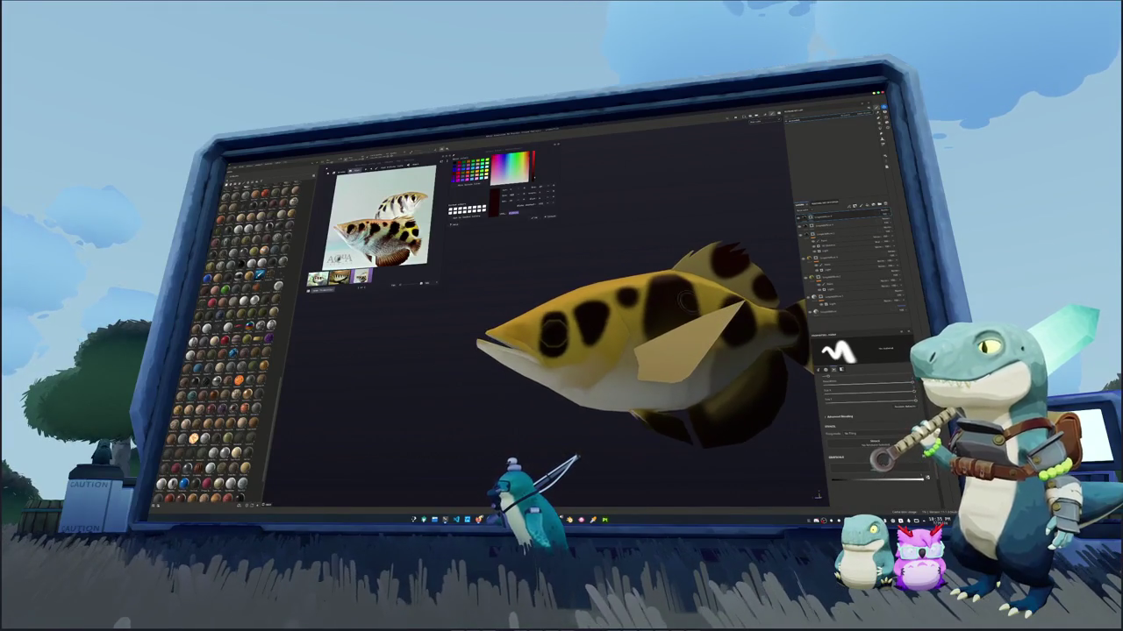
pyautogui.scroll(2, 662, 303)
pyautogui.scroll(-2, 512, 345)
pyautogui.scroll(-1, 513, 342)
pyautogui.scroll(-1, 515, 338)
pyautogui.scroll(-3, 518, 330)
pyautogui.keyDown('alt'); pyautogui.moveTo(519, 330); pyautogui.dragTo(653, 312); pyautogui.keyUp('alt')
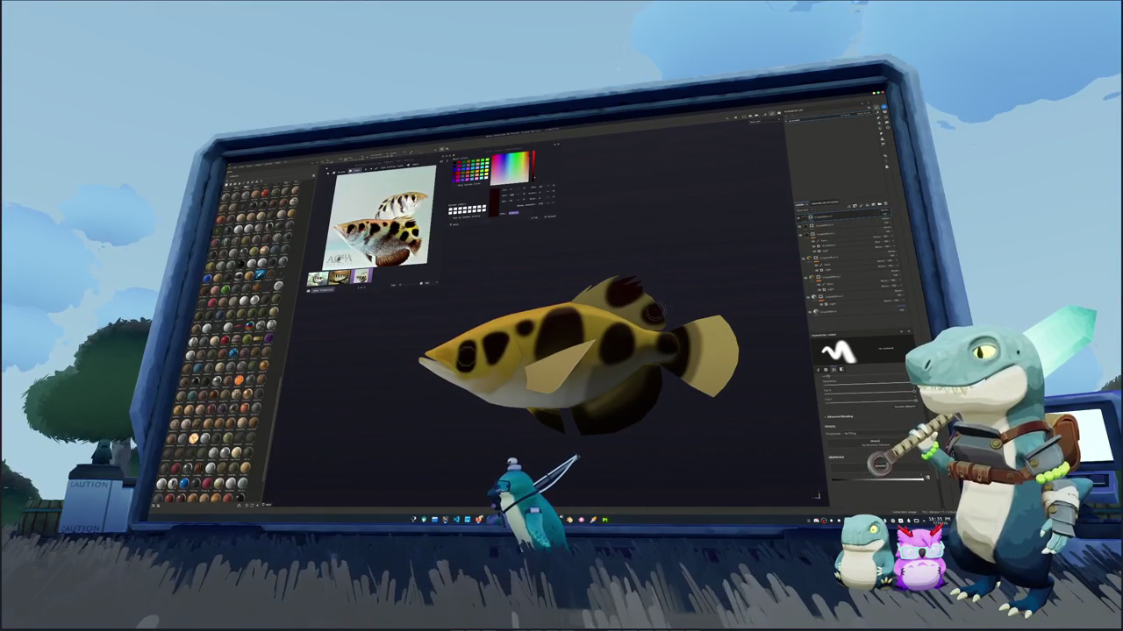
pyautogui.keyDown('alt'); pyautogui.click(873, 217); pyautogui.keyUp('alt')
pyautogui.rightClick(880, 215)
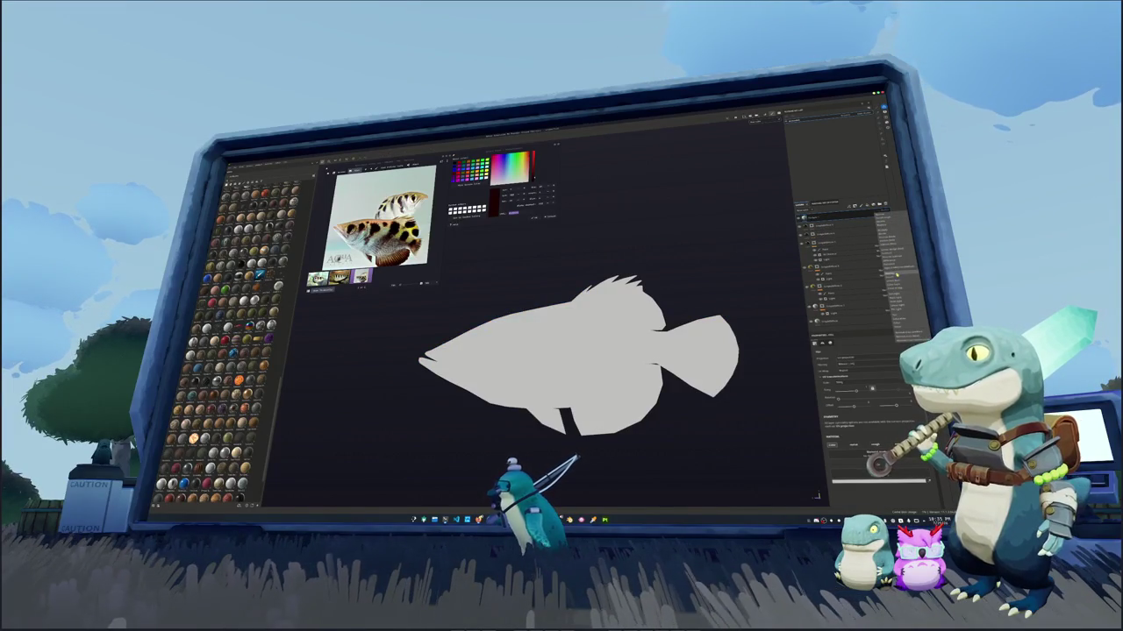
pyautogui.click(897, 274)
# Give the top layer a tiling texture preset with Tri-planar box projection and expand its projection settings
pyautogui.rightClick(813, 216)
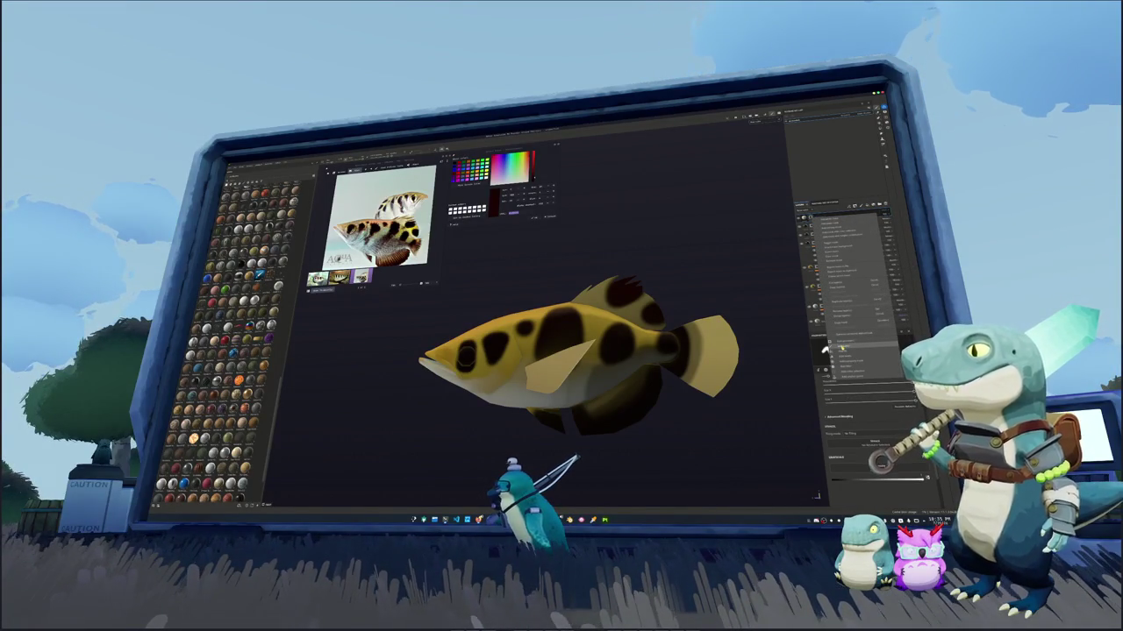
pyautogui.click(842, 348)
pyautogui.click(873, 447)
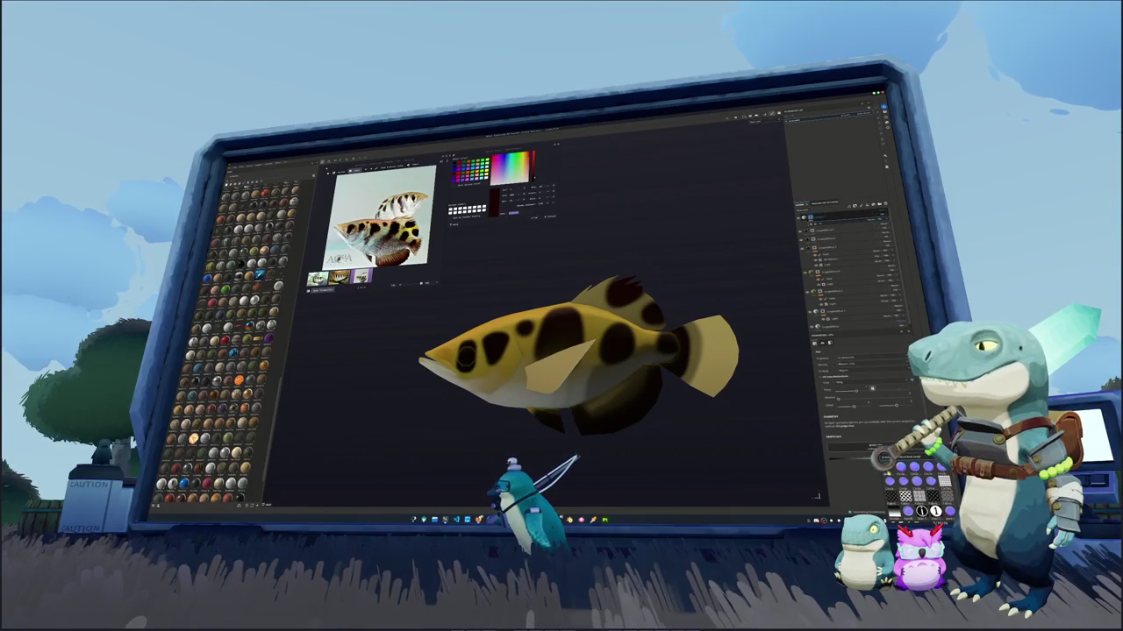
pyautogui.click(919, 496)
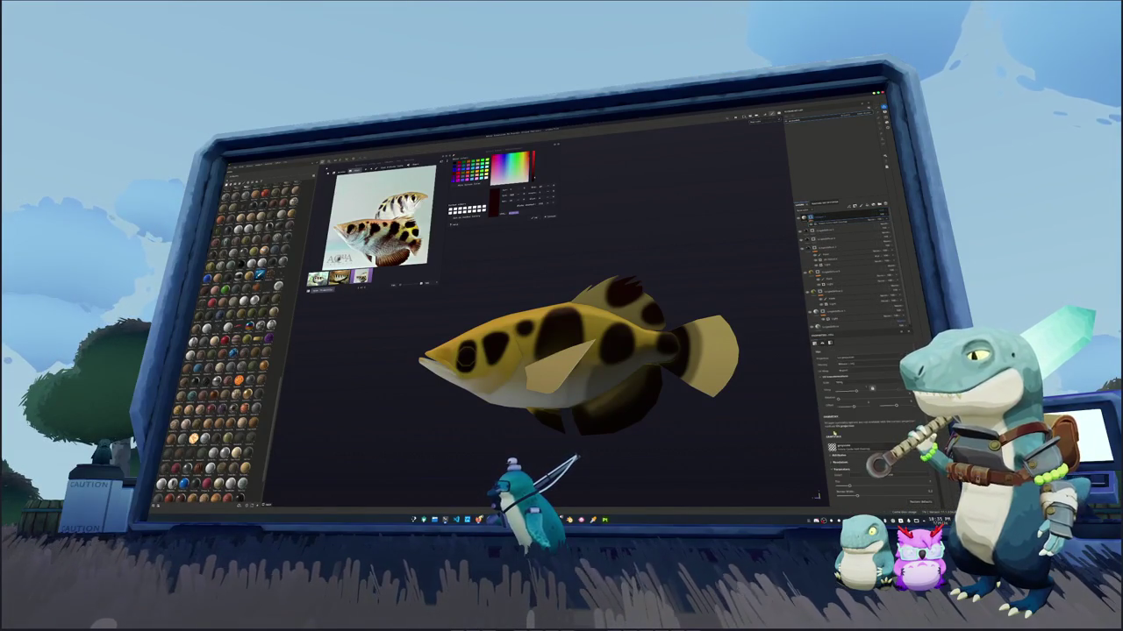
pyautogui.click(845, 361)
pyautogui.click(851, 373)
pyautogui.click(831, 405)
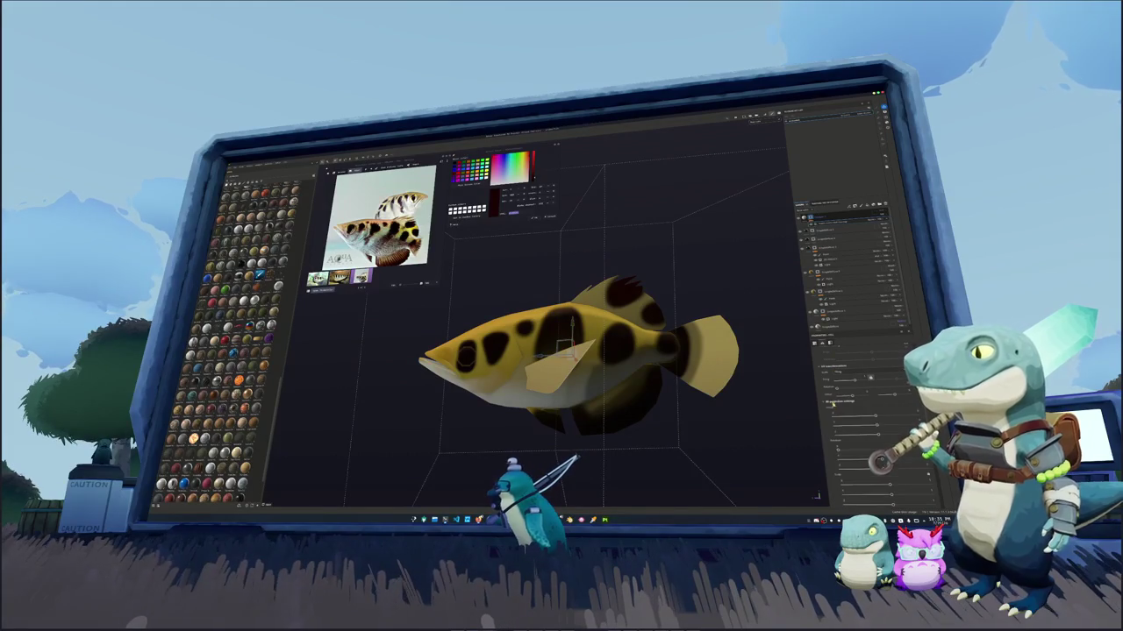
pyautogui.scroll(-1, 847, 427)
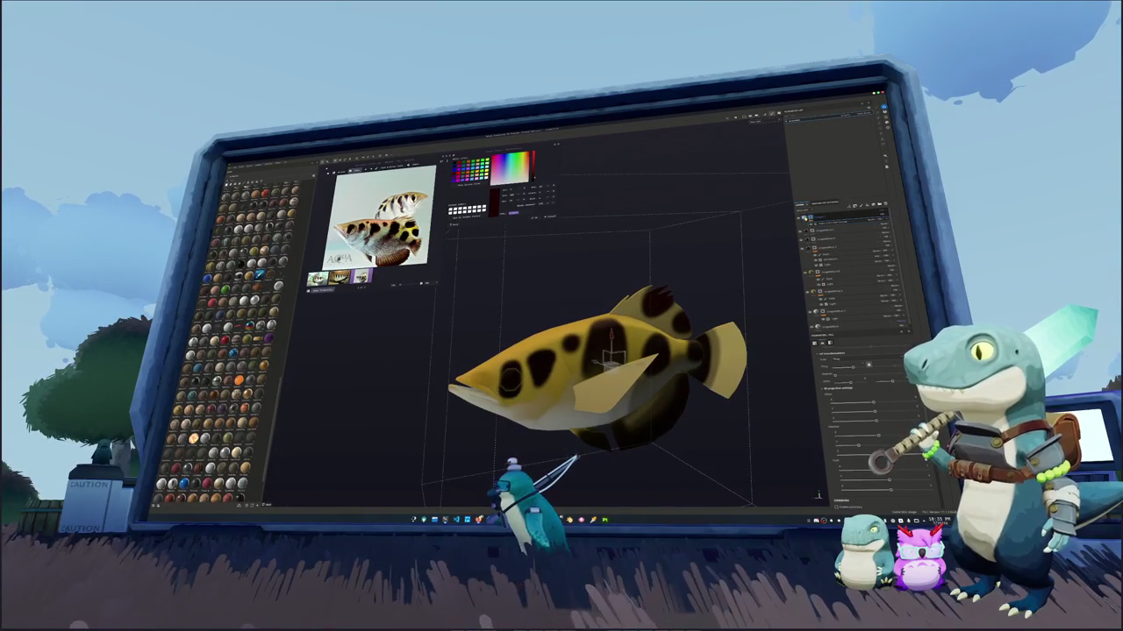
pyautogui.click(835, 333)
pyautogui.click(868, 408)
pyautogui.click(885, 430)
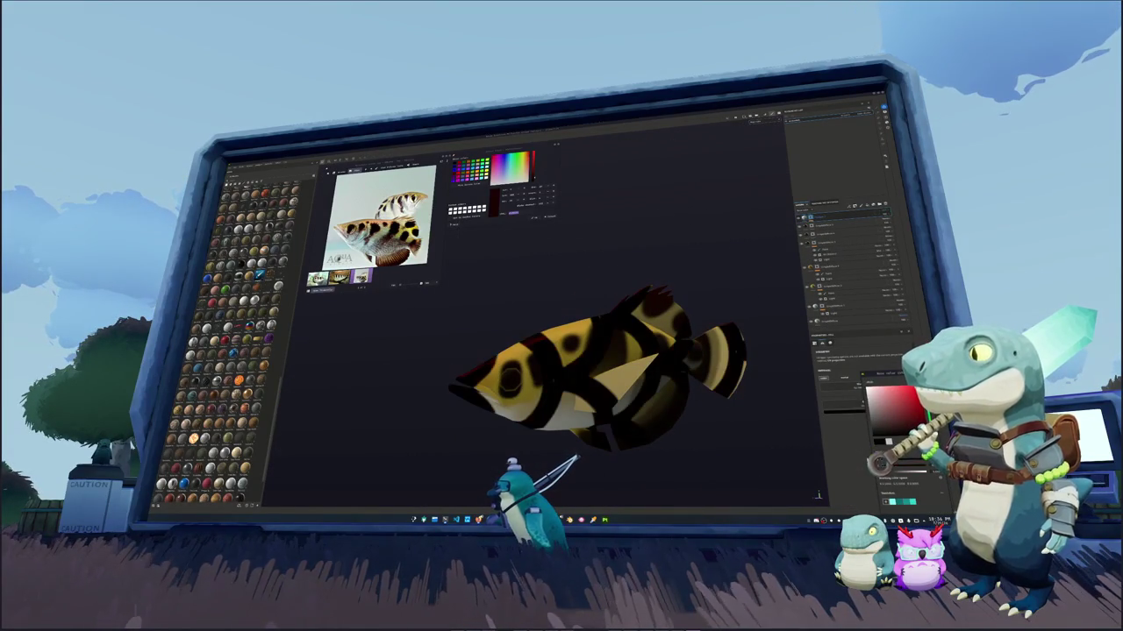
pyautogui.click(842, 216)
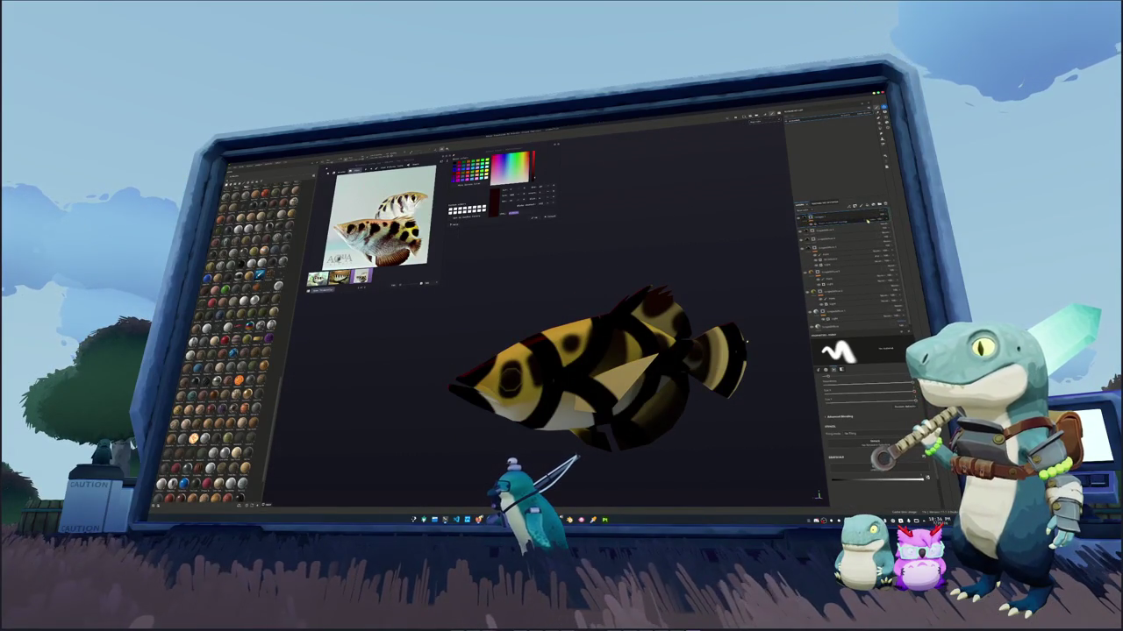
pyautogui.hotkey('ctrl', 'z')
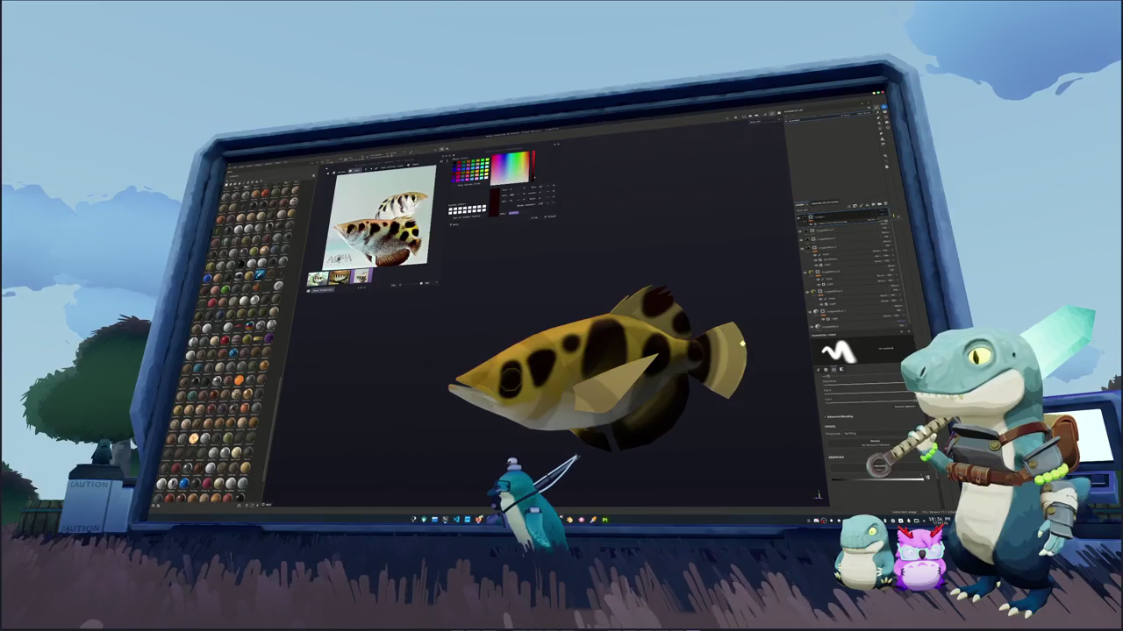
pyautogui.click(850, 245)
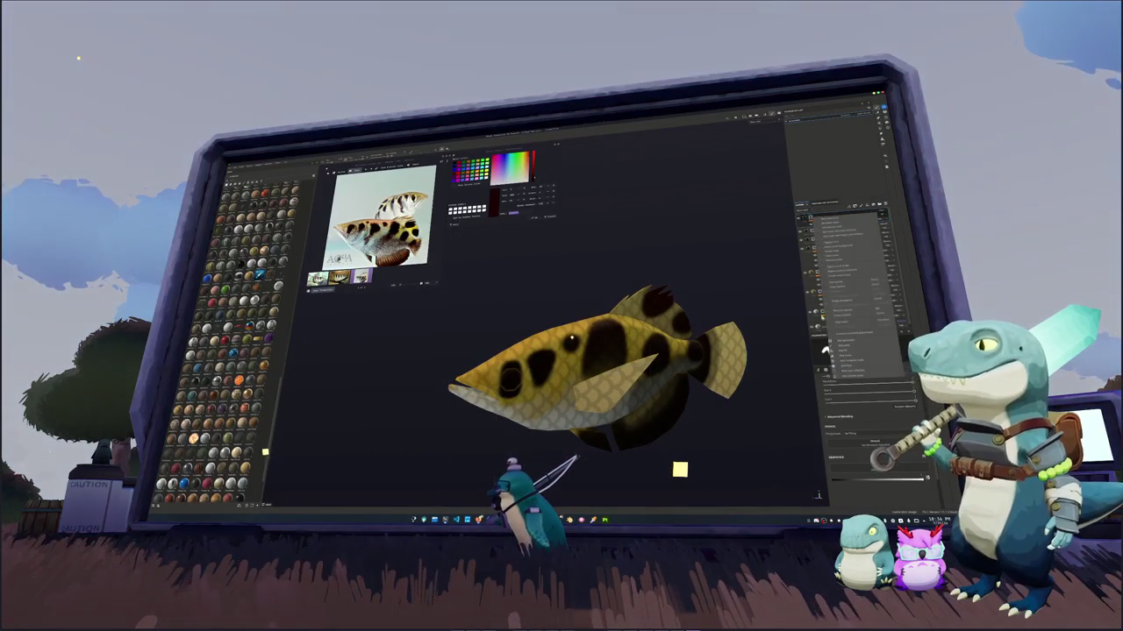
pyautogui.click(860, 356)
pyautogui.click(886, 386)
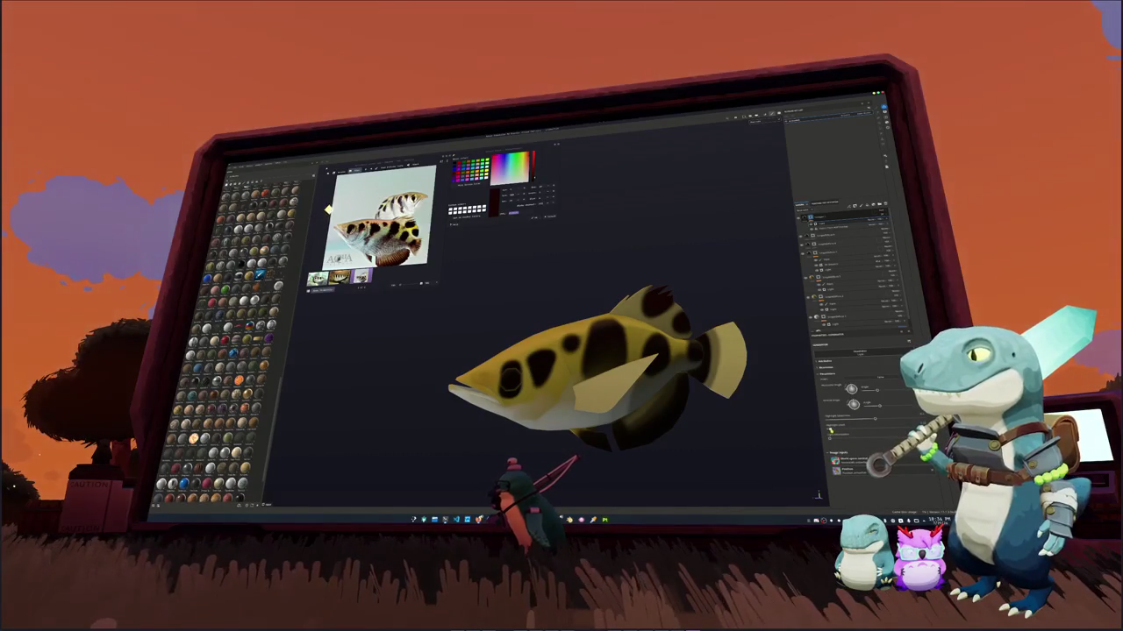
# Add a new fill layer with a scale pattern to the layer stack
pyautogui.rightClick(869, 221)
pyautogui.click(877, 241)
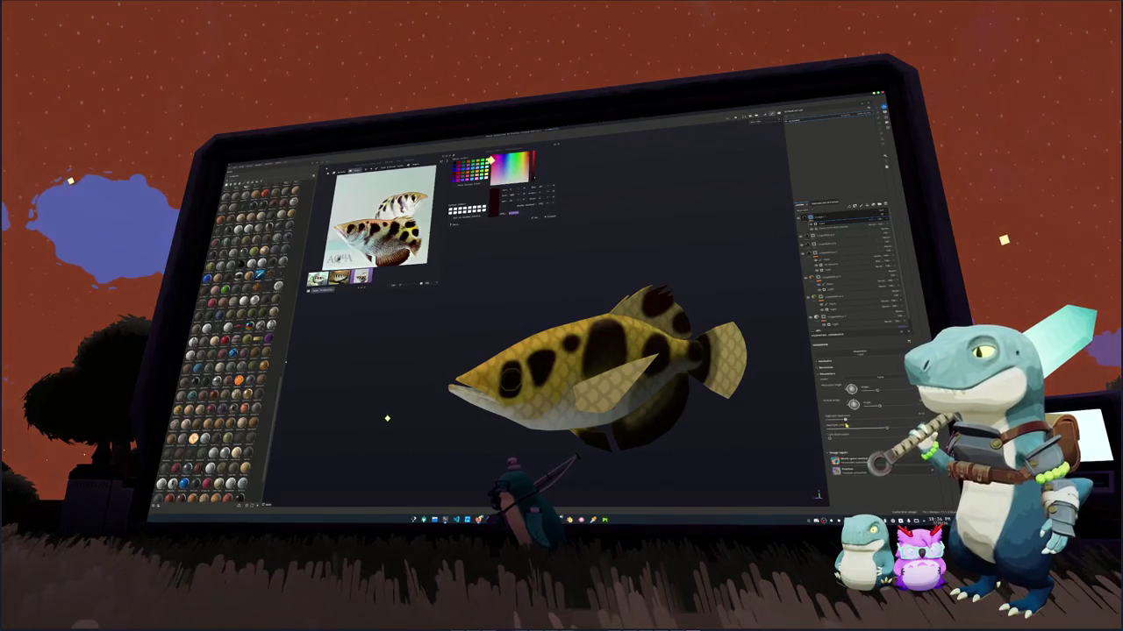
pyautogui.keyDown('alt'); pyautogui.moveTo(597, 369); pyautogui.dragTo(649, 360); pyautogui.keyUp('alt')
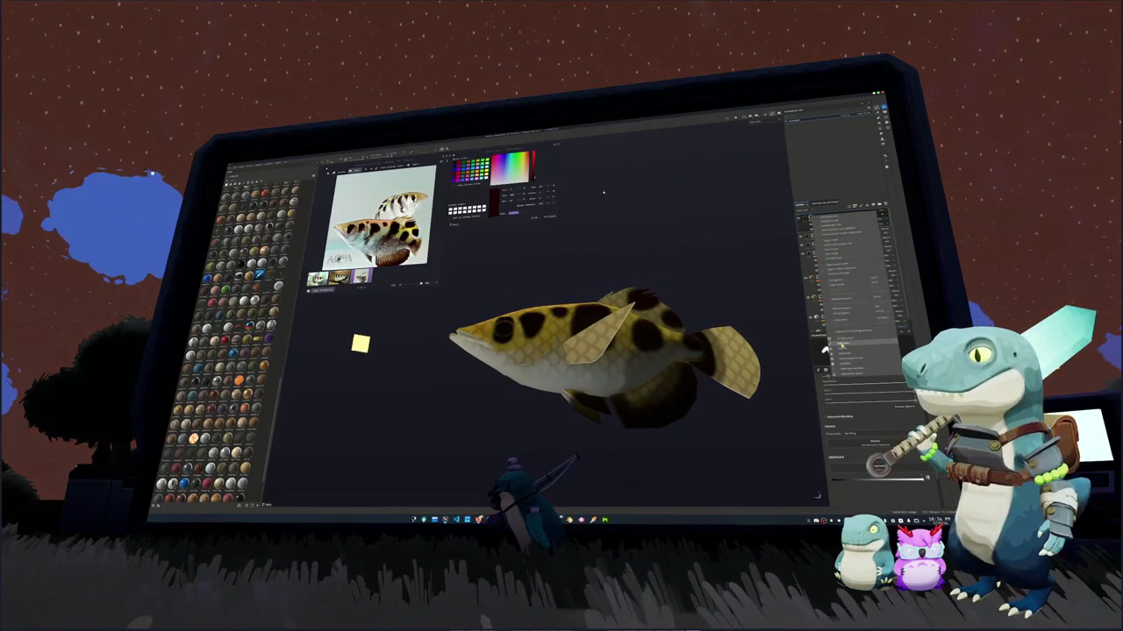
# Polygon-fill the mask to clear the scales from the tail and dorsal fins
pyautogui.press('1')
pyautogui.press('4')
pyautogui.click(751, 411)
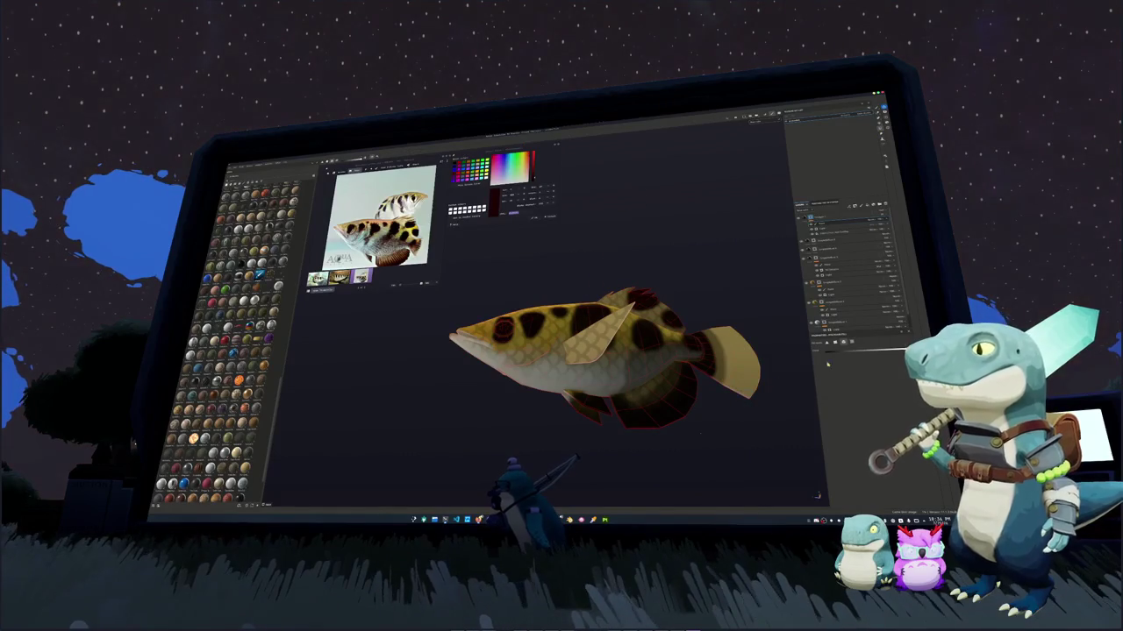
pyautogui.click(731, 385)
pyautogui.click(590, 336)
pyautogui.keyDown('alt'); pyautogui.moveTo(704, 433); pyautogui.dragTo(707, 424); pyautogui.keyUp('alt')
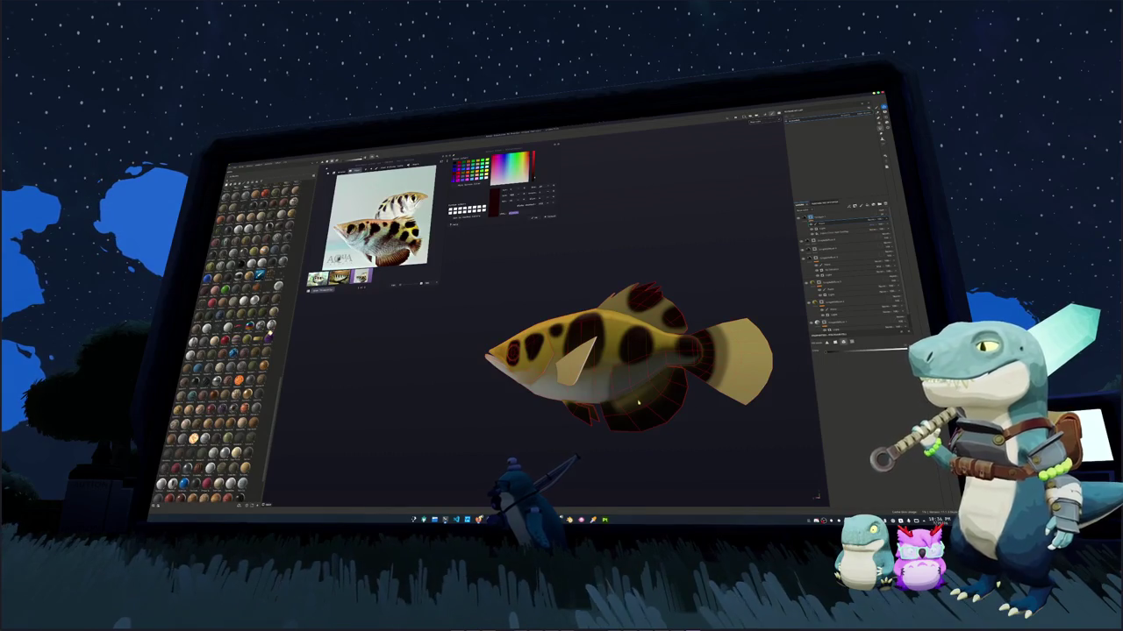
pyautogui.keyDown('alt'); pyautogui.moveTo(638, 401); pyautogui.dragTo(635, 404); pyautogui.keyUp('alt')
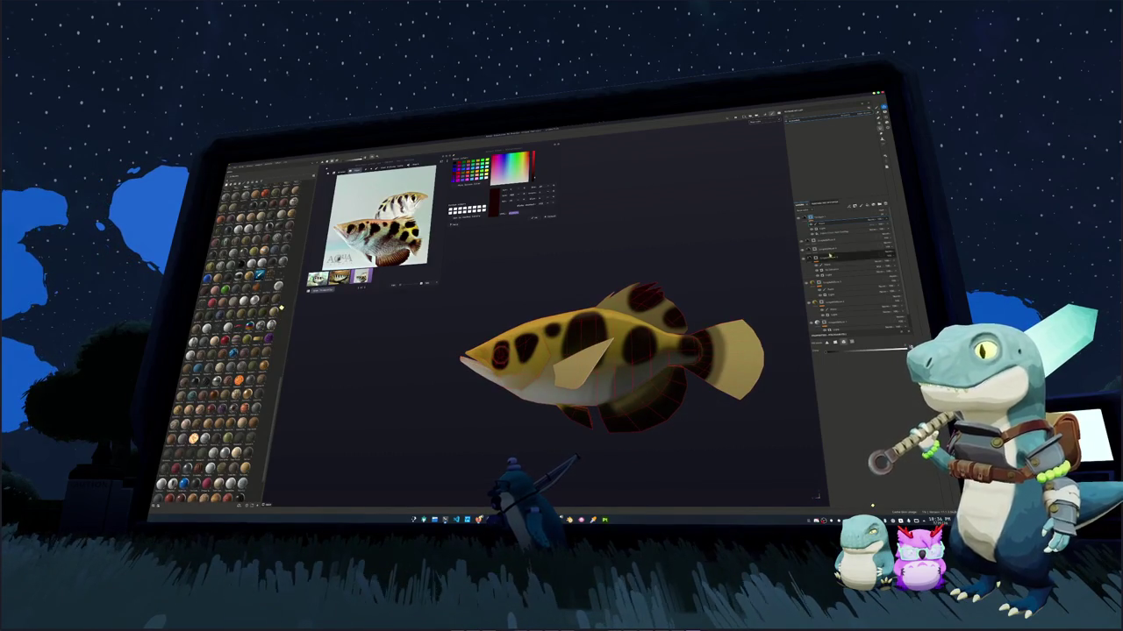
pyautogui.click(817, 221)
# Hide the painted texture layers and polygon-fill the pectoral fin tan
pyautogui.click(824, 226)
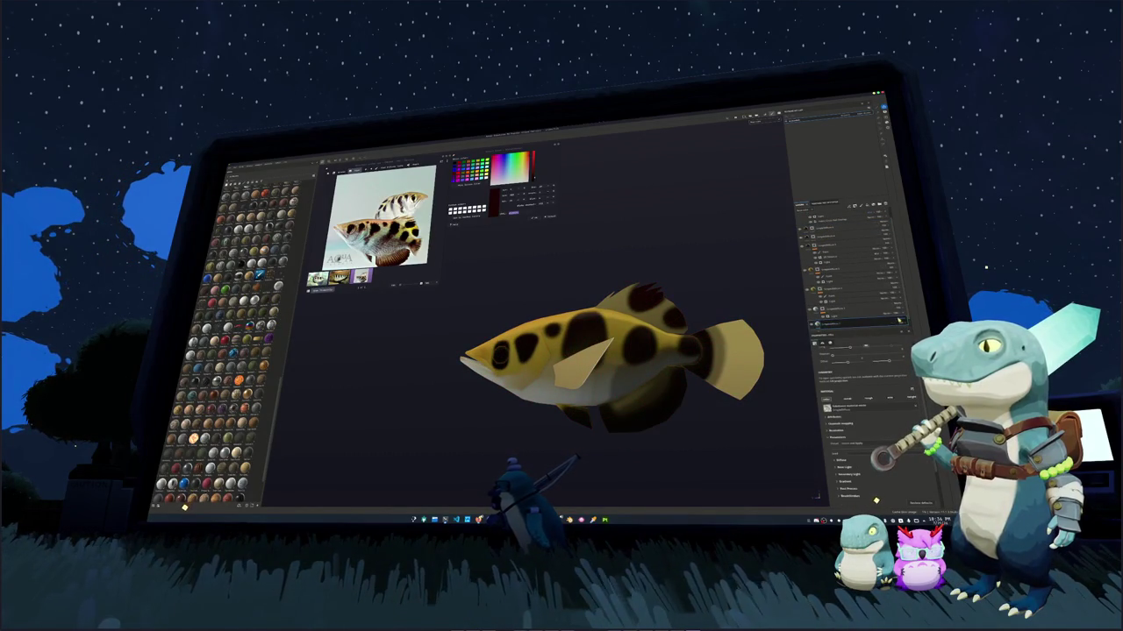
pyautogui.click(847, 213)
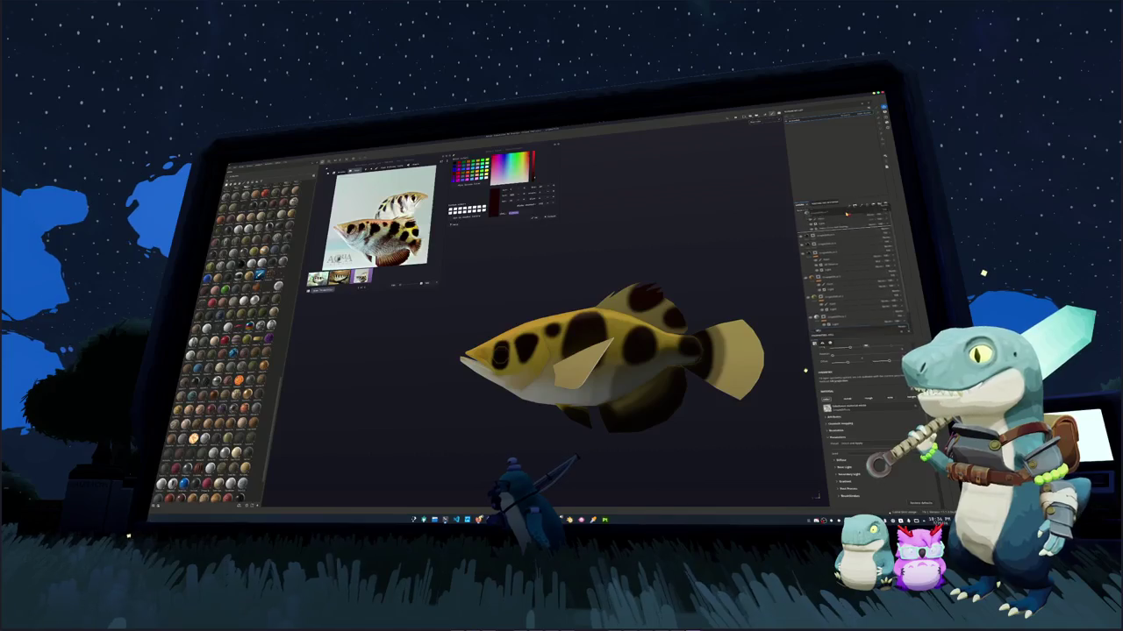
pyautogui.click(809, 367)
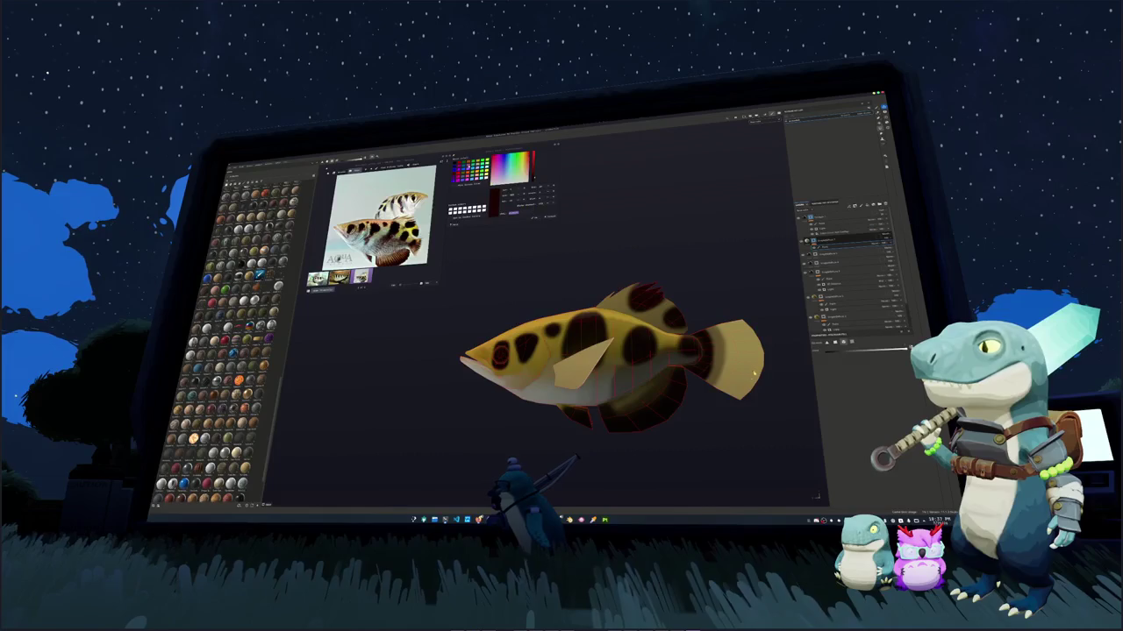
pyautogui.press('f')
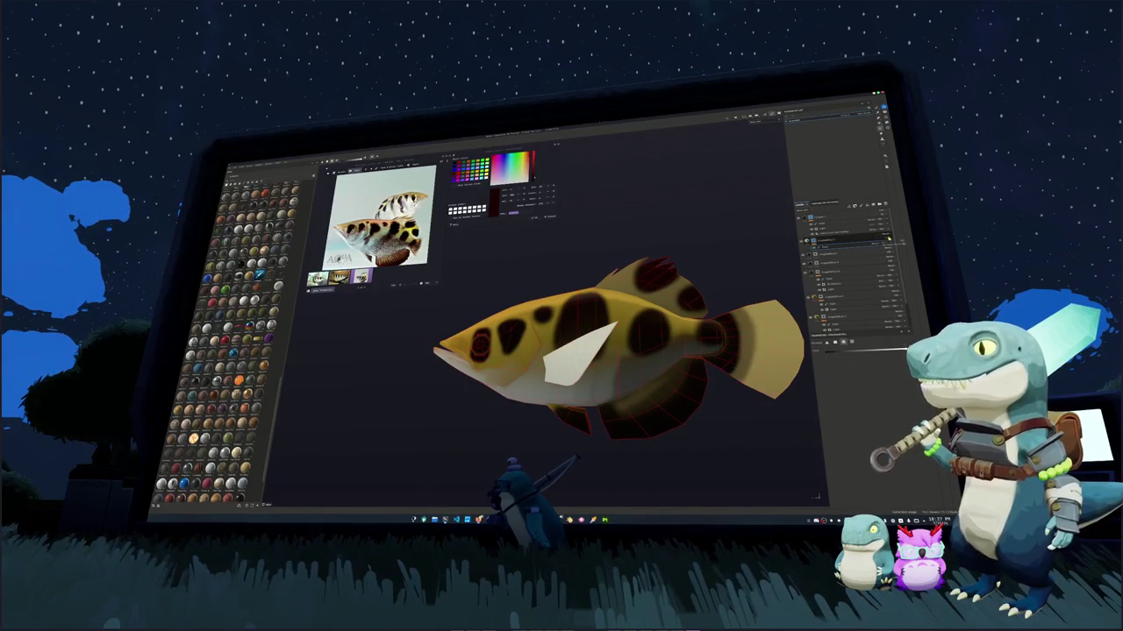
pyautogui.click(892, 246)
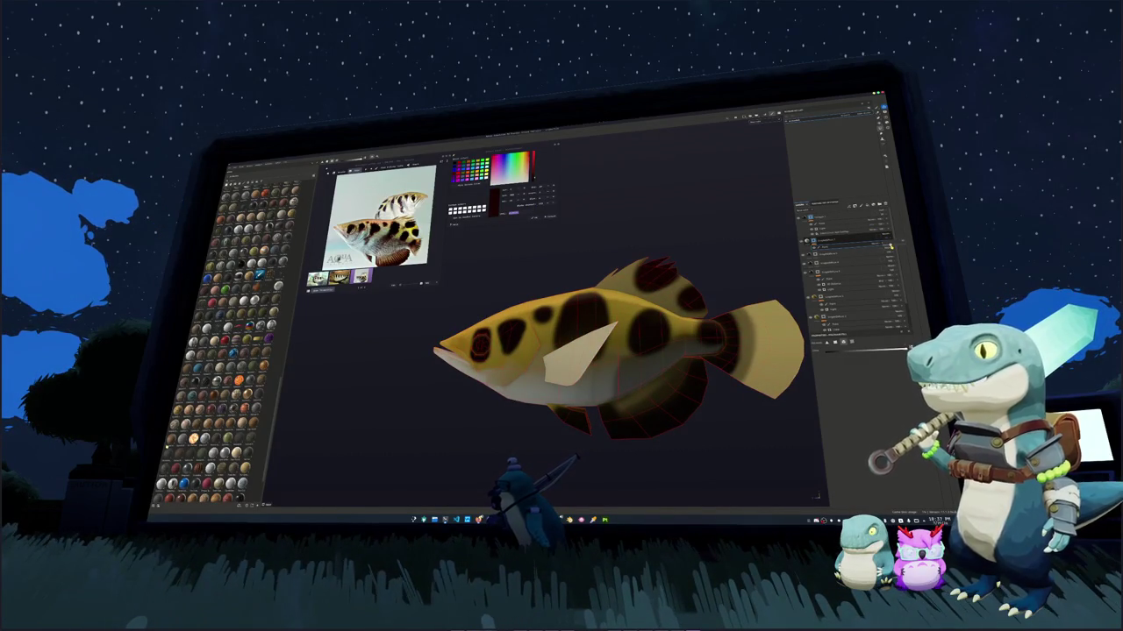
pyautogui.moveTo(649, 368)
pyautogui.keyDown('alt'); pyautogui.mouseDown()
pyautogui.moveTo(686, 374)
pyautogui.moveTo(823, 253)
pyautogui.mouseUp(); pyautogui.keyUp('alt')
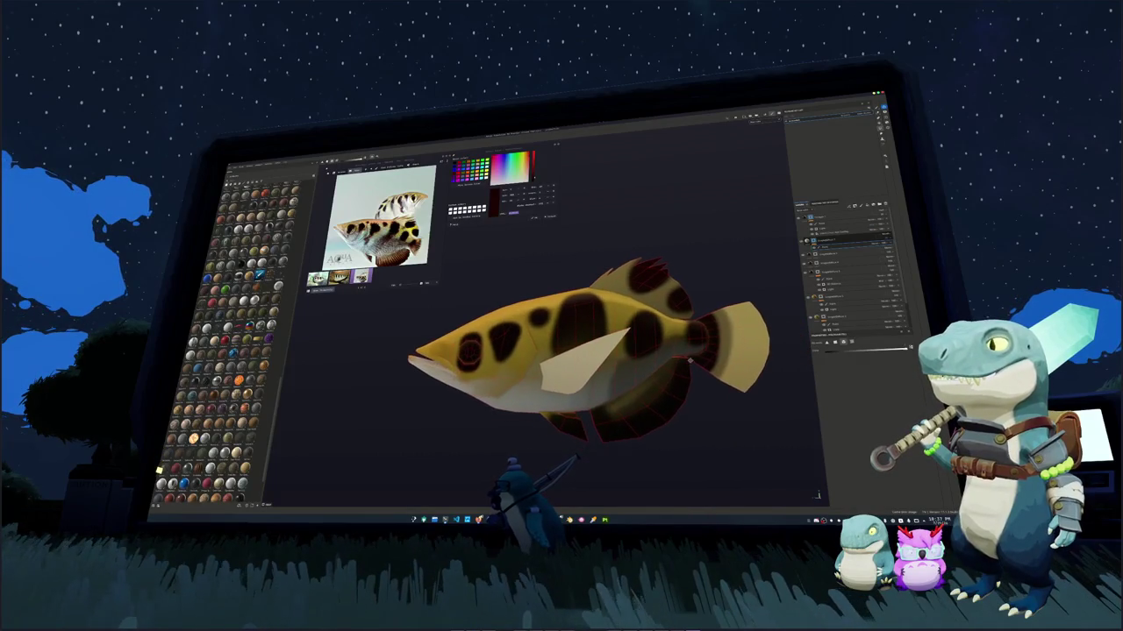
# Set the layer above's base colour to black and restore the full textured view
pyautogui.click(828, 215)
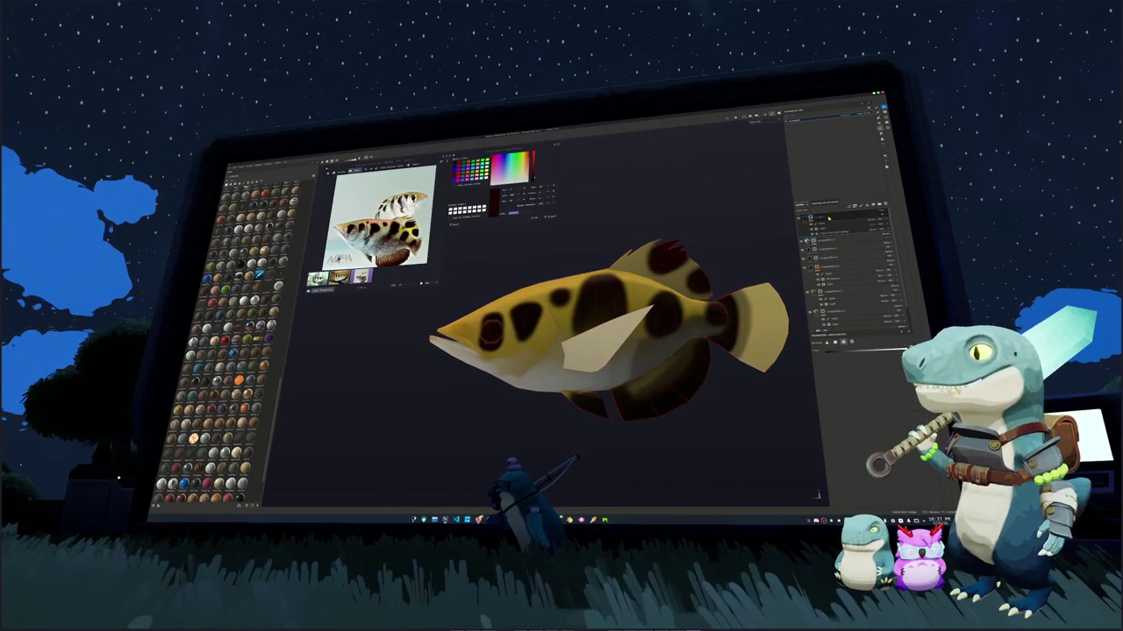
pyautogui.click(838, 396)
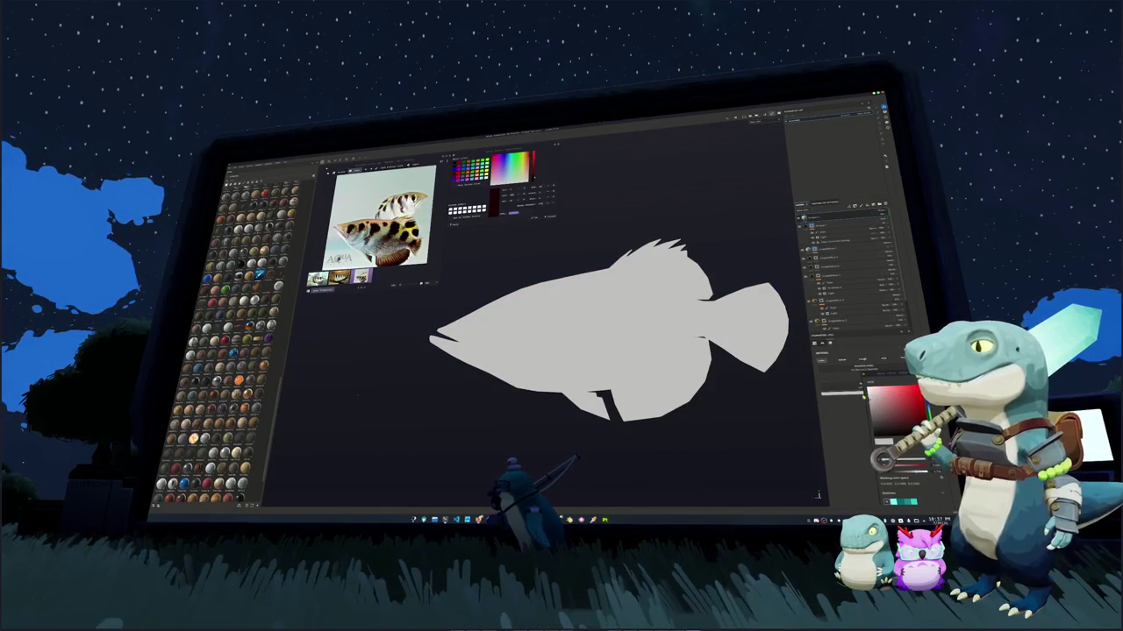
pyautogui.click(877, 437)
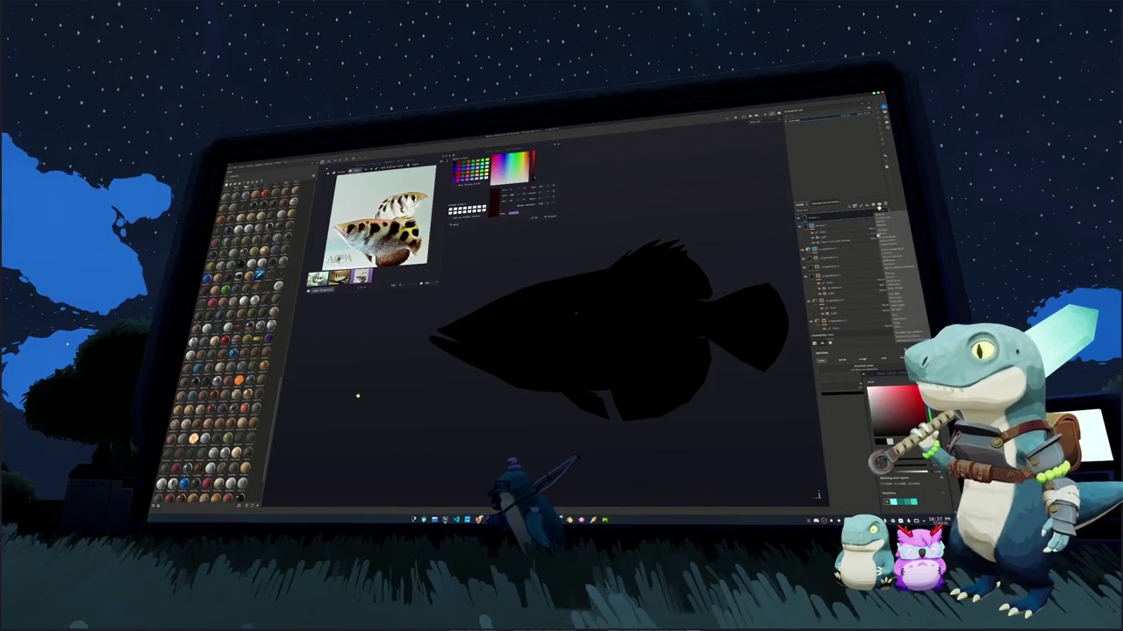
pyautogui.click(836, 230)
pyautogui.click(835, 229)
pyautogui.click(846, 263)
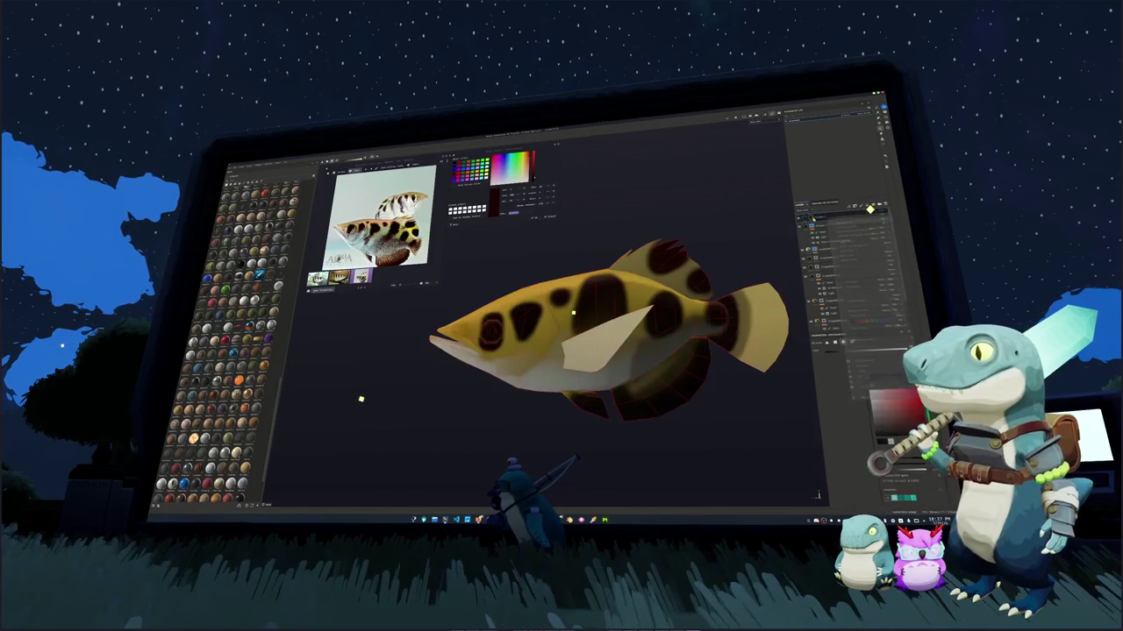
pyautogui.click(862, 218)
pyautogui.click(860, 221)
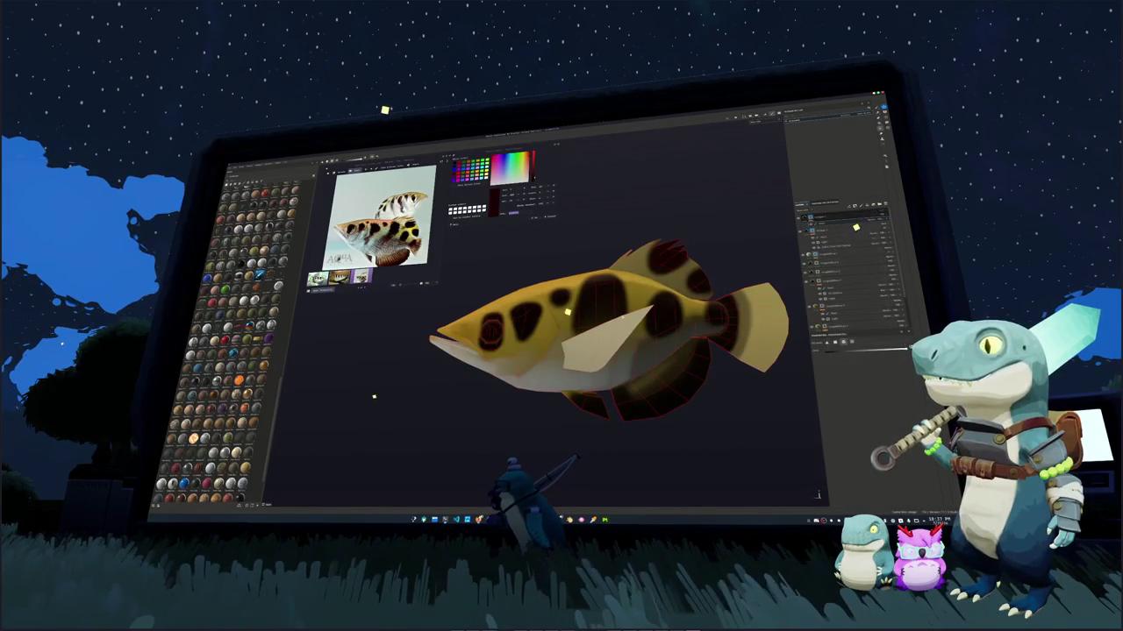
# Paint four dark stripes across the dorsal fin
pyautogui.scroll(3, 567, 312)
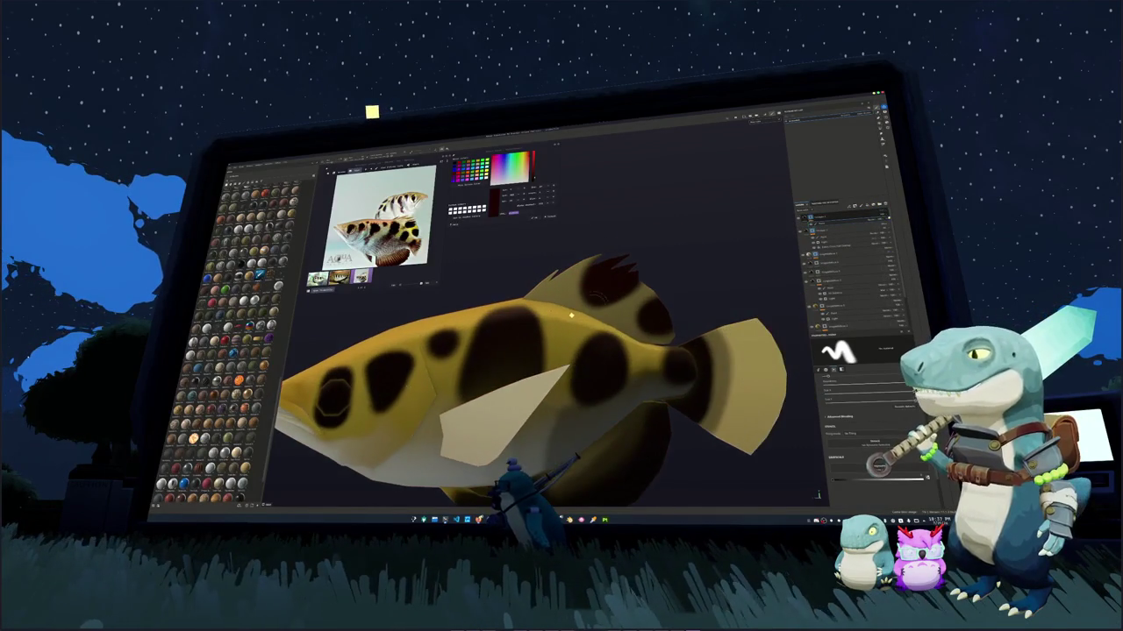
pyautogui.scroll(3, 572, 315)
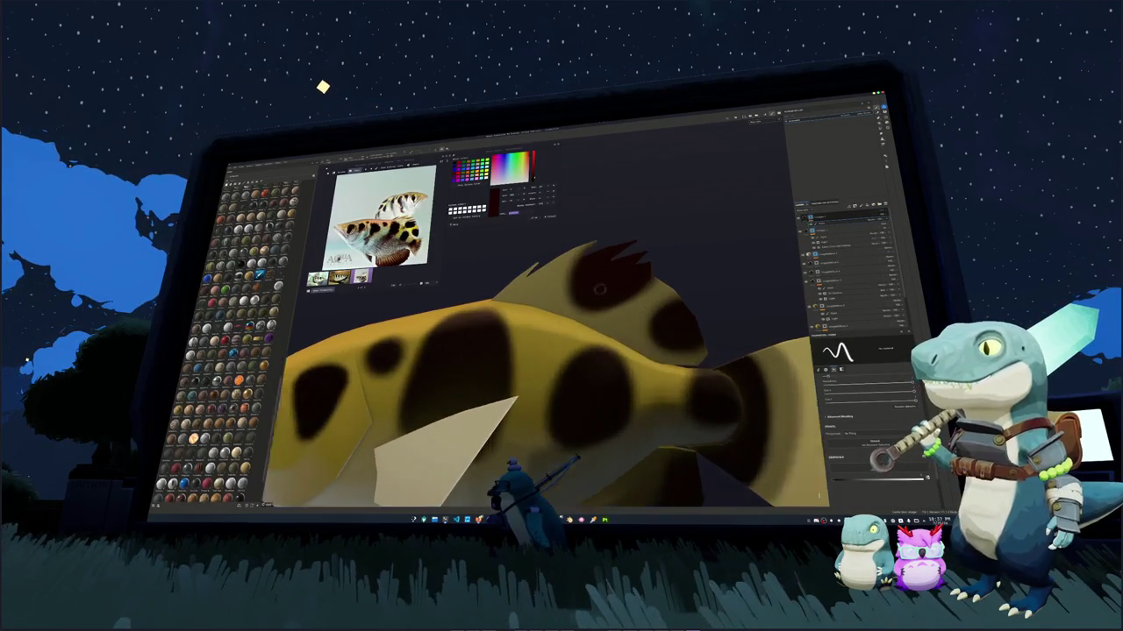
pyautogui.scroll(2, 553, 309)
pyautogui.keyDown('alt'); pyautogui.moveTo(548, 303); pyautogui.dragTo(575, 294); pyautogui.keyUp('alt')
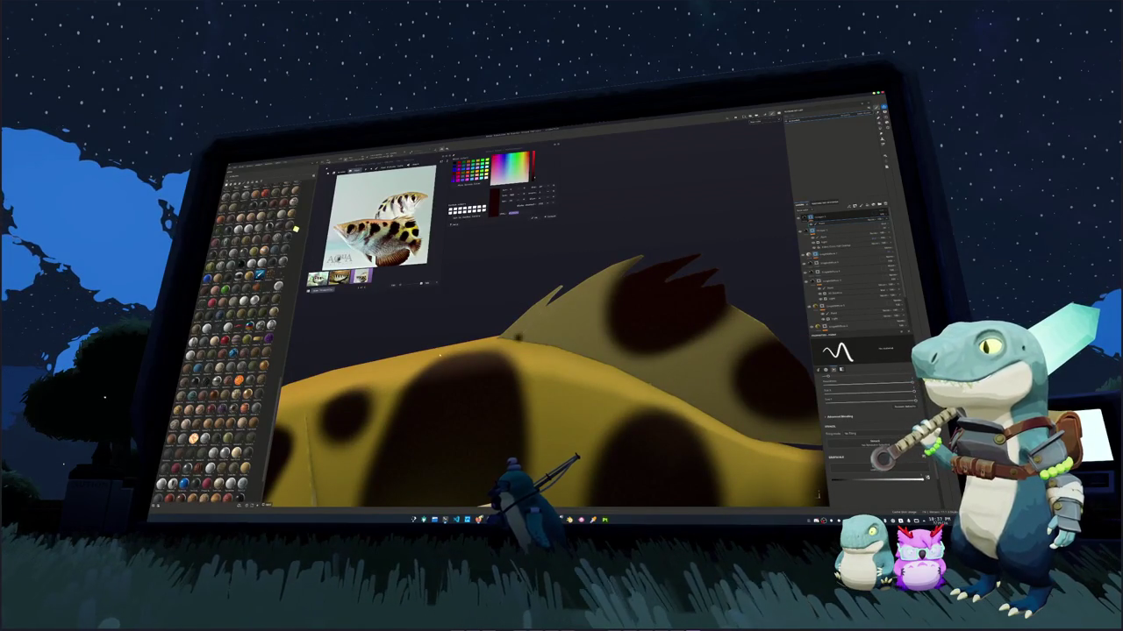
pyautogui.moveTo(517, 338); pyautogui.dragTo(549, 307)
pyautogui.moveTo(542, 347); pyautogui.dragTo(618, 280)
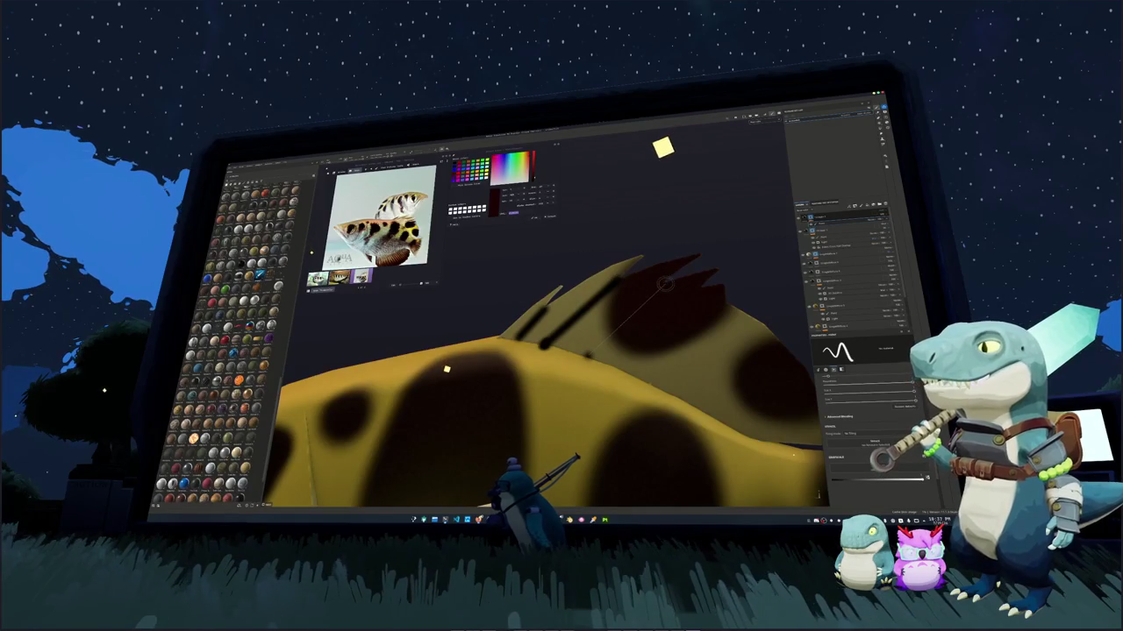
pyautogui.moveTo(587, 351); pyautogui.dragTo(666, 285)
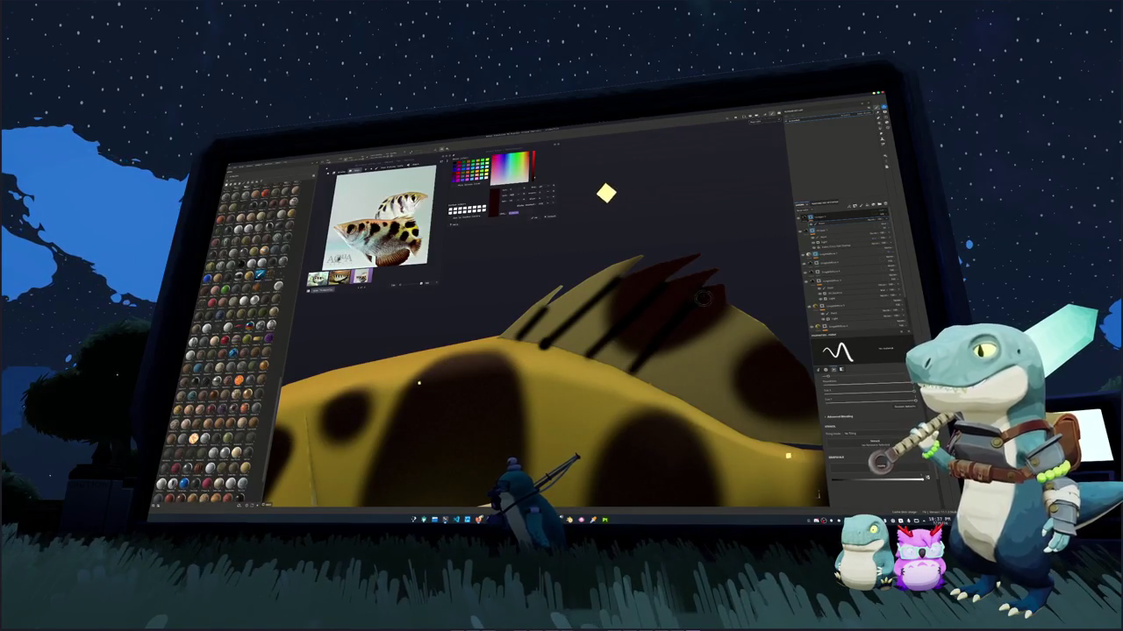
pyautogui.keyDown('alt'); pyautogui.moveTo(438, 377); pyautogui.dragTo(404, 384); pyautogui.keyUp('alt')
pyautogui.moveTo(596, 369); pyautogui.dragTo(675, 296)
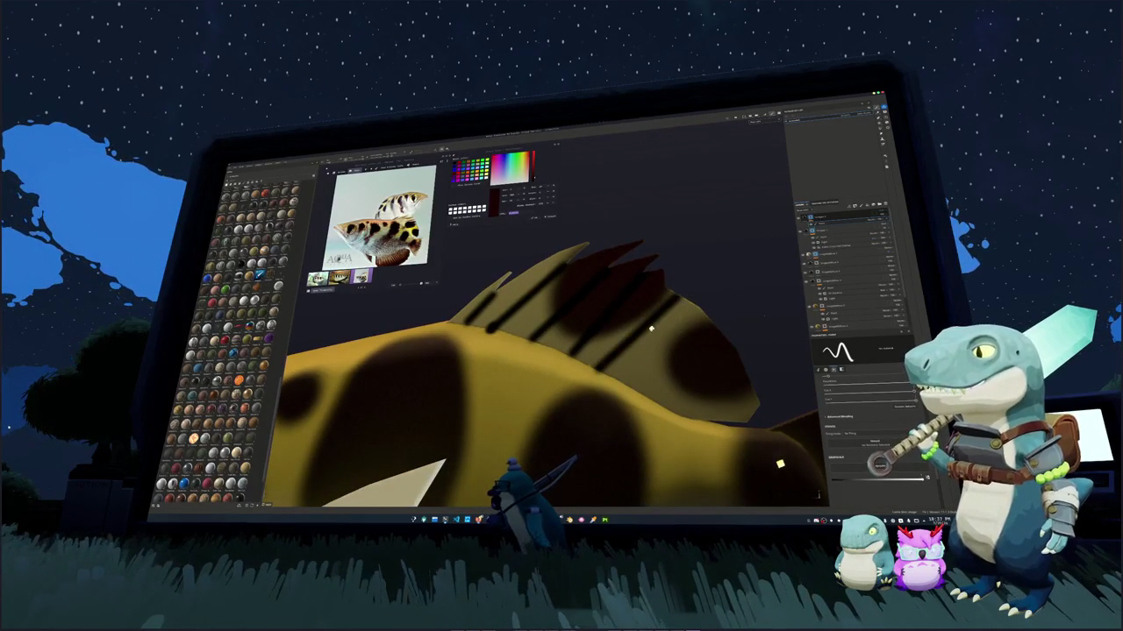
# Paint a dark stripe across the tail fin
pyautogui.keyDown('alt'); pyautogui.moveTo(700, 386); pyautogui.dragTo(636, 360); pyautogui.keyUp('alt')
pyautogui.keyDown('alt'); pyautogui.moveTo(764, 310); pyautogui.dragTo(757, 306); pyautogui.keyUp('alt')
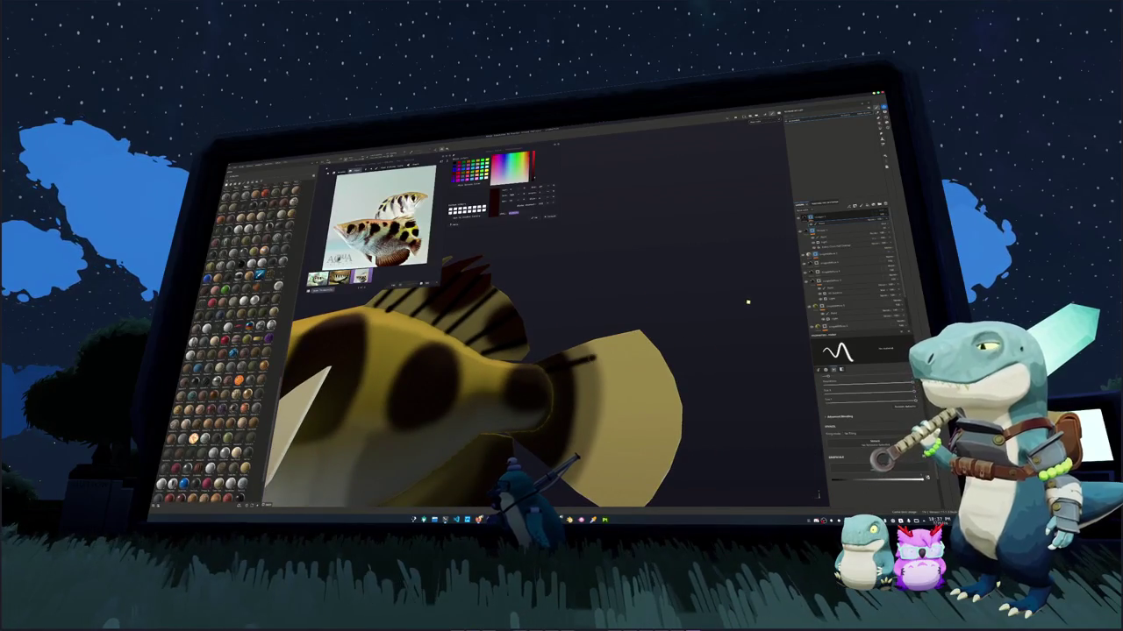
pyautogui.moveTo(672, 339)
pyautogui.keyDown('alt'); pyautogui.mouseDown()
pyautogui.moveTo(553, 365)
pyautogui.moveTo(677, 353)
pyautogui.mouseUp(); pyautogui.keyUp('alt')
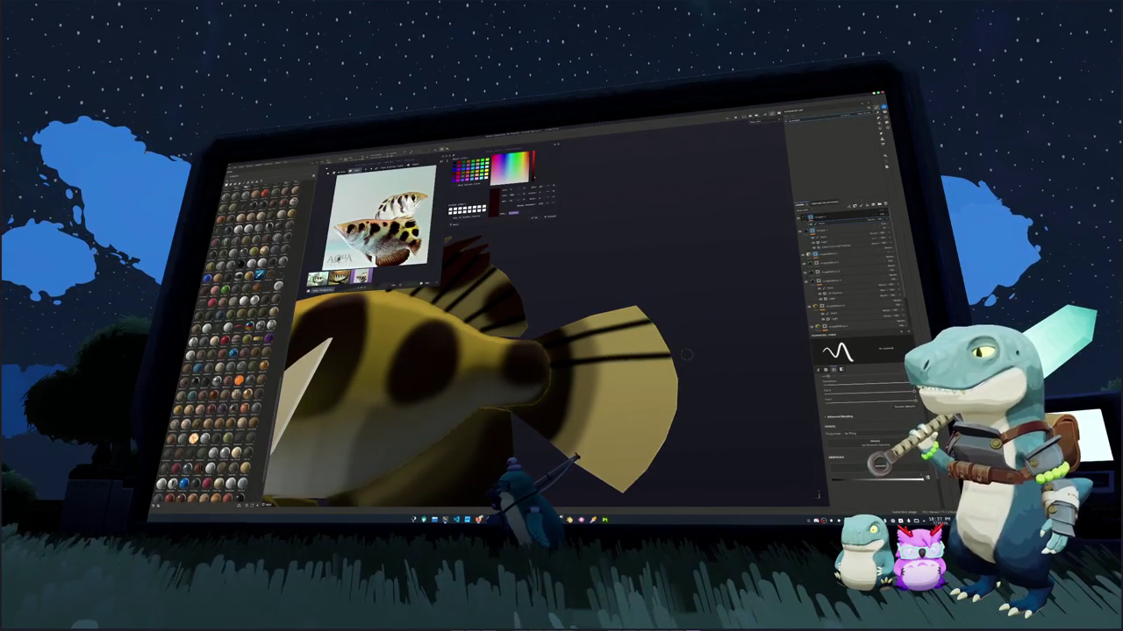
pyautogui.moveTo(553, 383); pyautogui.dragTo(607, 392)
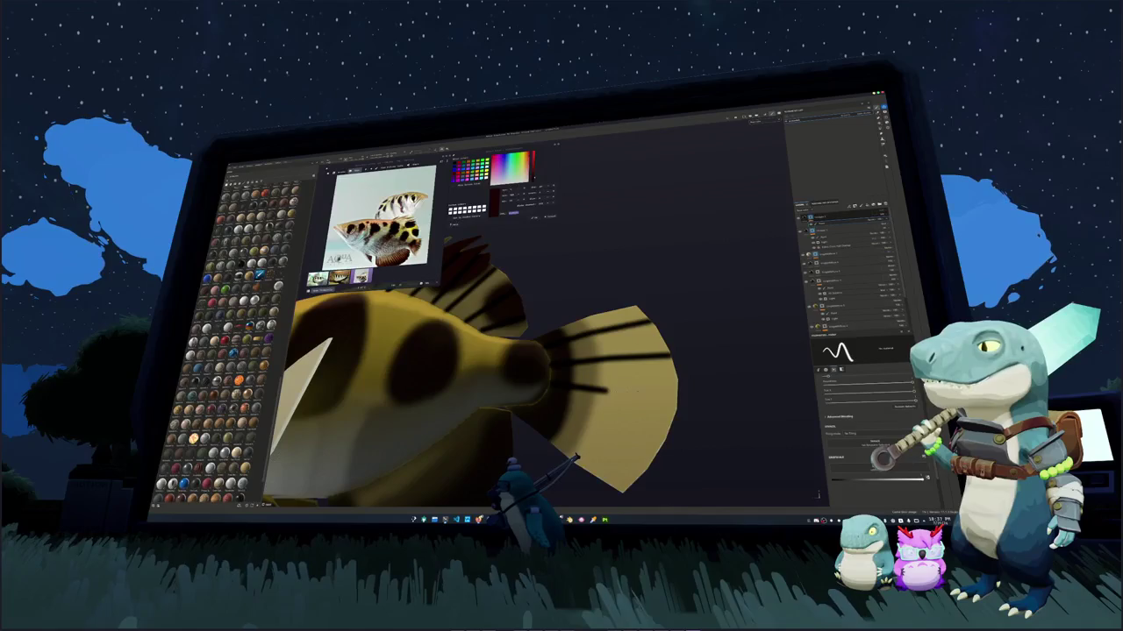
pyautogui.keyDown('alt'); pyautogui.moveTo(693, 397); pyautogui.dragTo(539, 372); pyautogui.keyUp('alt')
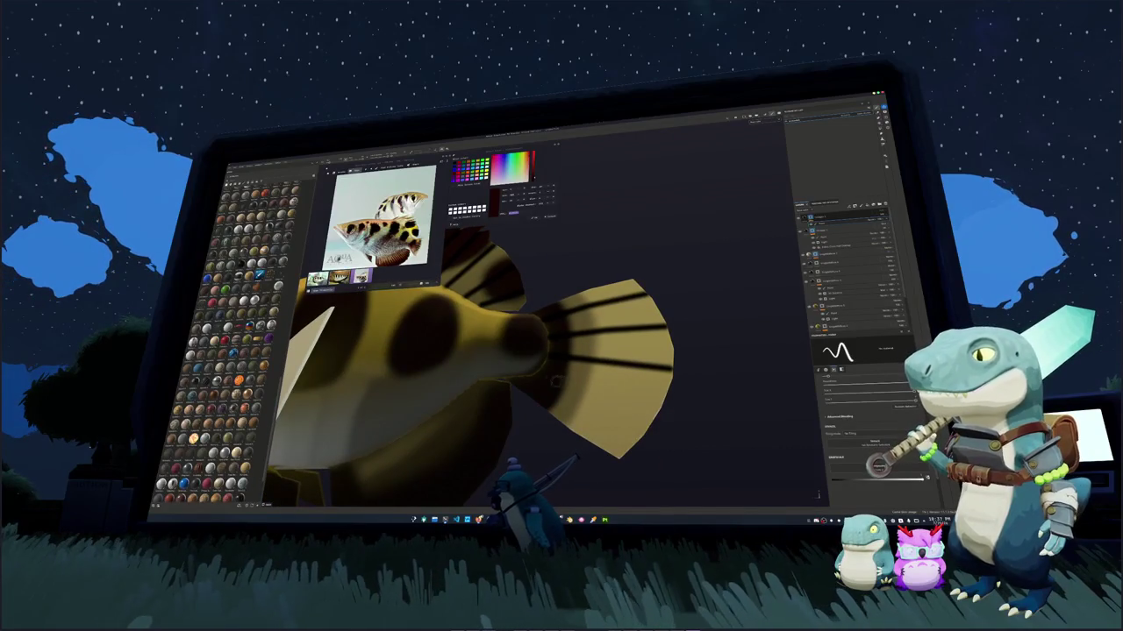
pyautogui.keyDown('alt'); pyautogui.moveTo(540, 373); pyautogui.dragTo(666, 359); pyautogui.keyUp('alt')
# Orbit around the fish to inspect its underside, tail, head and back
pyautogui.scroll(3, 684, 357)
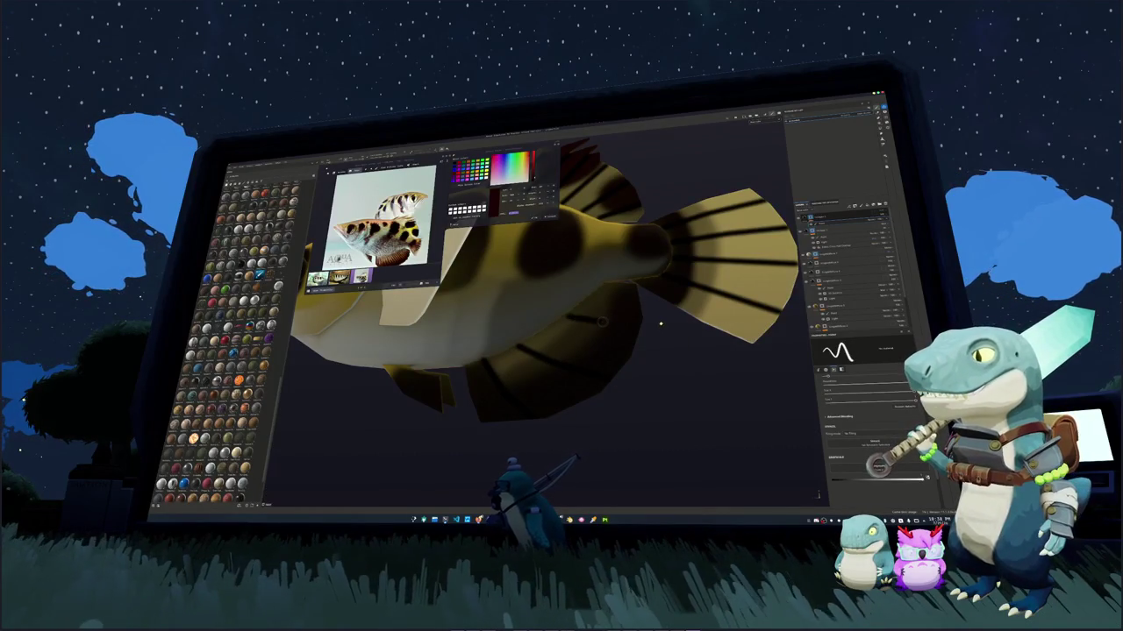
pyautogui.keyDown('alt'); pyautogui.moveTo(647, 321); pyautogui.dragTo(552, 326); pyautogui.keyUp('alt')
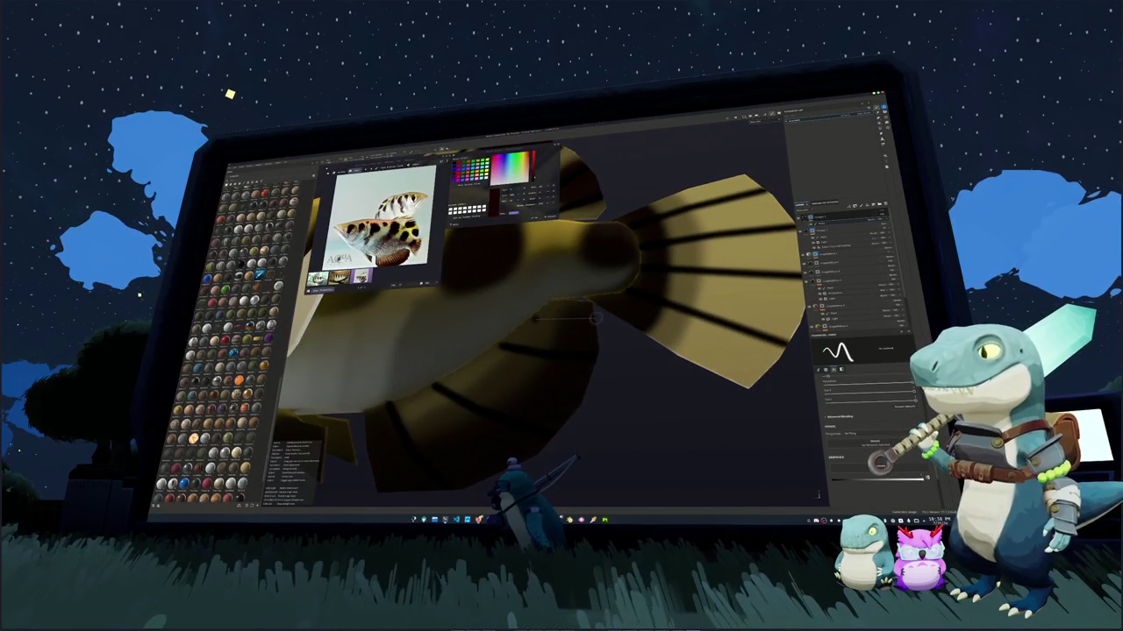
pyautogui.keyDown('alt'); pyautogui.moveTo(596, 318); pyautogui.dragTo(552, 371); pyautogui.keyUp('alt')
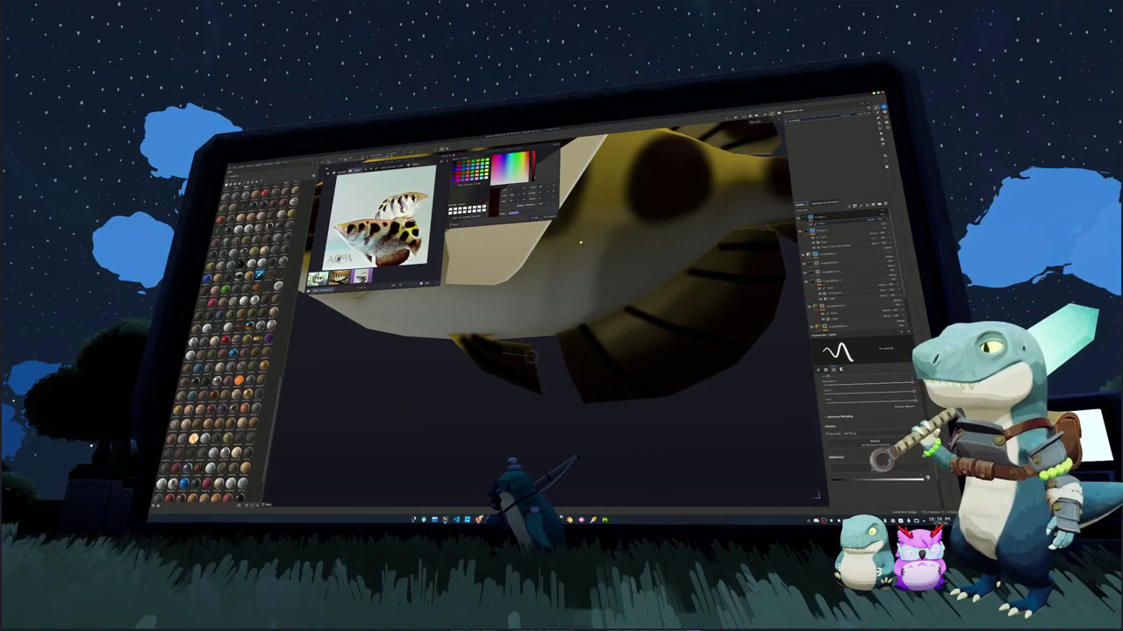
pyautogui.keyDown('alt'); pyautogui.moveTo(498, 418); pyautogui.dragTo(491, 369); pyautogui.keyUp('alt')
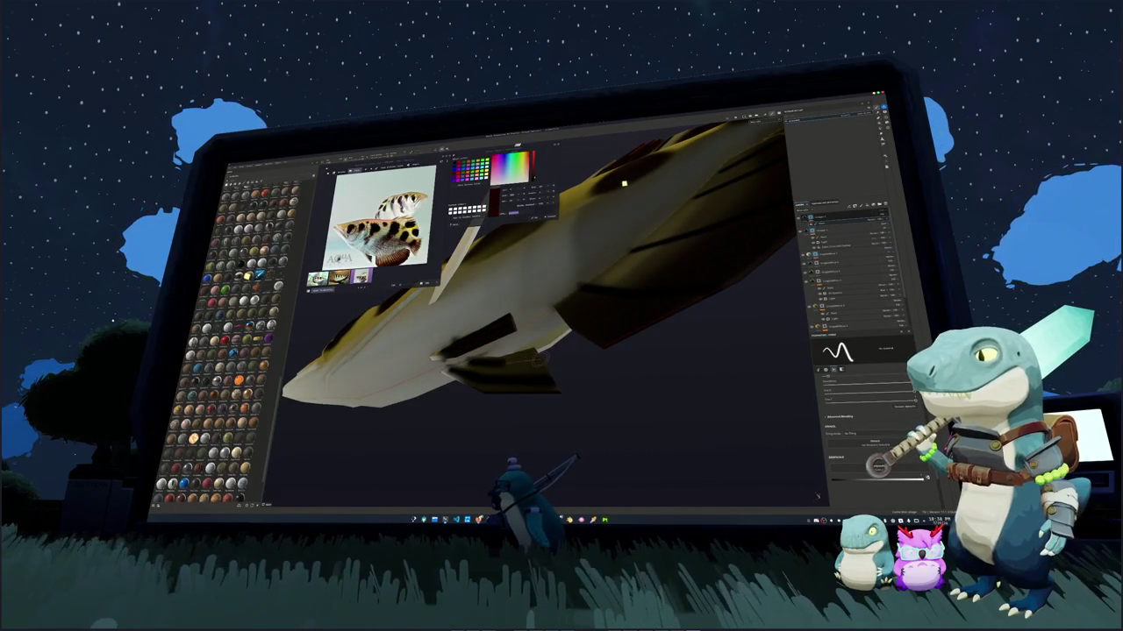
pyautogui.keyDown('alt'); pyautogui.moveTo(491, 364); pyautogui.dragTo(526, 359); pyautogui.keyUp('alt')
pyautogui.keyDown('alt'); pyautogui.moveTo(619, 184); pyautogui.dragTo(551, 381); pyautogui.keyUp('alt')
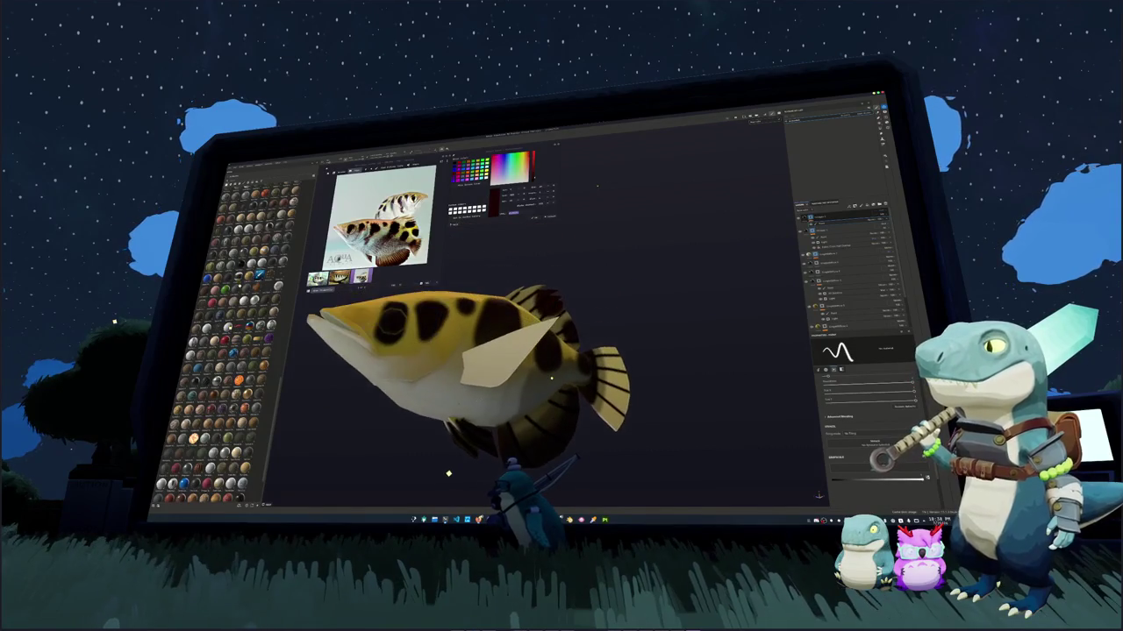
pyautogui.scroll(2, 551, 380)
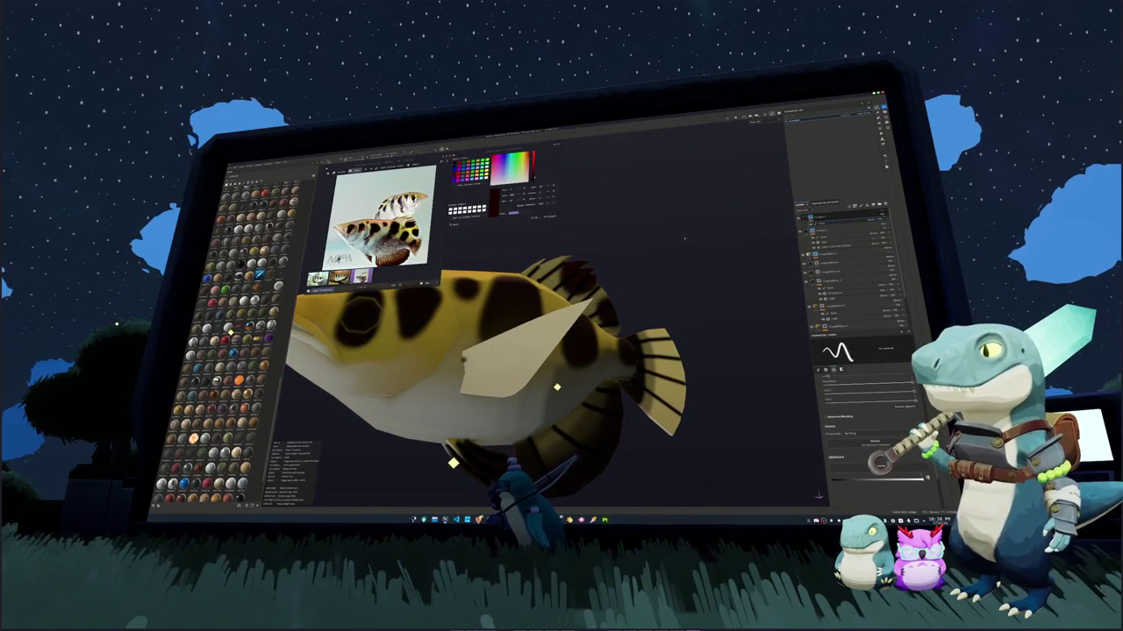
pyautogui.keyDown('alt'); pyautogui.moveTo(560, 390); pyautogui.dragTo(588, 421); pyautogui.keyUp('alt')
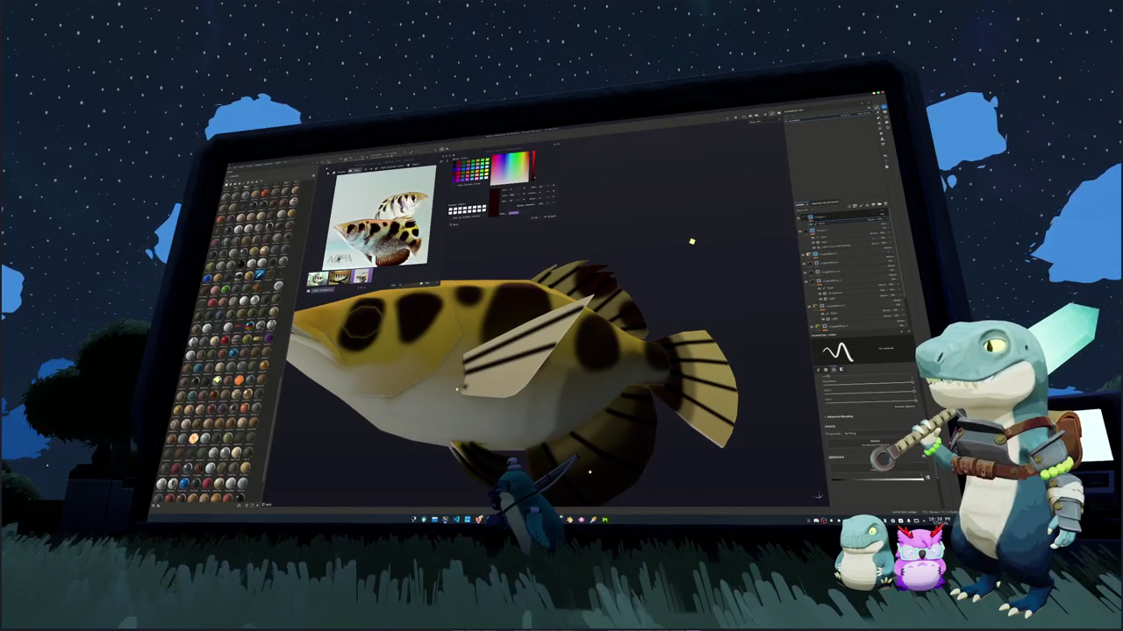
pyautogui.keyDown('alt'); pyautogui.moveTo(703, 248); pyautogui.dragTo(557, 261); pyautogui.keyUp('alt')
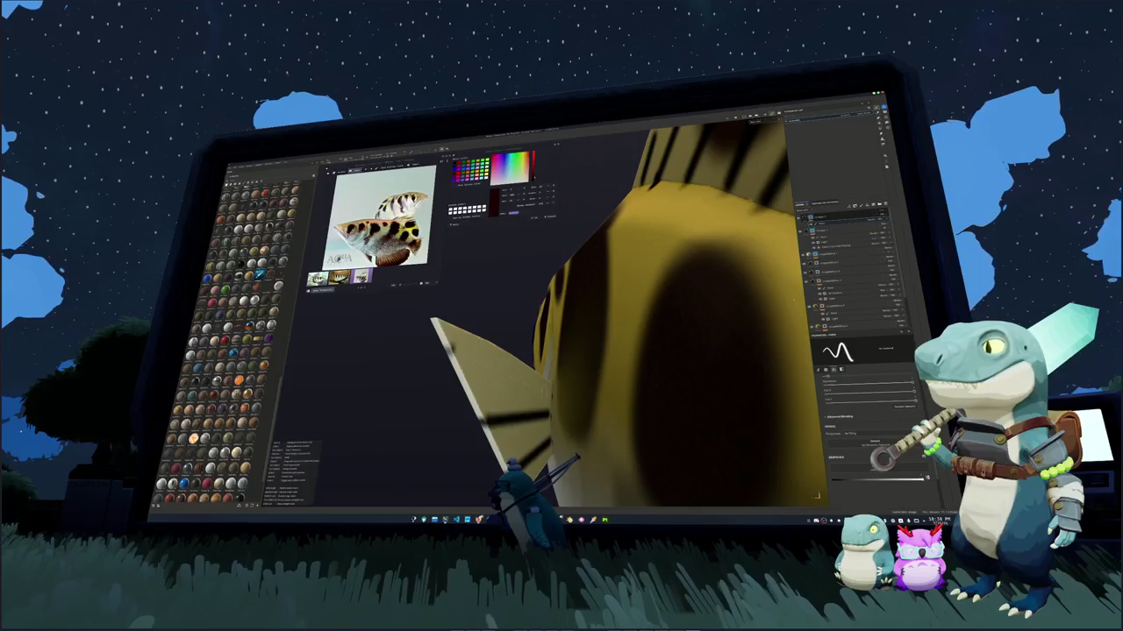
pyautogui.press('f')
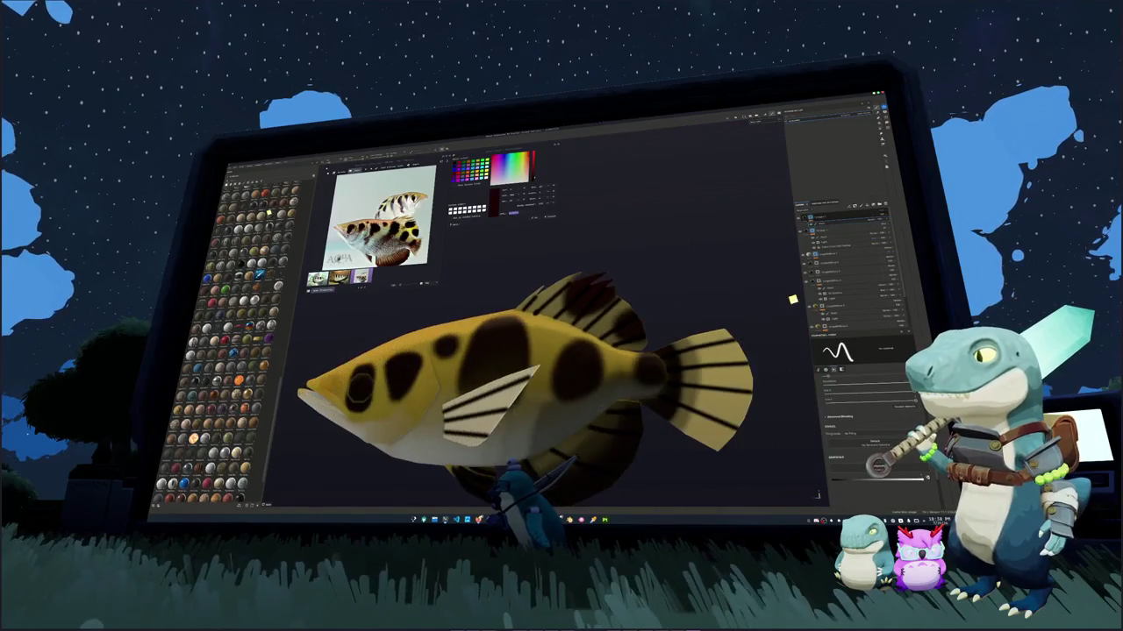
pyautogui.keyDown('alt'); pyautogui.moveTo(791, 301); pyautogui.dragTo(772, 323); pyautogui.keyUp('alt')
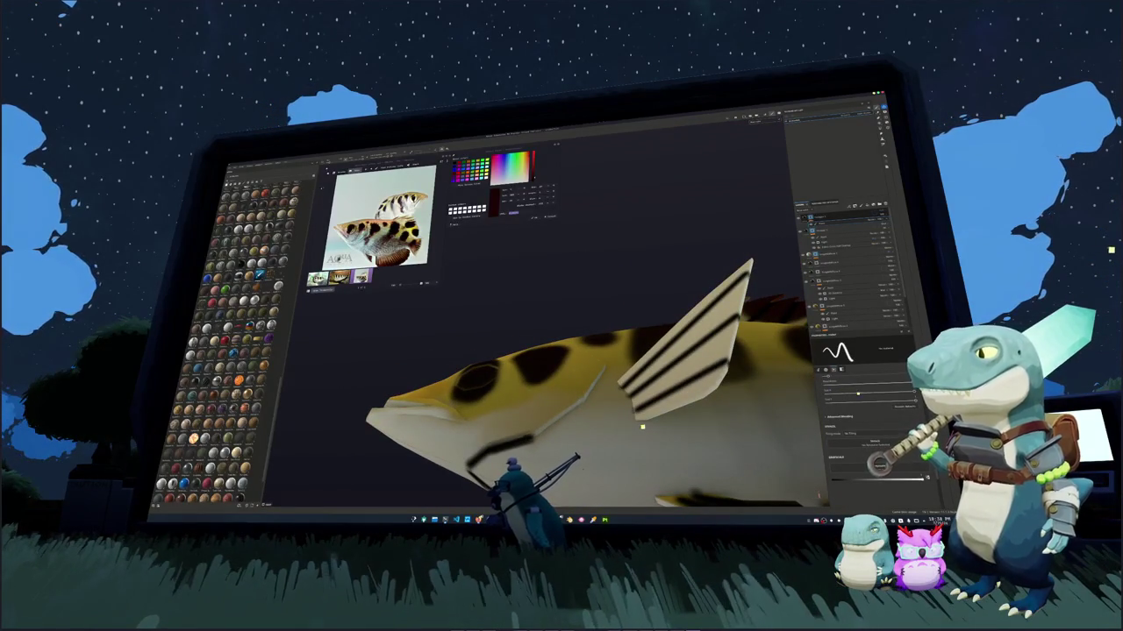
pyautogui.keyDown('alt'); pyautogui.moveTo(817, 494); pyautogui.dragTo(817, 496); pyautogui.keyUp('alt')
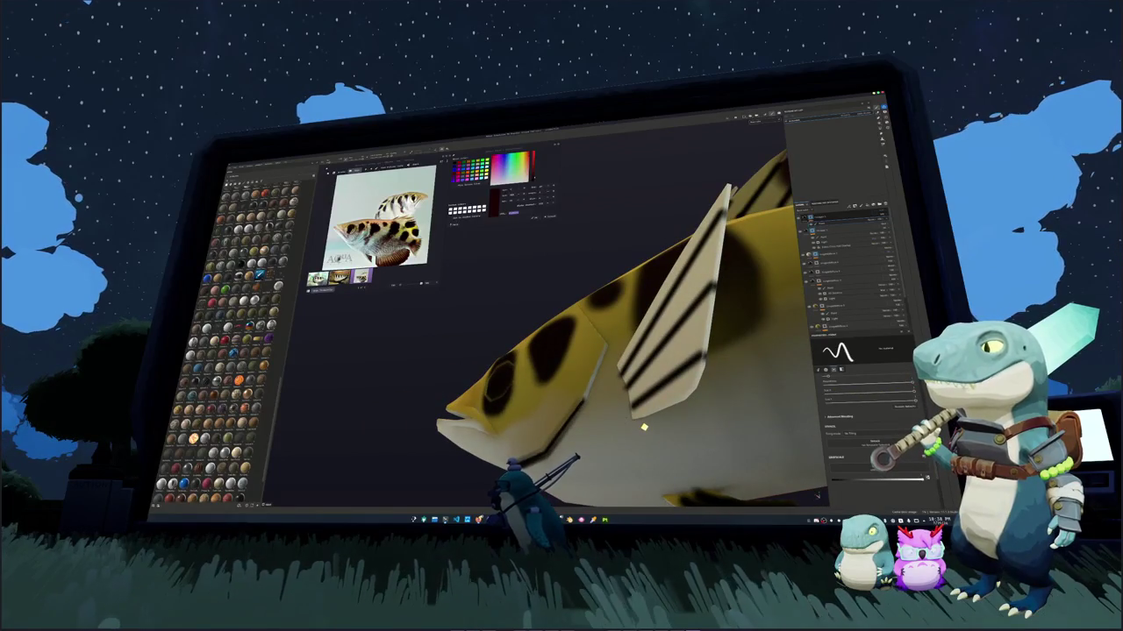
pyautogui.keyDown('alt'); pyautogui.moveTo(646, 429); pyautogui.dragTo(657, 433); pyautogui.keyUp('alt')
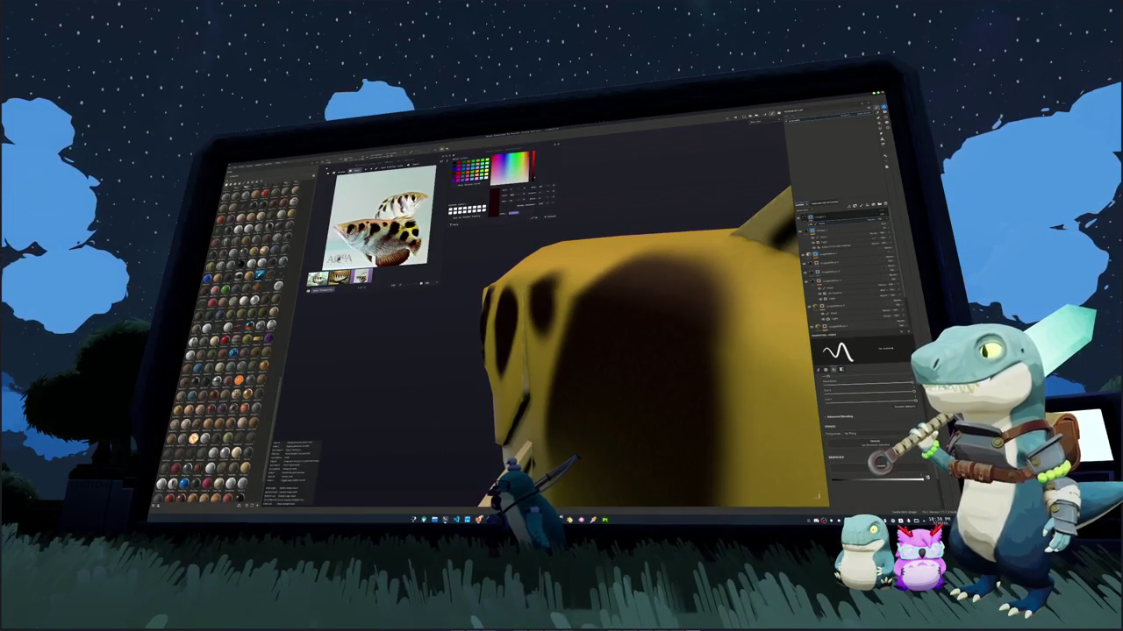
pyautogui.keyDown('alt'); pyautogui.moveTo(657, 433); pyautogui.dragTo(843, 474); pyautogui.keyUp('alt')
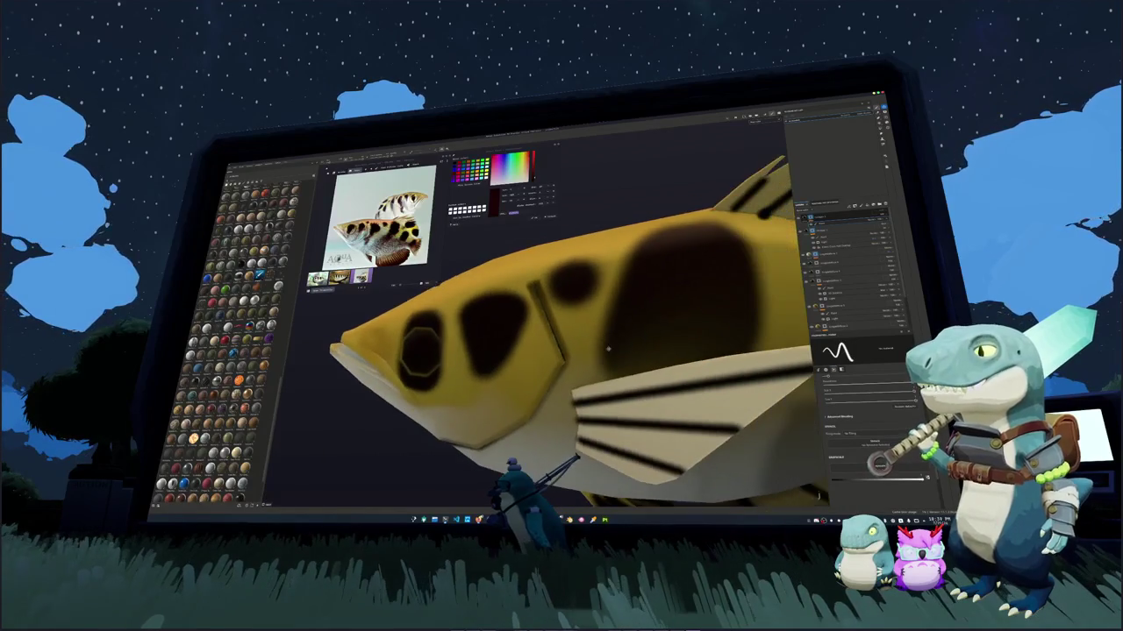
pyautogui.scroll(3, 527, 322)
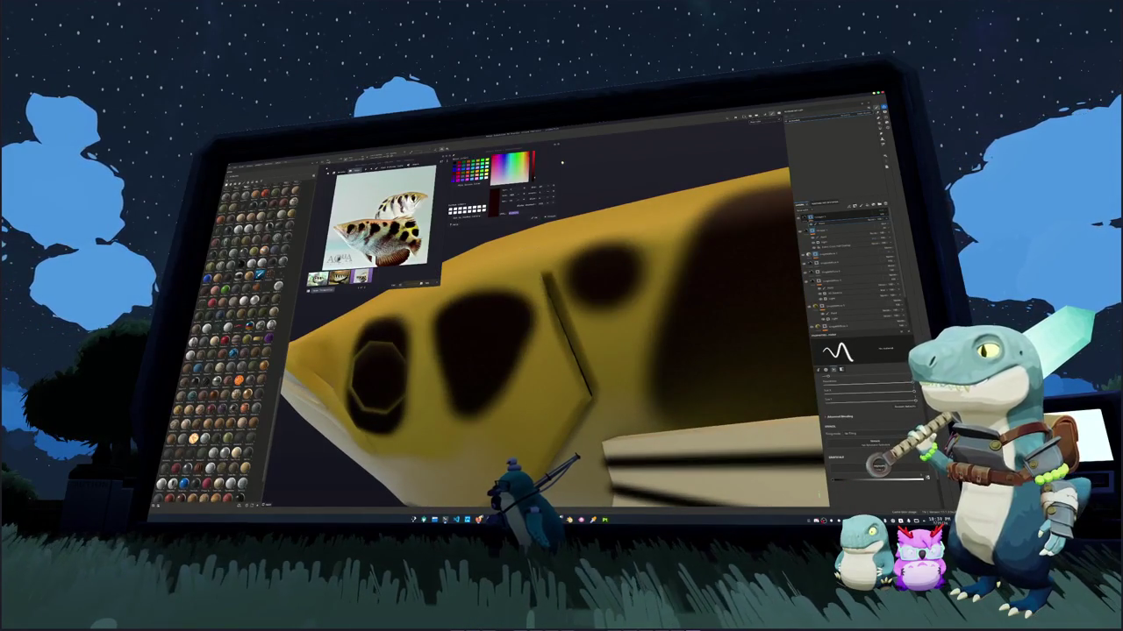
pyautogui.scroll(-3, 566, 170)
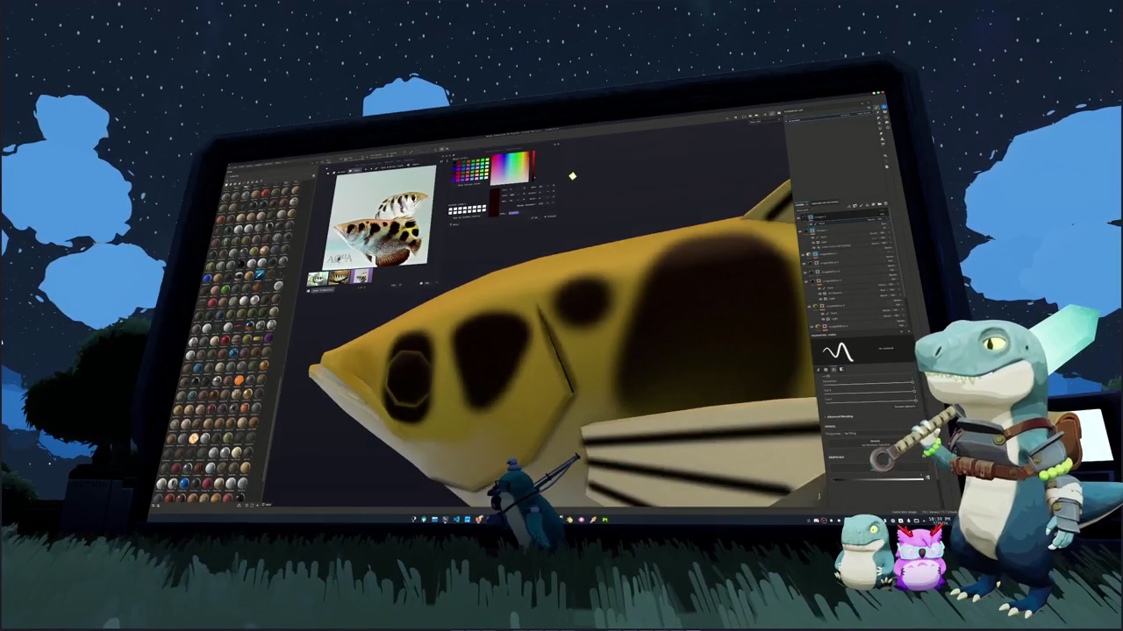
pyautogui.scroll(-3, 571, 176)
pyautogui.scroll(-2, 577, 180)
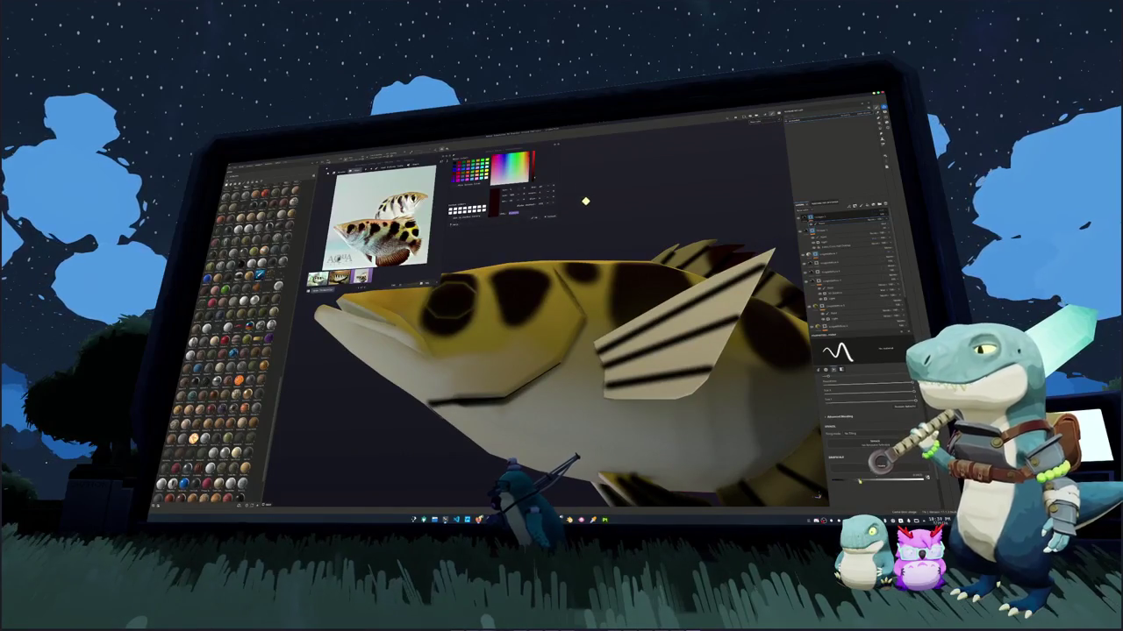
pyautogui.keyDown('alt'); pyautogui.moveTo(532, 221); pyautogui.dragTo(456, 263); pyautogui.keyUp('alt')
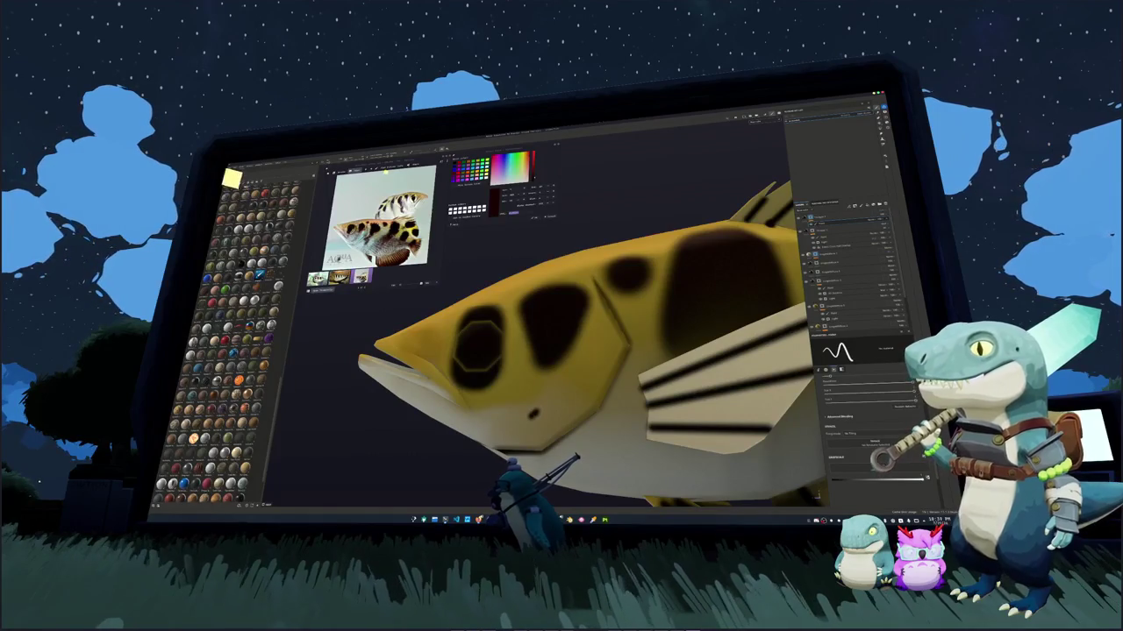
# Paint black strokes outlining the eye, down the head and along the mouth
pyautogui.moveTo(537, 411); pyautogui.dragTo(543, 300)
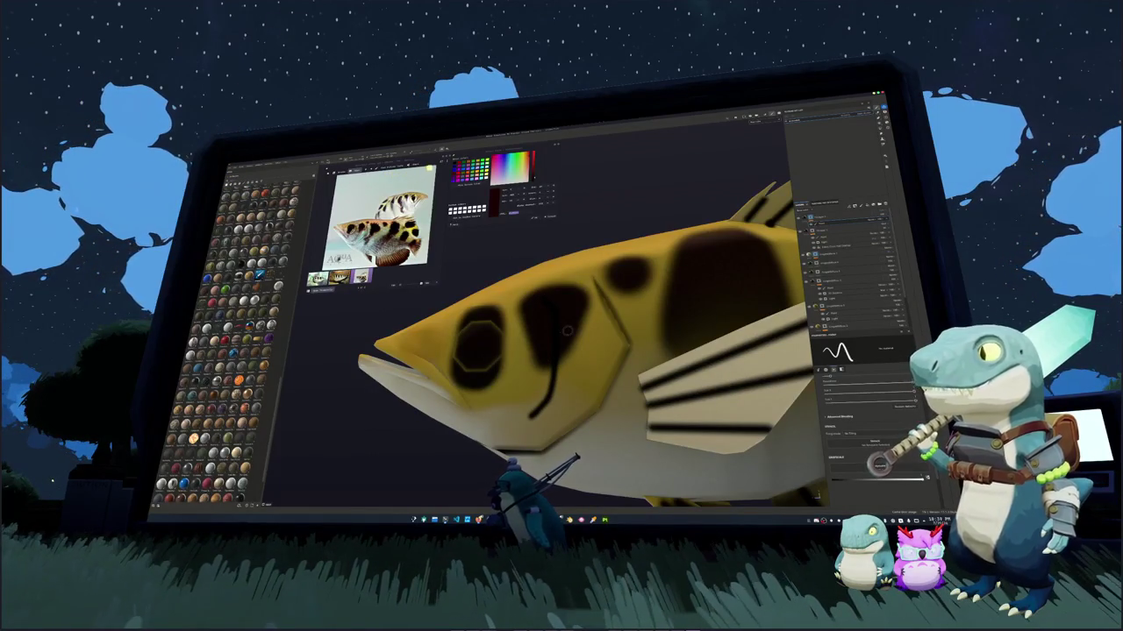
pyautogui.moveTo(559, 356)
pyautogui.mouseDown()
pyautogui.moveTo(602, 323)
pyautogui.moveTo(561, 334)
pyautogui.mouseUp()
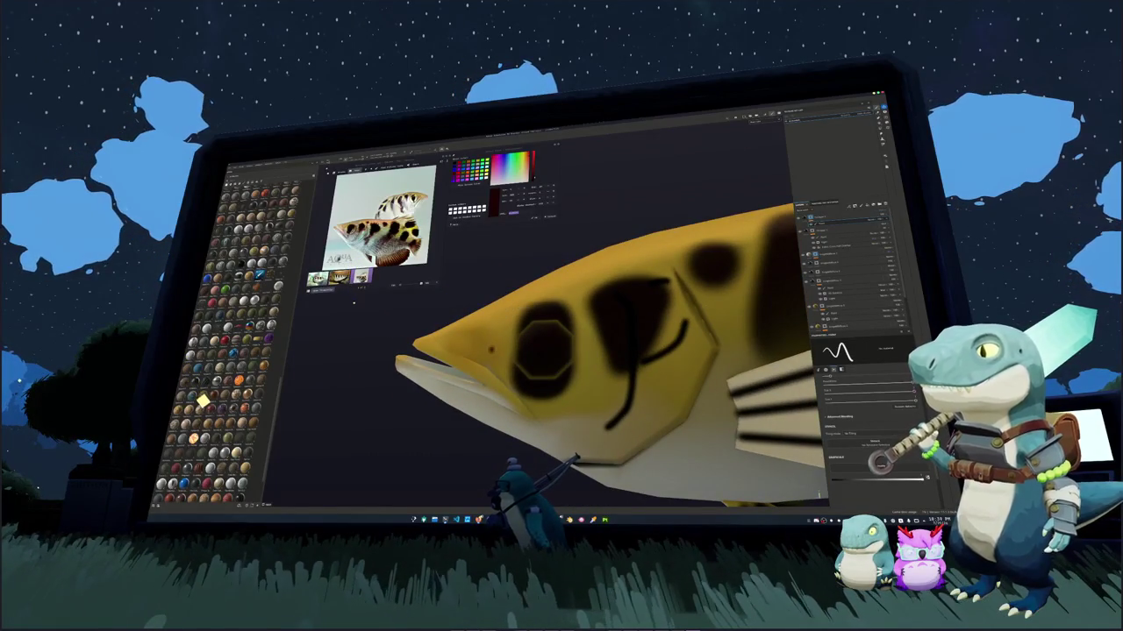
pyautogui.moveTo(491, 349); pyautogui.dragTo(525, 303)
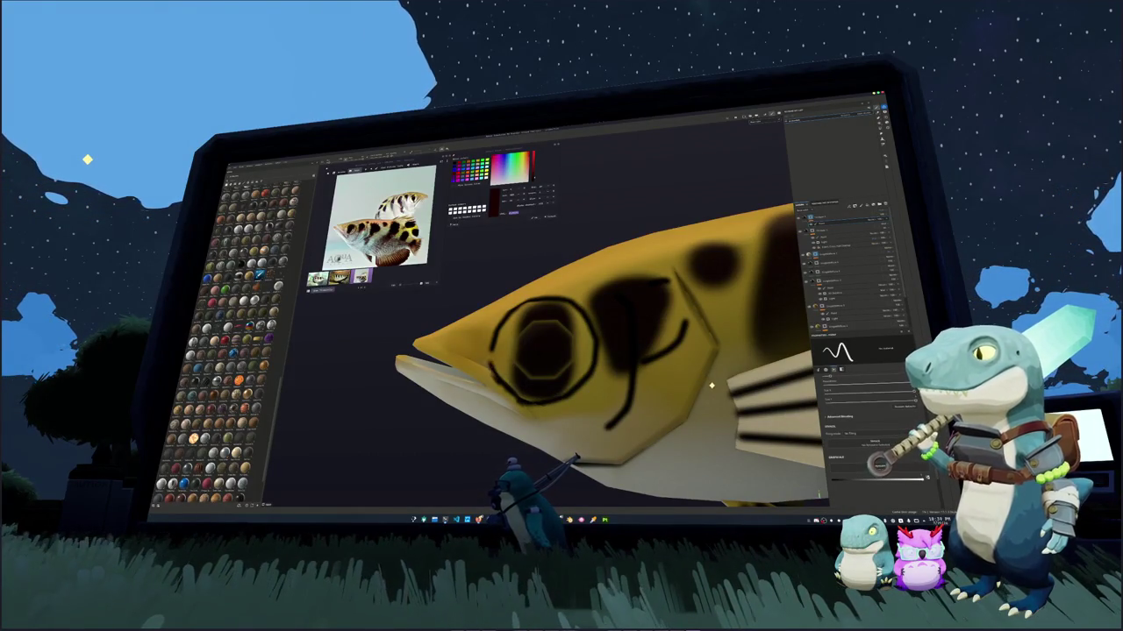
pyautogui.moveTo(728, 400)
pyautogui.keyDown('alt'); pyautogui.mouseDown()
pyautogui.moveTo(818, 496)
pyautogui.moveTo(641, 367)
pyautogui.mouseUp(); pyautogui.keyUp('alt')
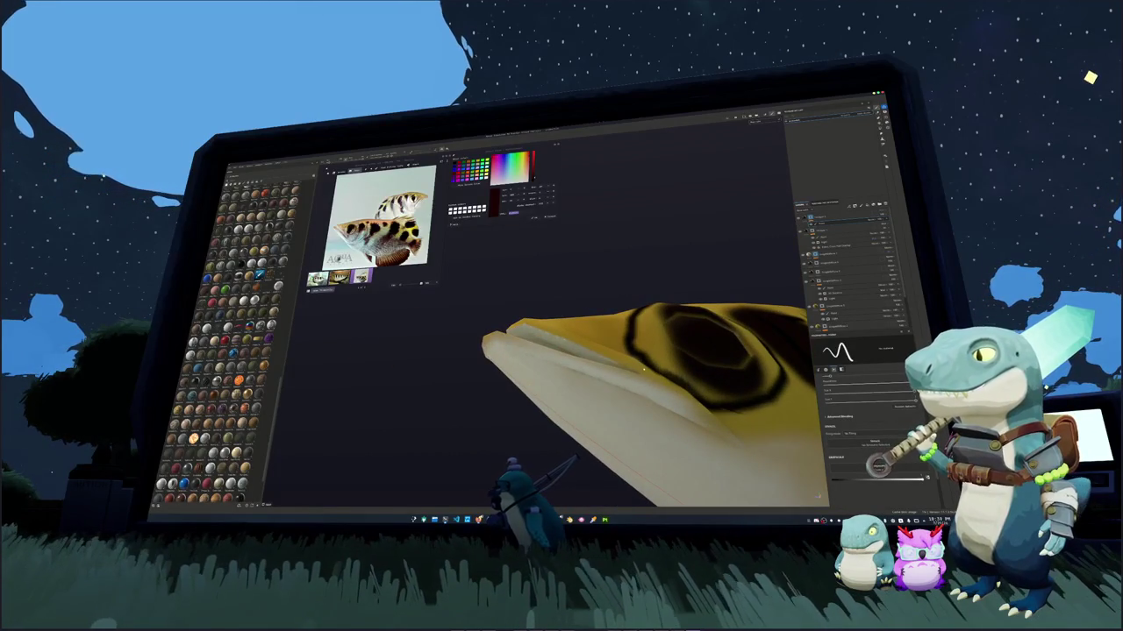
pyautogui.moveTo(485, 349)
pyautogui.mouseDown()
pyautogui.moveTo(691, 421)
pyautogui.moveTo(545, 243)
pyautogui.moveTo(541, 255)
pyautogui.mouseUp()
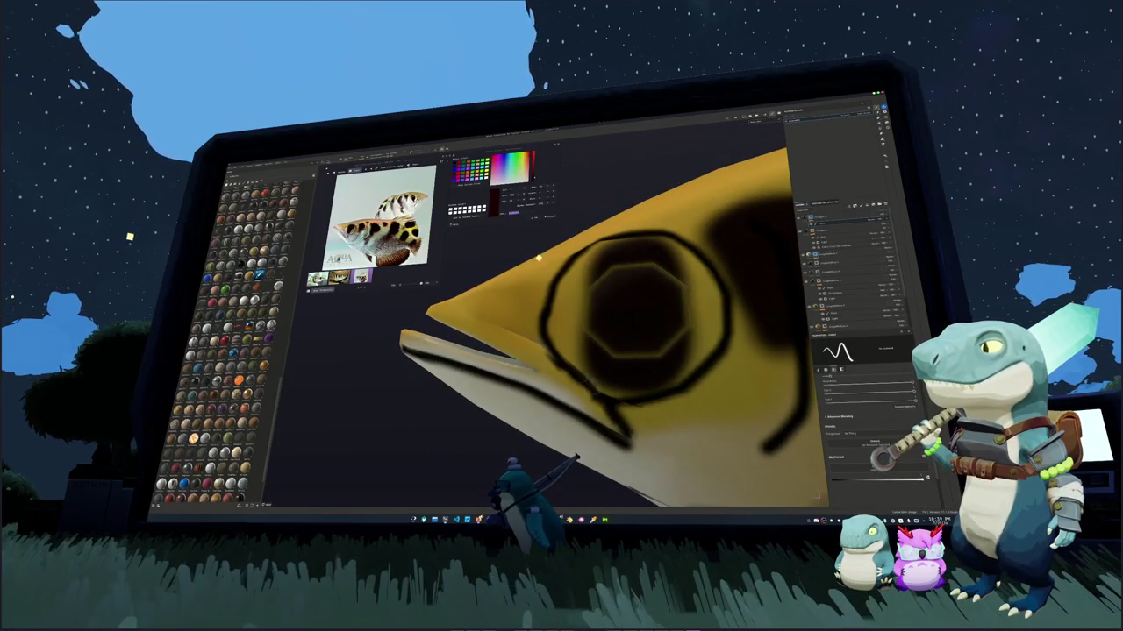
pyautogui.moveTo(583, 386)
pyautogui.mouseDown()
pyautogui.moveTo(473, 312)
pyautogui.moveTo(526, 289)
pyautogui.moveTo(333, 386)
pyautogui.mouseUp()
pyautogui.scroll(-3, 578, 307)
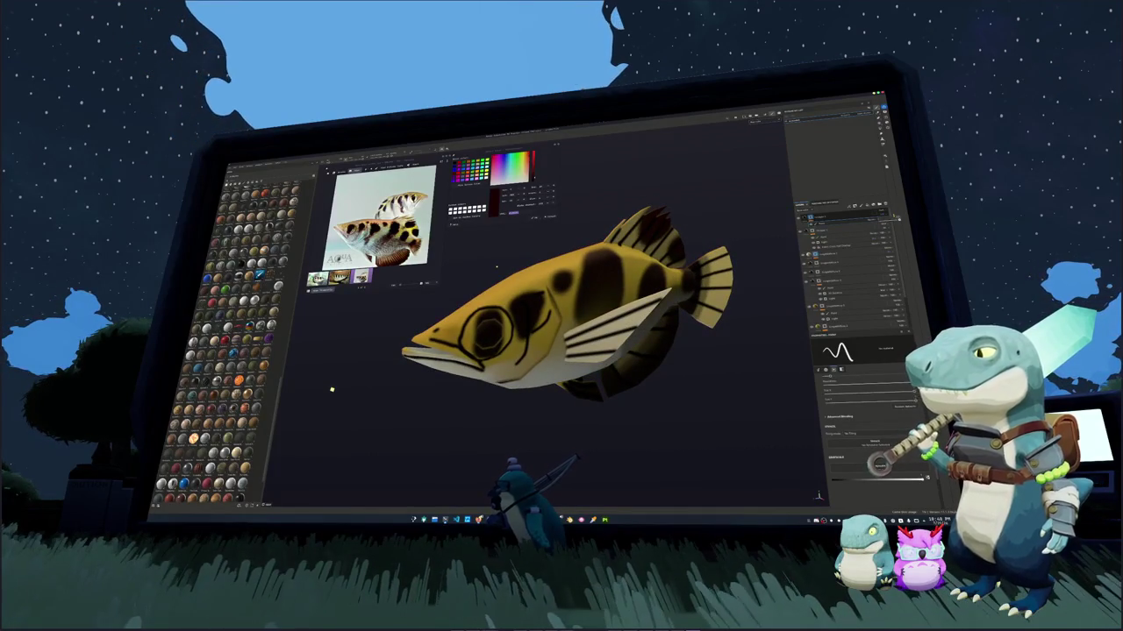
# Undo the black line art and apply a context-menu option to the curves adjustment layer
pyautogui.hotkey('ctrl', 'z')
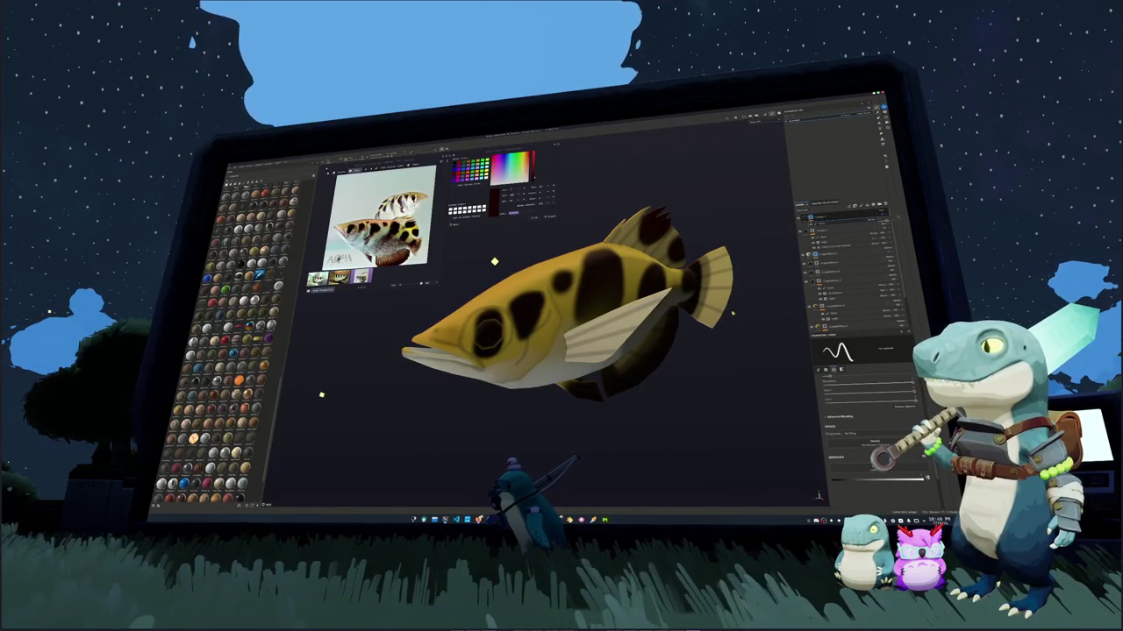
pyautogui.keyDown('alt'); pyautogui.moveTo(732, 313); pyautogui.dragTo(705, 373); pyautogui.keyUp('alt')
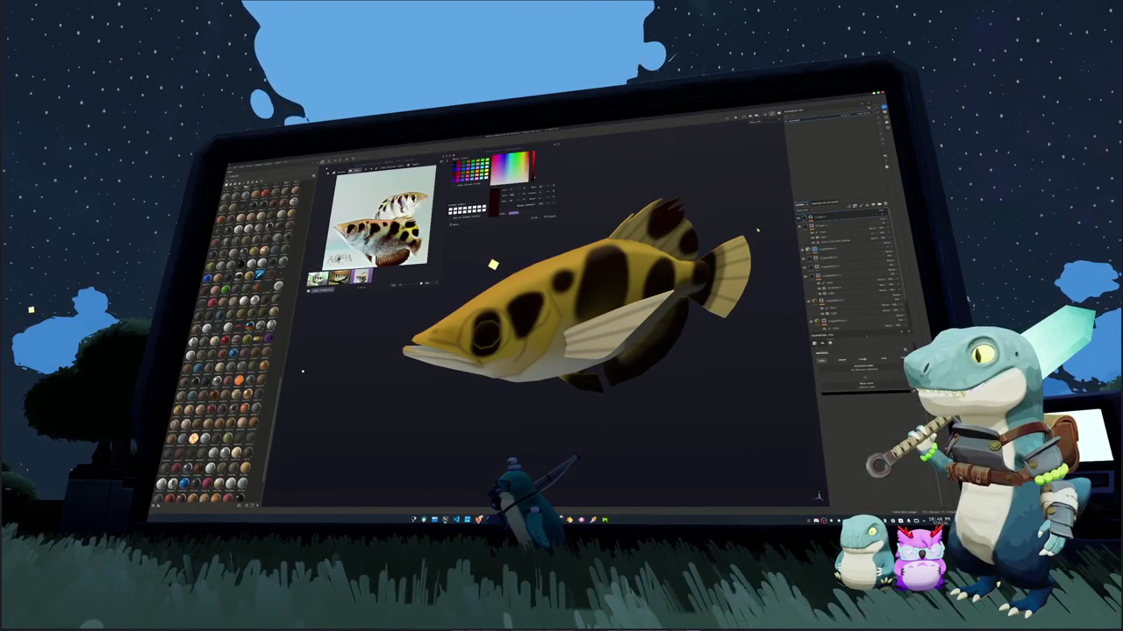
pyautogui.keyDown('alt'); pyautogui.moveTo(763, 263); pyautogui.dragTo(786, 232); pyautogui.keyUp('alt')
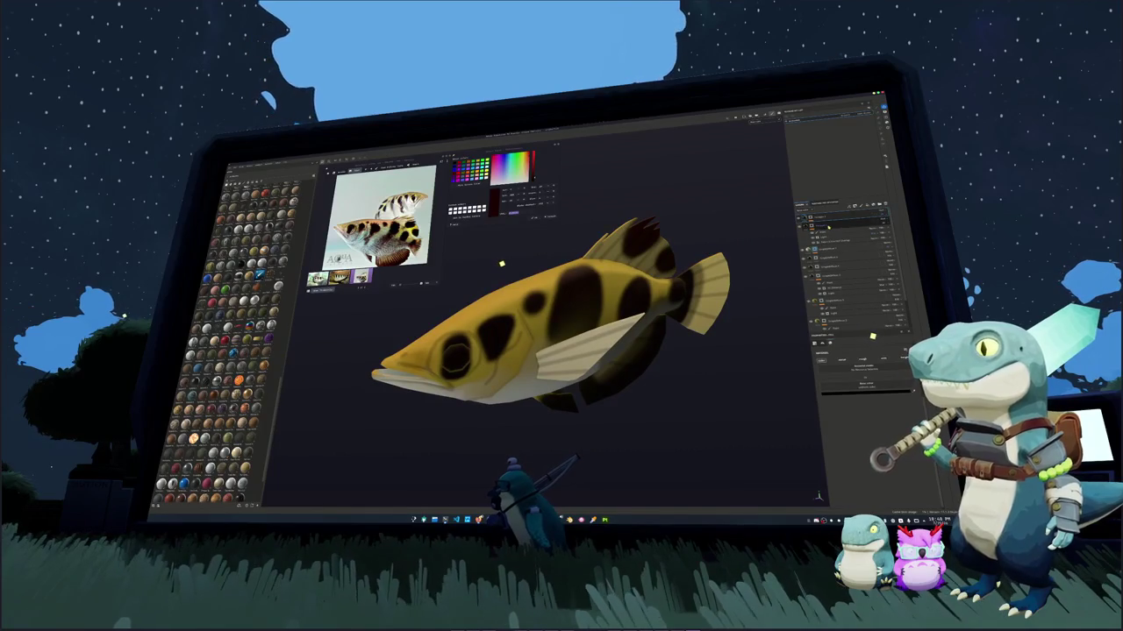
pyautogui.click(870, 232)
pyautogui.rightClick(874, 230)
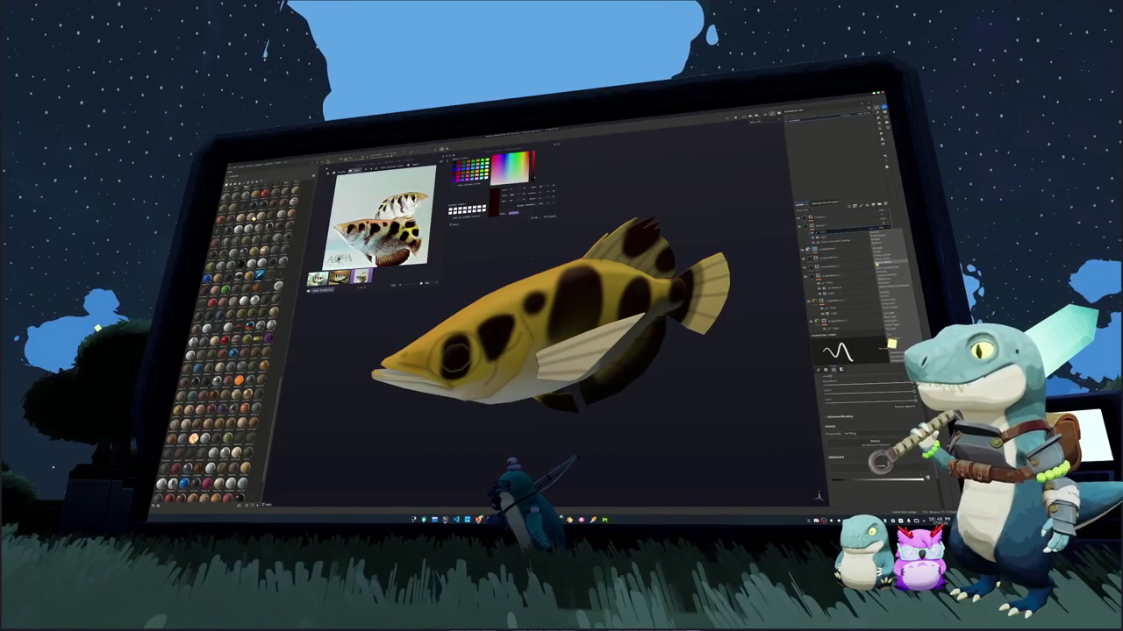
pyautogui.click(885, 263)
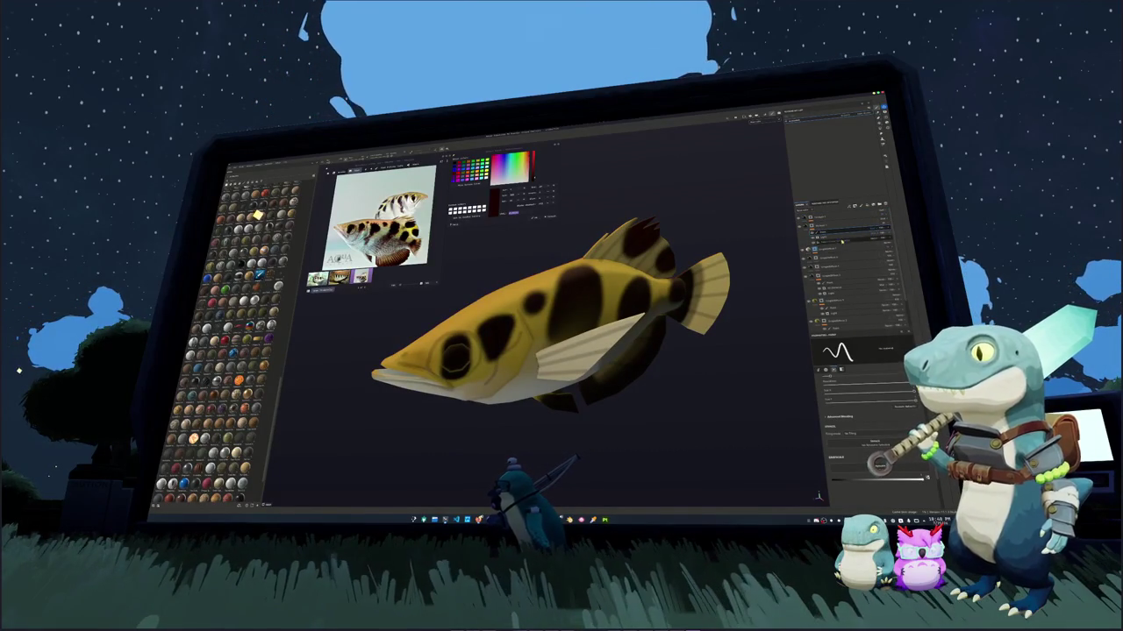
# Toggle the scale texture layer's visibility and restructure the stack via a layer's context menu
pyautogui.click(836, 237)
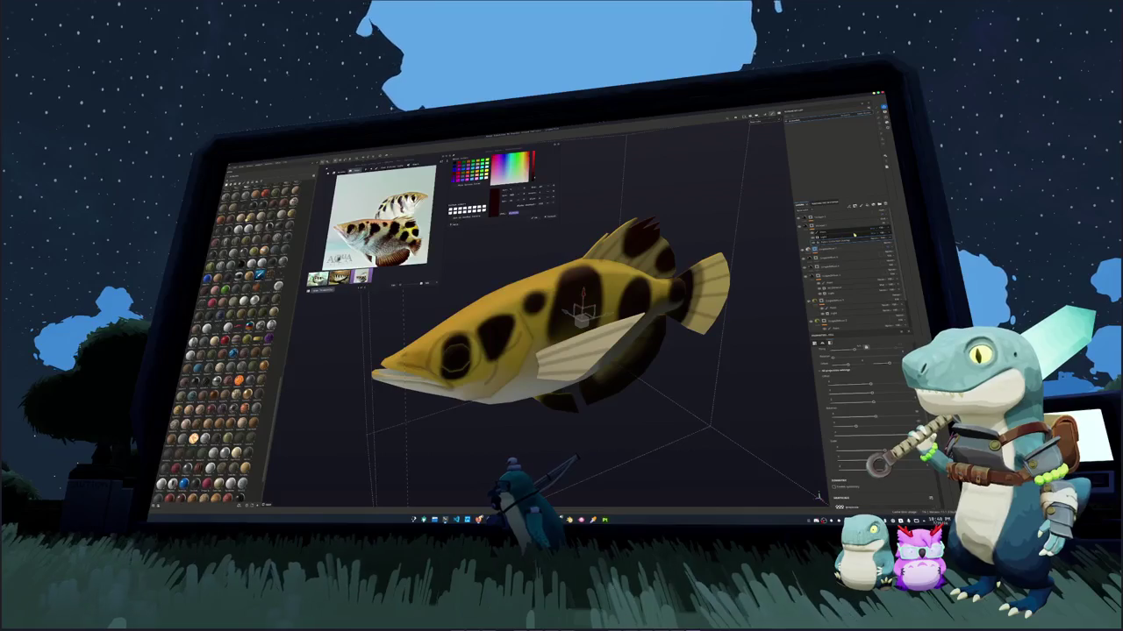
pyautogui.click(802, 225)
pyautogui.click(802, 224)
pyautogui.click(842, 230)
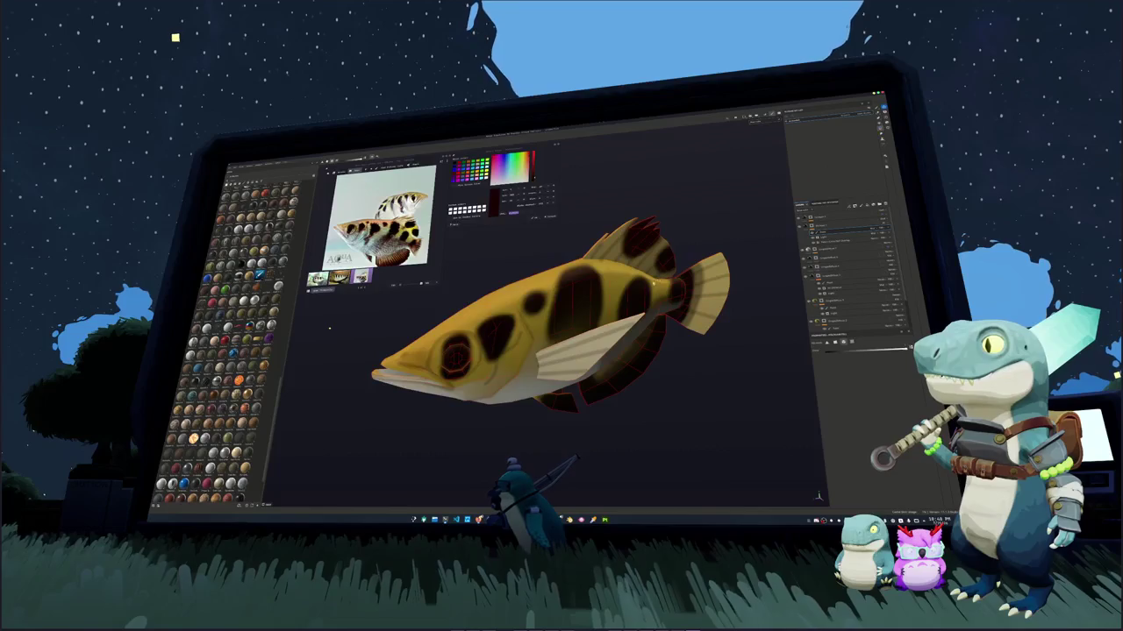
pyautogui.keyDown('alt'); pyautogui.moveTo(491, 334); pyautogui.dragTo(333, 326); pyautogui.keyUp('alt')
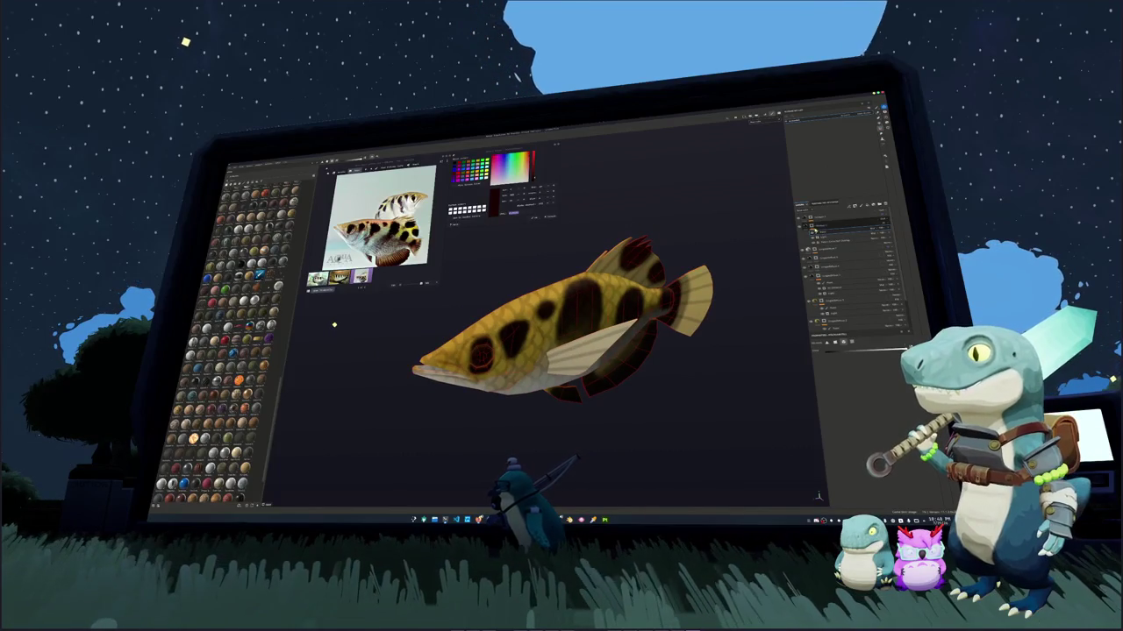
pyautogui.rightClick(811, 221)
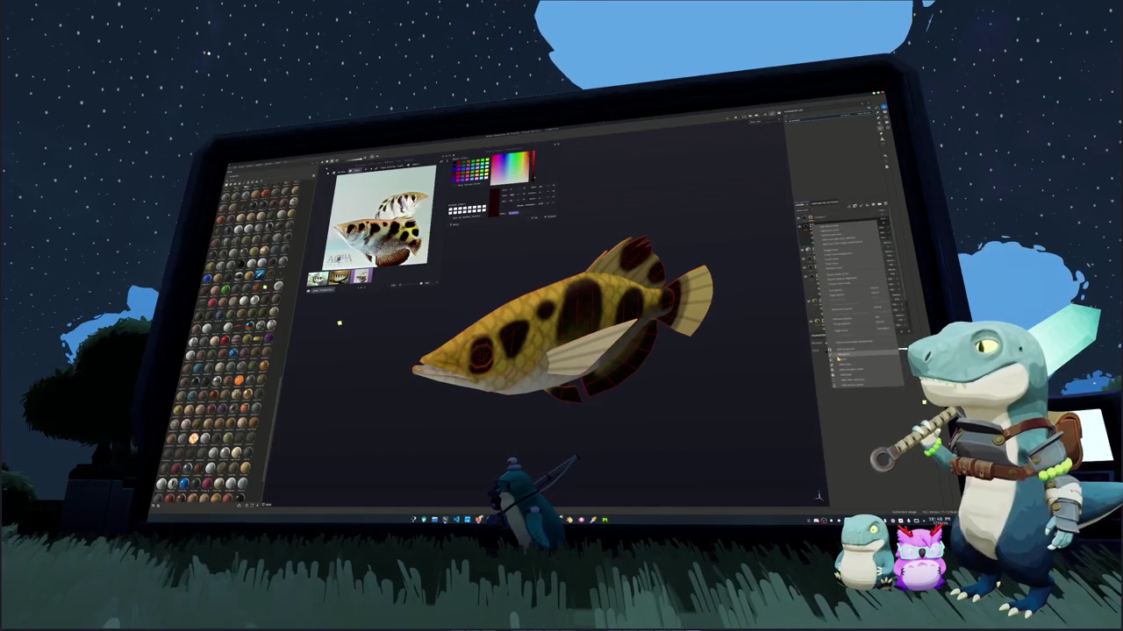
pyautogui.click(837, 361)
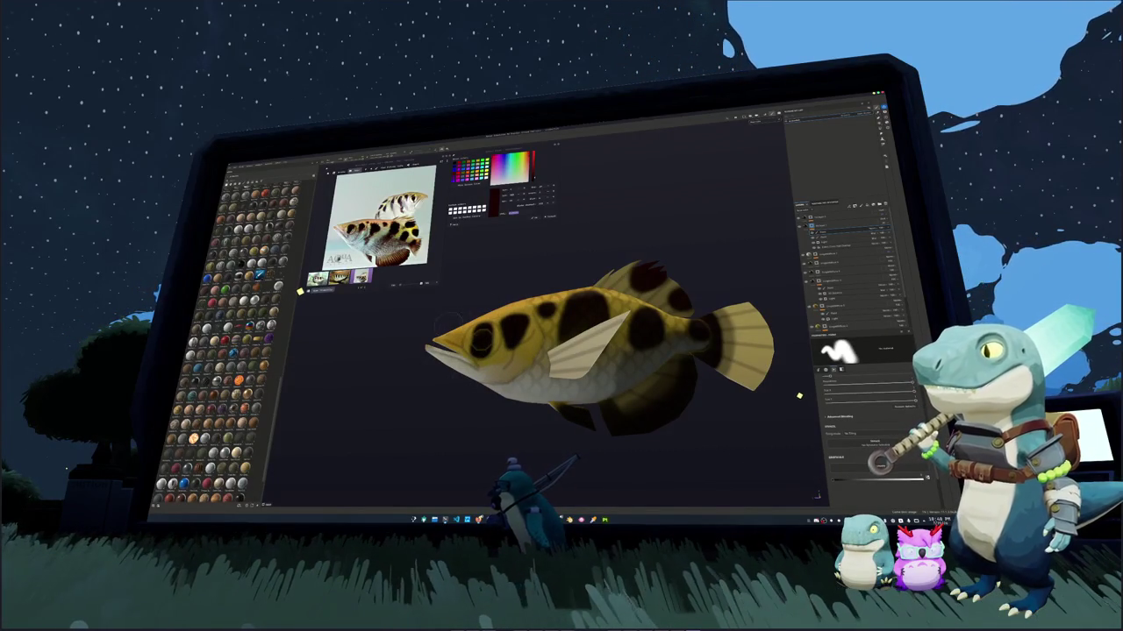
# Reframe the fish and add a new layer to the stack
pyautogui.moveTo(420, 355)
pyautogui.keyDown('alt'); pyautogui.mouseDown()
pyautogui.moveTo(482, 443)
pyautogui.moveTo(434, 368)
pyautogui.mouseUp(); pyautogui.keyUp('alt')
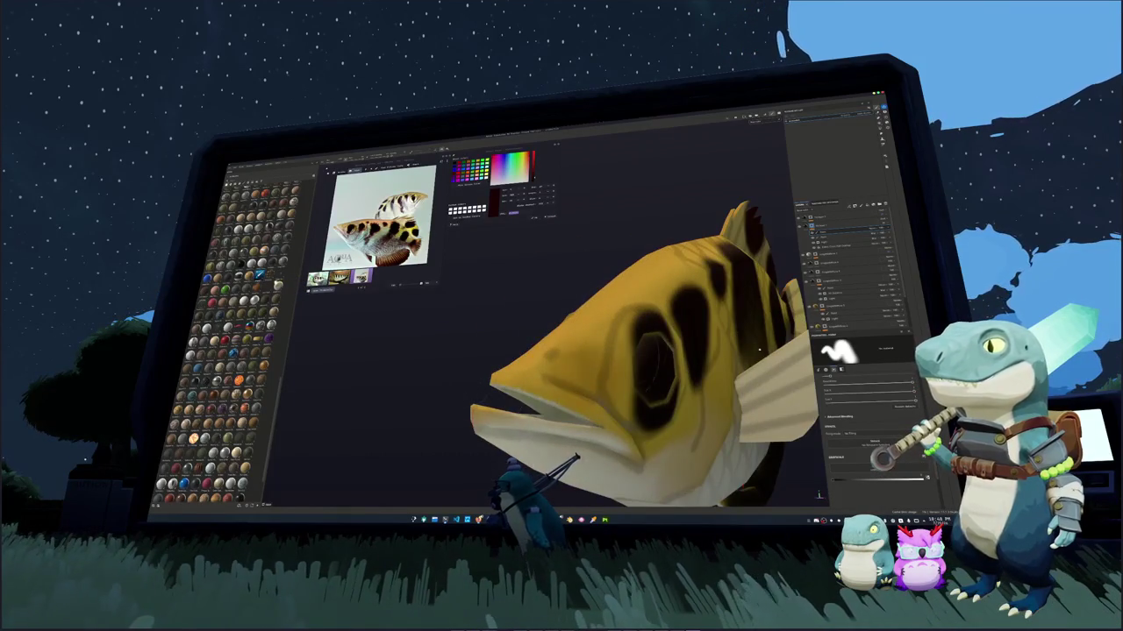
pyautogui.press('f')
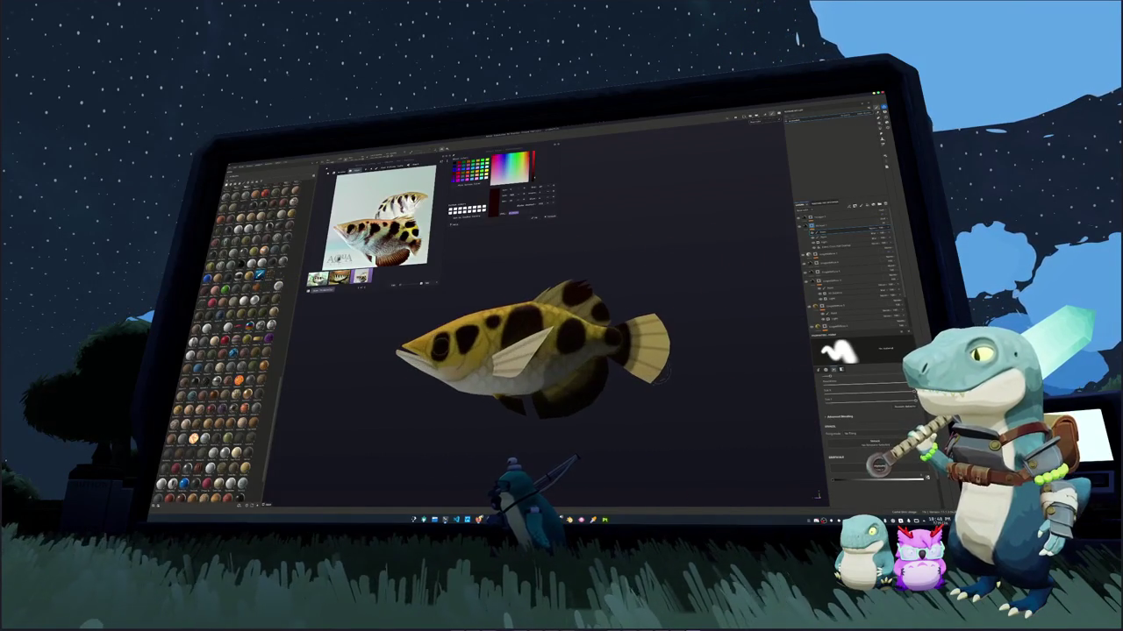
pyautogui.keyDown('alt'); pyautogui.moveTo(665, 374); pyautogui.dragTo(723, 262); pyautogui.keyUp('alt')
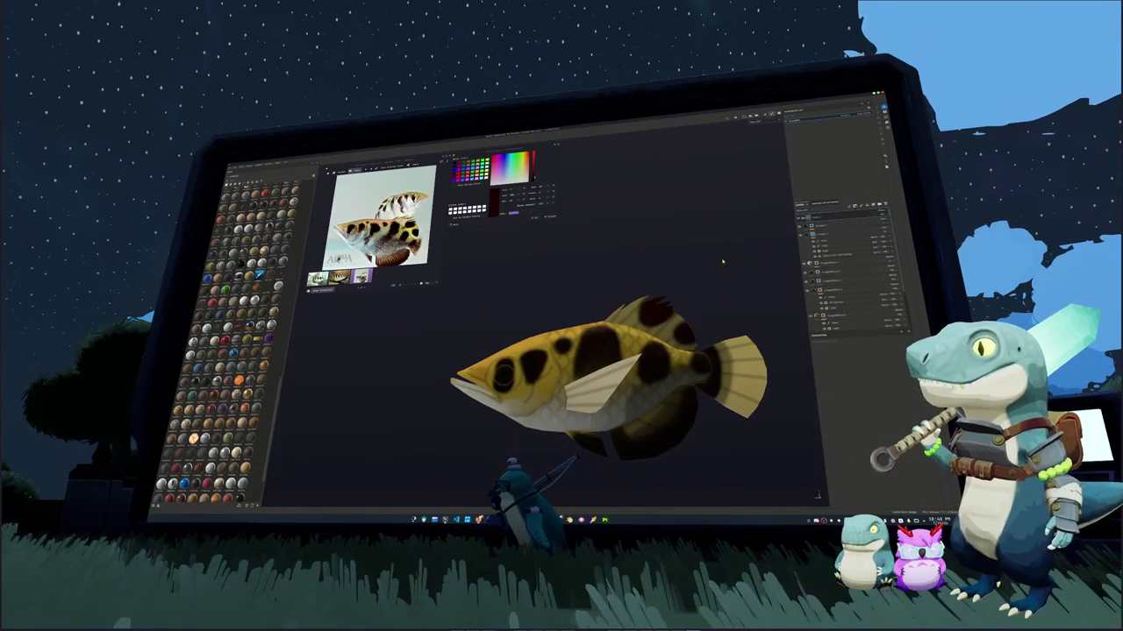
pyautogui.rightClick(831, 215)
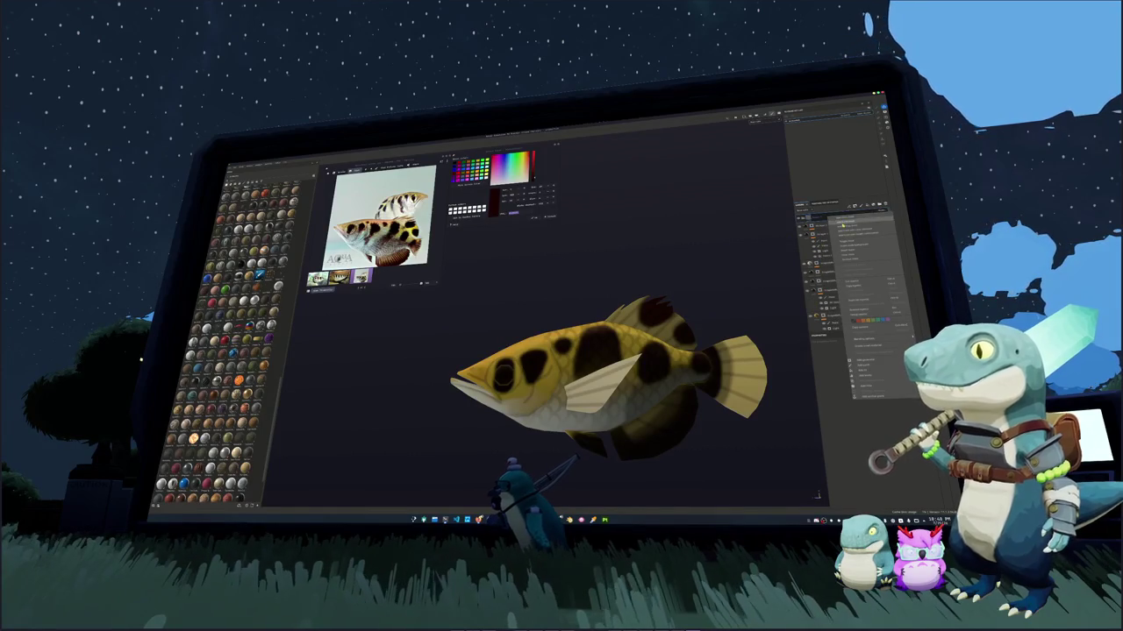
pyautogui.click(840, 224)
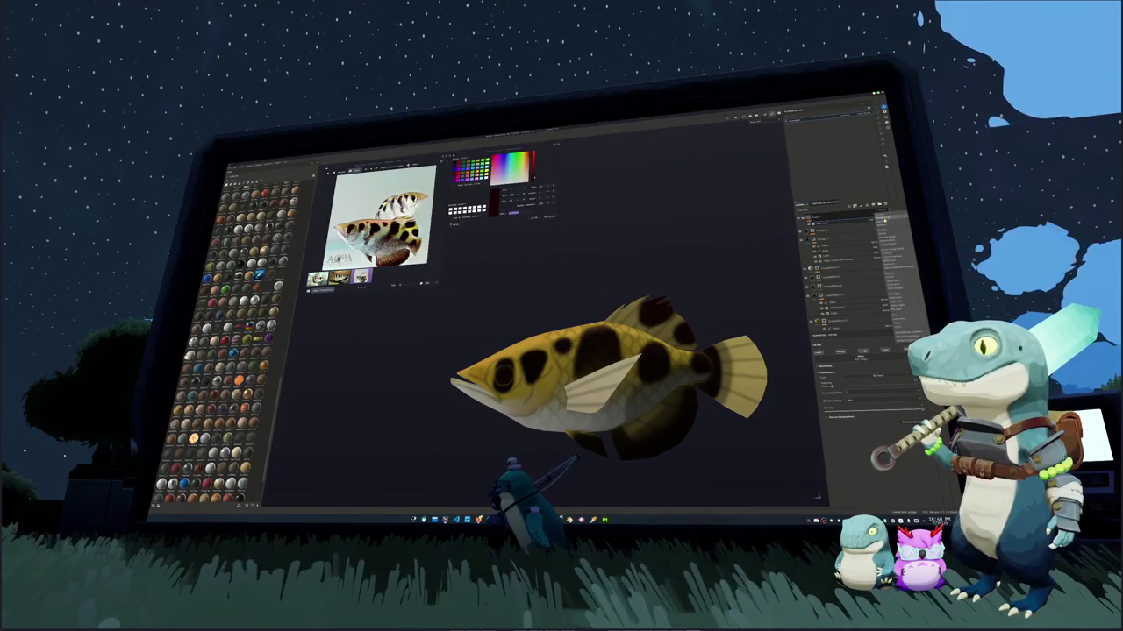
# Choose an option from the layer's context menu and zoom in on the fish's flank
pyautogui.rightClick(830, 217)
pyautogui.rightClick(817, 210)
pyautogui.click(849, 347)
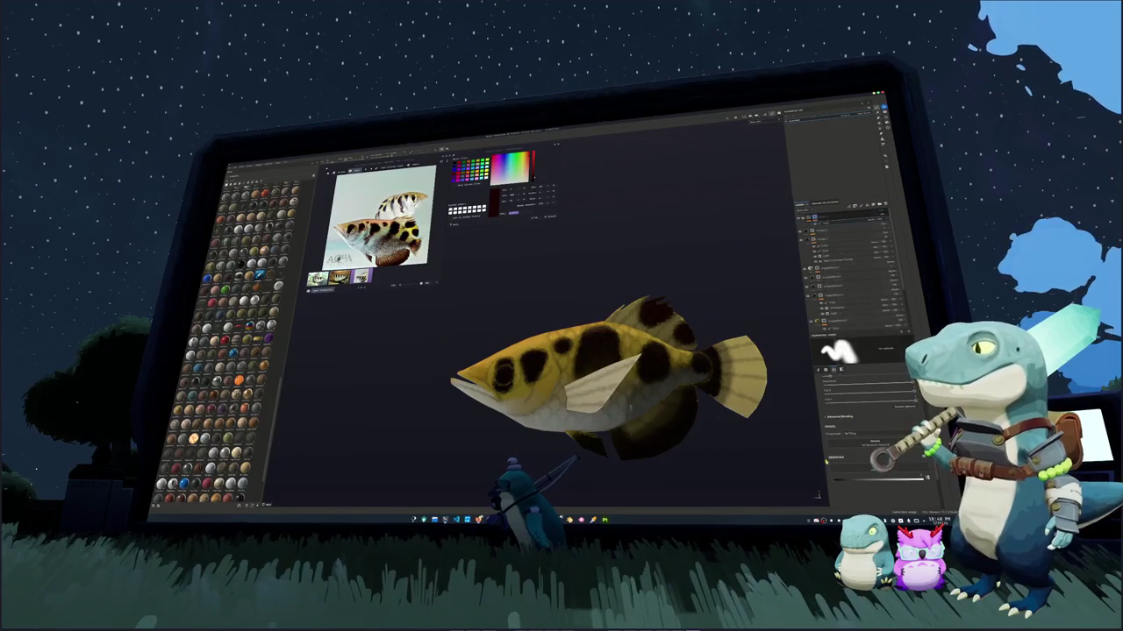
pyautogui.scroll(2, 605, 342)
pyautogui.scroll(2, 605, 342)
pyautogui.scroll(2, 605, 342)
pyautogui.scroll(2, 604, 342)
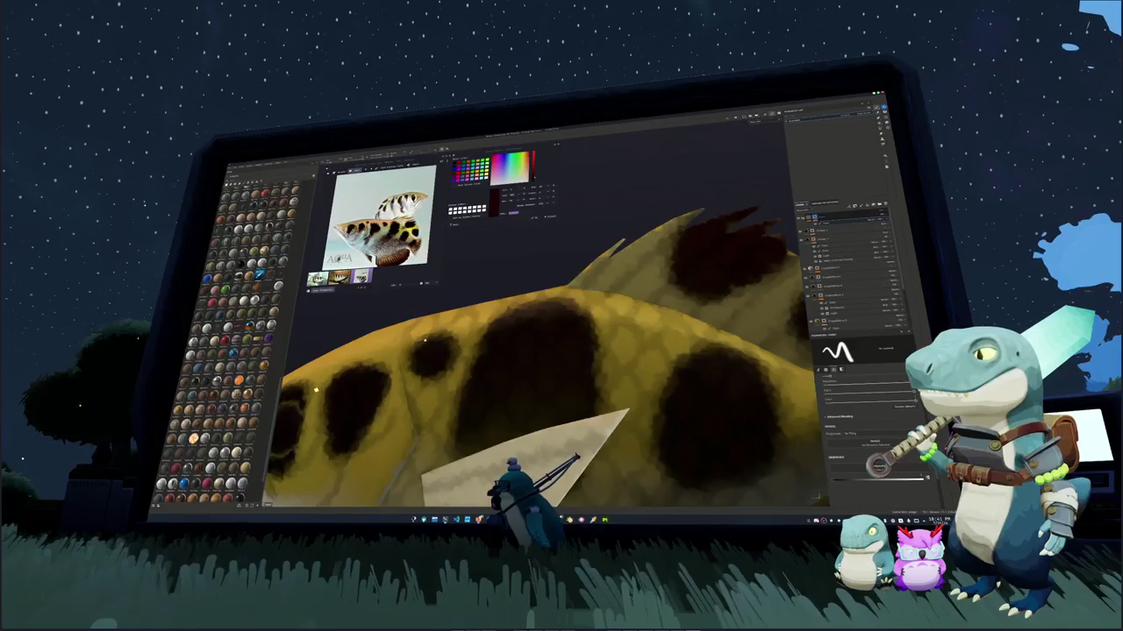
pyautogui.scroll(-5, 426, 341)
pyautogui.keyDown('alt'); pyautogui.moveTo(425, 340); pyautogui.dragTo(526, 333); pyautogui.keyUp('alt')
pyautogui.scroll(5, 580, 339)
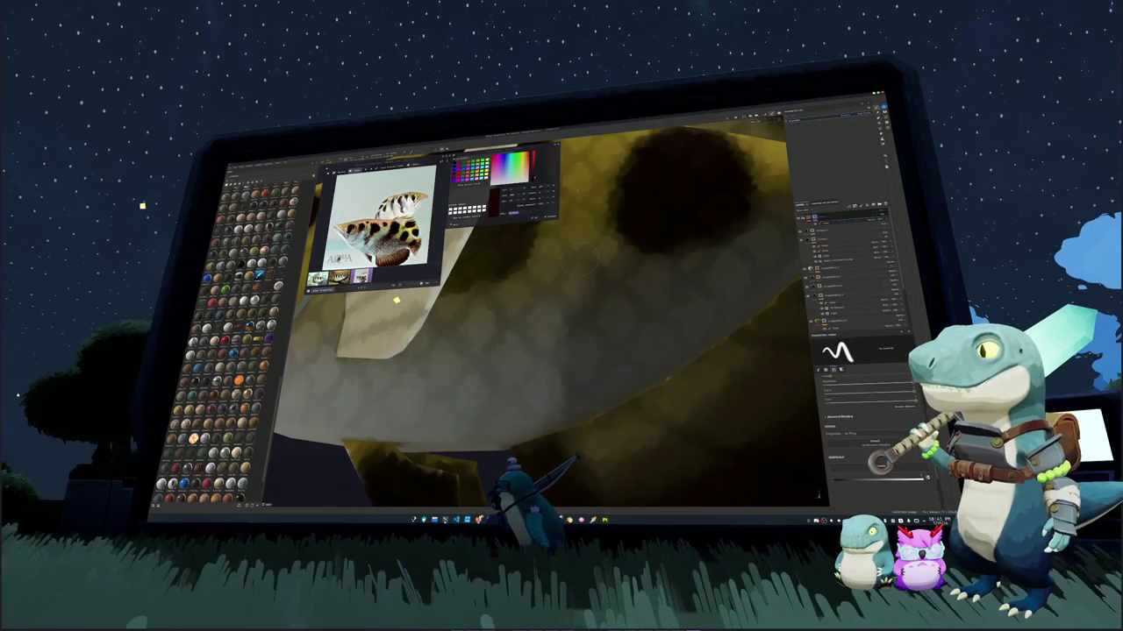
pyautogui.scroll(-4, 576, 259)
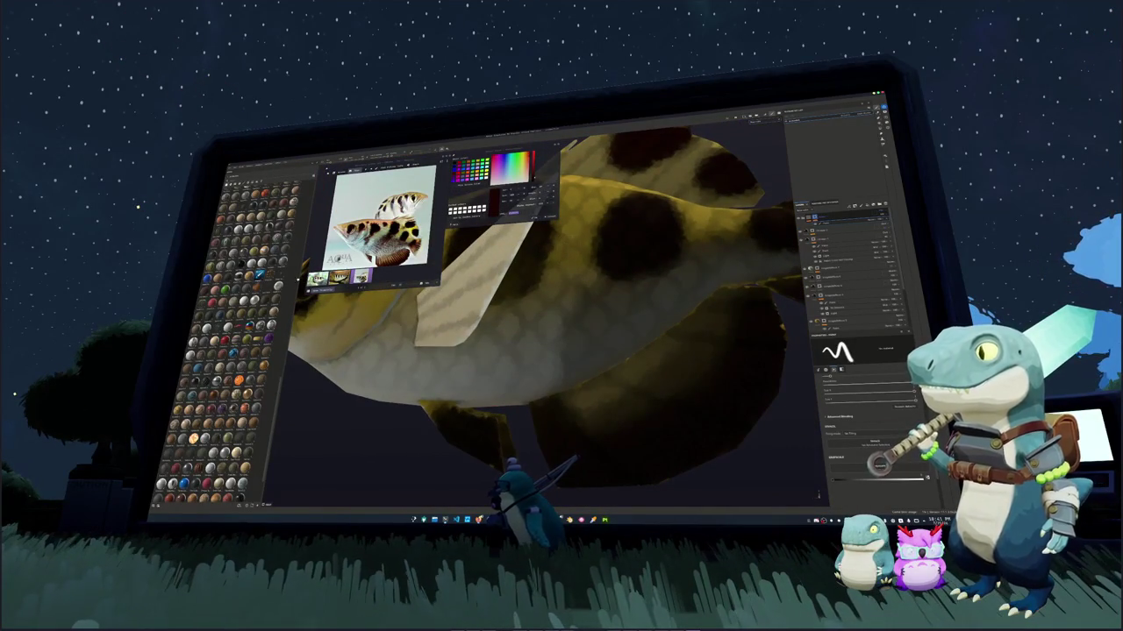
pyautogui.scroll(-3, 579, 291)
pyautogui.keyDown('alt'); pyautogui.moveTo(579, 291); pyautogui.dragTo(498, 374); pyautogui.keyUp('alt')
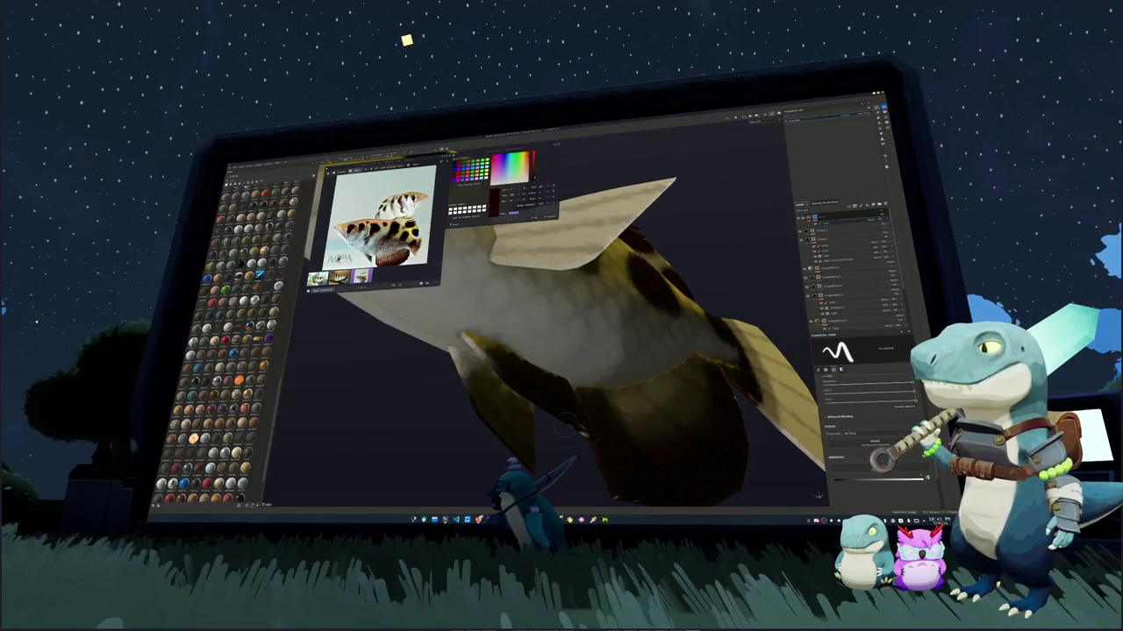
pyautogui.moveTo(597, 443)
pyautogui.keyDown('alt'); pyautogui.mouseDown()
pyautogui.moveTo(581, 379)
pyautogui.moveTo(541, 399)
pyautogui.mouseUp(); pyautogui.keyUp('alt')
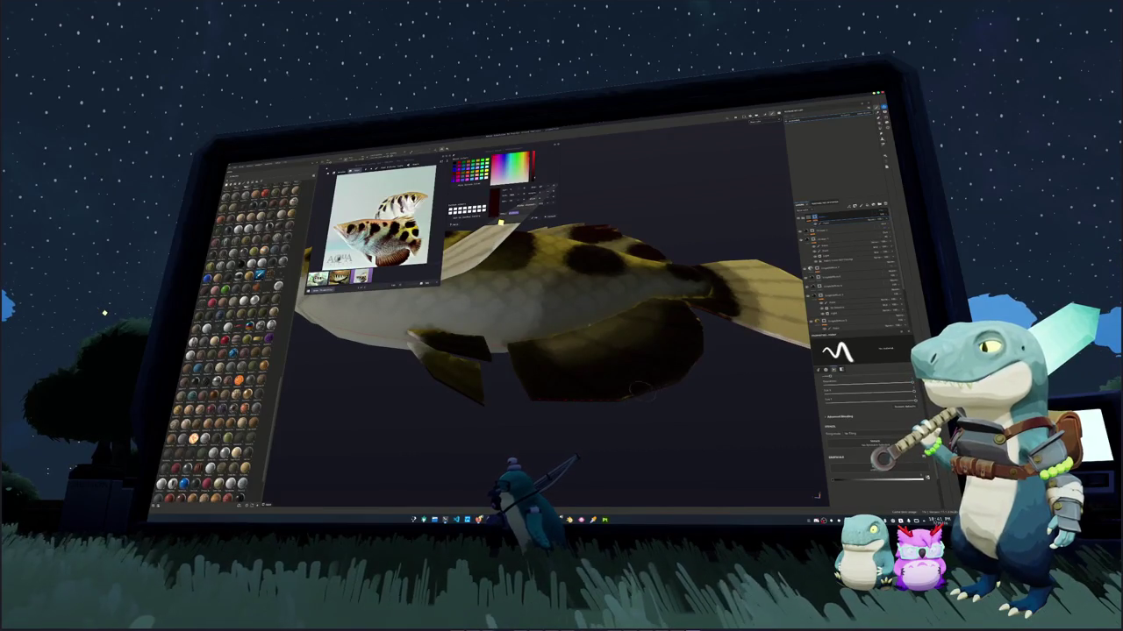
pyautogui.keyDown('alt'); pyautogui.moveTo(592, 408); pyautogui.dragTo(559, 421); pyautogui.keyUp('alt')
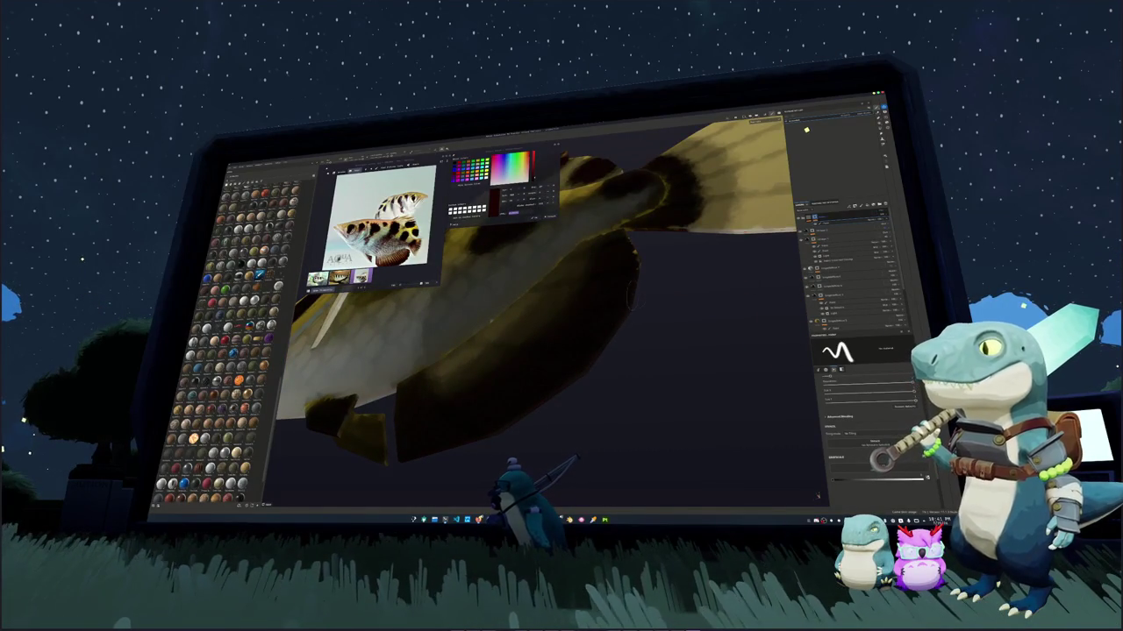
pyautogui.moveTo(615, 250)
pyautogui.keyDown('alt'); pyautogui.mouseDown()
pyautogui.moveTo(575, 289)
pyautogui.moveTo(617, 314)
pyautogui.moveTo(602, 358)
pyautogui.mouseUp(); pyautogui.keyUp('alt')
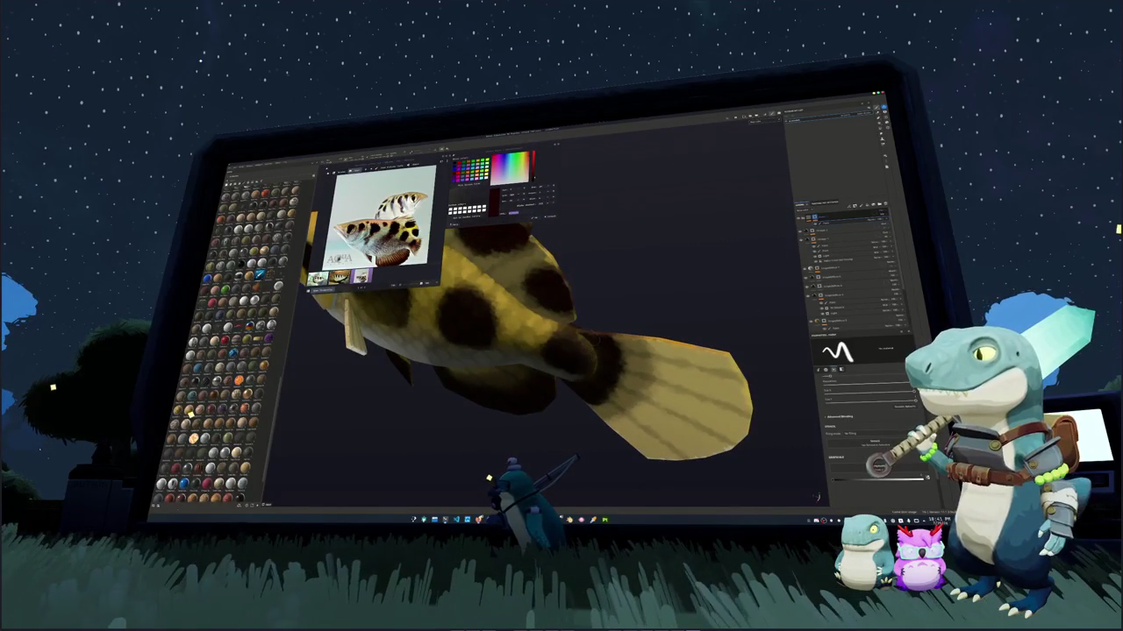
pyautogui.moveTo(578, 322)
pyautogui.keyDown('alt'); pyautogui.mouseDown()
pyautogui.moveTo(570, 302)
pyautogui.moveTo(579, 333)
pyautogui.moveTo(638, 300)
pyautogui.moveTo(464, 340)
pyautogui.moveTo(535, 362)
pyautogui.mouseUp(); pyautogui.keyUp('alt')
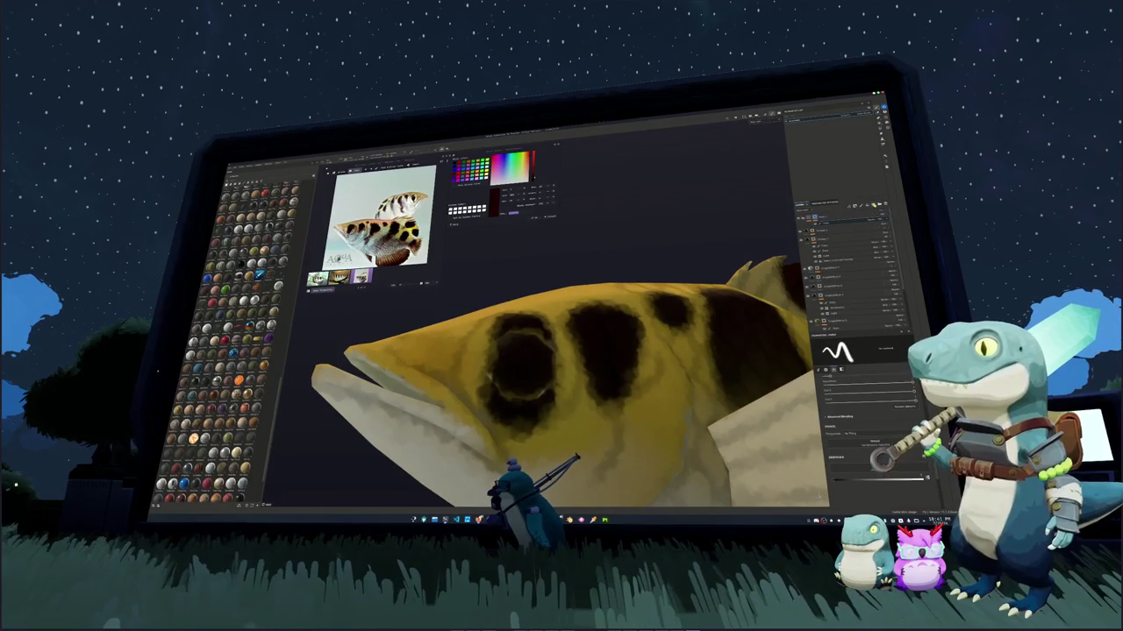
# Darken the spot around the fish's eye with black paint
pyautogui.click(862, 451)
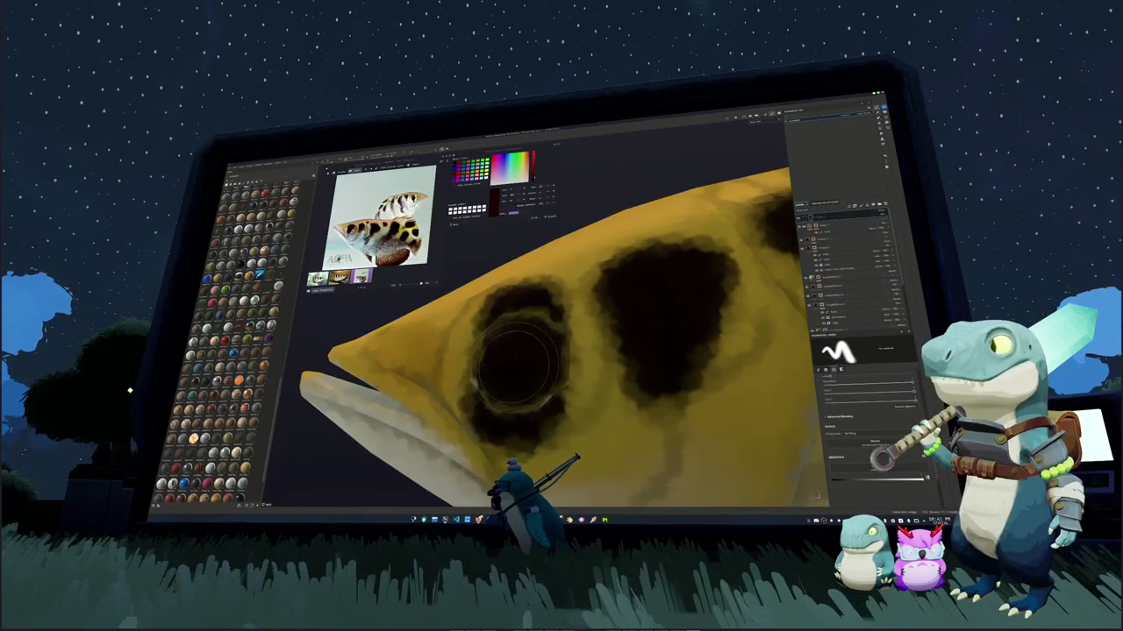
pyautogui.keyDown('alt'); pyautogui.moveTo(517, 360); pyautogui.dragTo(524, 358); pyautogui.keyUp('alt')
pyautogui.moveTo(522, 355)
pyautogui.mouseDown()
pyautogui.moveTo(496, 364)
pyautogui.moveTo(548, 338)
pyautogui.moveTo(518, 358)
pyautogui.mouseUp()
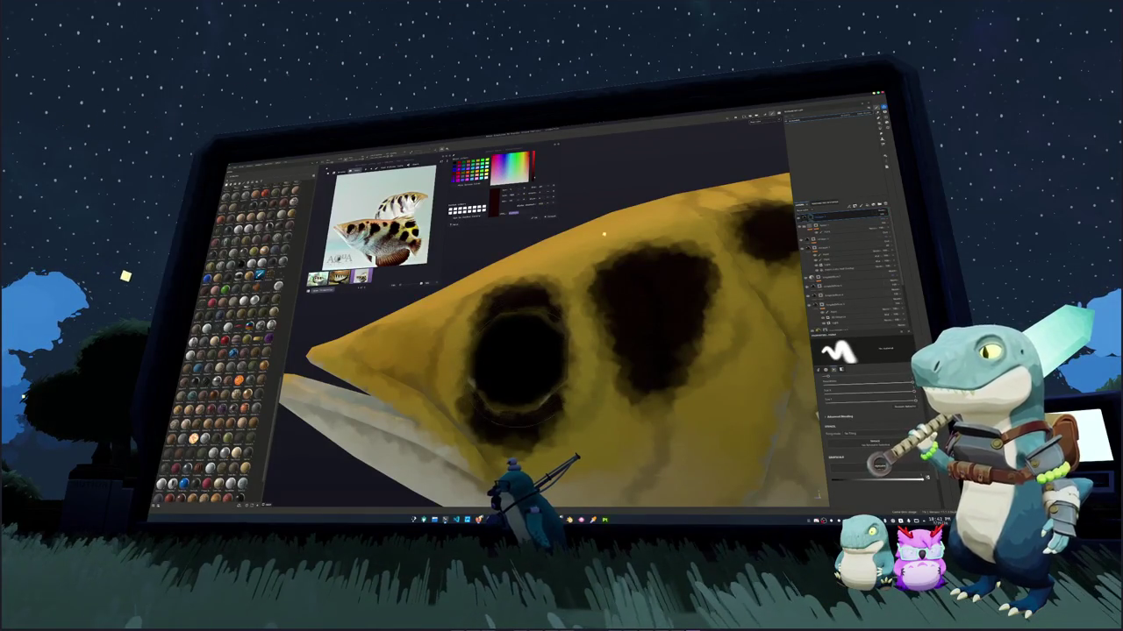
pyautogui.moveTo(517, 355); pyautogui.dragTo(521, 373)
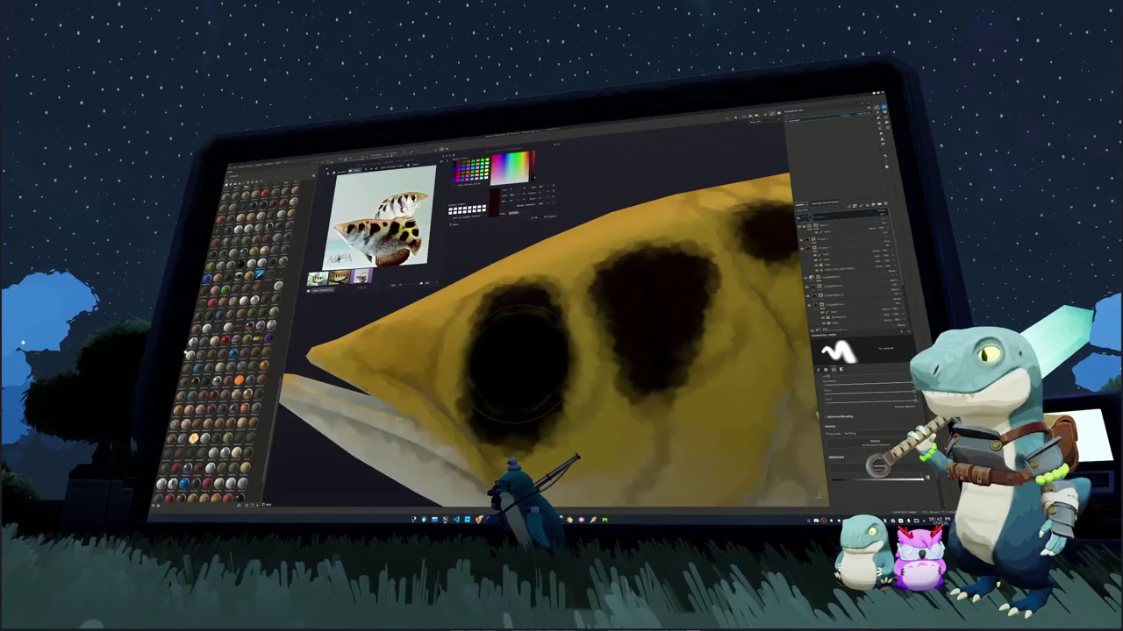
# On the highlight layer, dab a pure white catchlight onto the eye
pyautogui.click(843, 402)
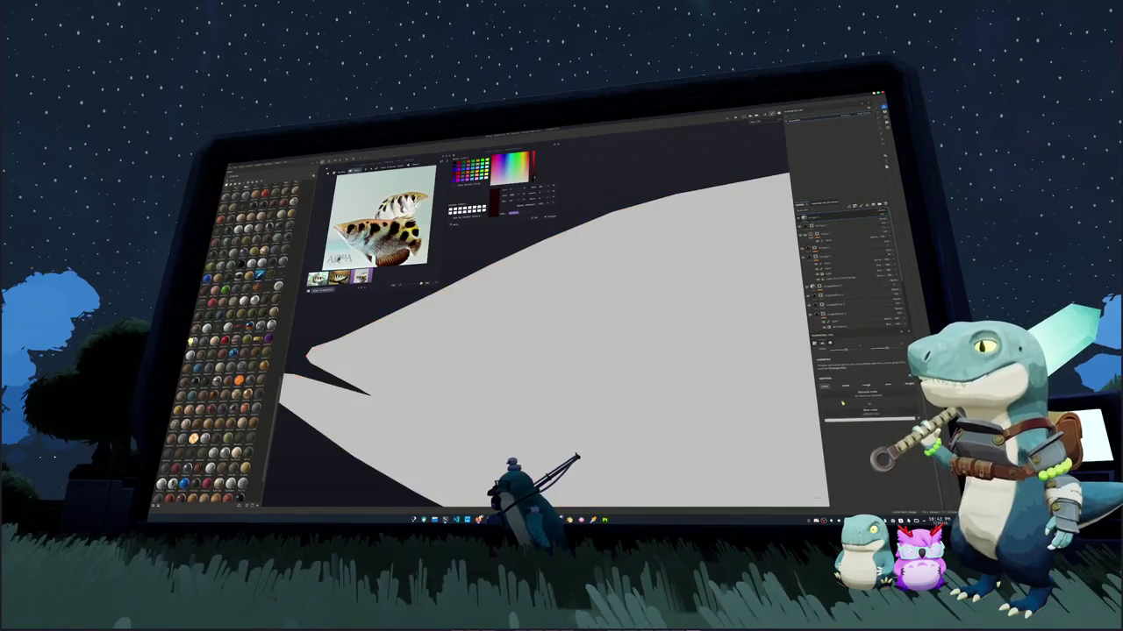
pyautogui.click(848, 423)
pyautogui.moveTo(886, 412); pyautogui.dragTo(880, 395)
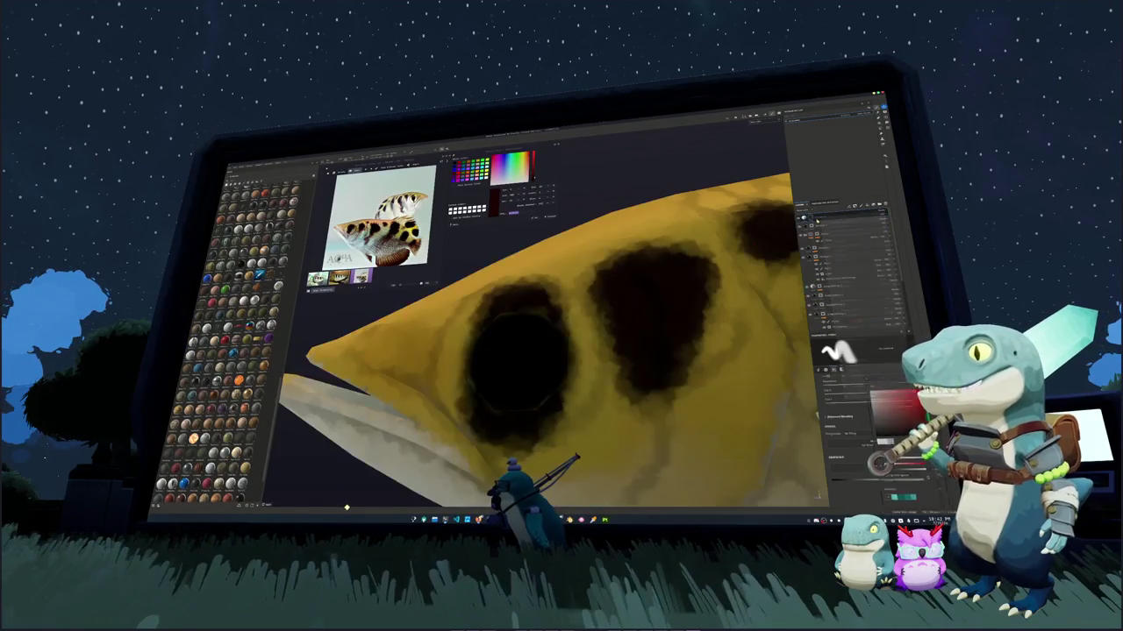
pyautogui.click(827, 351)
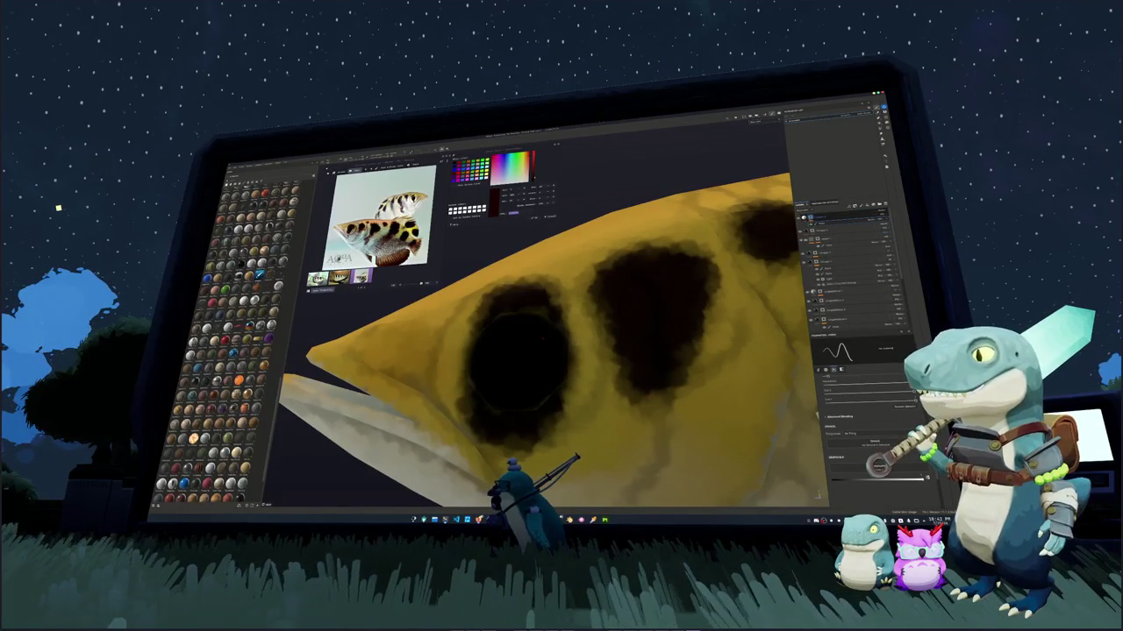
pyautogui.keyDown('alt'); pyautogui.moveTo(515, 345); pyautogui.dragTo(543, 335); pyautogui.keyUp('alt')
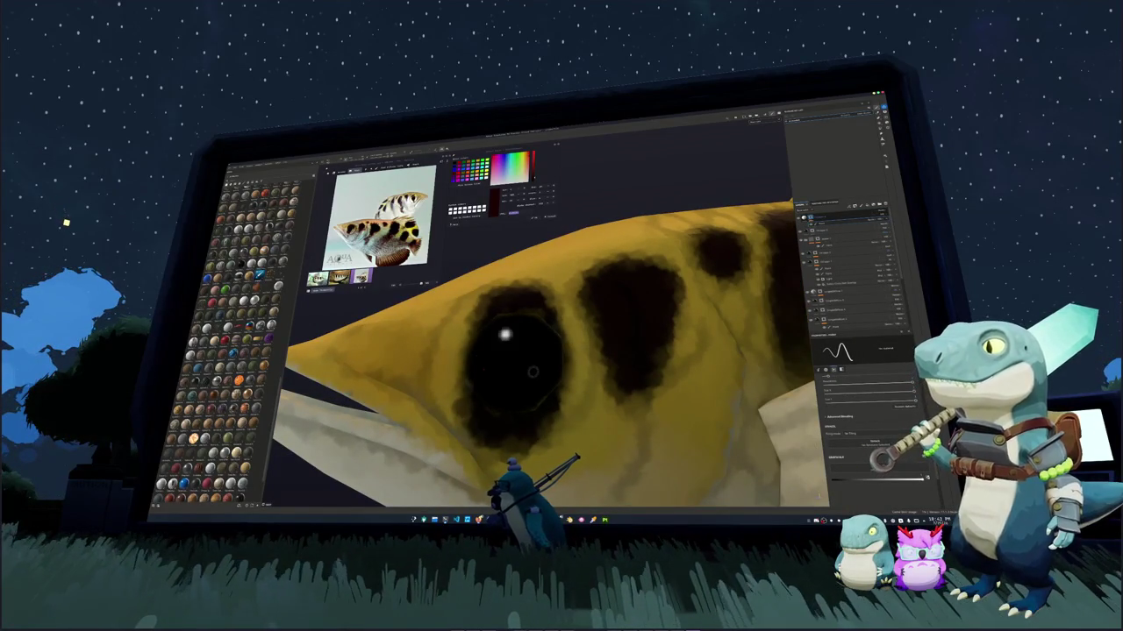
pyautogui.click(503, 332)
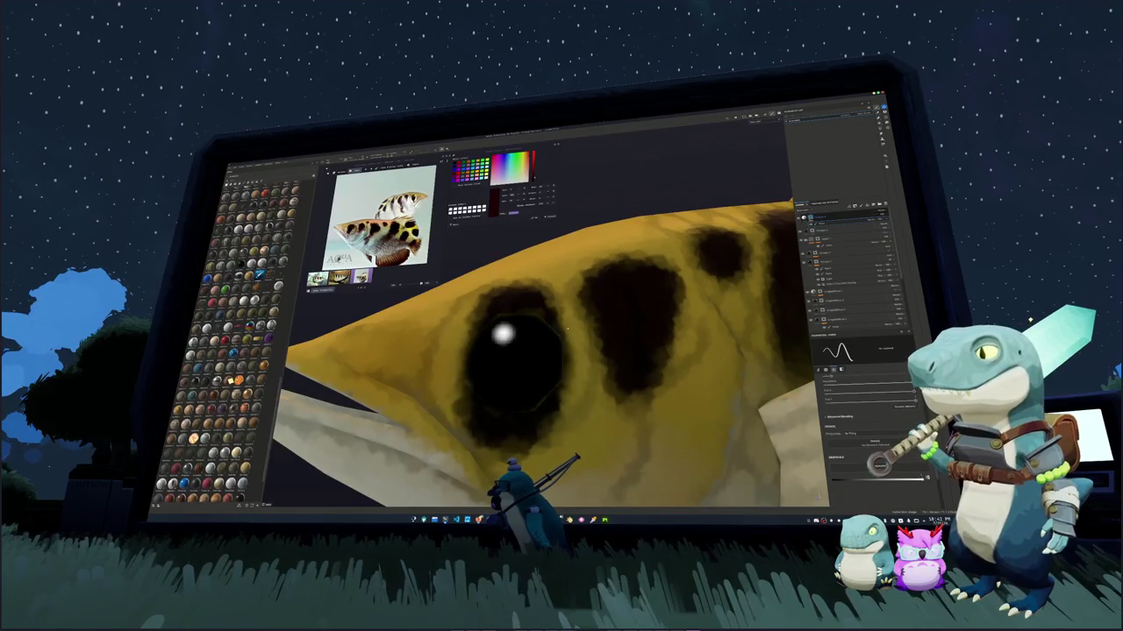
pyautogui.press('f')
pyautogui.moveTo(521, 337)
pyautogui.keyDown('alt'); pyautogui.mouseDown()
pyautogui.moveTo(557, 317)
pyautogui.moveTo(597, 396)
pyautogui.mouseUp(); pyautogui.keyUp('alt')
# Zoom in on the eye and add two white highlight dots to it
pyautogui.scroll(-3, 558, 318)
pyautogui.scroll(-2, 558, 317)
pyautogui.scroll(2, 590, 393)
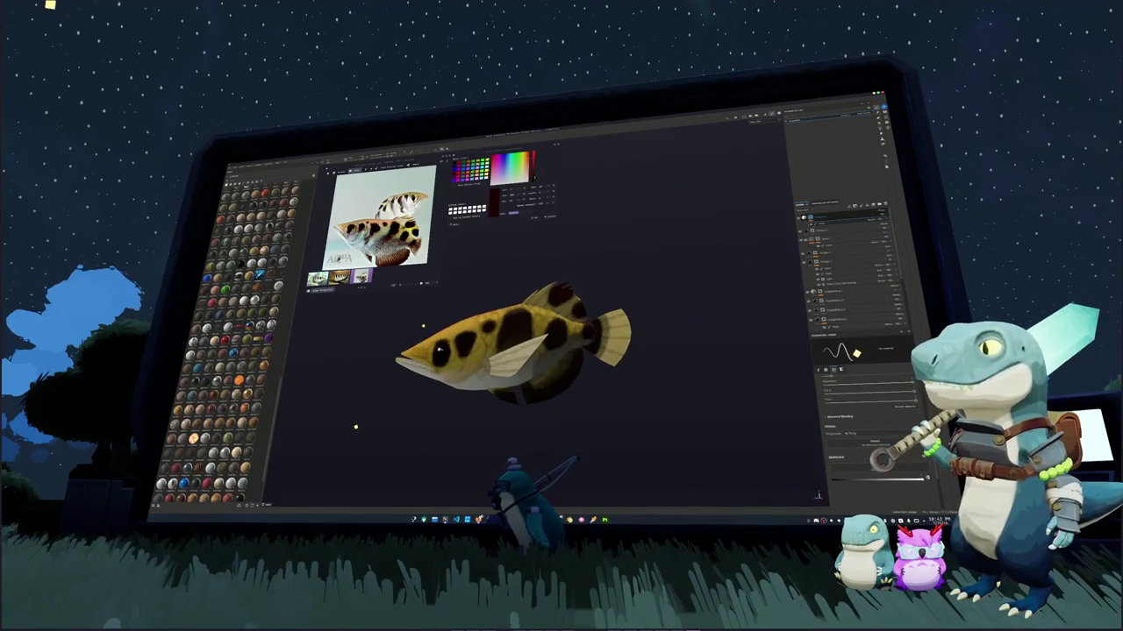
pyautogui.scroll(2, 590, 393)
pyautogui.scroll(2, 463, 358)
pyautogui.scroll(3, 463, 357)
pyautogui.scroll(3, 451, 354)
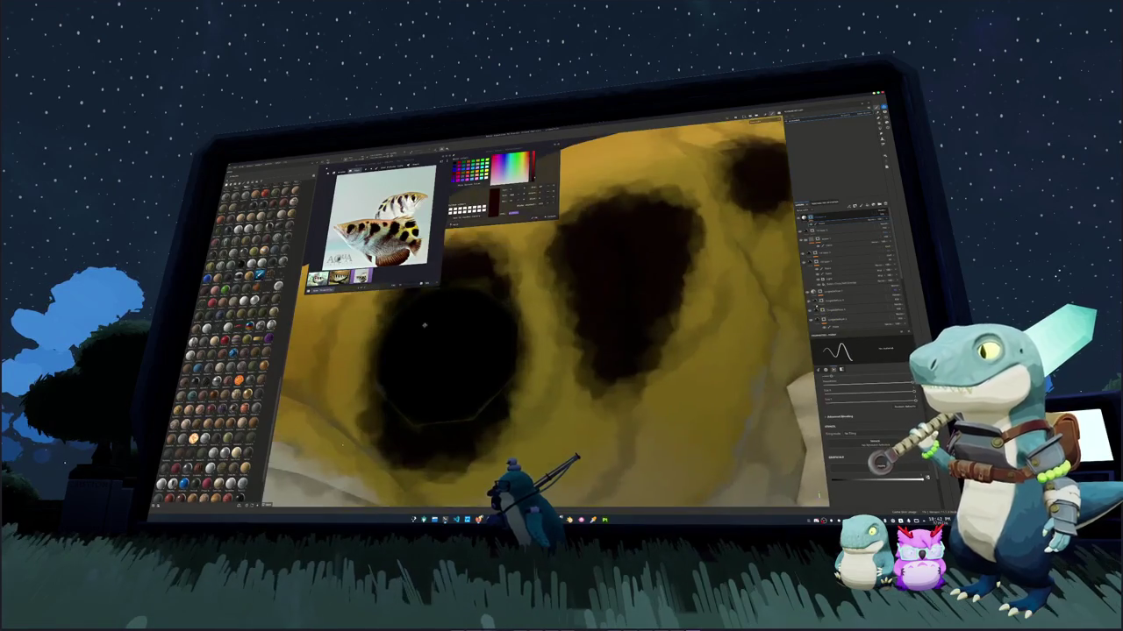
pyautogui.scroll(2, 446, 351)
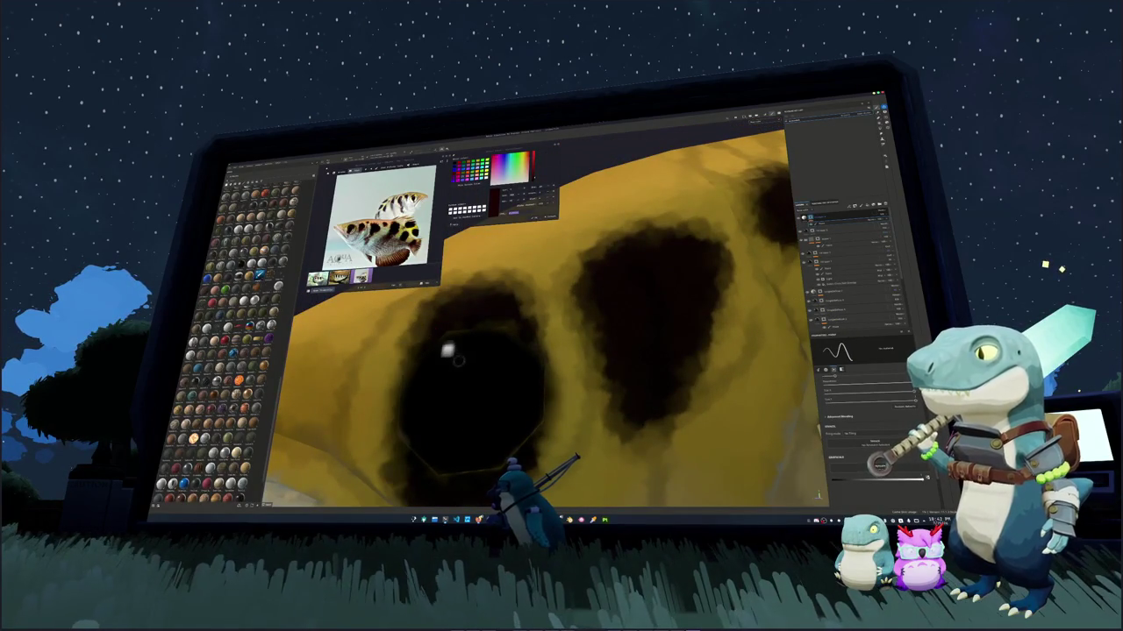
pyautogui.keyDown('alt'); pyautogui.moveTo(454, 359); pyautogui.dragTo(460, 355); pyautogui.keyUp('alt')
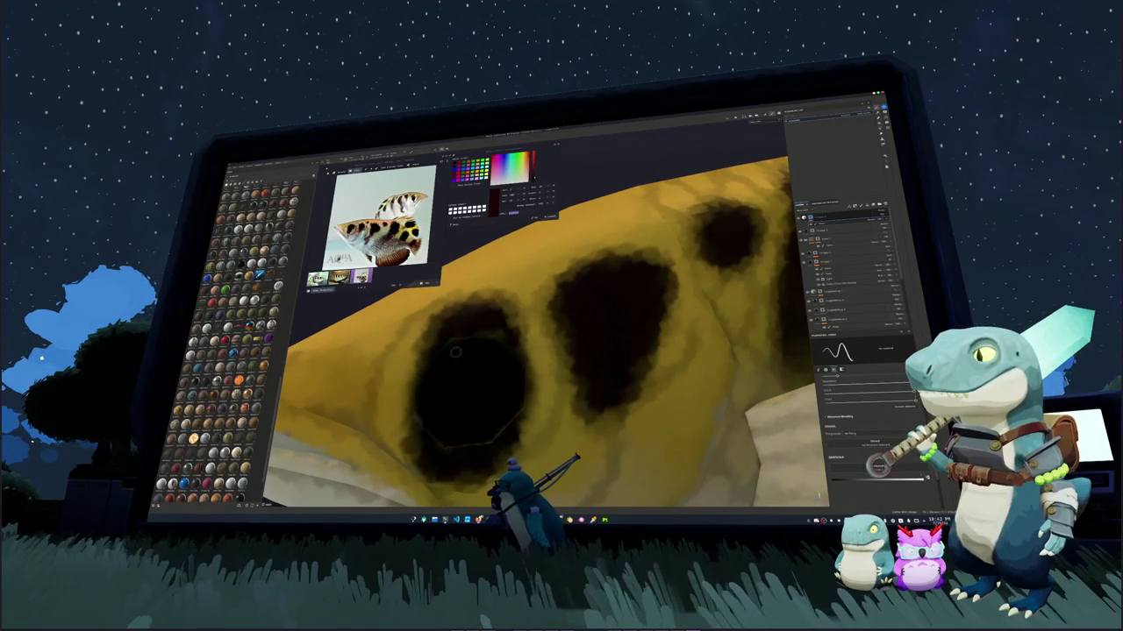
pyautogui.click(453, 352)
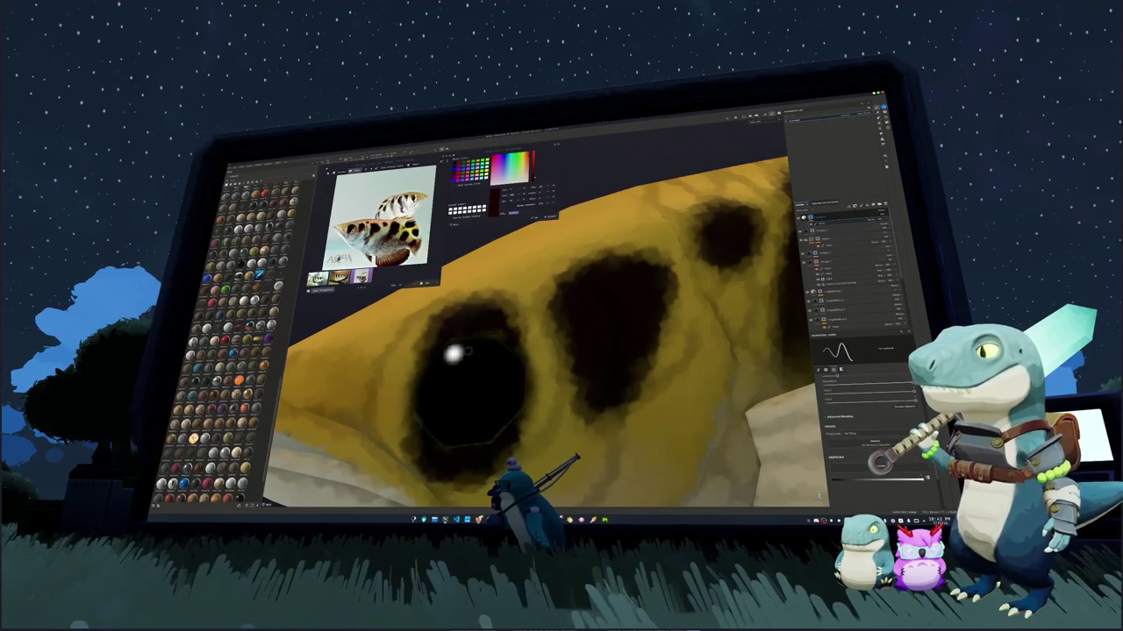
pyautogui.click(472, 349)
# Zoom out to check the whole fish, then open the texture export settings
pyautogui.scroll(-3, 442, 370)
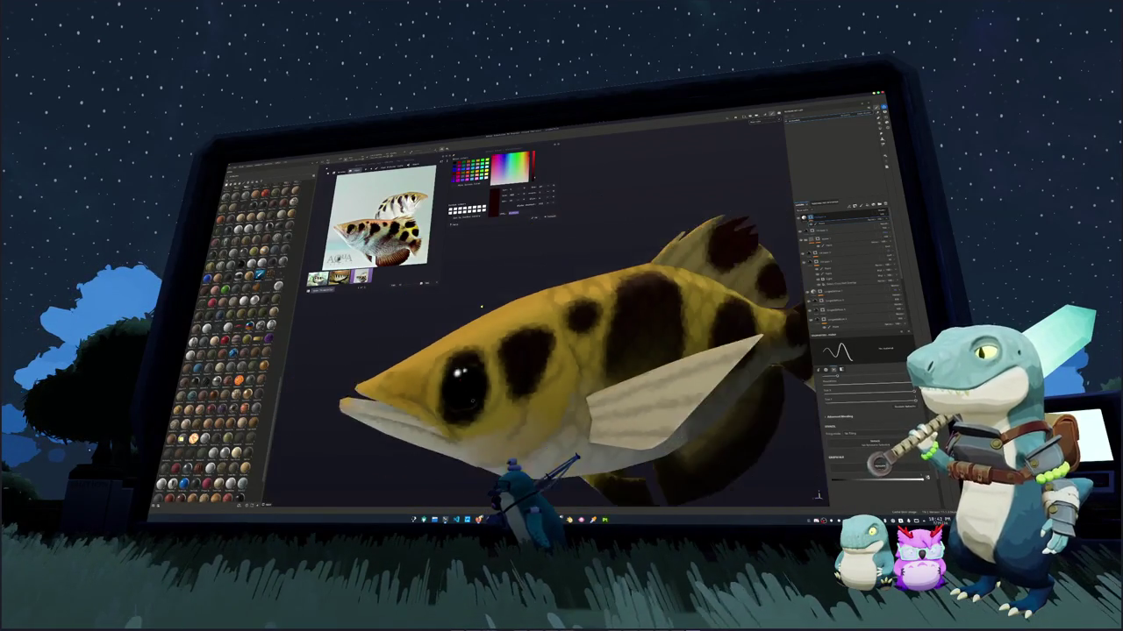
pyautogui.scroll(-2, 442, 369)
pyautogui.scroll(2, 445, 359)
pyautogui.scroll(2, 447, 354)
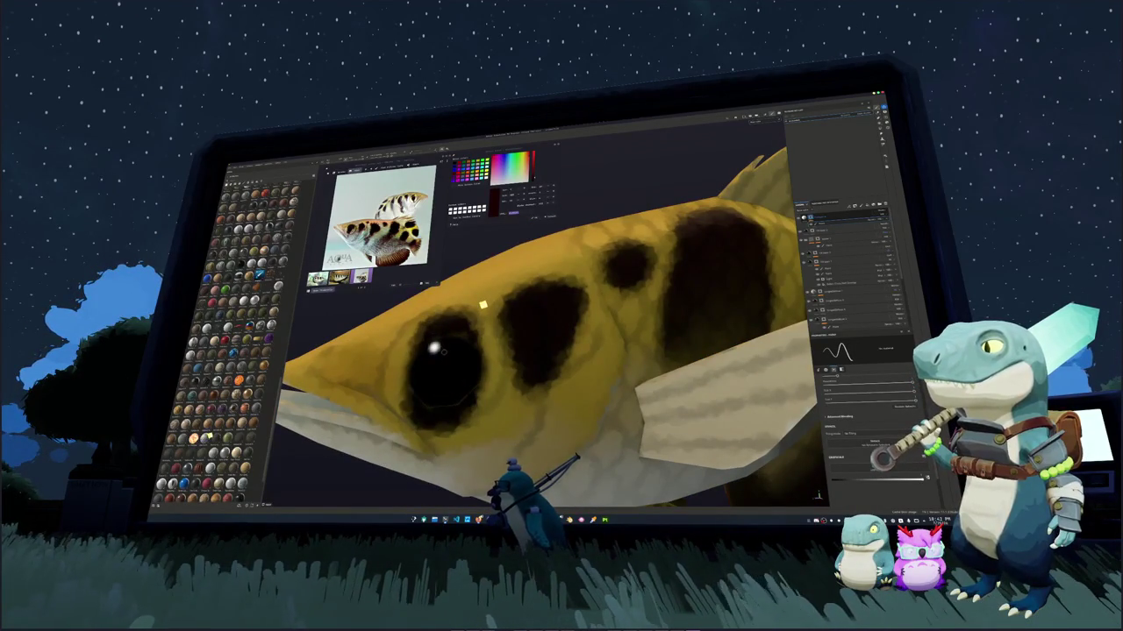
pyautogui.scroll(-2, 484, 305)
pyautogui.scroll(-2, 488, 304)
pyautogui.scroll(-3, 491, 302)
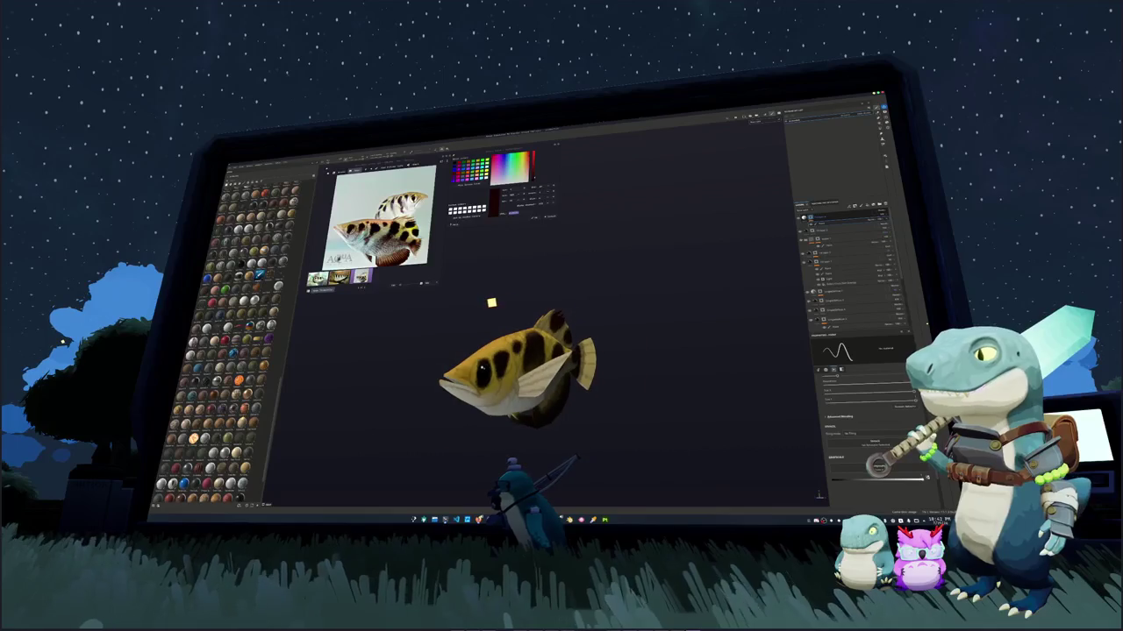
pyautogui.scroll(4, 496, 303)
pyautogui.scroll(-2, 497, 307)
pyautogui.scroll(1, 498, 316)
pyautogui.scroll(3, 497, 314)
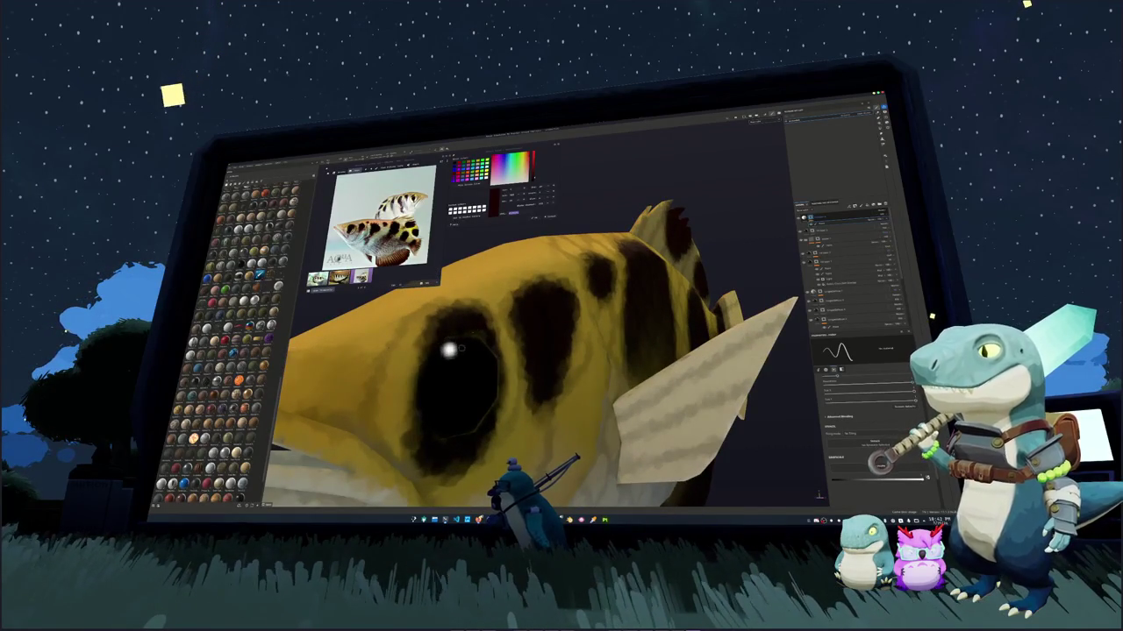
pyautogui.scroll(-3, 498, 314)
pyautogui.scroll(-2, 497, 314)
pyautogui.scroll(-1, 498, 314)
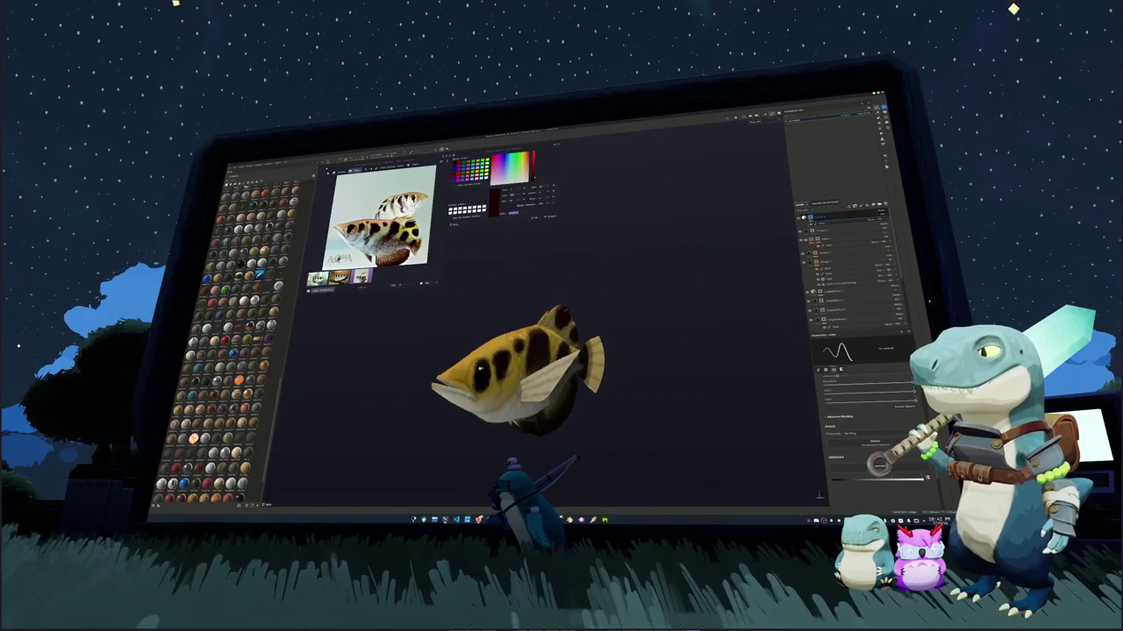
pyautogui.hotkey('ctrl', 'shift', 'e')
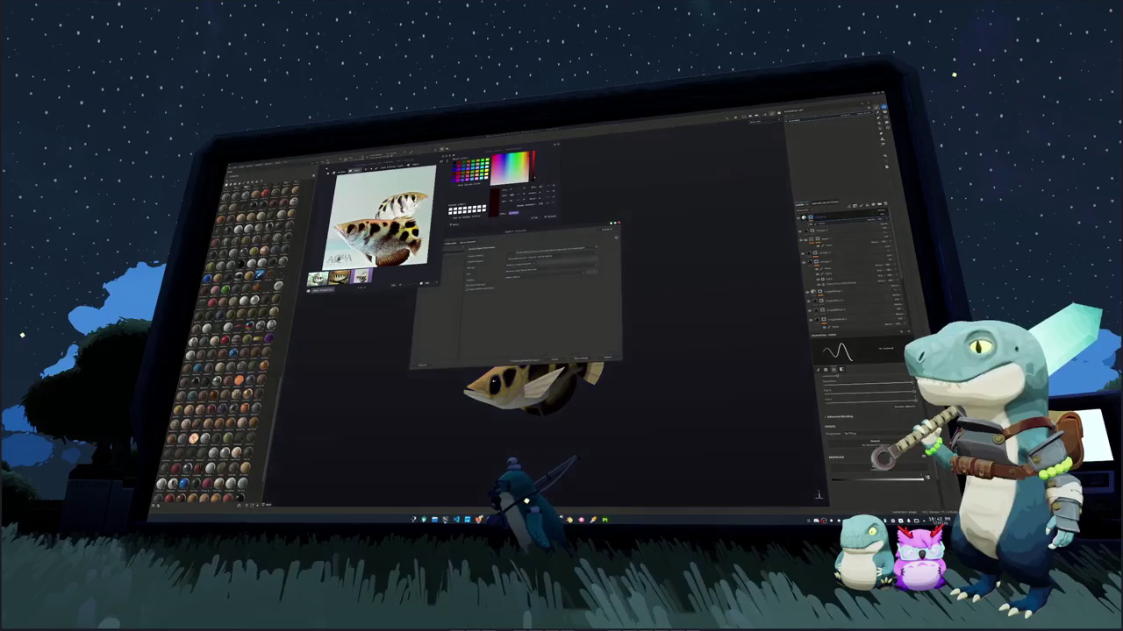
# Set the output folder, review the export settings, and export the fish textures
pyautogui.click(556, 250)
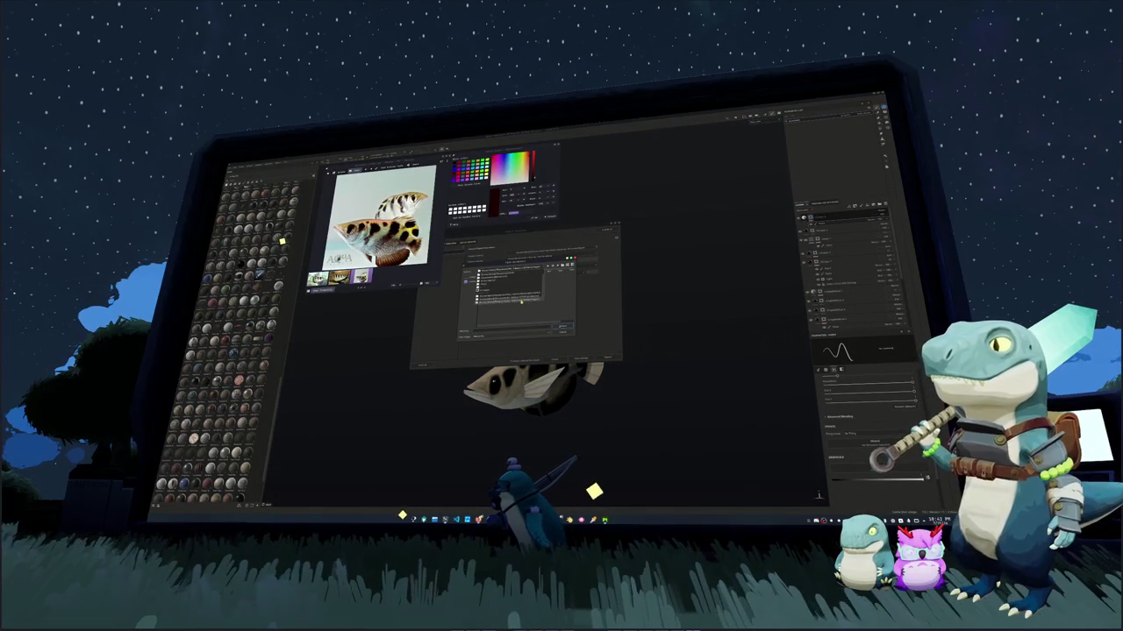
pyautogui.doubleClick(521, 299)
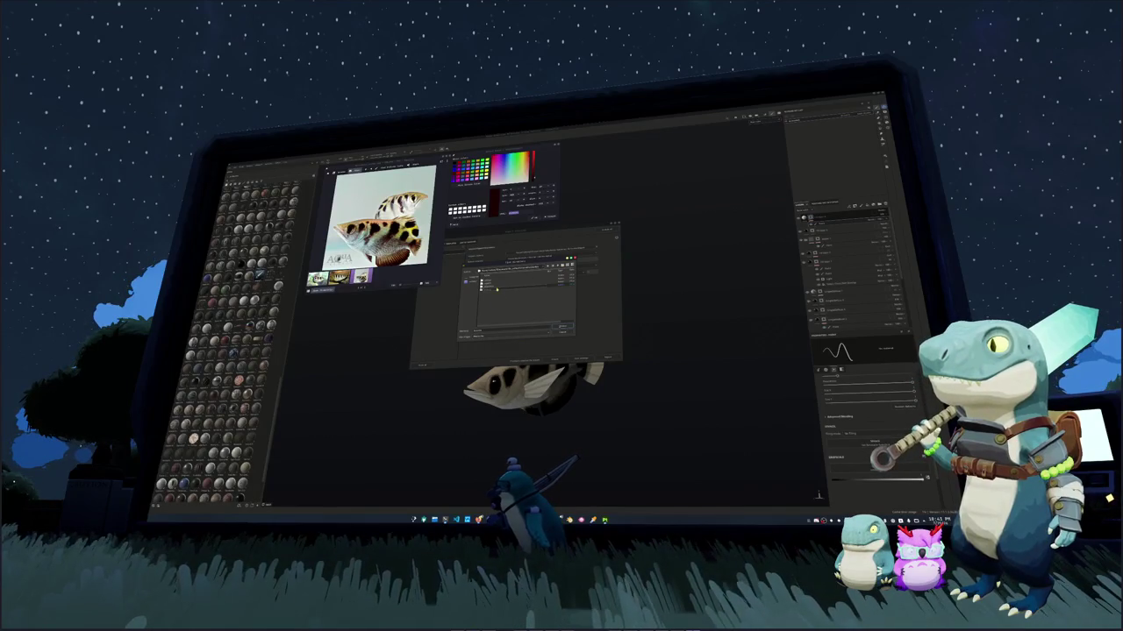
pyautogui.press('Return')
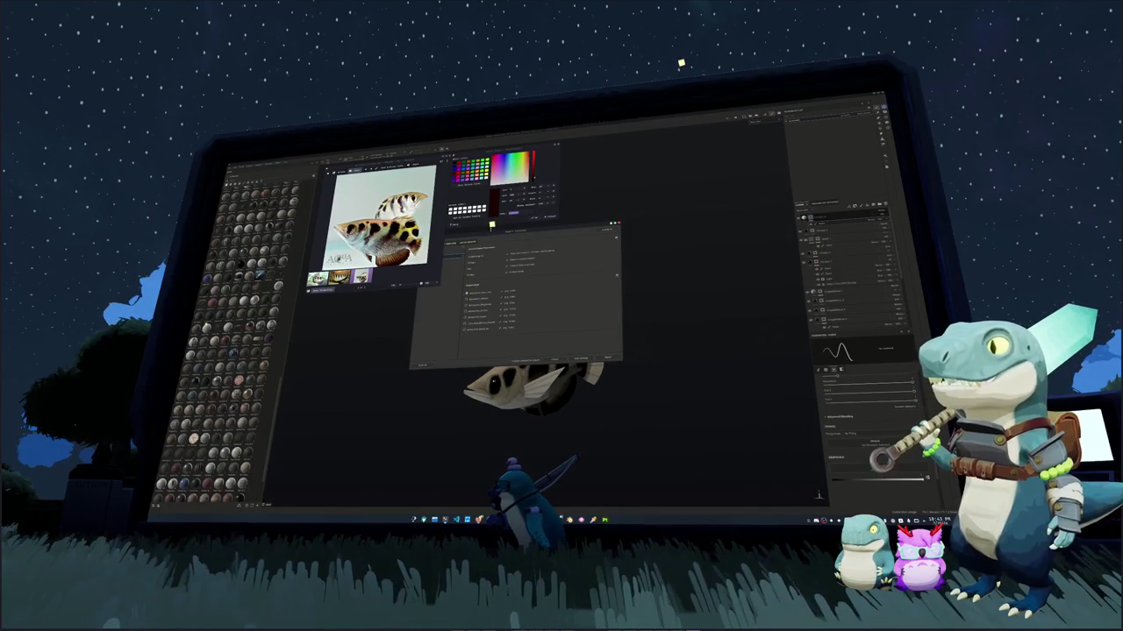
pyautogui.click(493, 260)
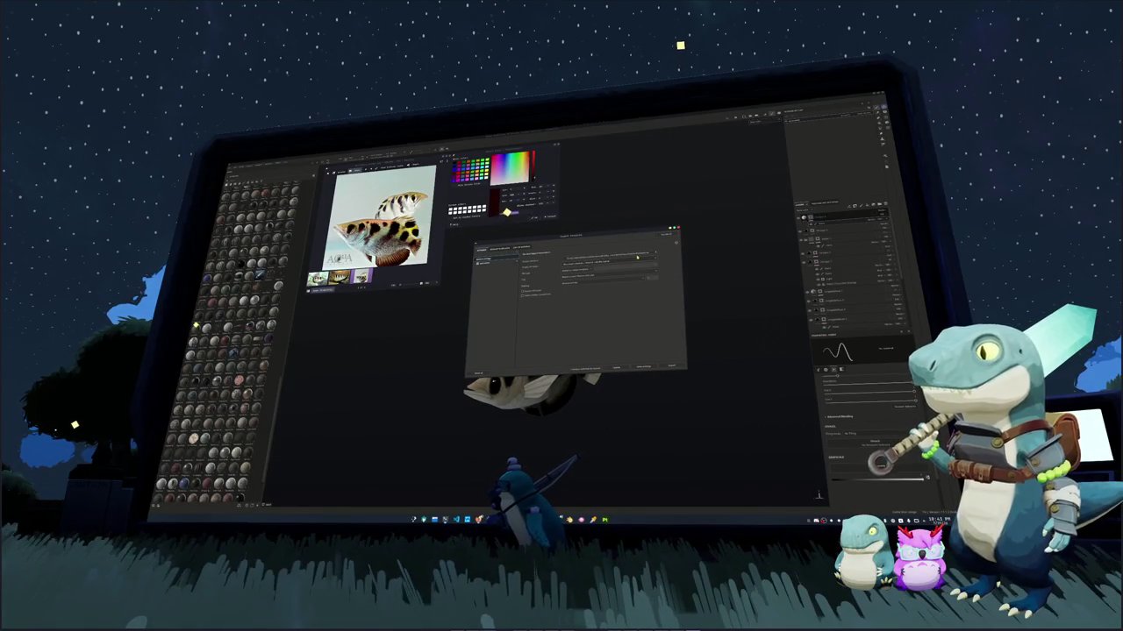
pyautogui.click(651, 363)
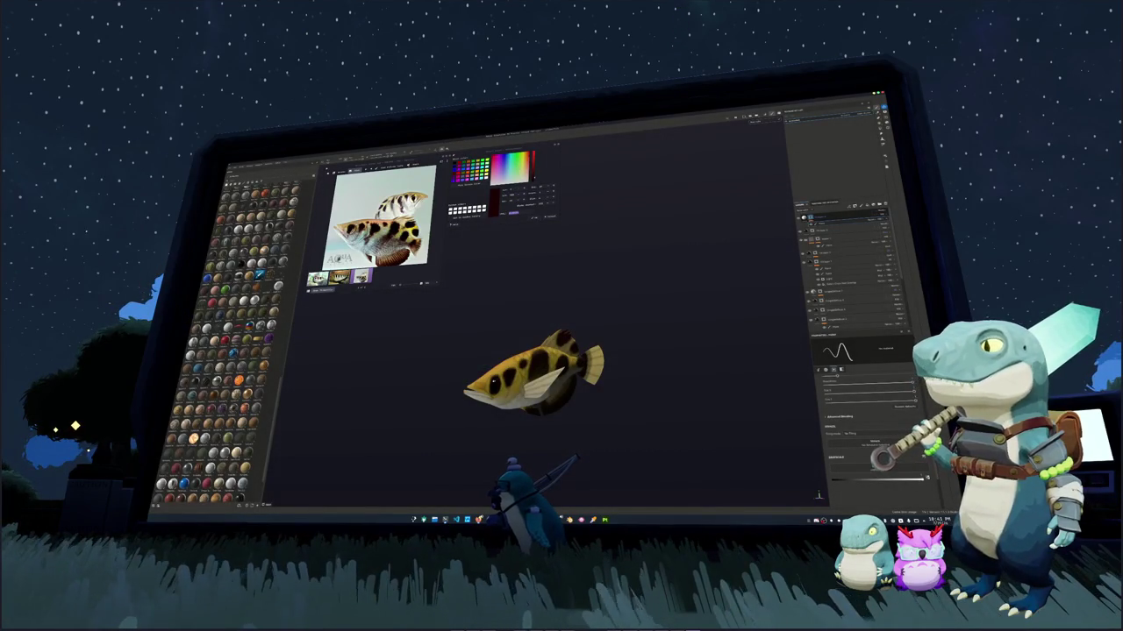
# Bring the Godot editor in front of the reference image and switch to the empty 3D scene tab
pyautogui.click(604, 519)
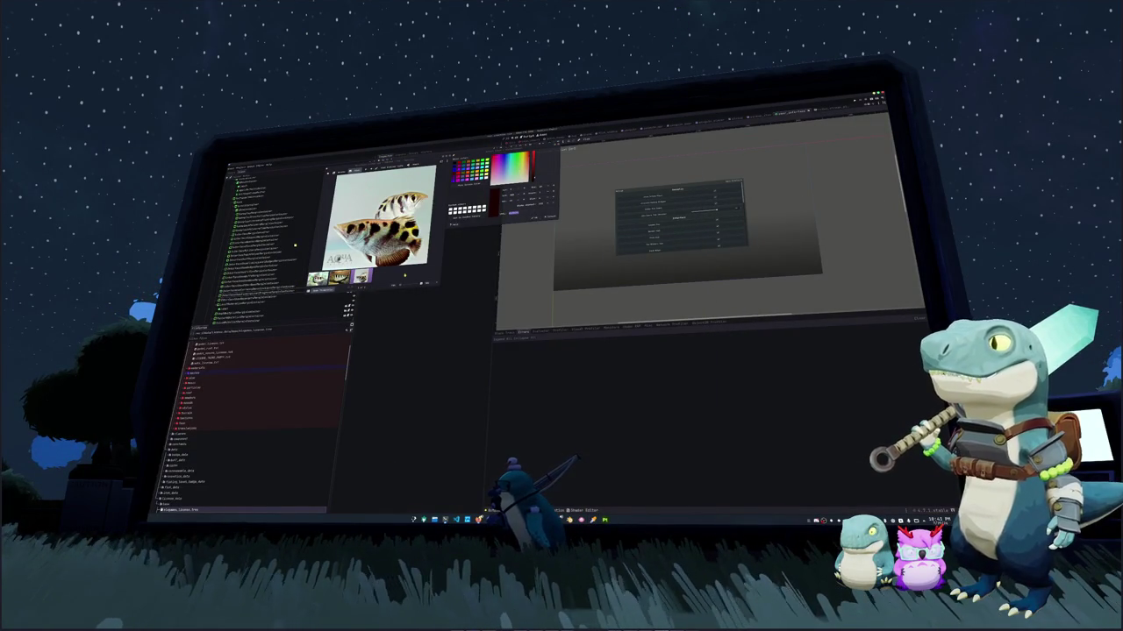
pyautogui.click(294, 246)
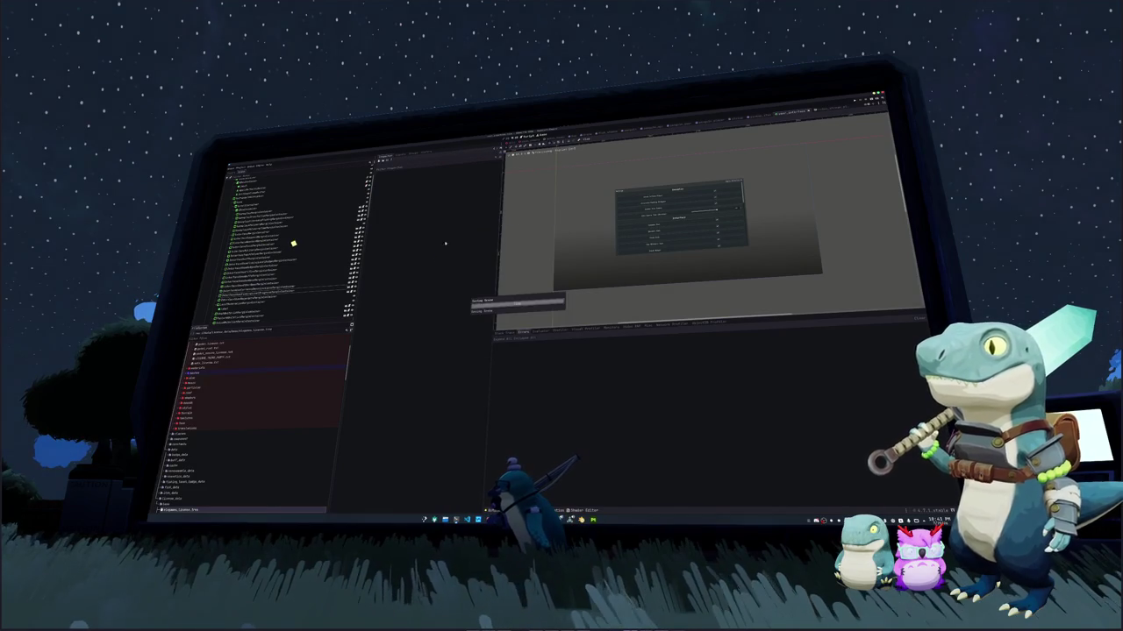
pyautogui.click(293, 238)
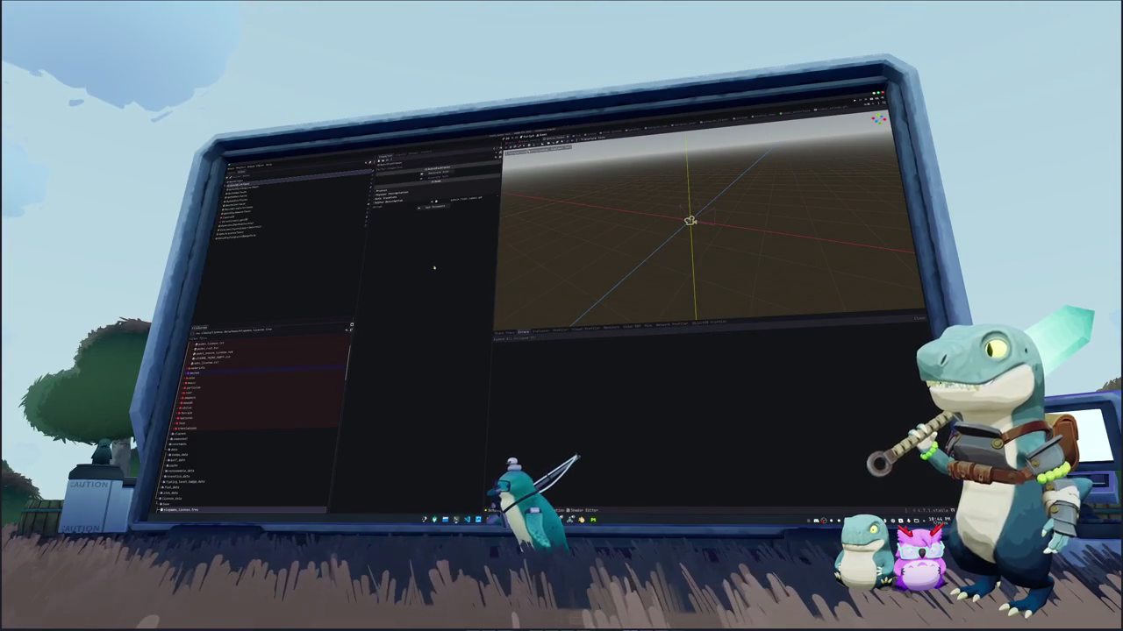
# Return to Godot and run the project with F5 to reach the Hadalyth Zero title screen
pyautogui.hotkey('alt', 'Tab')
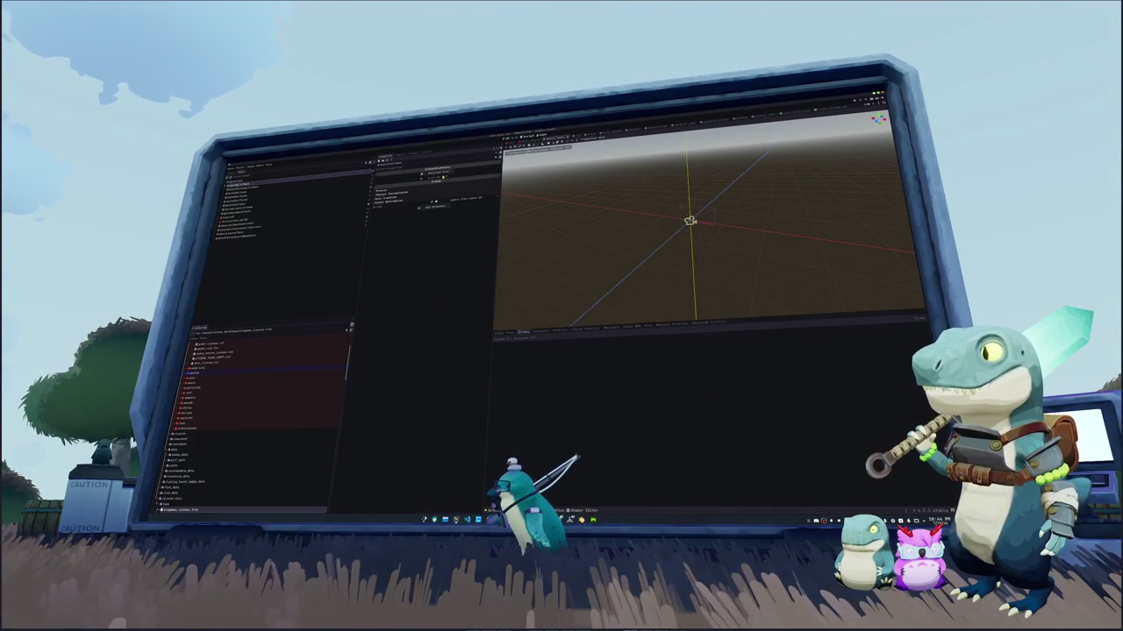
pyautogui.hotkey('alt', 'Tab')
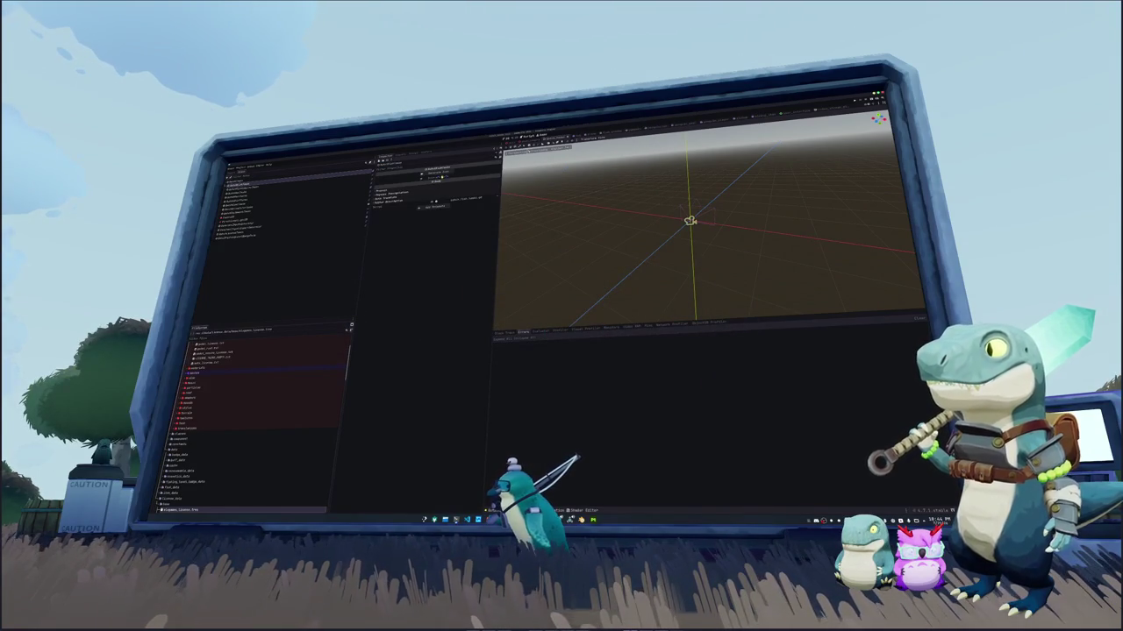
pyautogui.hotkey('alt', 'Tab')
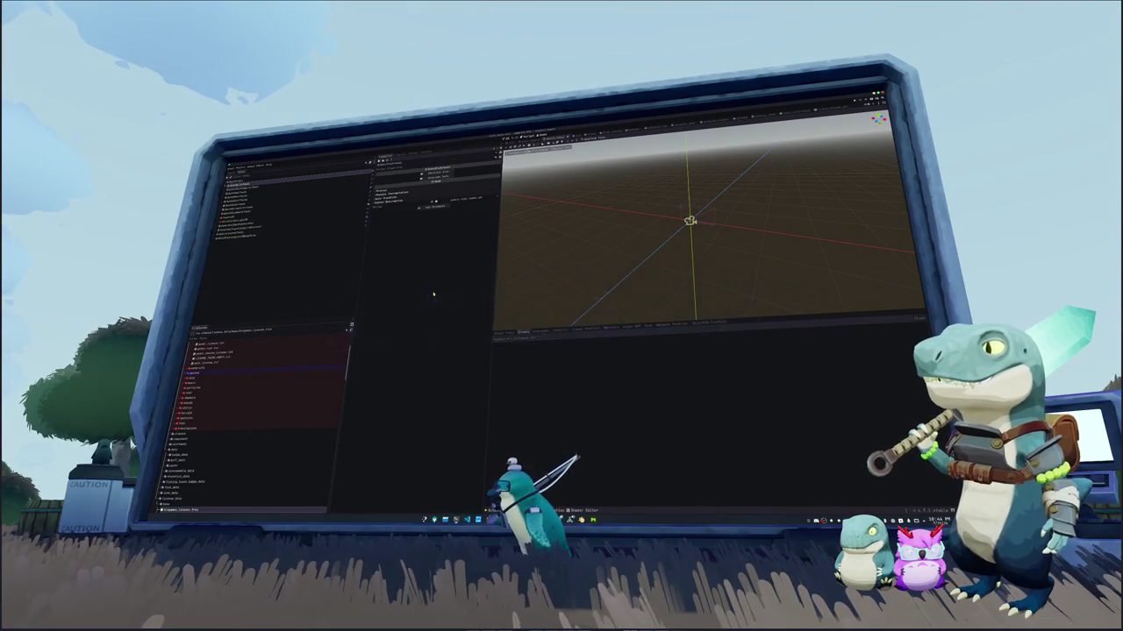
pyautogui.press('F5')
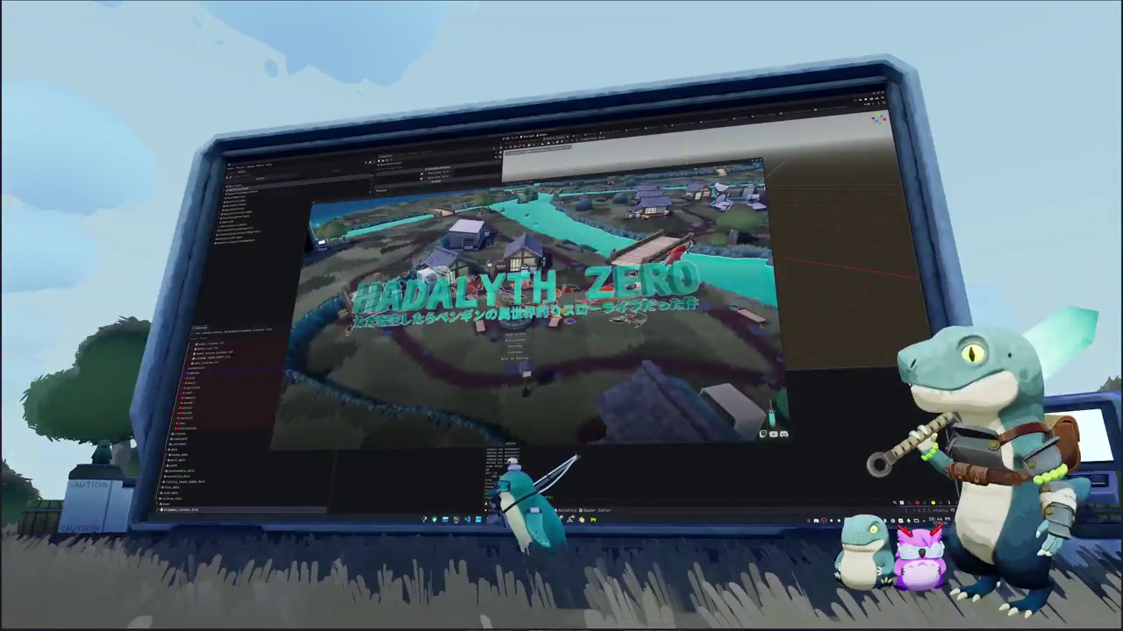
pyautogui.hotkey('alt', 'Tab')
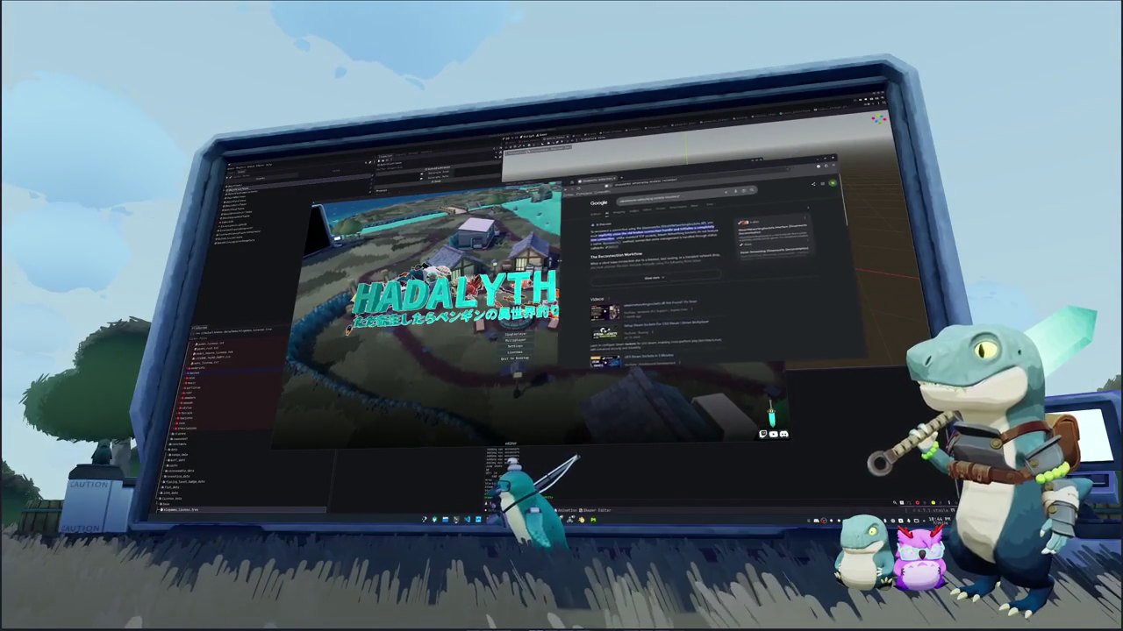
# Use the Google results and AI Mode to open the Steamworks ISteamNetworkingSockets Interface page
pyautogui.scroll(-5, 666, 281)
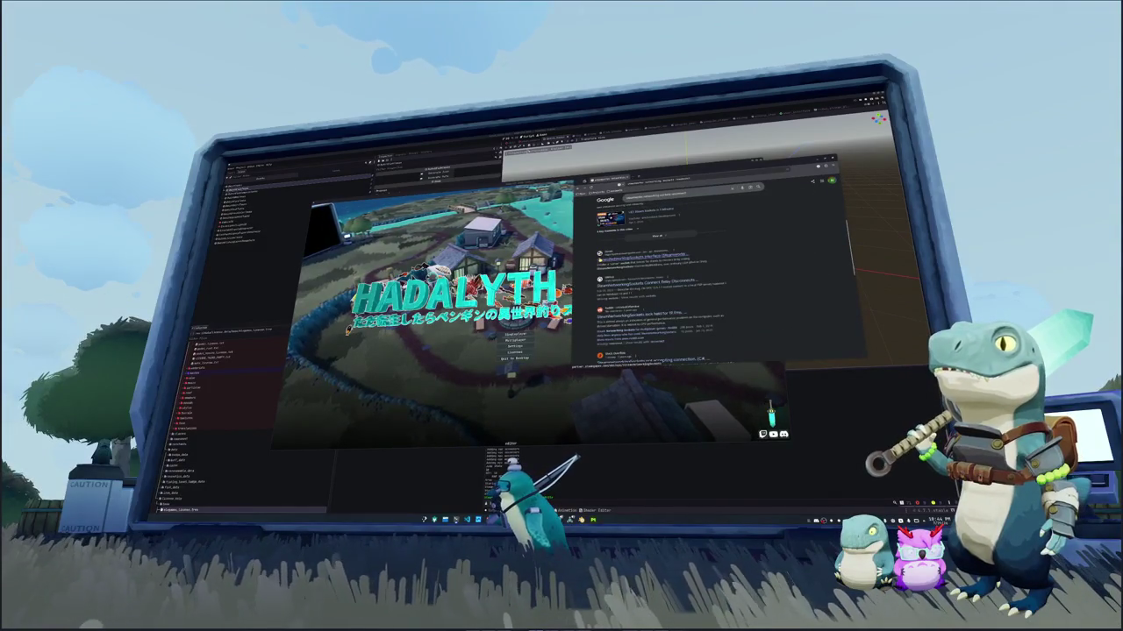
pyautogui.scroll(-3, 584, 268)
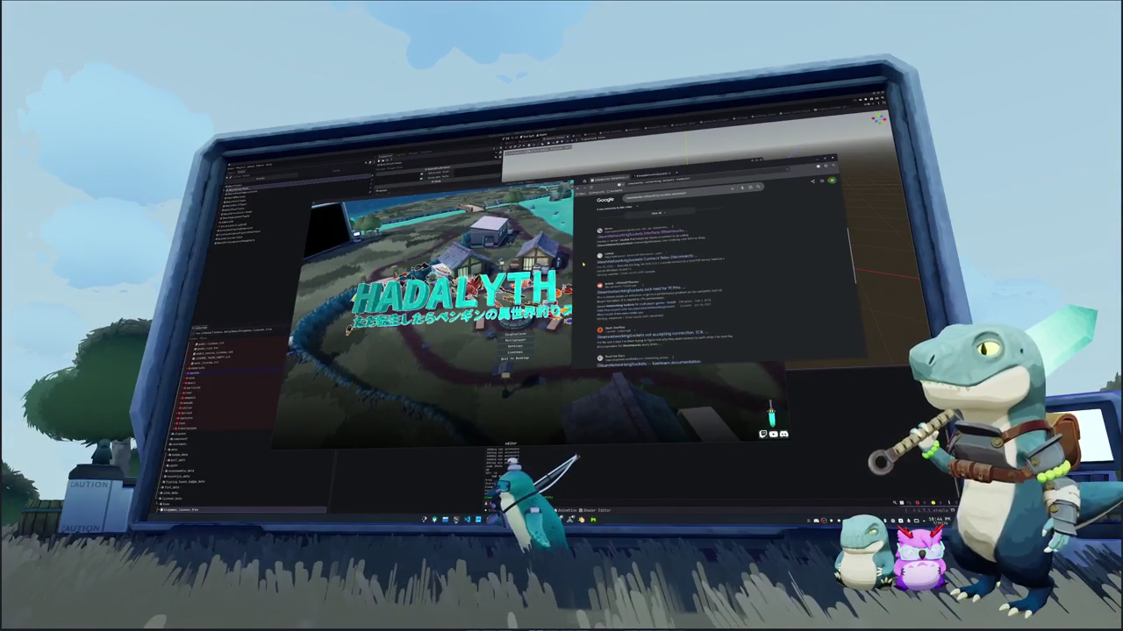
pyautogui.scroll(-3, 583, 264)
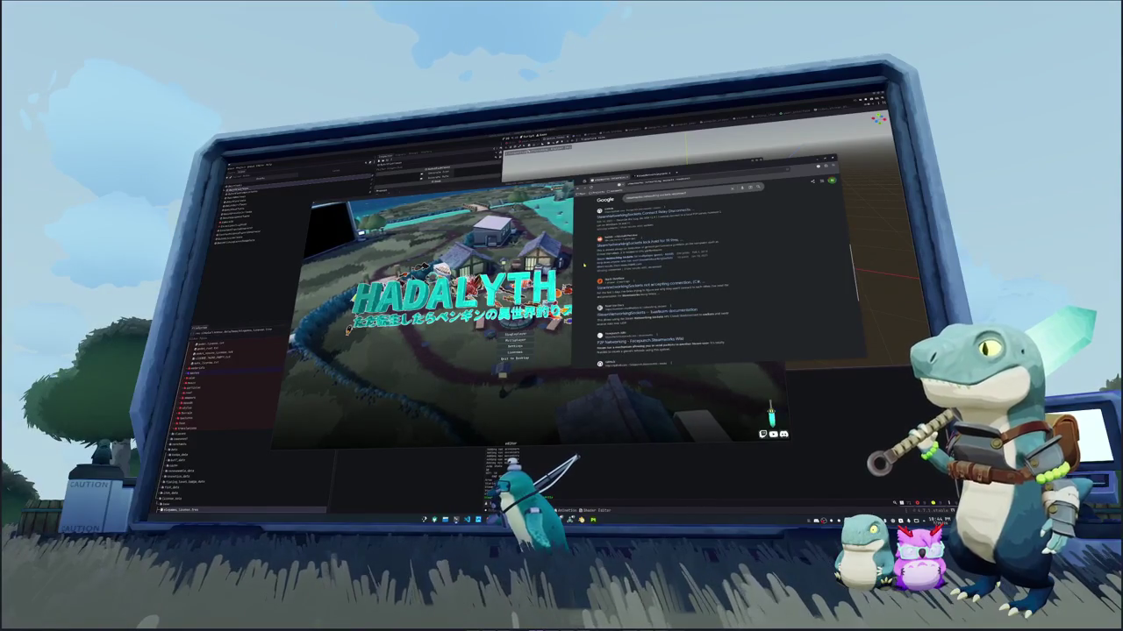
pyautogui.scroll(-2, 581, 260)
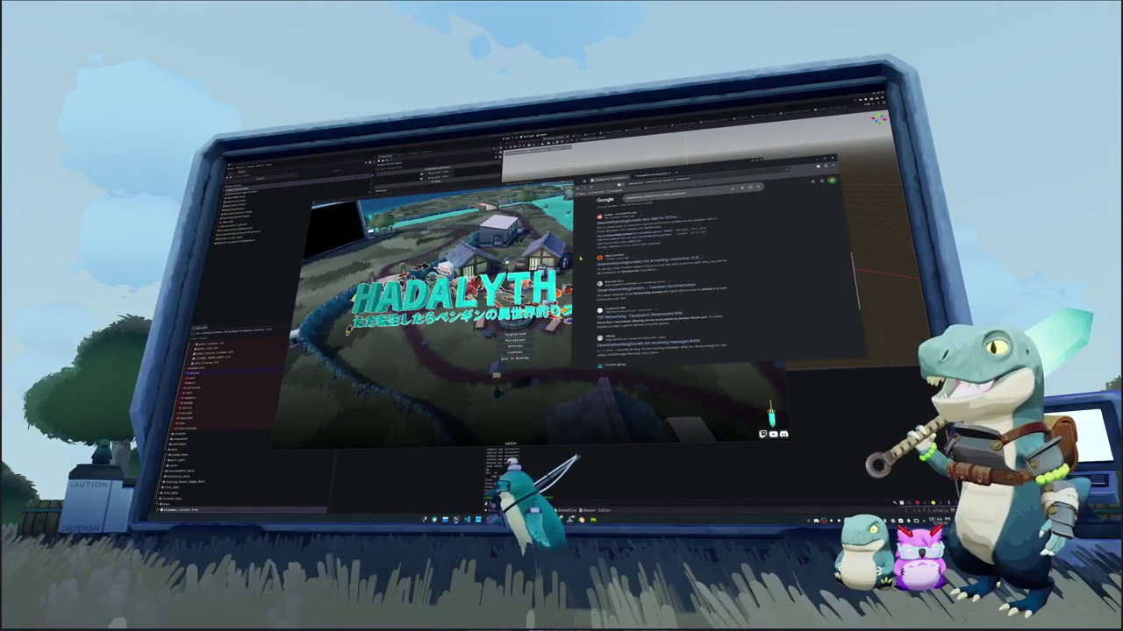
pyautogui.scroll(-2, 579, 259)
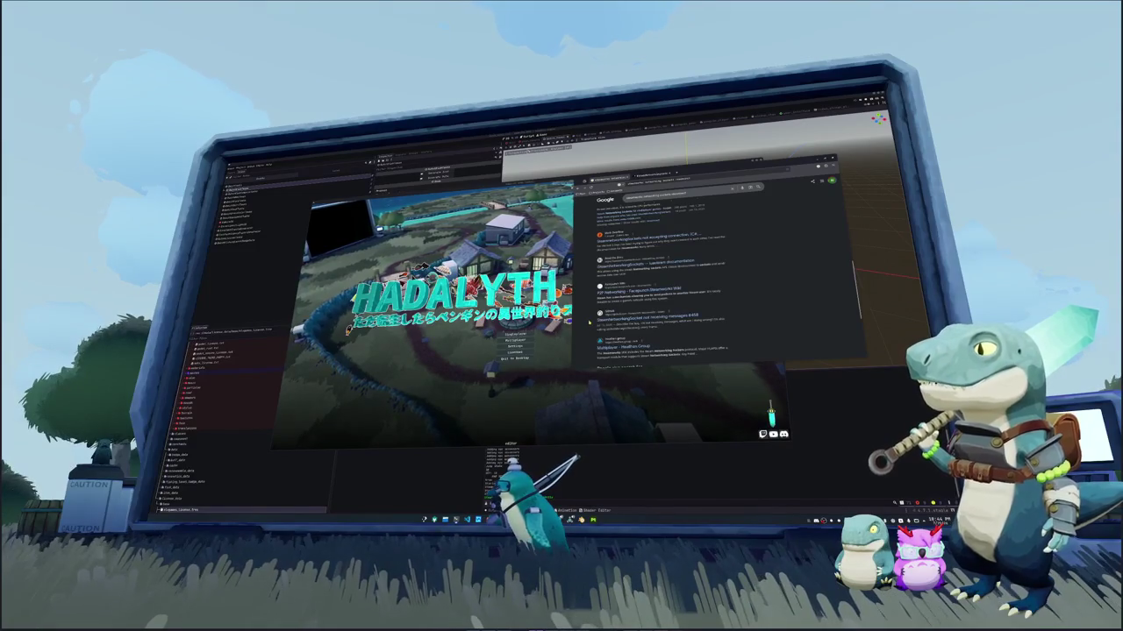
pyautogui.click(603, 210)
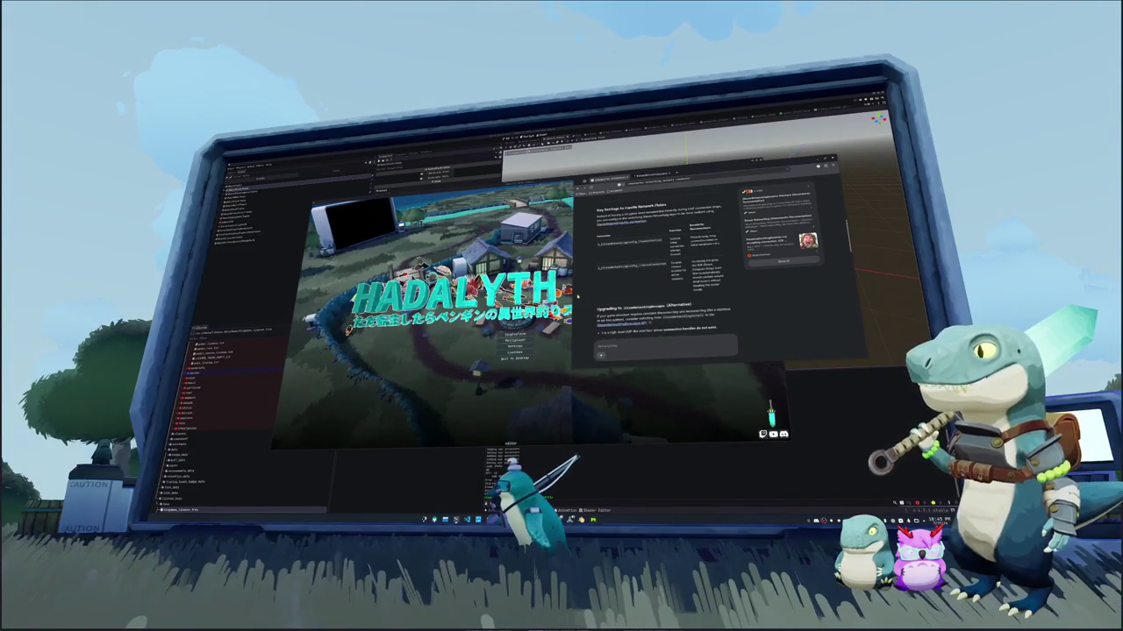
pyautogui.scroll(-5, 702, 281)
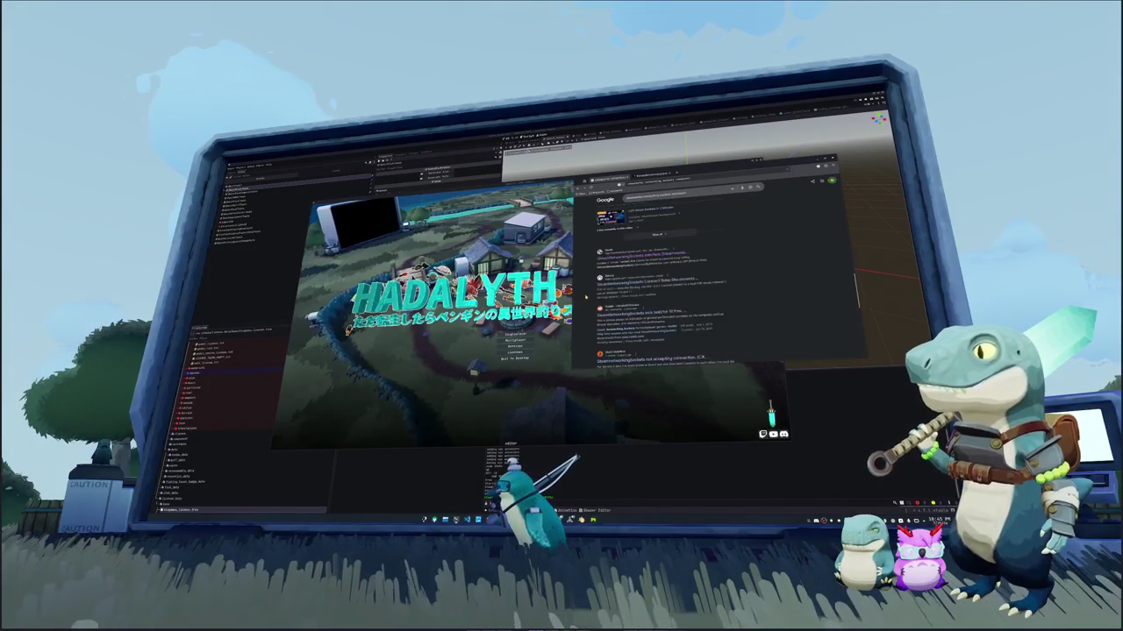
pyautogui.click(632, 284)
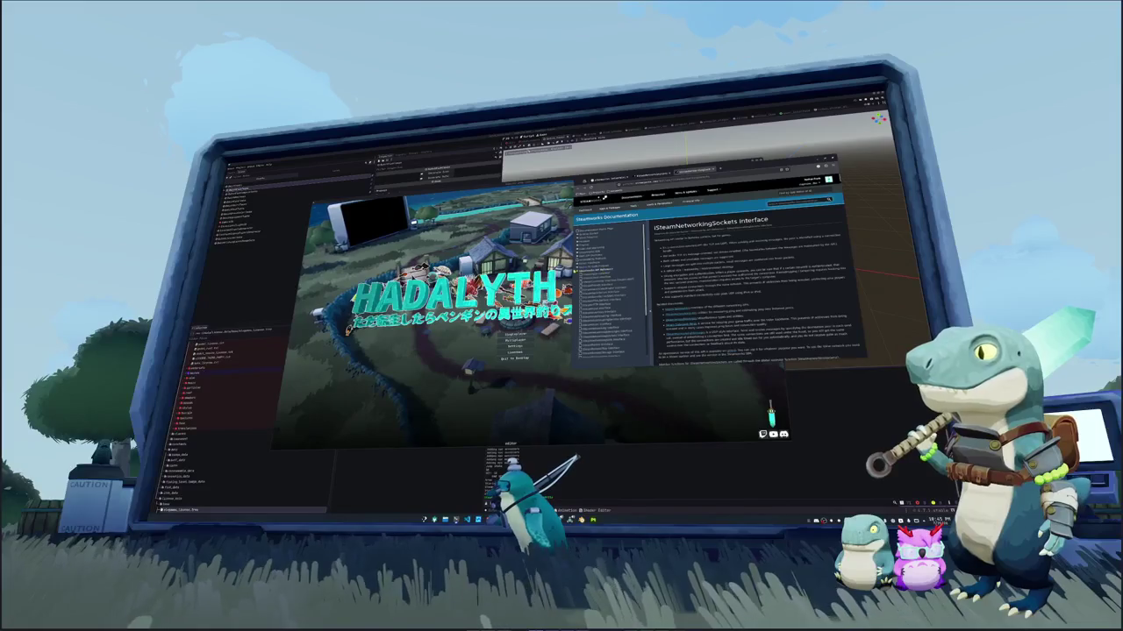
pyautogui.click(467, 336)
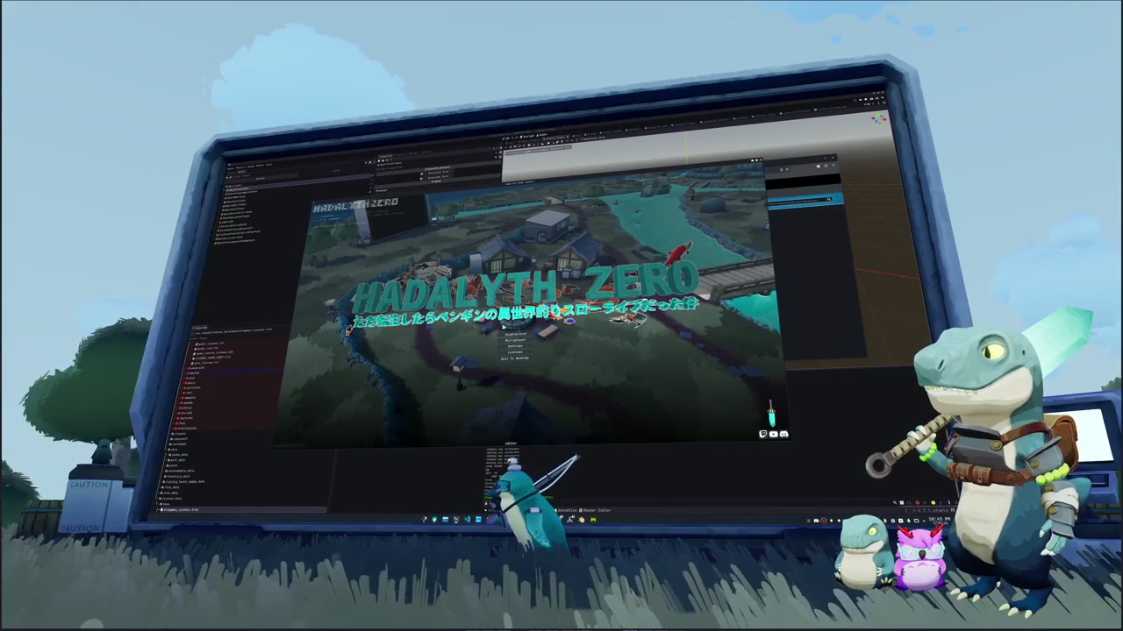
# Start Hadalyth Zero from its title menu to load into the grassy field
pyautogui.click(513, 340)
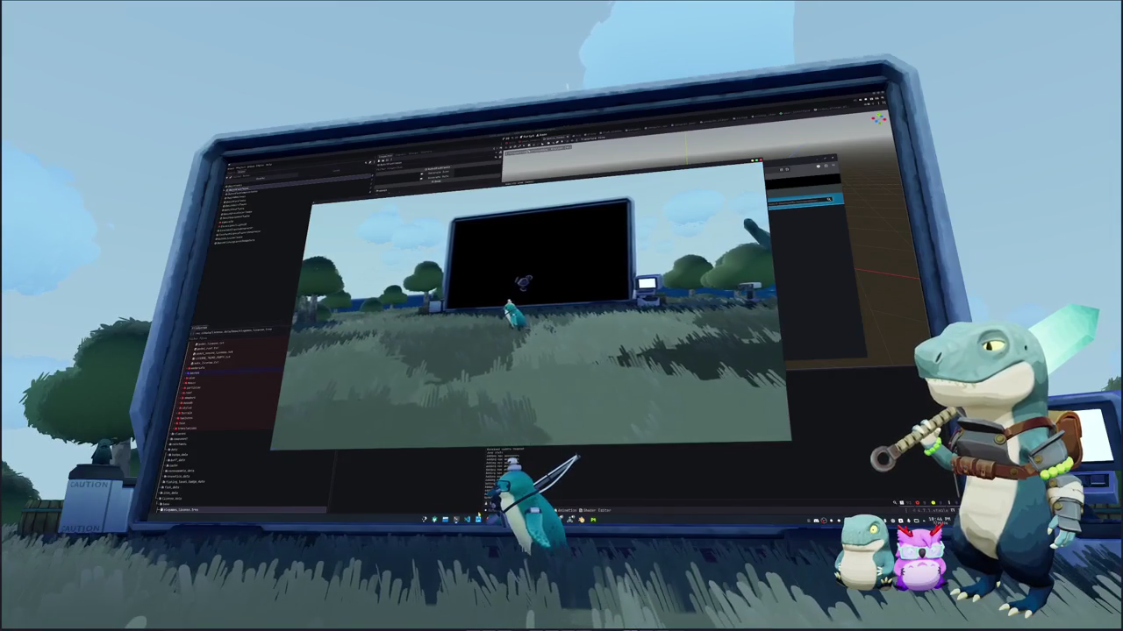
pyautogui.hotkey('alt', 'Tab')
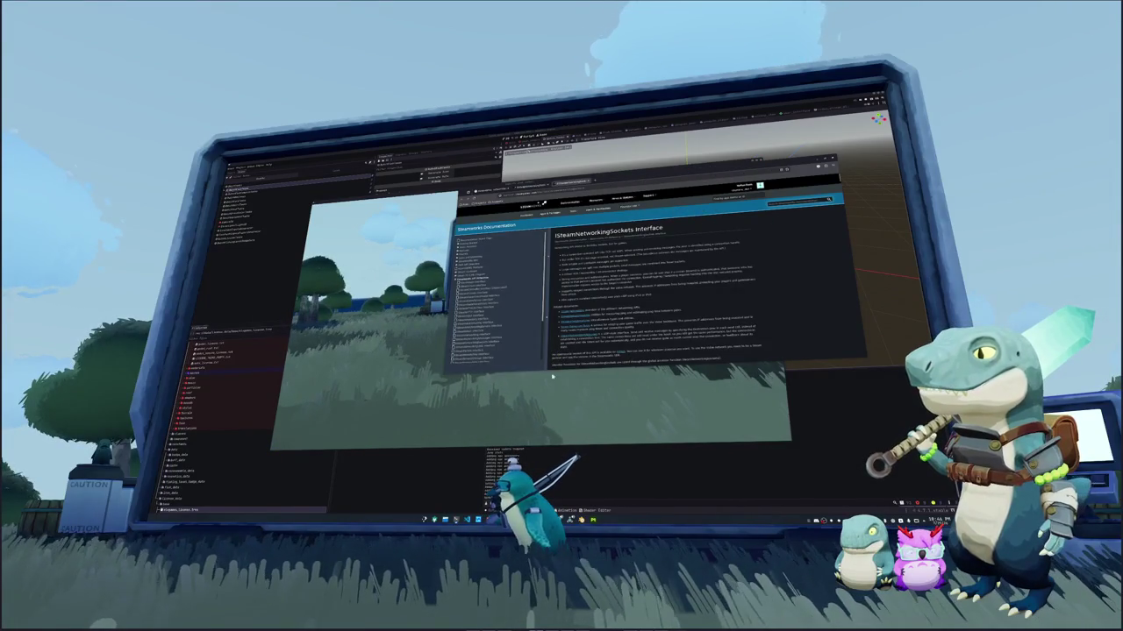
# Enlarge the documentation window and scroll down the networking reference toward CloseConnection
pyautogui.moveTo(552, 372); pyautogui.dragTo(553, 456)
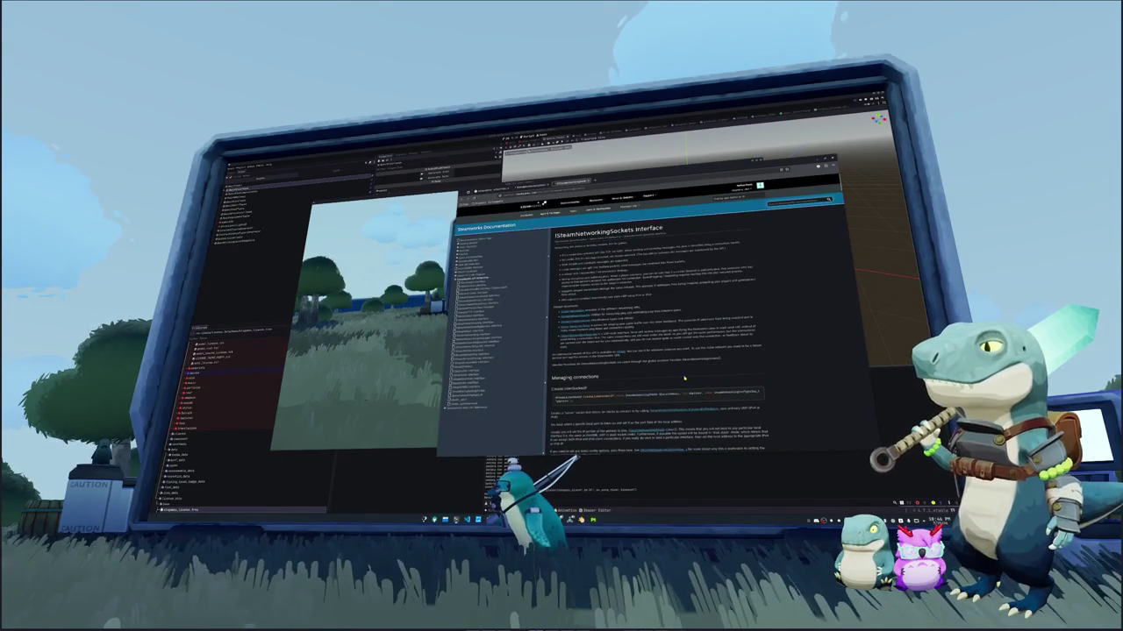
pyautogui.keyDown('ctrl'); pyautogui.scroll(1, 685, 379); pyautogui.keyUp('ctrl')
pyautogui.keyDown('ctrl'); pyautogui.scroll(1, 684, 379); pyautogui.keyUp('ctrl')
pyautogui.keyDown('ctrl'); pyautogui.scroll(1, 684, 379); pyautogui.keyUp('ctrl')
pyautogui.keyDown('ctrl'); pyautogui.scroll(1, 684, 378); pyautogui.keyUp('ctrl')
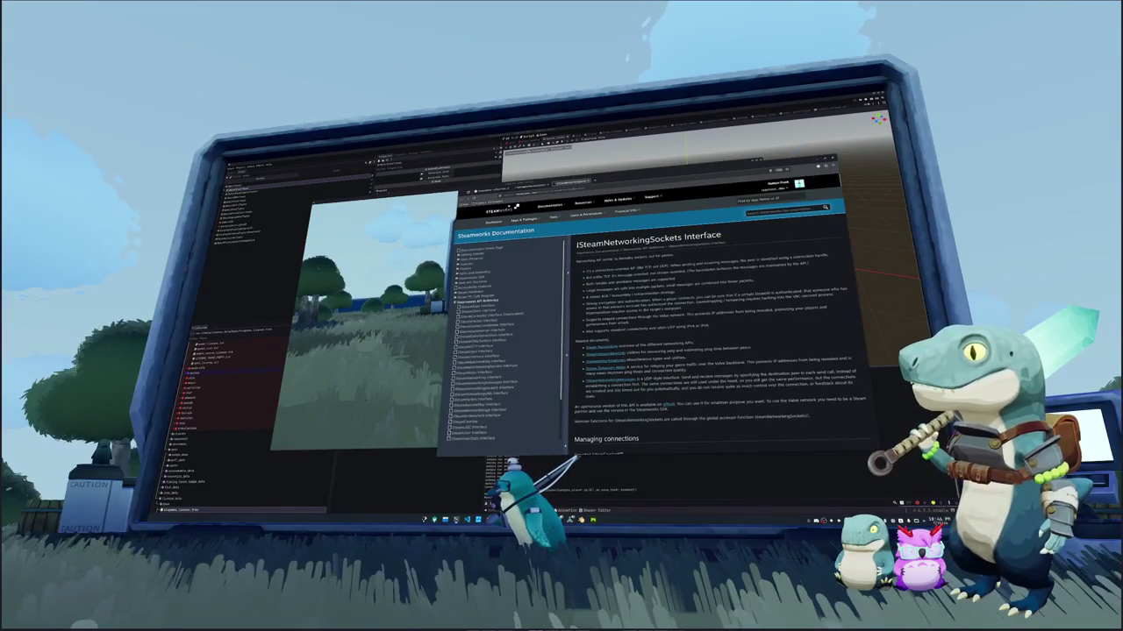
pyautogui.scroll(-2, 658, 324)
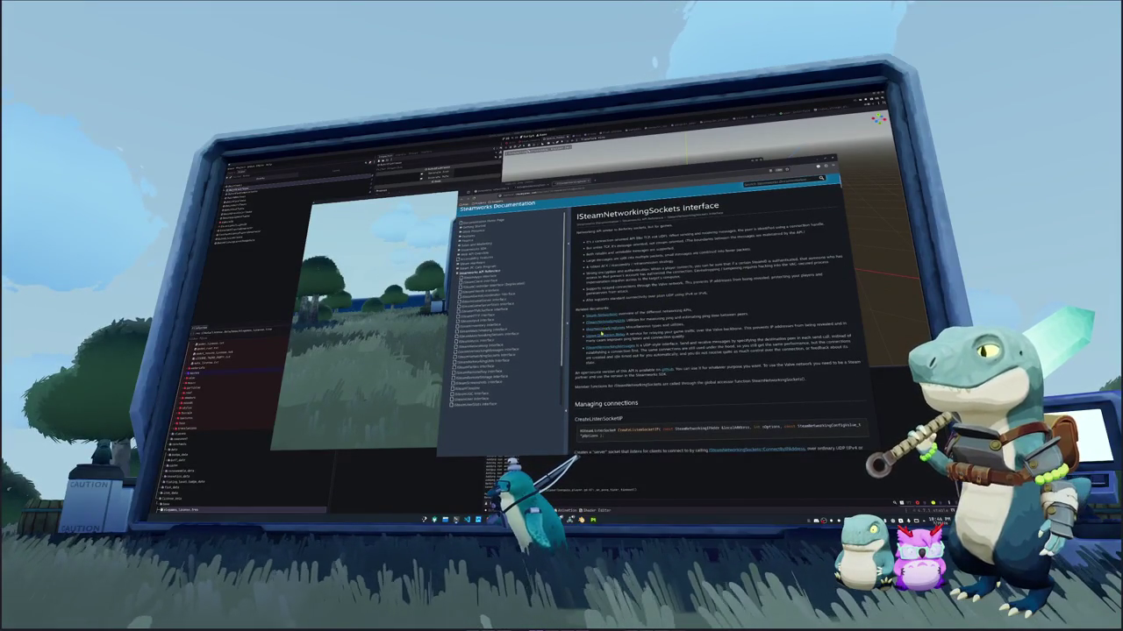
pyautogui.scroll(-3, 702, 350)
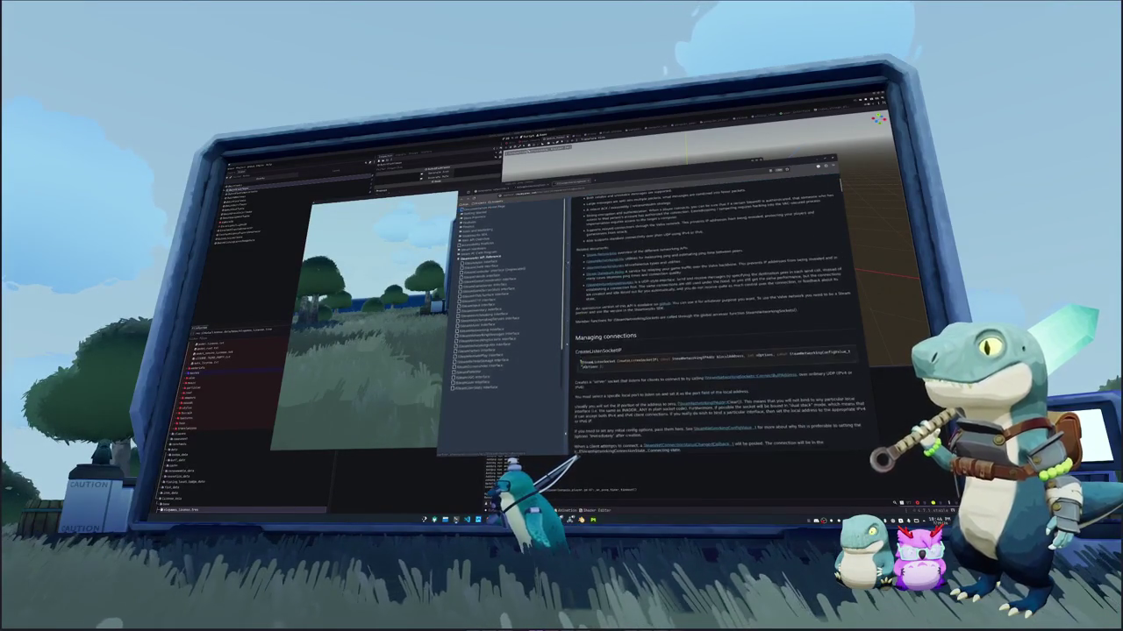
pyautogui.scroll(-3, 576, 351)
pyautogui.scroll(-2, 576, 342)
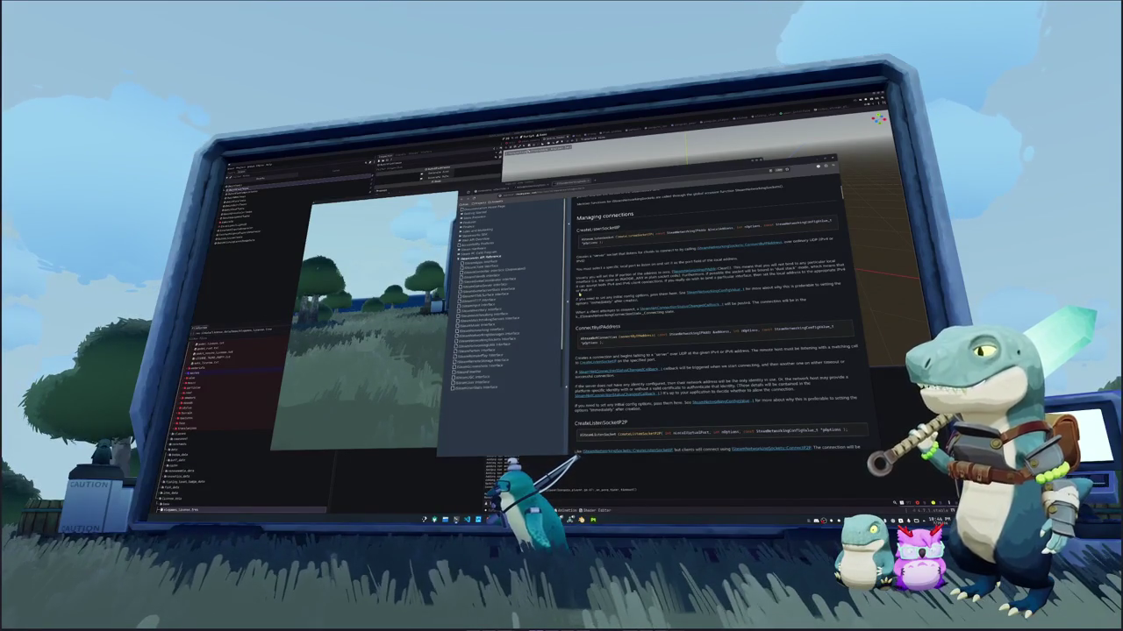
pyautogui.scroll(-1, 715, 315)
pyautogui.scroll(-2, 714, 315)
pyautogui.scroll(-1, 715, 316)
pyautogui.scroll(-1, 715, 316)
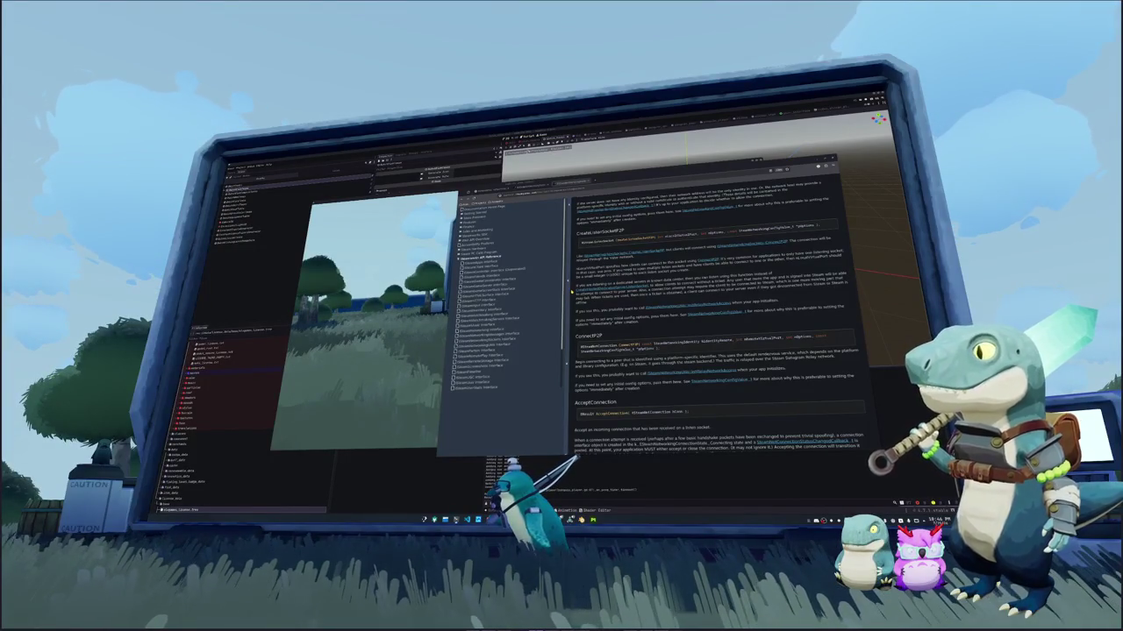
pyautogui.scroll(-2, 715, 316)
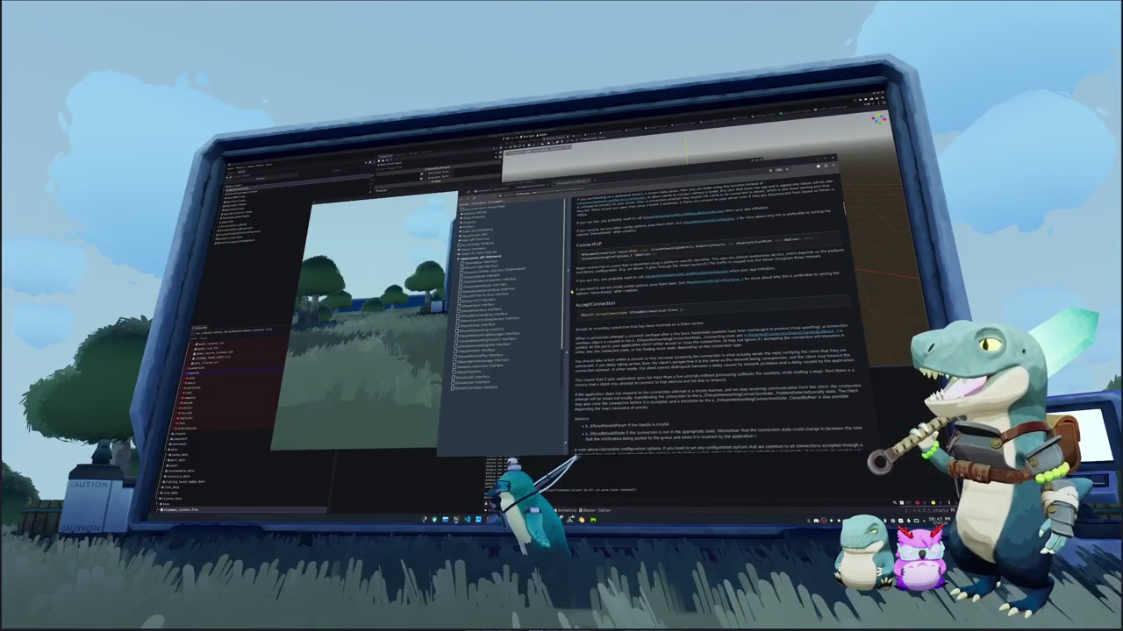
pyautogui.scroll(-1, 715, 315)
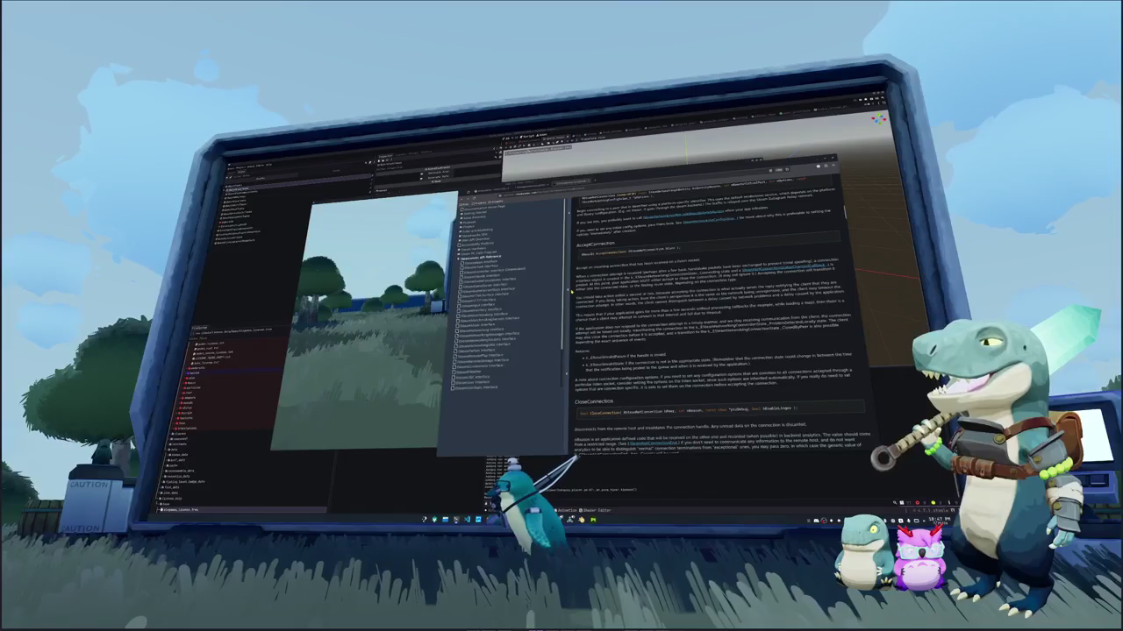
pyautogui.scroll(-1, 714, 316)
pyautogui.scroll(-2, 715, 316)
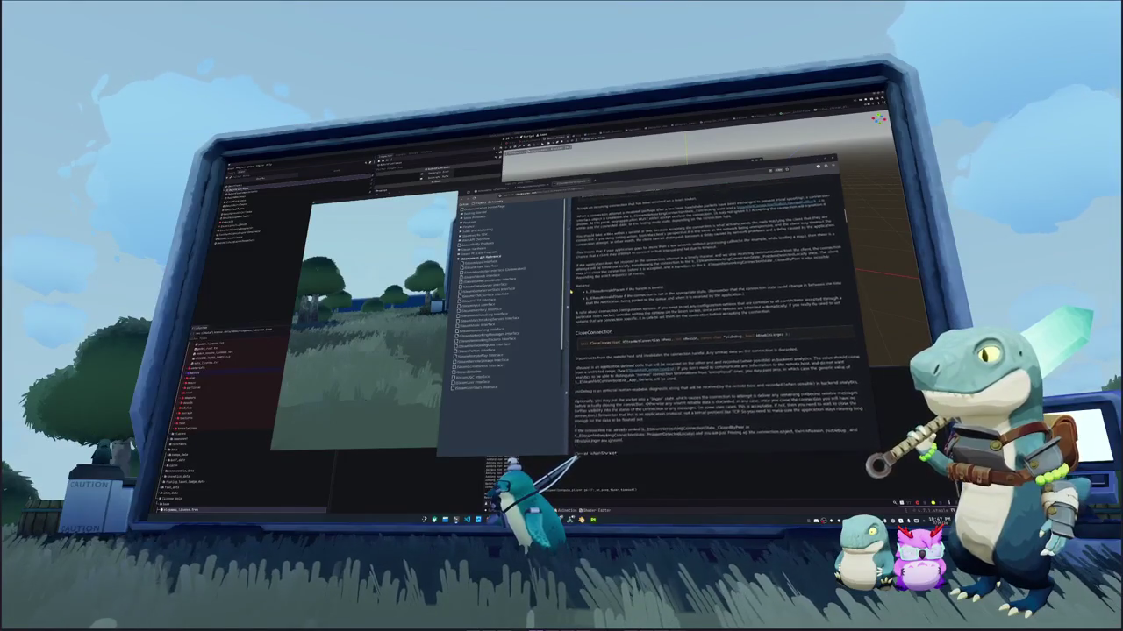
pyautogui.scroll(-1, 715, 316)
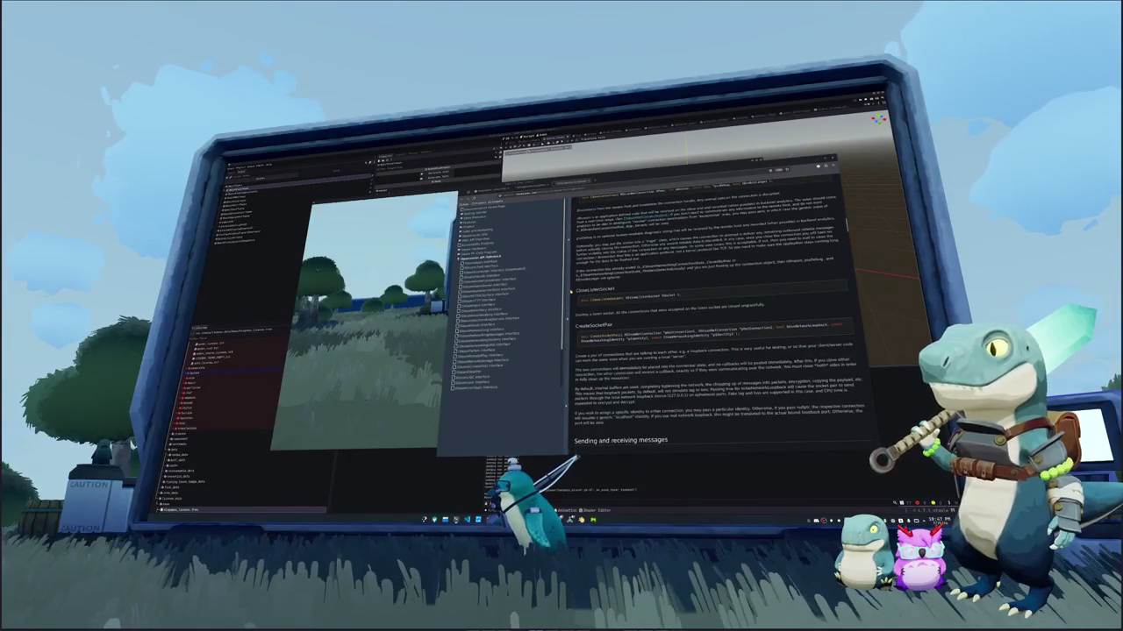
pyautogui.scroll(-1, 714, 316)
pyautogui.scroll(-2, 715, 316)
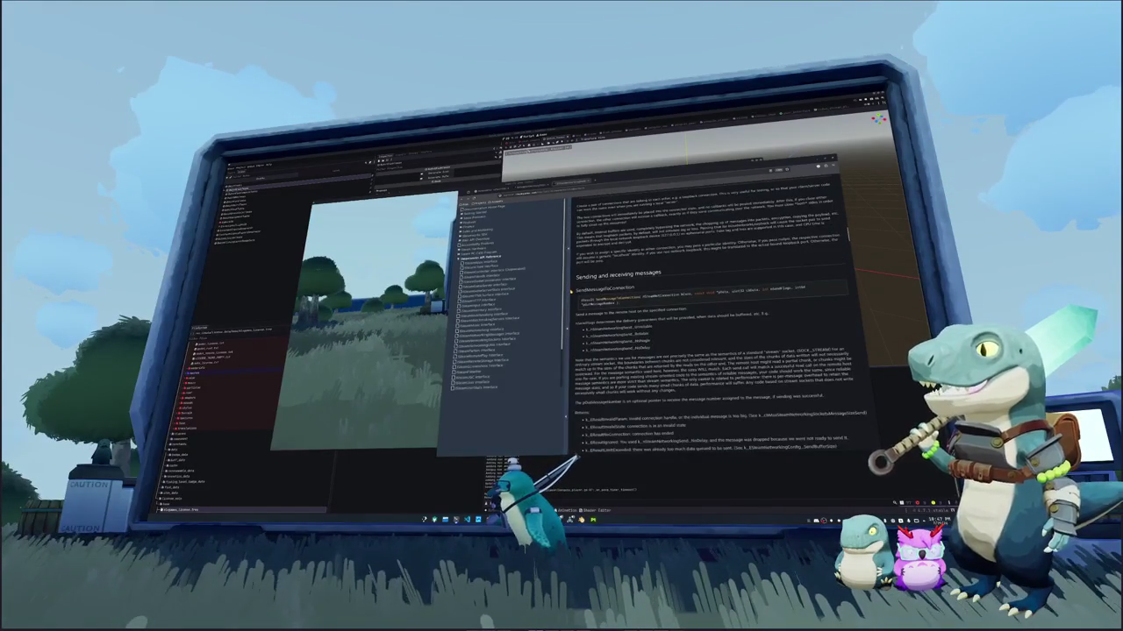
pyautogui.scroll(-1, 714, 316)
pyautogui.scroll(-1, 715, 316)
pyautogui.scroll(-1, 714, 316)
pyautogui.scroll(-1, 714, 316)
pyautogui.scroll(-1, 715, 316)
pyautogui.scroll(-2, 715, 316)
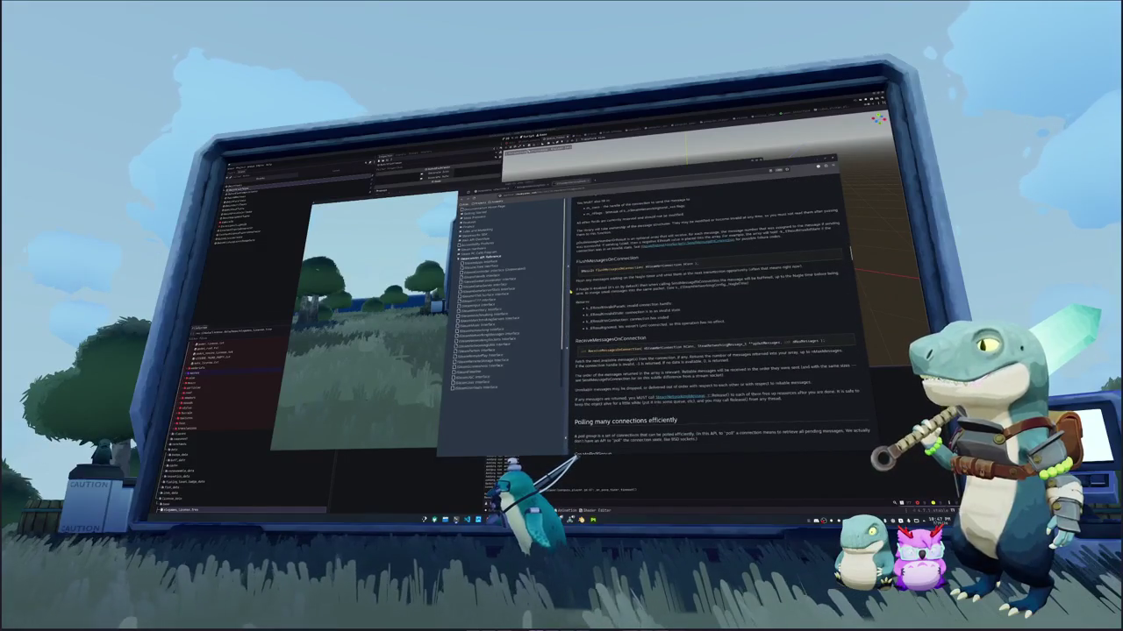
pyautogui.scroll(-1, 715, 316)
pyautogui.scroll(-1, 714, 316)
pyautogui.scroll(-1, 715, 316)
pyautogui.scroll(-1, 714, 316)
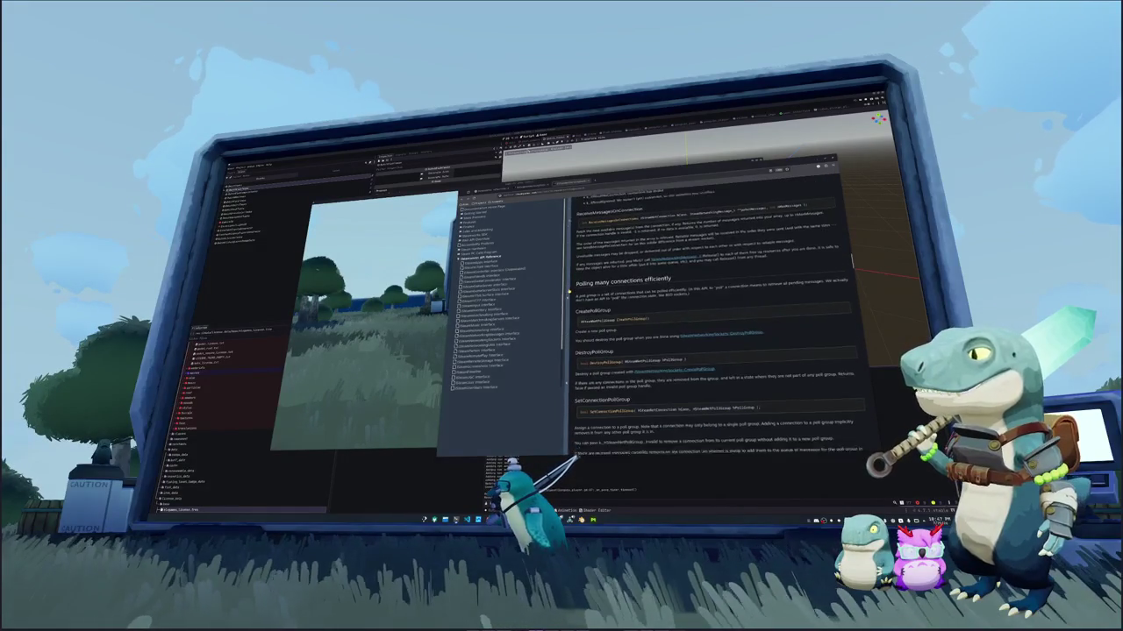
pyautogui.scroll(-1, 714, 316)
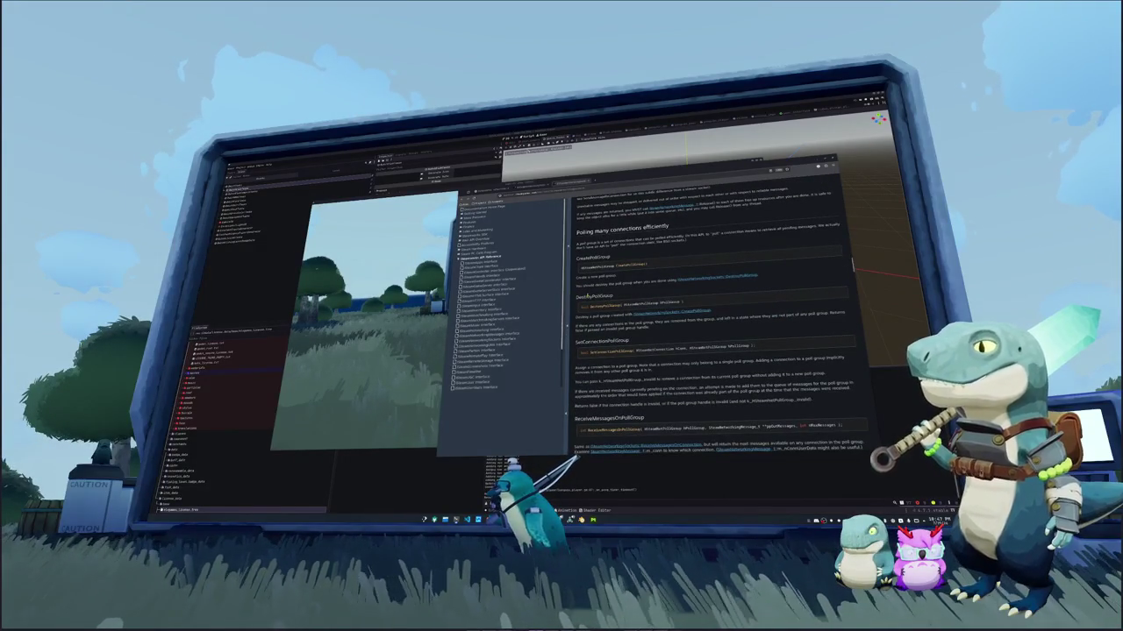
pyautogui.scroll(-1, 715, 315)
pyautogui.scroll(-1, 715, 316)
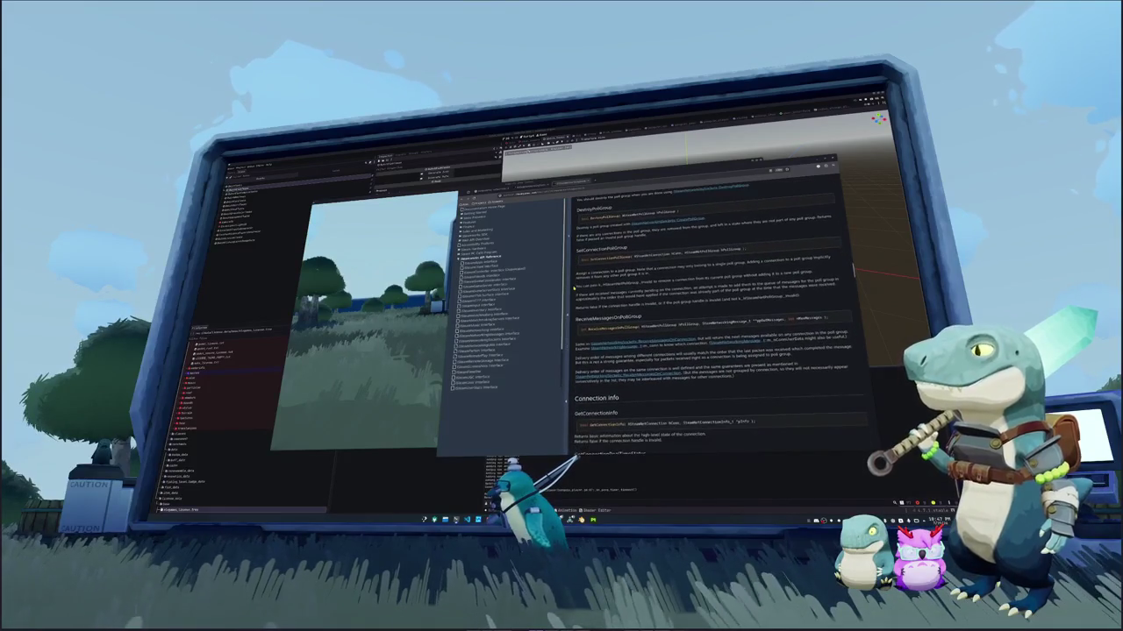
pyautogui.scroll(-1, 714, 316)
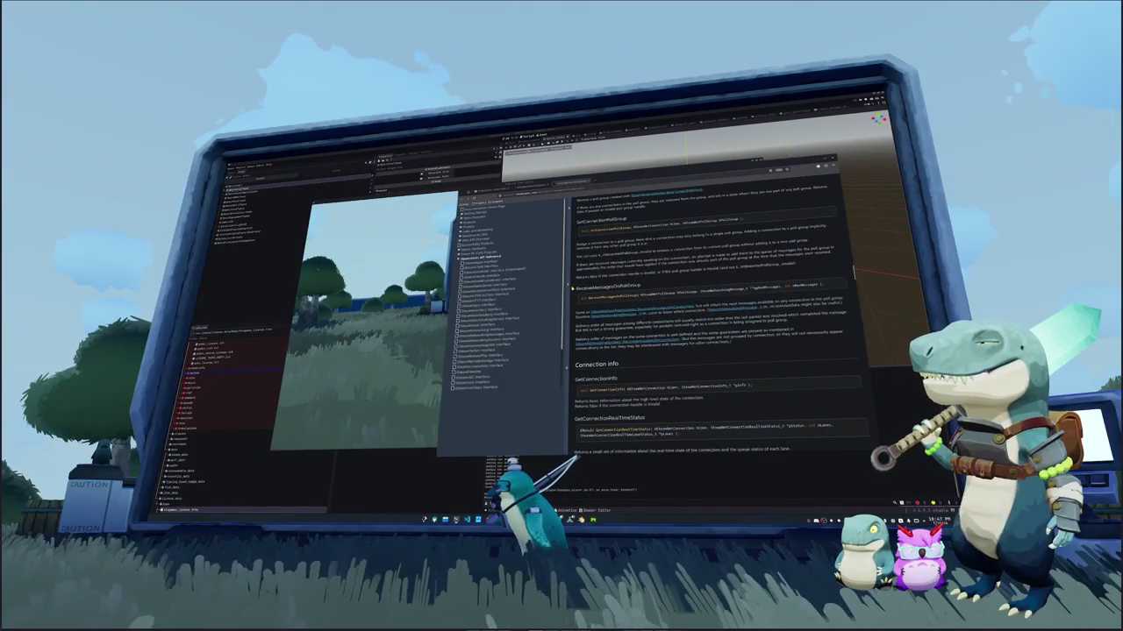
pyautogui.scroll(-1, 715, 315)
pyautogui.scroll(-1, 715, 315)
pyautogui.scroll(-1, 715, 316)
pyautogui.scroll(-1, 715, 316)
# Scroll back up to the CreateListenSocketP2P, ConnectP2P and AcceptConnection entries
pyautogui.scroll(1, 715, 316)
pyautogui.scroll(1, 715, 316)
pyautogui.scroll(2, 715, 316)
pyautogui.scroll(1, 715, 316)
pyautogui.scroll(1, 715, 316)
pyautogui.scroll(1, 715, 315)
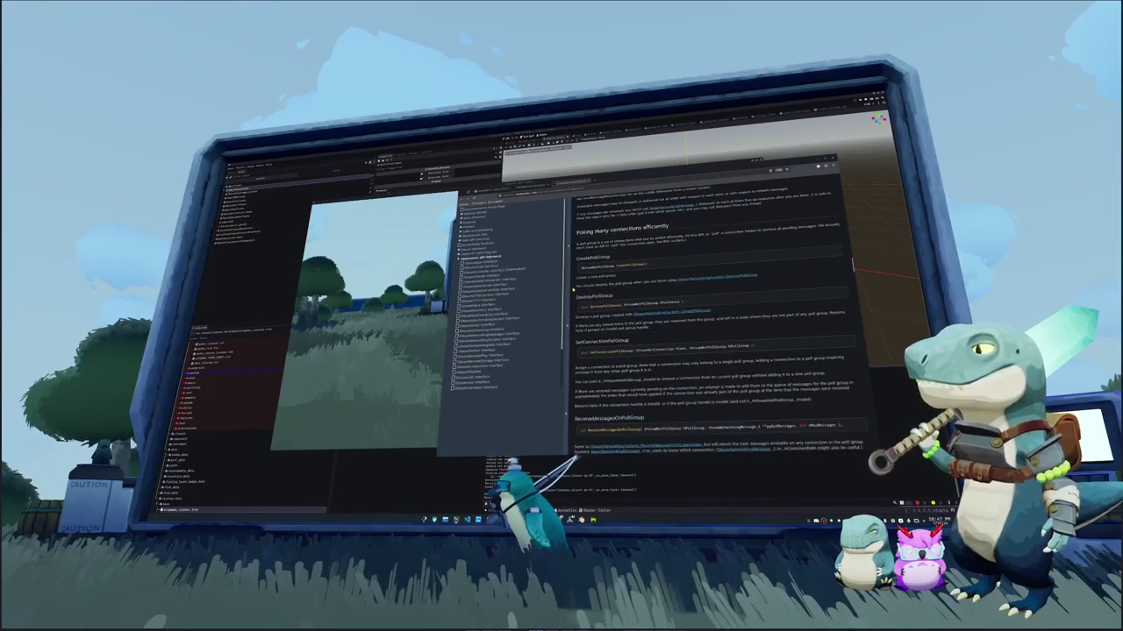
pyautogui.scroll(1, 715, 316)
pyautogui.scroll(1, 715, 316)
pyautogui.scroll(1, 714, 315)
pyautogui.scroll(1, 715, 316)
pyautogui.scroll(1, 714, 316)
pyautogui.scroll(1, 715, 315)
pyautogui.scroll(1, 715, 316)
pyautogui.scroll(1, 714, 315)
pyautogui.scroll(1, 715, 316)
pyautogui.scroll(2, 715, 316)
pyautogui.scroll(1, 715, 316)
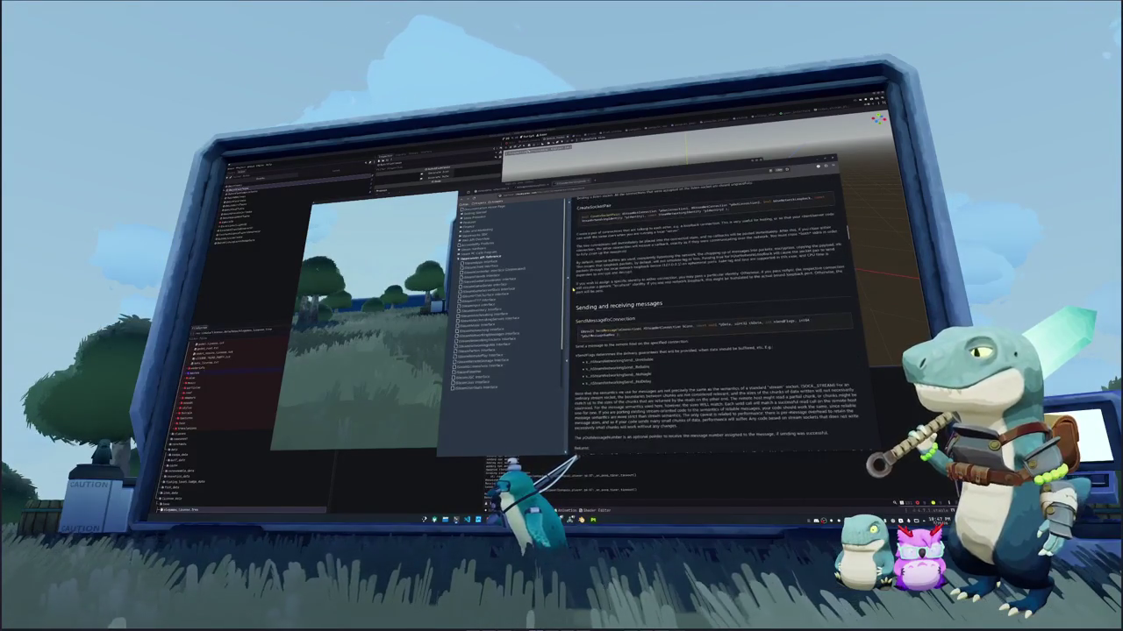
pyautogui.scroll(1, 715, 316)
pyautogui.scroll(1, 715, 316)
pyautogui.scroll(2, 715, 315)
pyautogui.scroll(1, 715, 315)
pyautogui.scroll(-3, 714, 316)
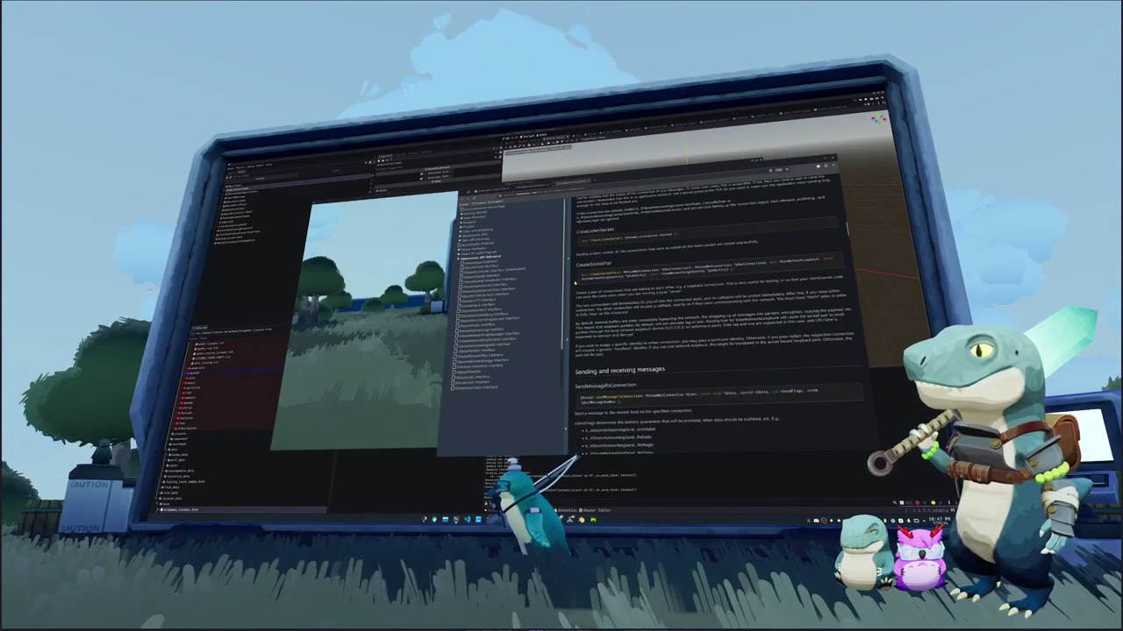
pyautogui.scroll(1, 715, 316)
pyautogui.scroll(1, 715, 316)
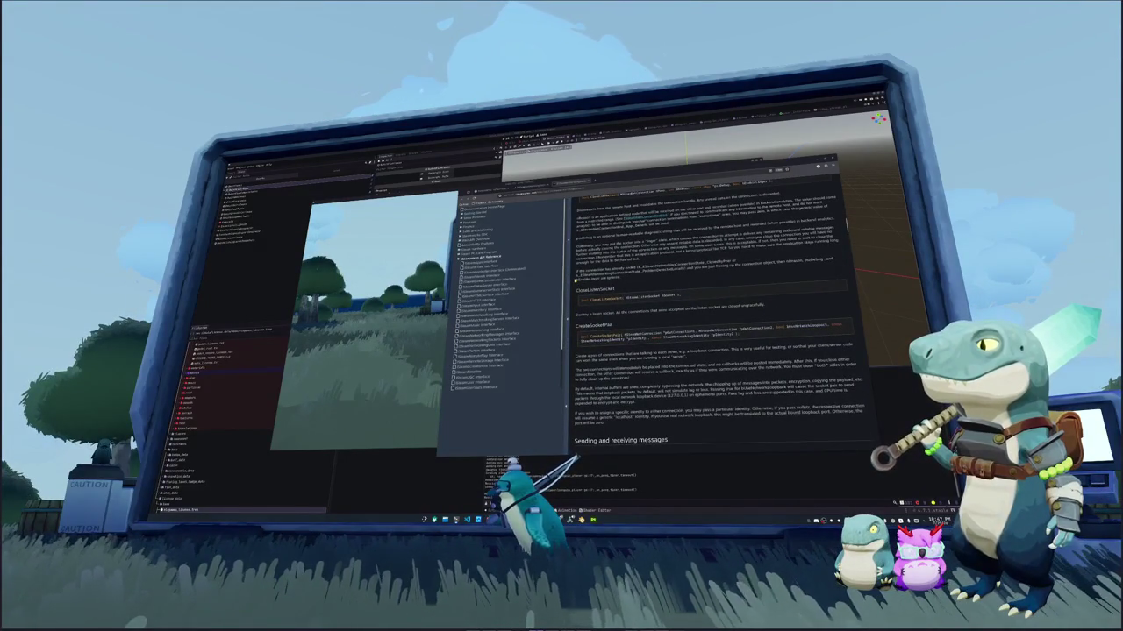
pyautogui.scroll(1, 575, 279)
pyautogui.scroll(1, 575, 279)
pyautogui.scroll(1, 576, 279)
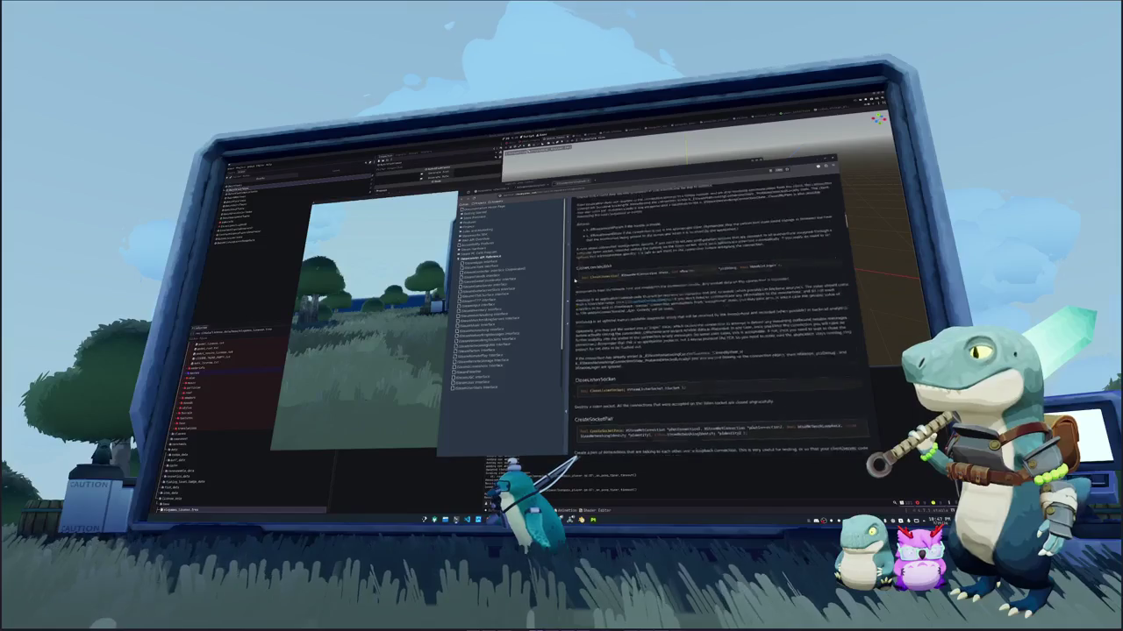
pyautogui.scroll(1, 576, 279)
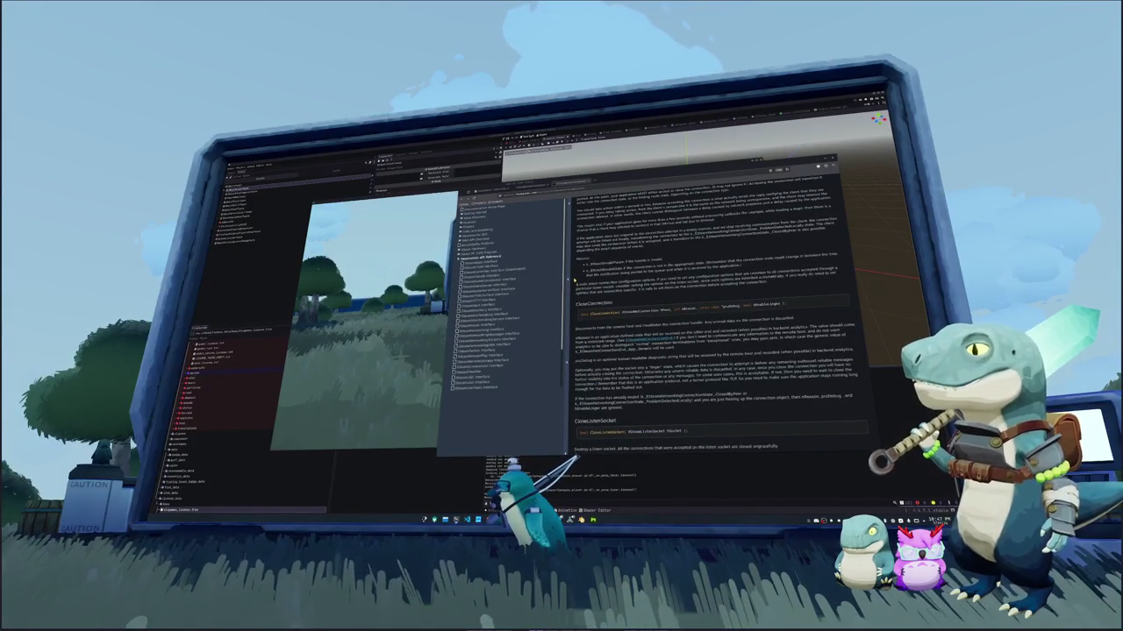
pyautogui.scroll(2, 715, 333)
pyautogui.scroll(1, 715, 333)
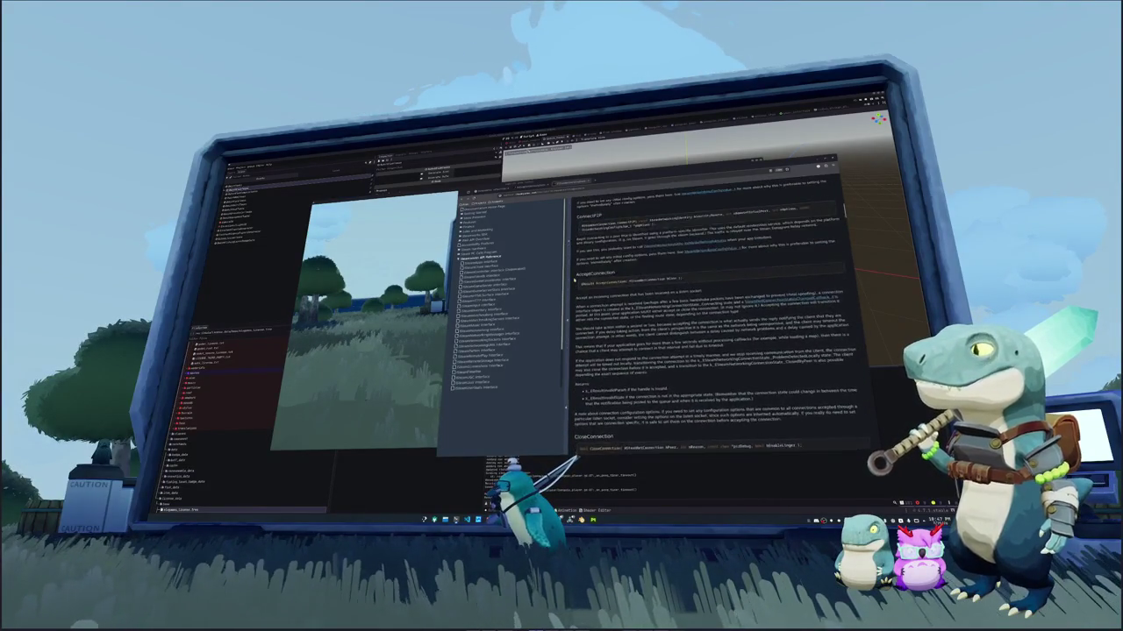
pyautogui.scroll(1, 715, 334)
pyautogui.scroll(2, 715, 333)
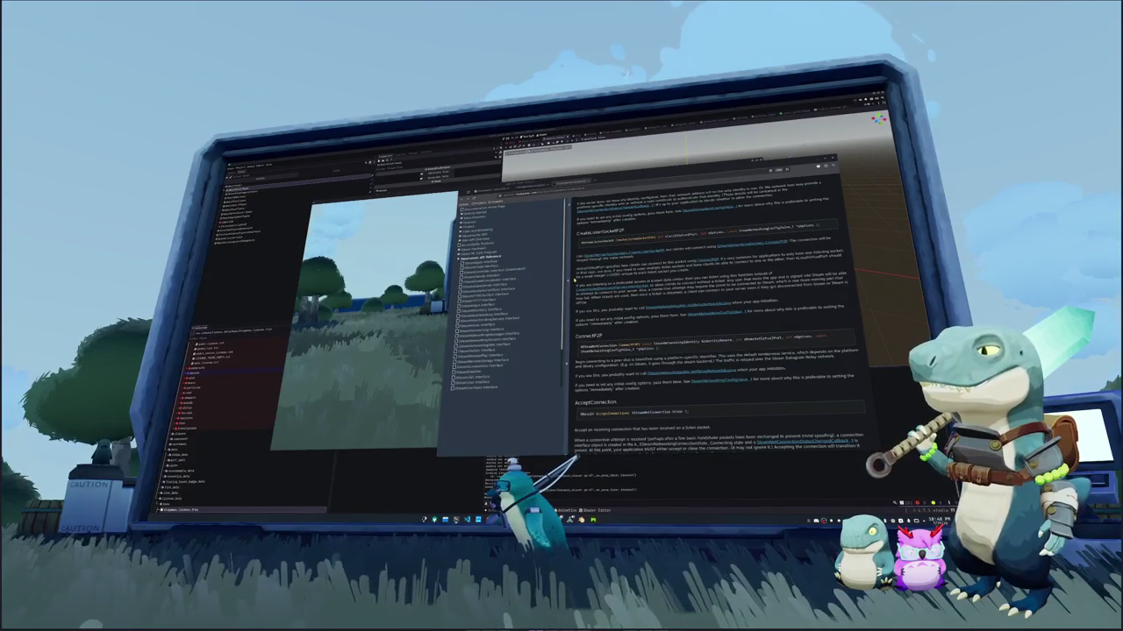
# Switch to VS Code and open the hadalyth project folder, showing Cargo.toml
pyautogui.hotkey('alt', 'Tab')
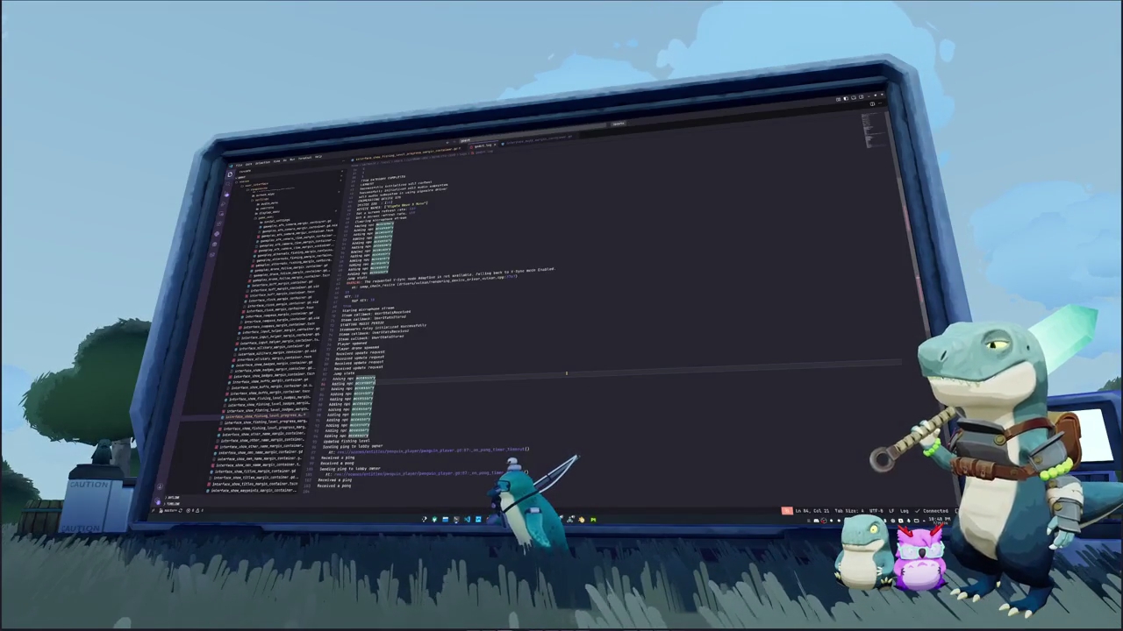
pyautogui.hotkey('ctrl', 'o')
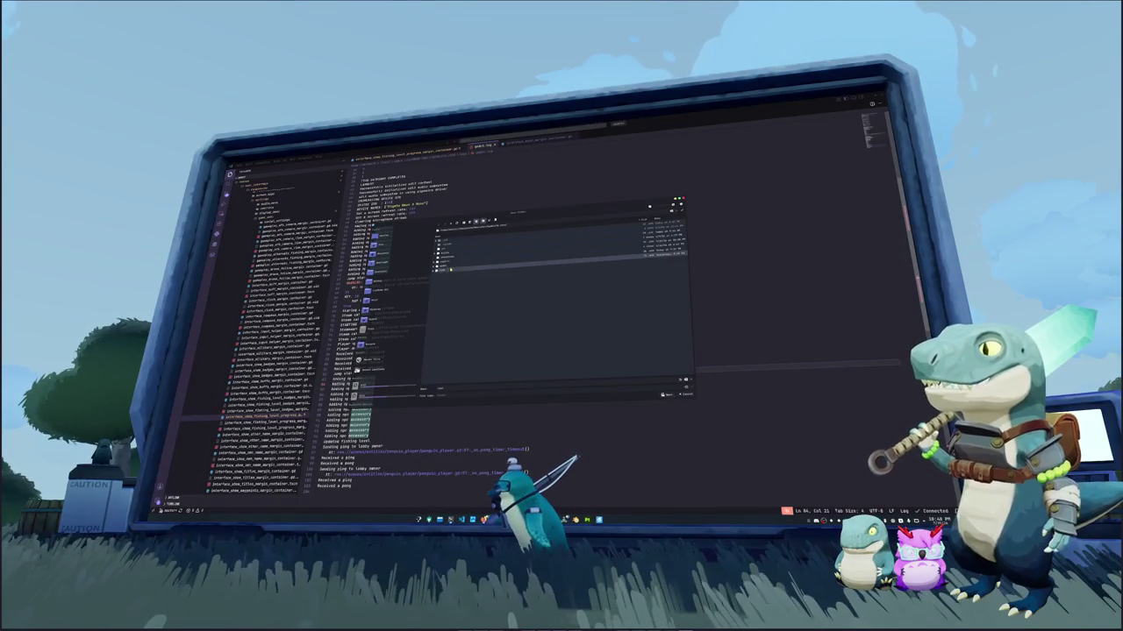
pyautogui.click(660, 395)
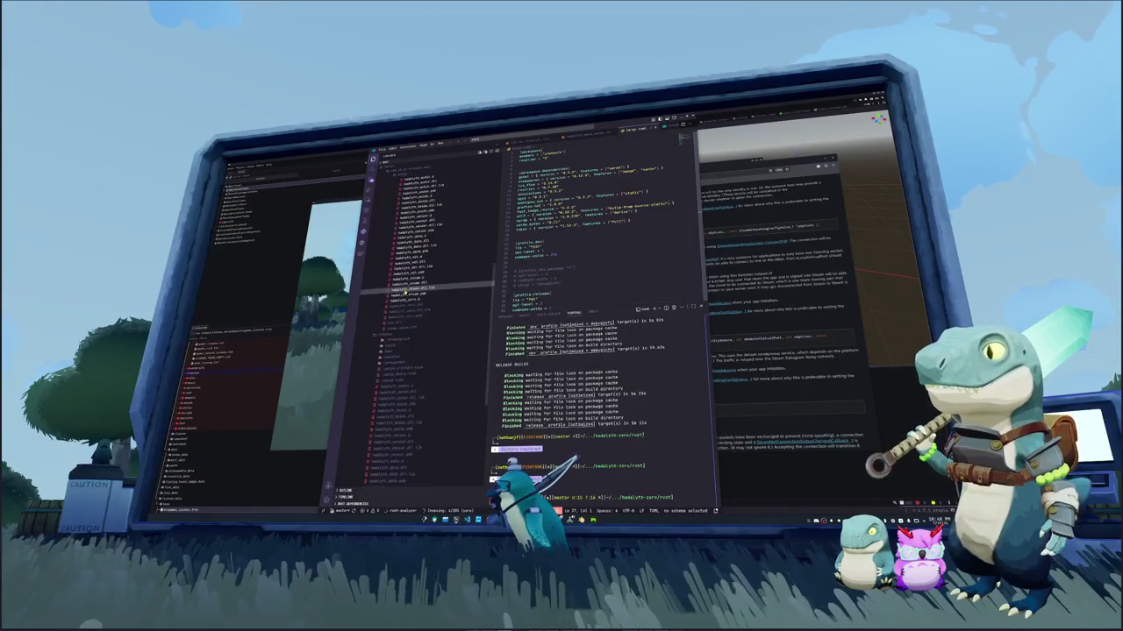
# Hide the terminal and open hadalyth_steam_socket.rs with the caret on the send_message call
pyautogui.scroll(5, 411, 300)
pyautogui.hotkey('ctrl', 'j')
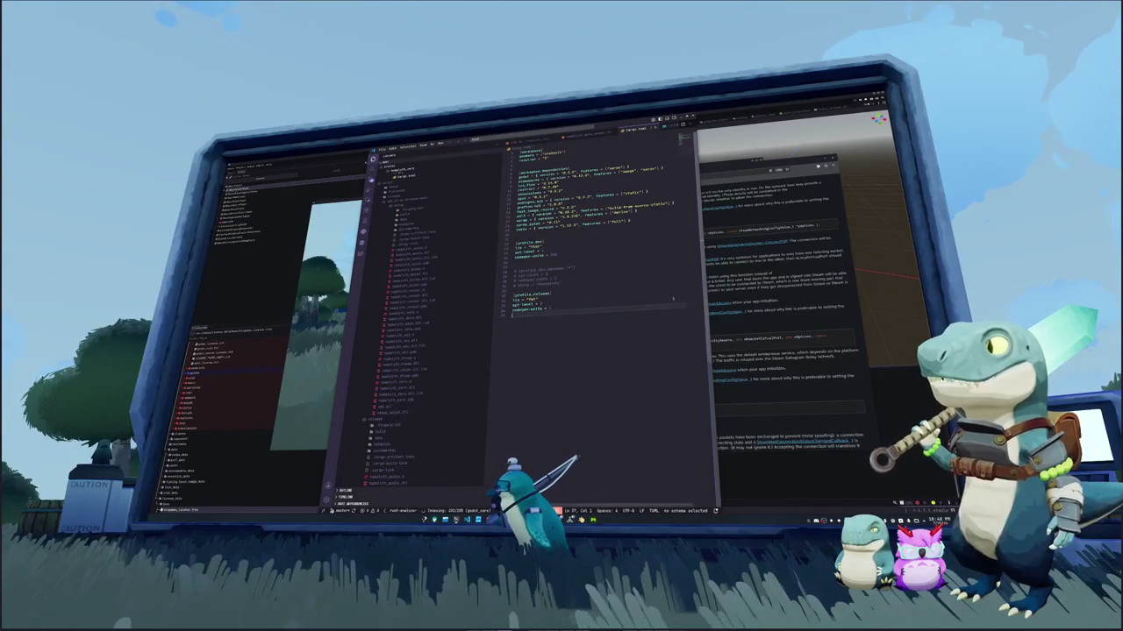
pyautogui.press('Up')
pyautogui.press('Up')
pyautogui.press('Up')
pyautogui.press('Up')
pyautogui.press('Up')
pyautogui.press('Down')
pyautogui.press('Down')
pyautogui.press('Down')
pyautogui.press('Down')
pyautogui.press('Down')
pyautogui.press('Down')
pyautogui.press('Down')
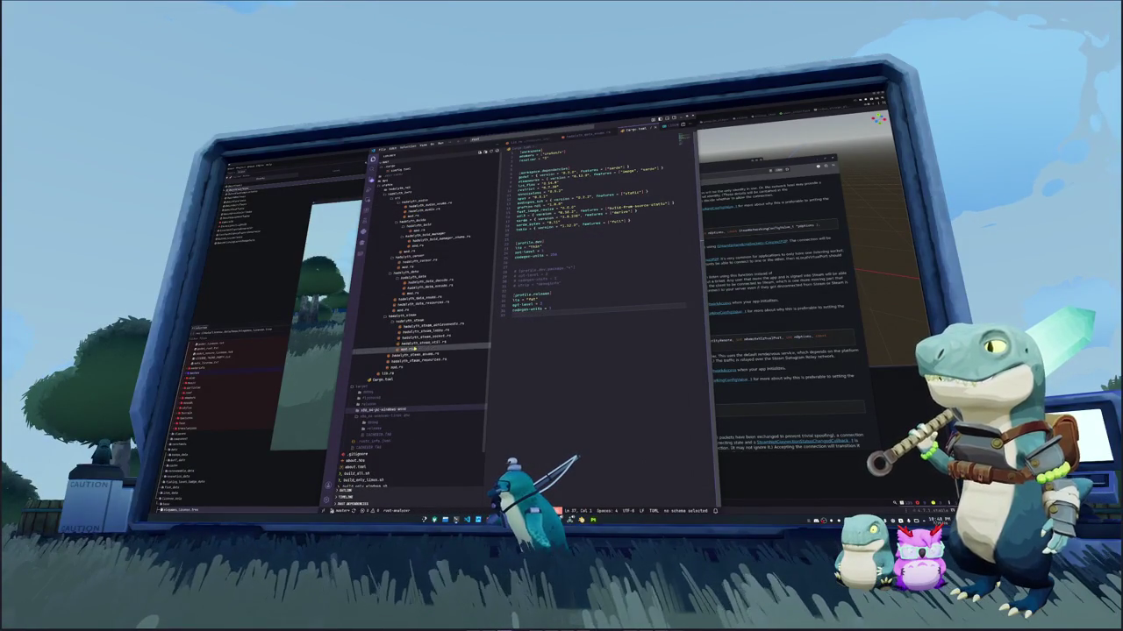
pyautogui.press('Return')
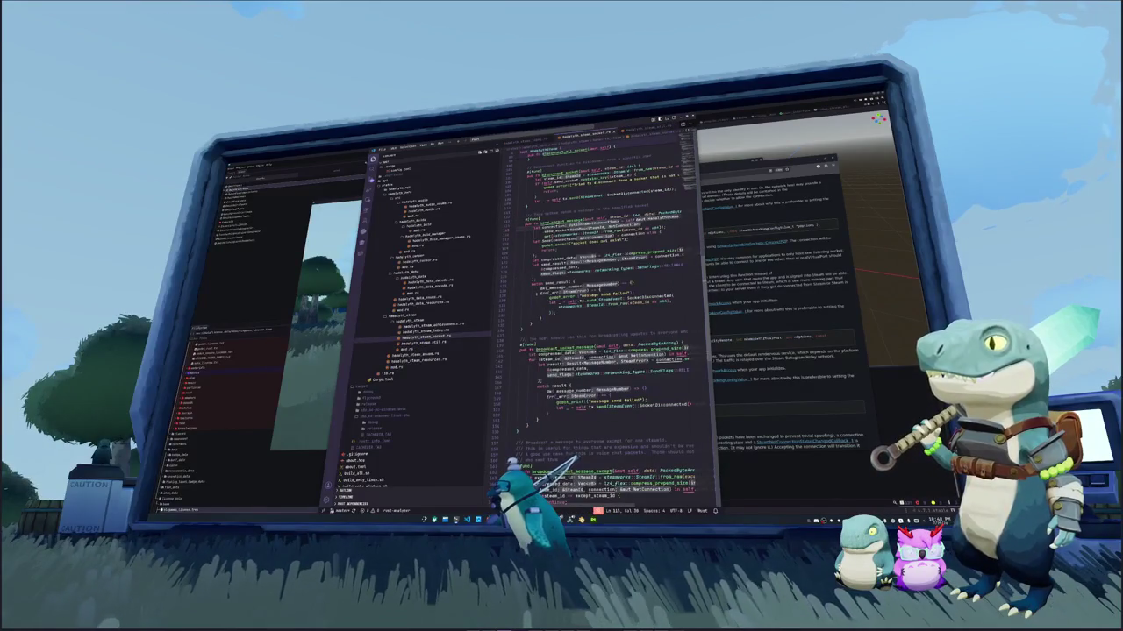
pyautogui.click(537, 300)
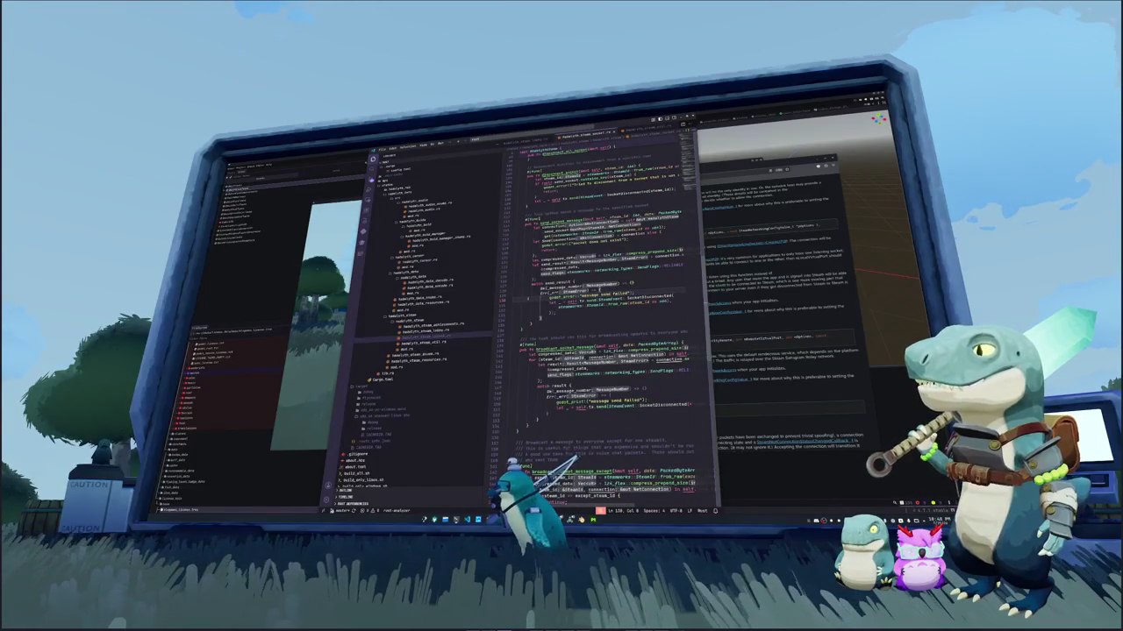
pyautogui.click(614, 360)
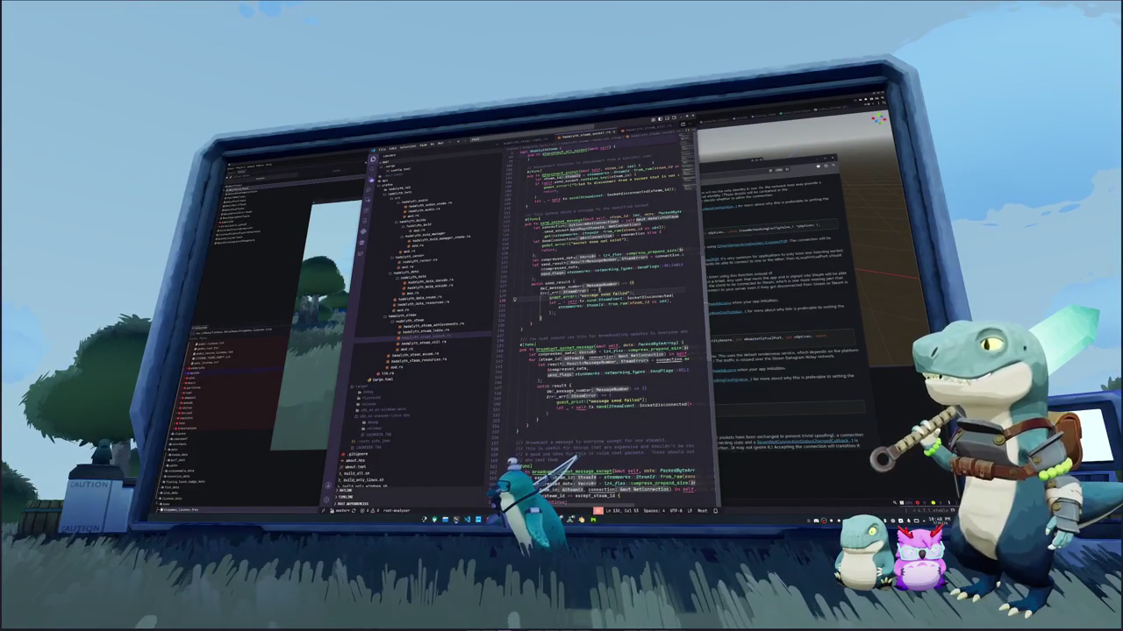
# Maximize the VS Code window to fill the whole screen
pyautogui.press('super+Up')
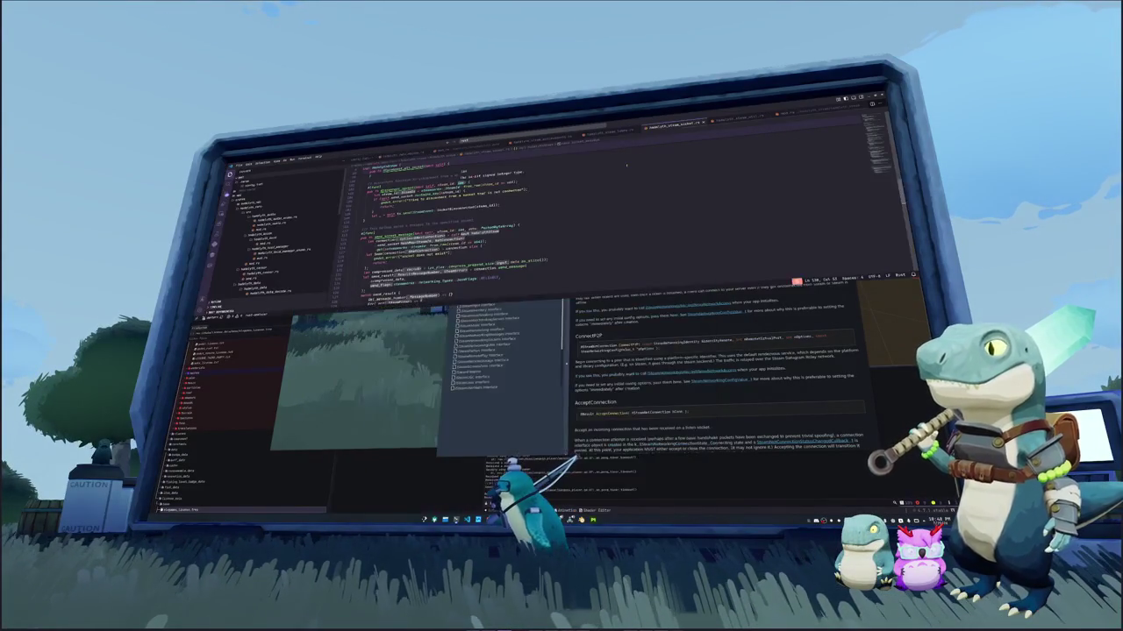
pyautogui.scroll(-2, 526, 228)
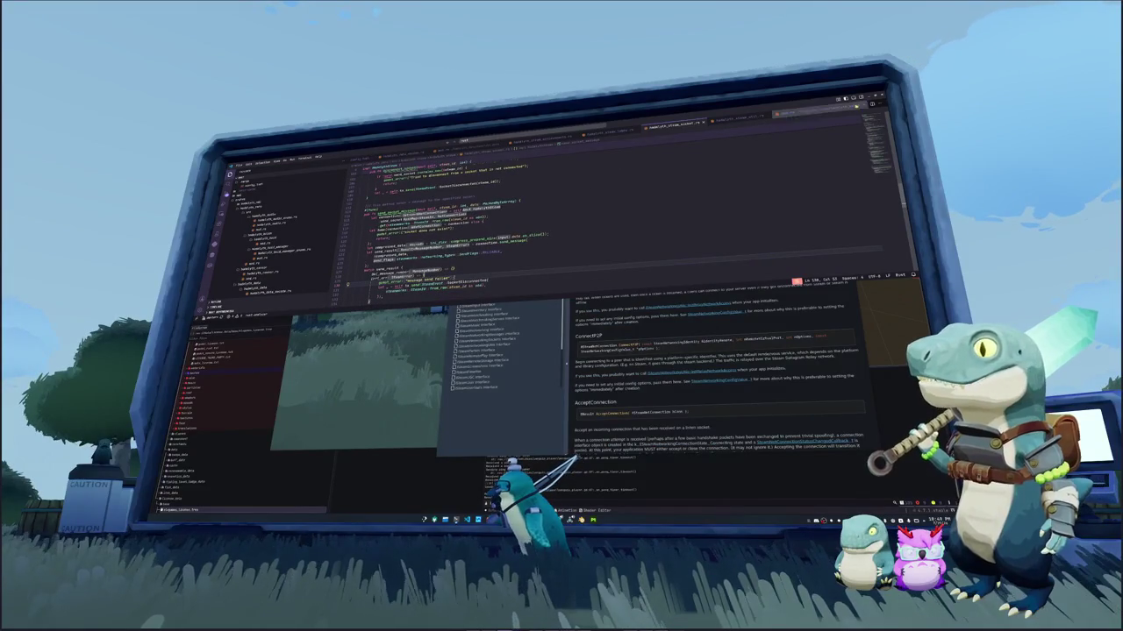
pyautogui.press('super+Up')
pyautogui.scroll(-1, 605, 333)
pyautogui.scroll(1, 605, 333)
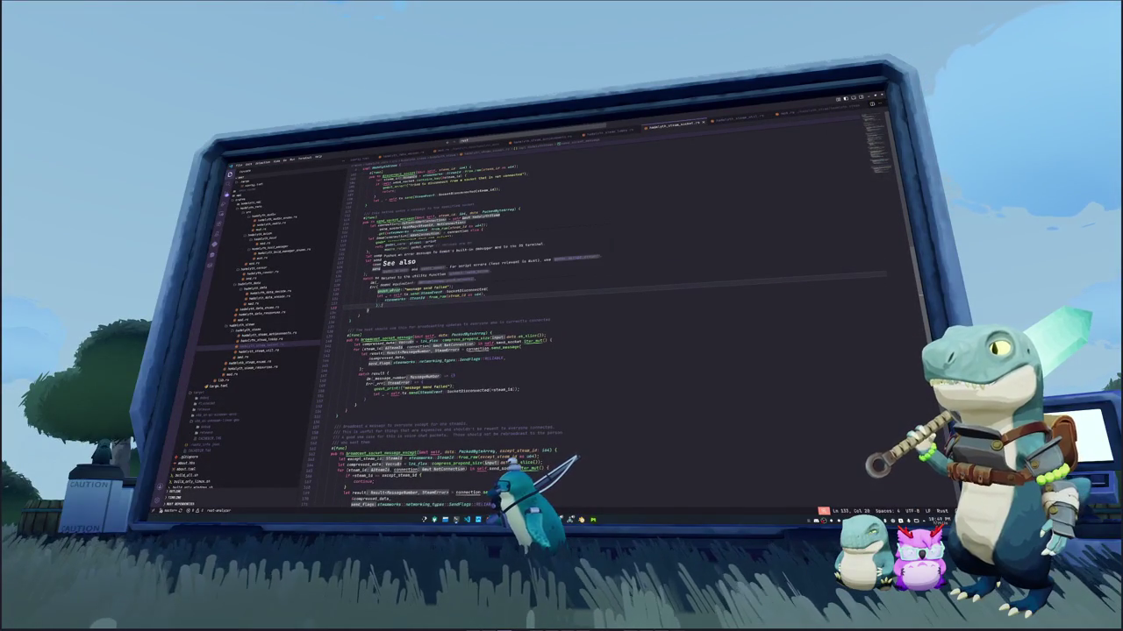
# Show the hover documentation for send_message and highlight the SendBufferSize config name in it
pyautogui.press('Up')
pyautogui.press('Tab')
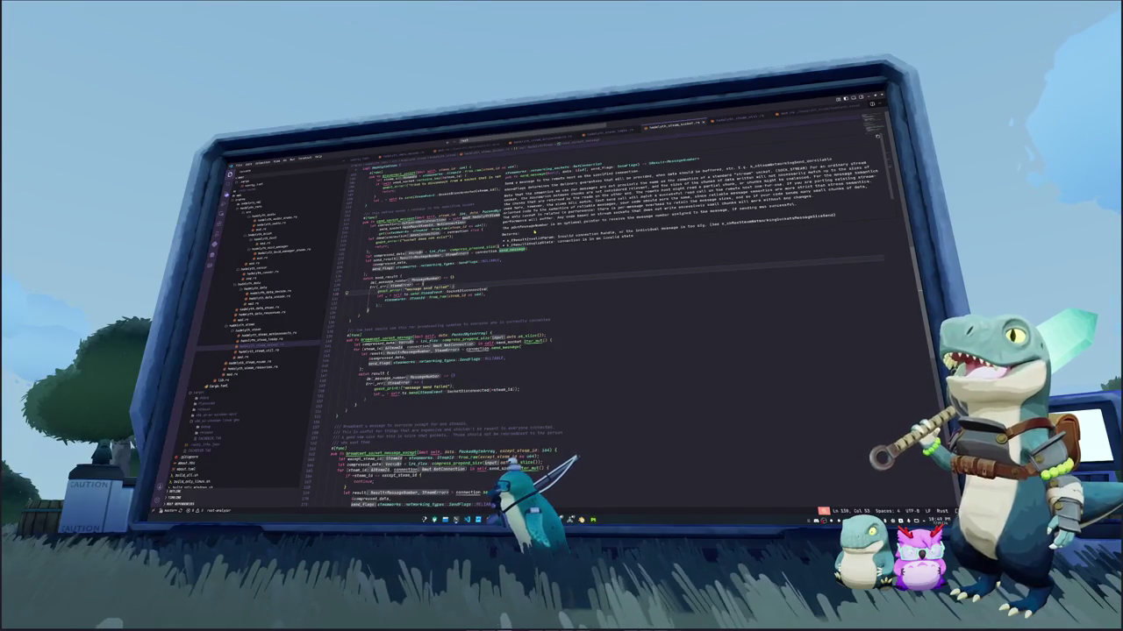
pyautogui.scroll(-1, 688, 192)
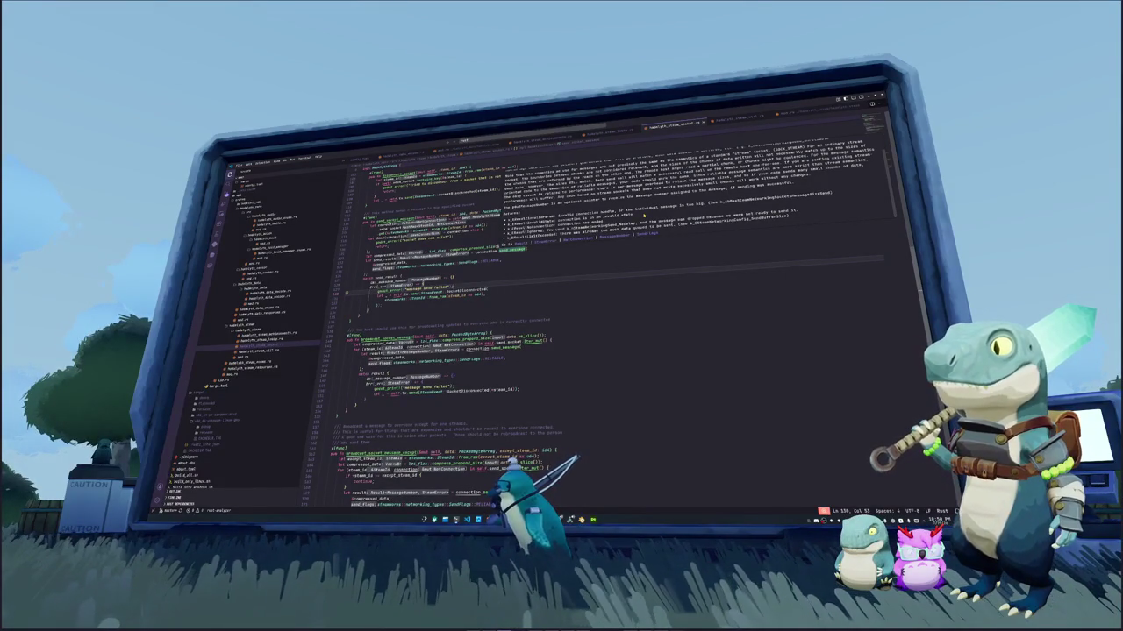
pyautogui.scroll(1, 644, 215)
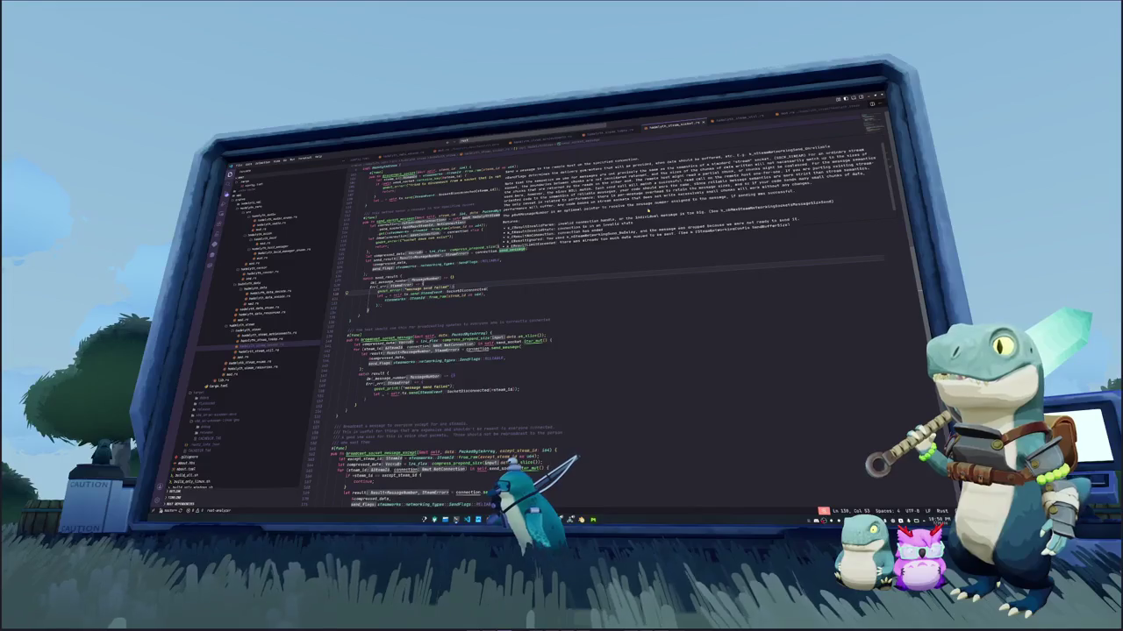
pyautogui.scroll(1, 648, 212)
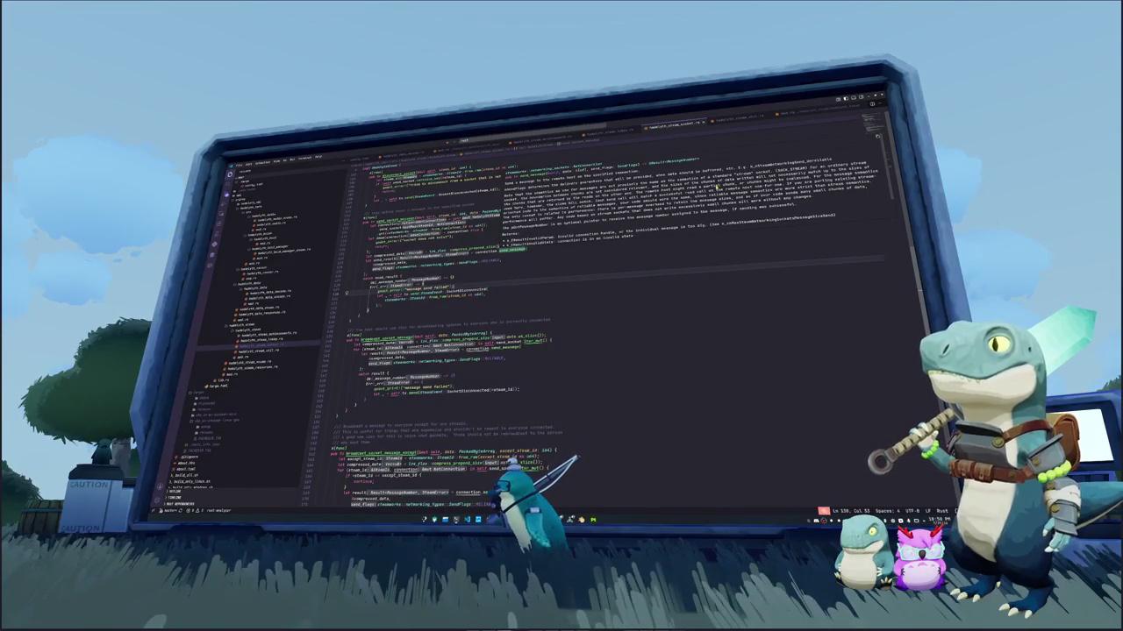
pyautogui.scroll(-1, 717, 187)
pyautogui.scroll(-1, 713, 187)
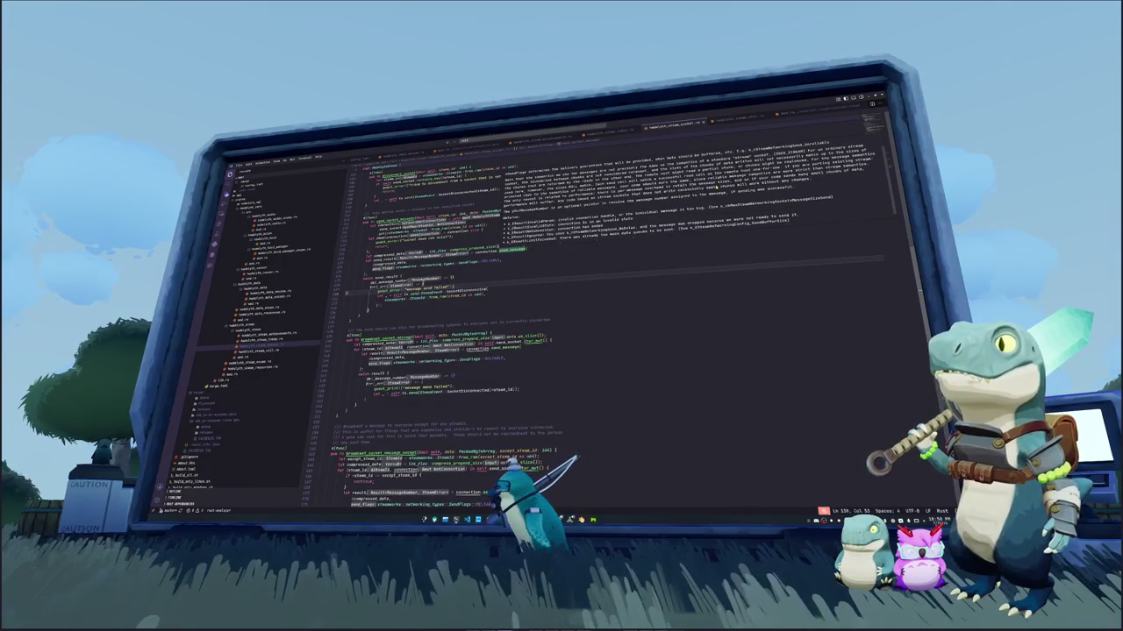
pyautogui.scroll(-1, 677, 217)
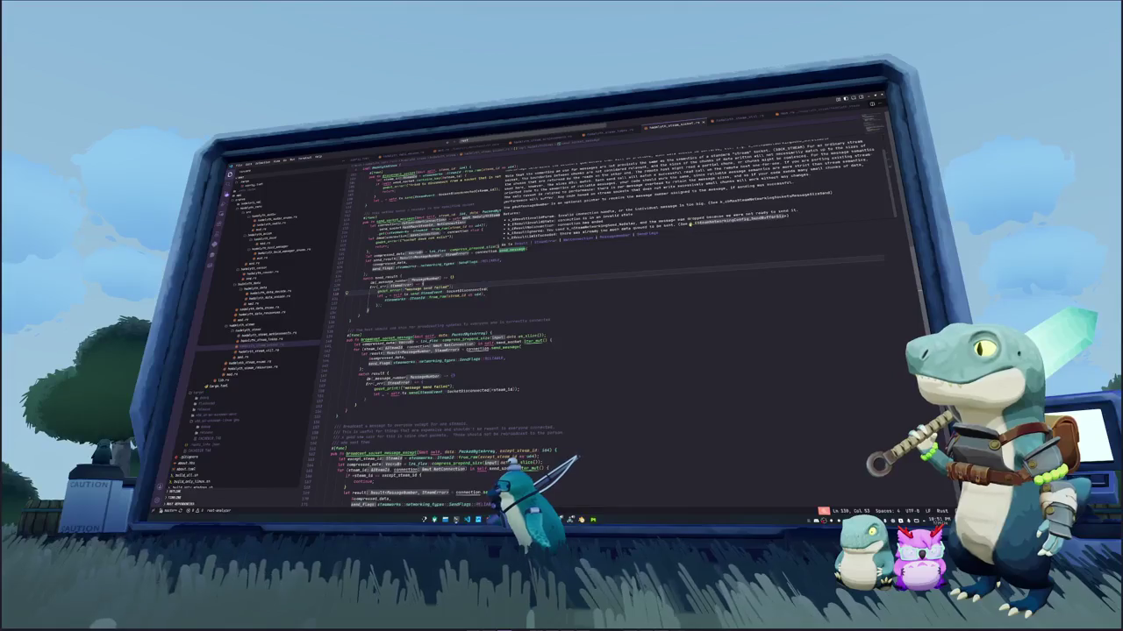
pyautogui.moveTo(700, 223); pyautogui.dragTo(778, 216)
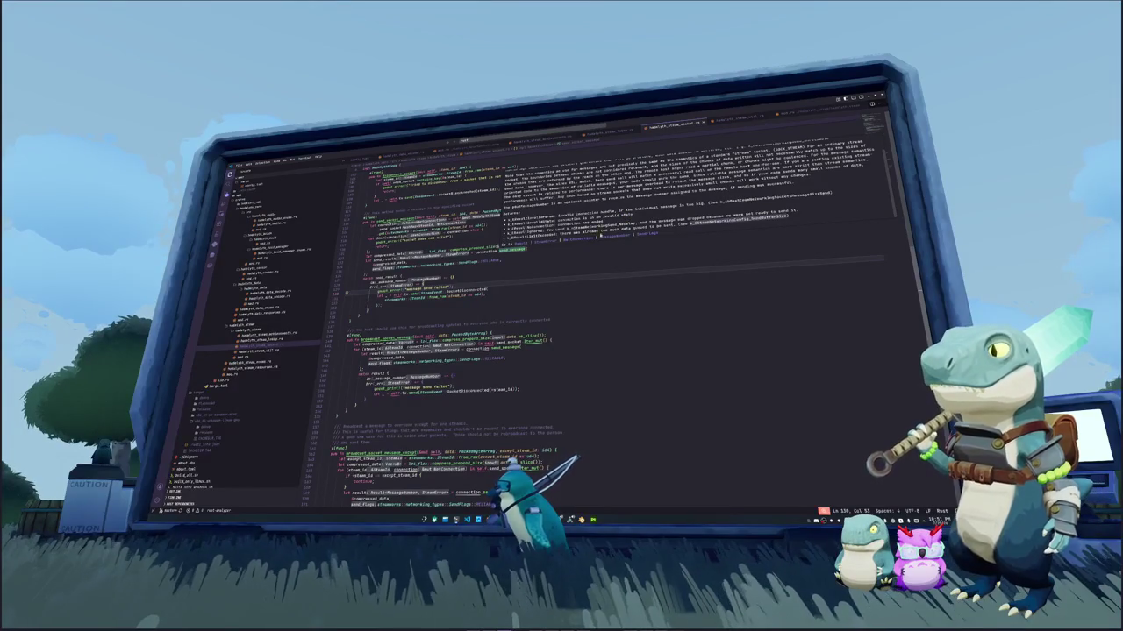
pyautogui.scroll(-2, 507, 295)
# Close the documentation popup and put the caret on the broadcast result match line
pyautogui.scroll(-1, 507, 295)
pyautogui.scroll(-2, 507, 295)
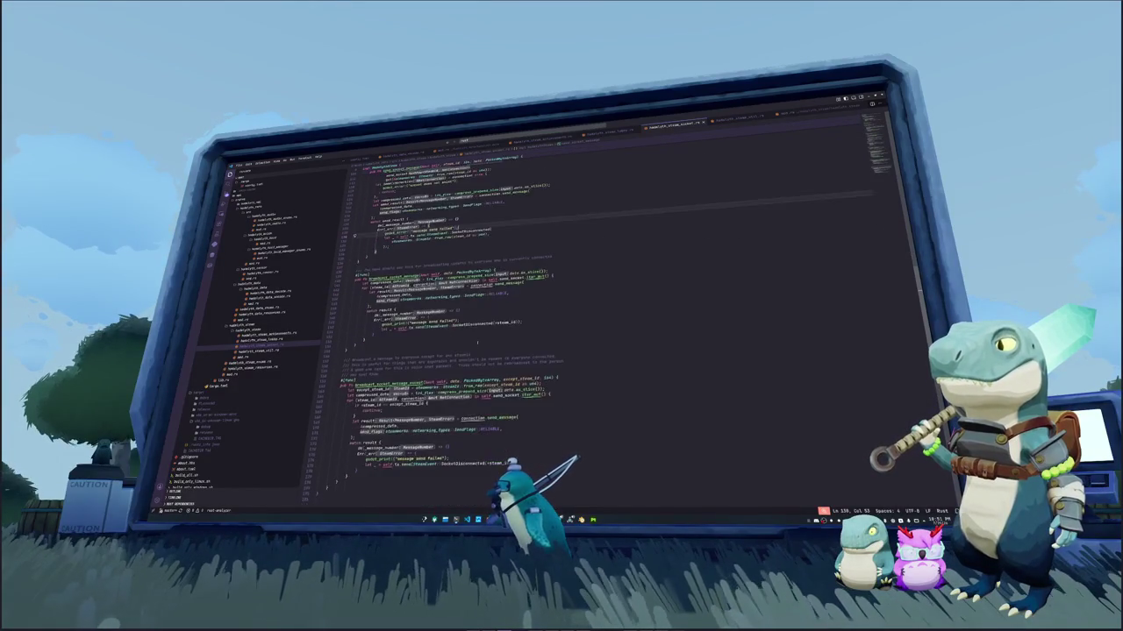
pyautogui.scroll(-1, 507, 295)
pyautogui.click(399, 276)
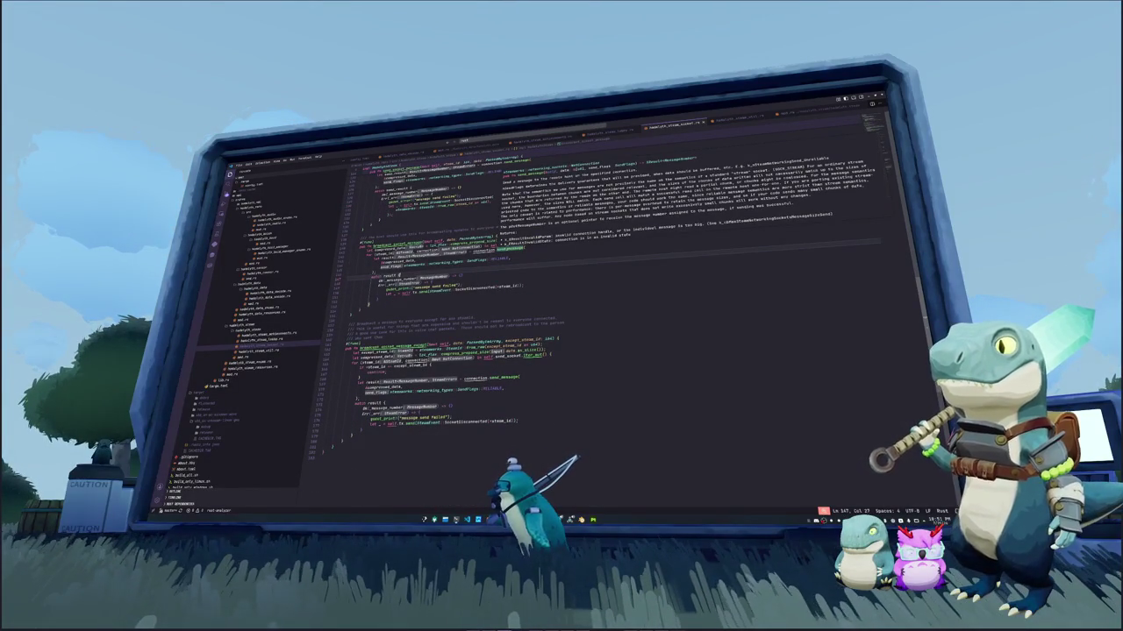
# Inspect the send-failure handling: the 'message send failed' print and the SocketDisconnected event line
pyautogui.scroll(-2, 684, 193)
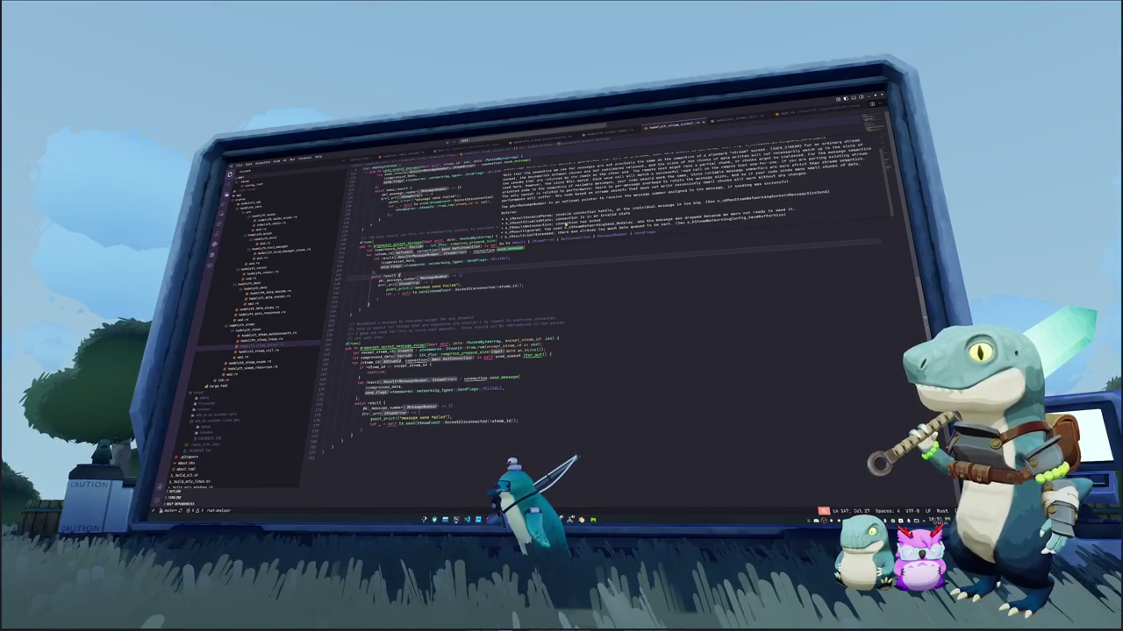
pyautogui.scroll(3, 526, 307)
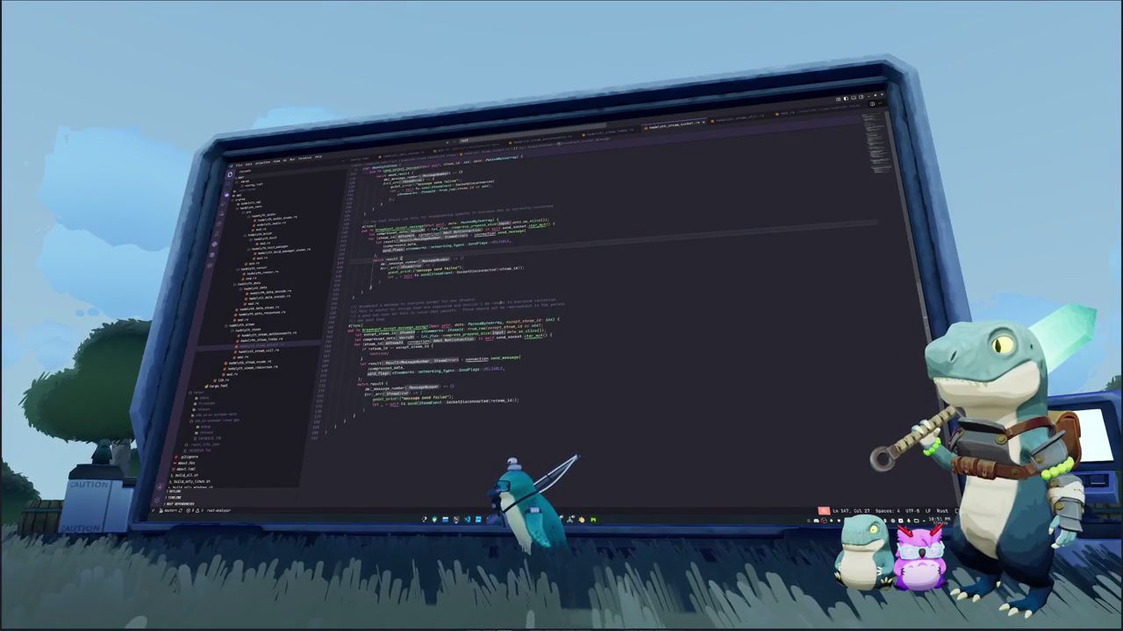
pyautogui.scroll(2, 526, 307)
pyautogui.scroll(2, 526, 307)
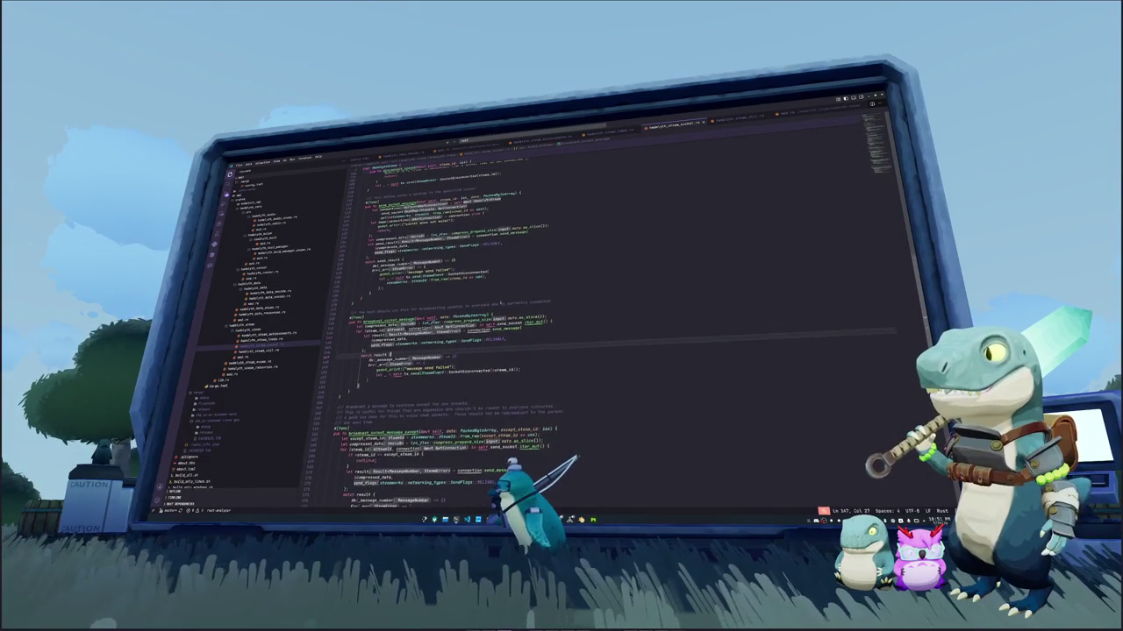
pyautogui.scroll(-2, 613, 307)
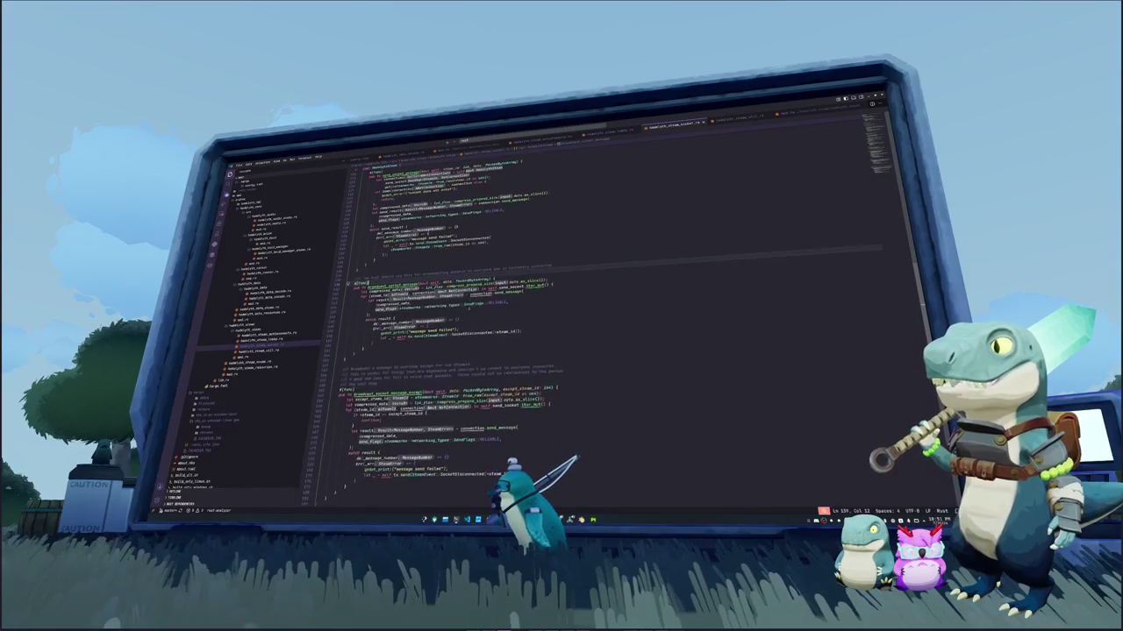
pyautogui.click(522, 332)
pyautogui.click(526, 309)
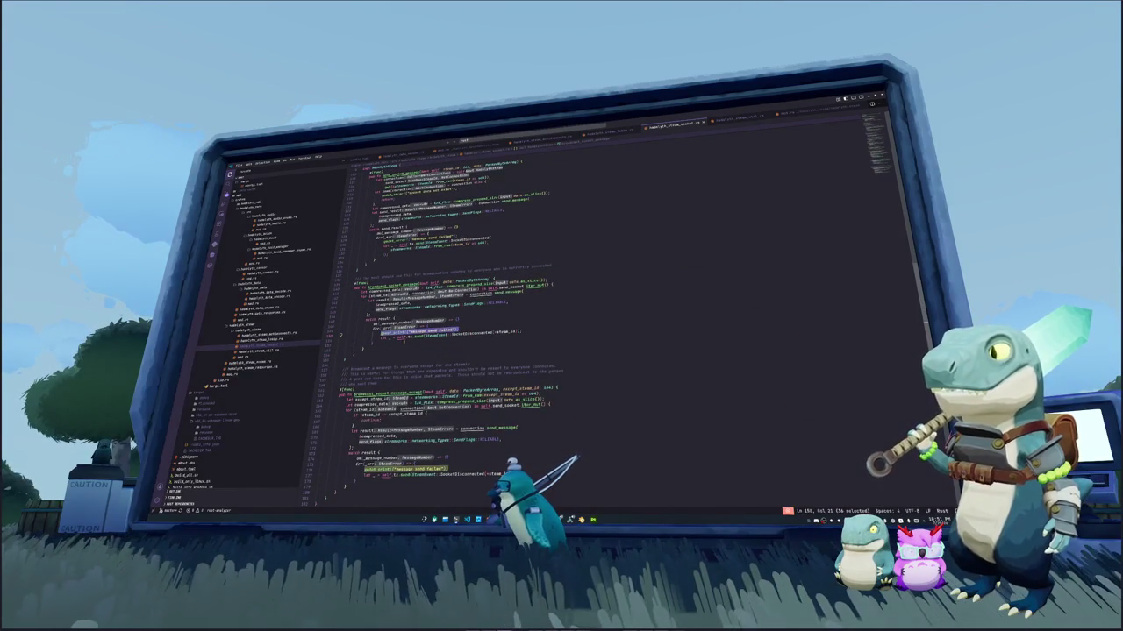
pyautogui.click(386, 337)
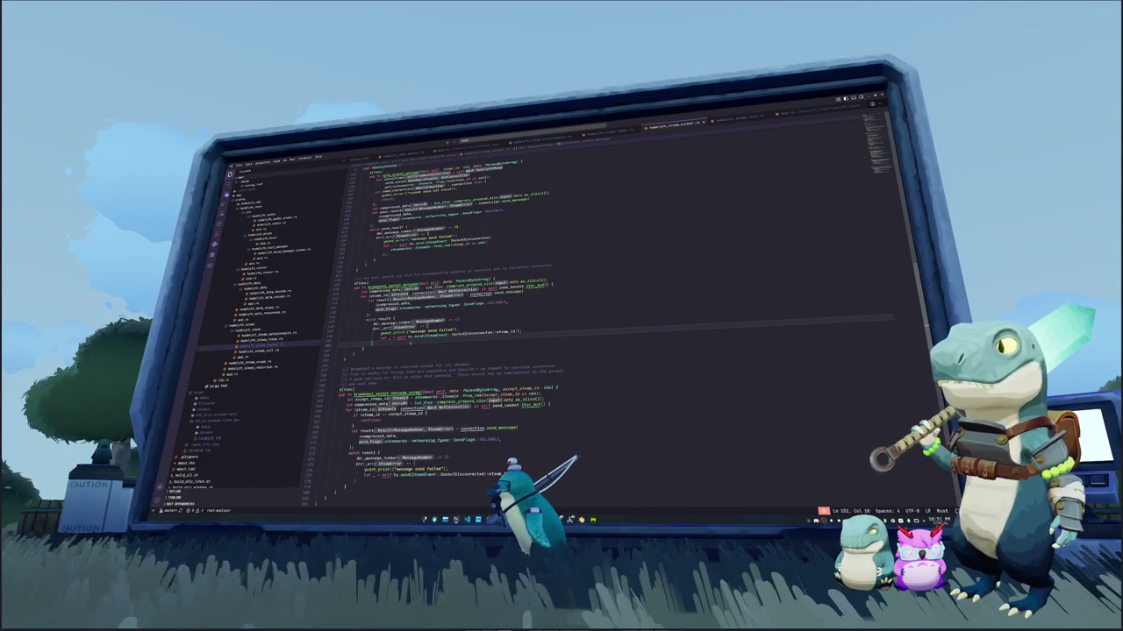